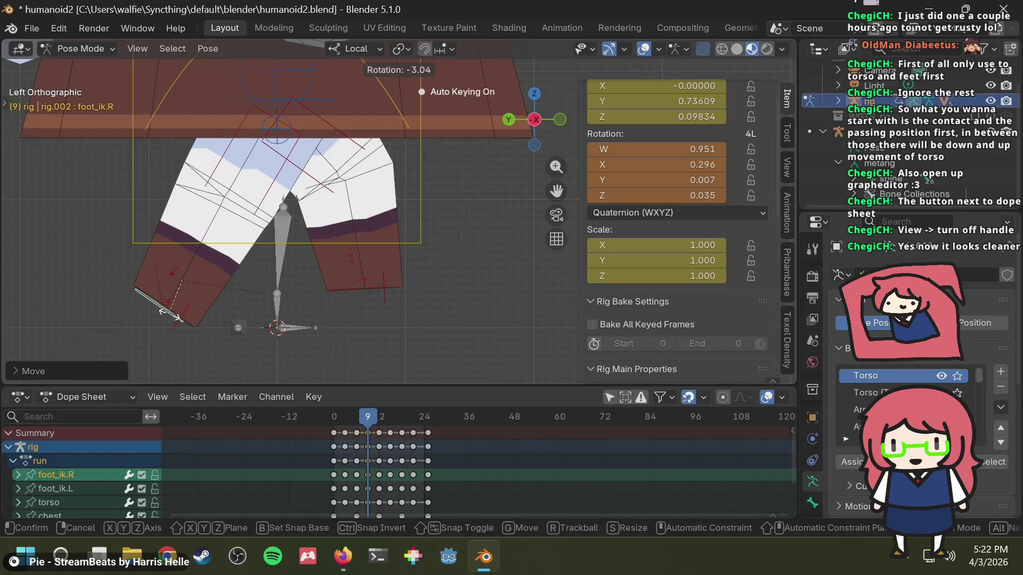
Step: Confirm the right foot's rotation and compare the pose with the walk-cycle reference image
left_click(172, 319)
key("alt+Tab")
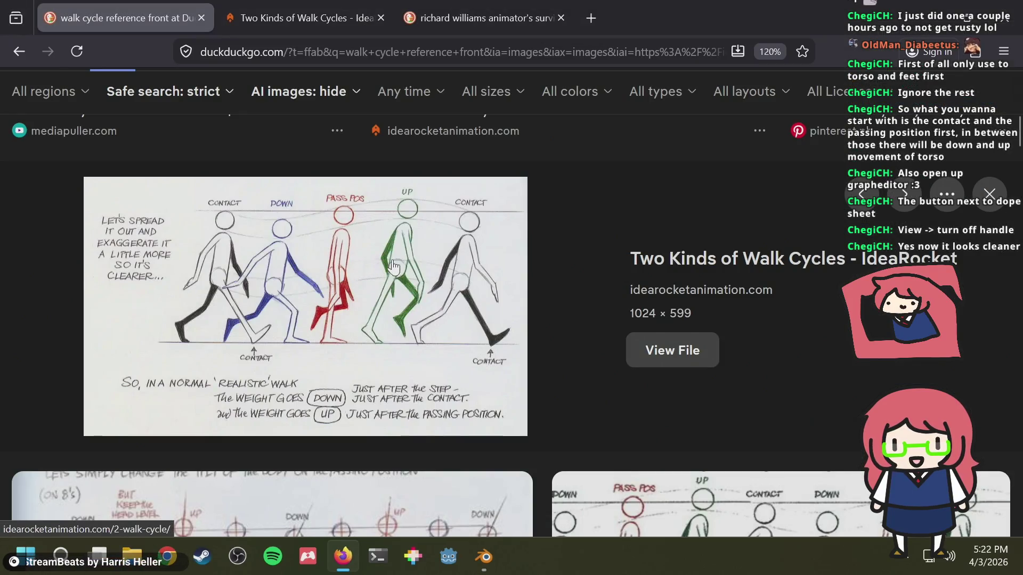
key("alt")
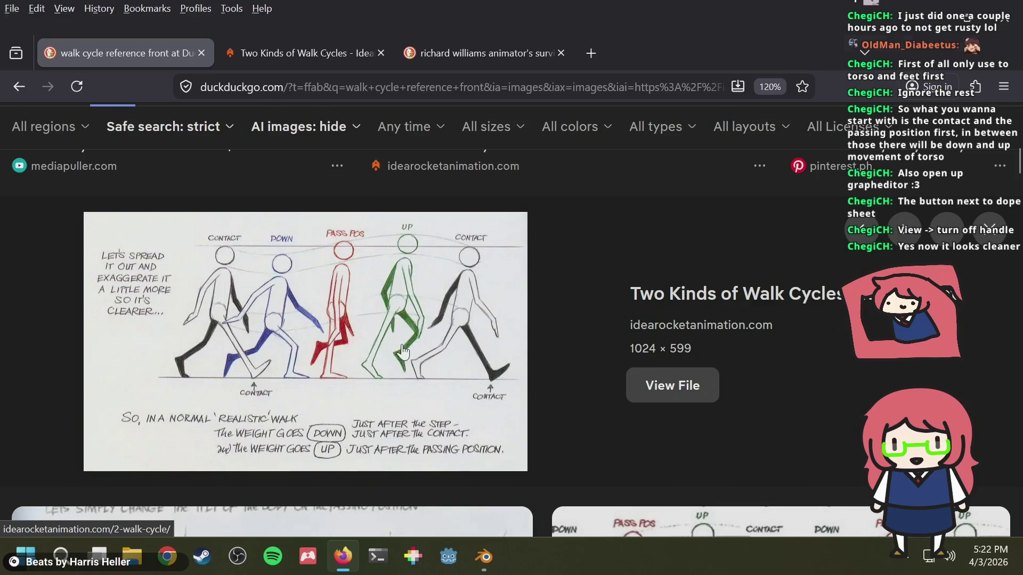
key("alt+Tab")
Step: Tilt and reposition the left foot control foot_ik.L, auto-keying the new pose
left_click(378, 289)
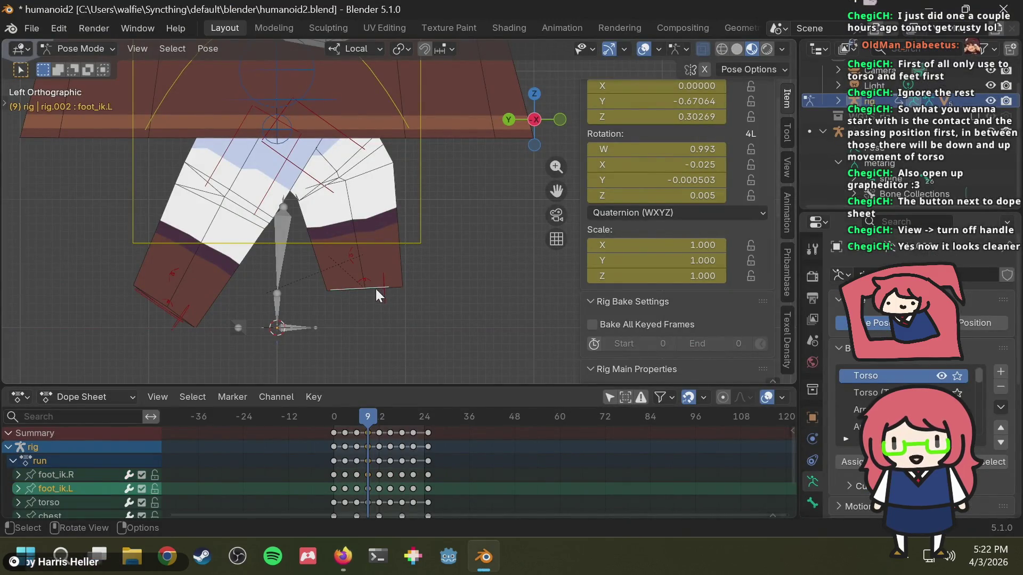
key("r")
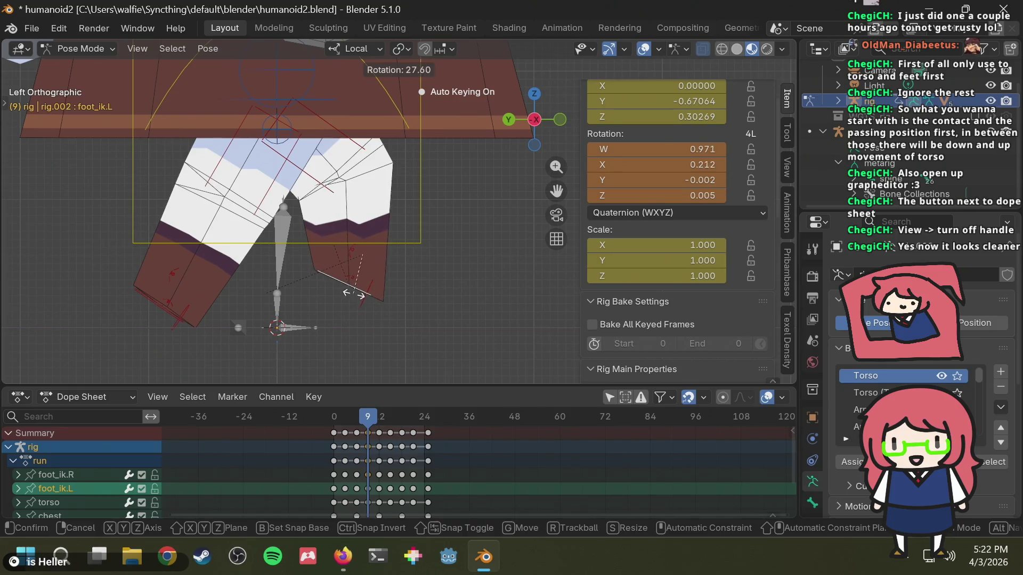
left_click(350, 294)
key("g")
left_click(324, 290)
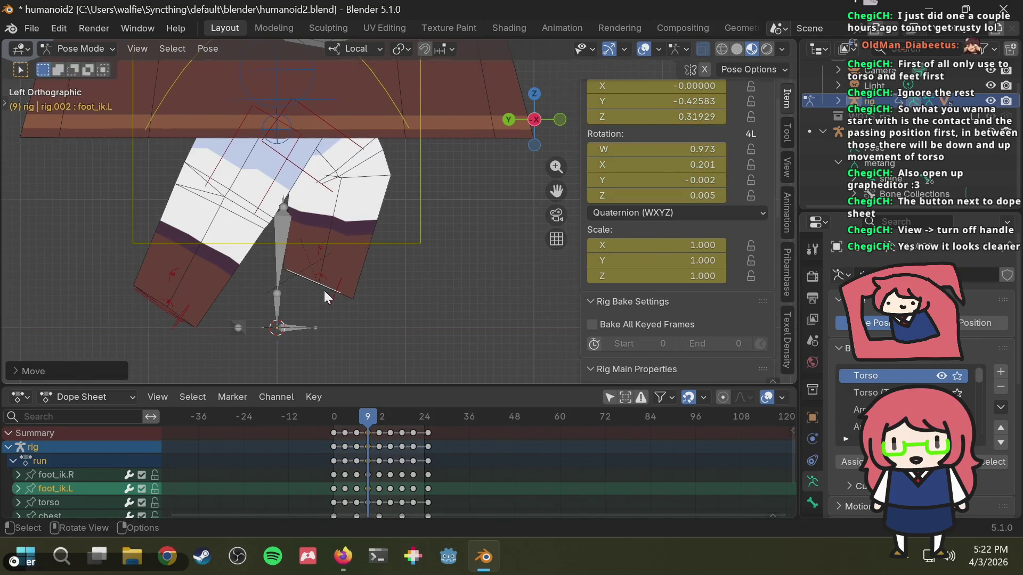
Step: Check the reference, abandon a second left-foot move, and scrub back toward frame 6
key("alt+Tab")
key("alt+Tab")
key("g")
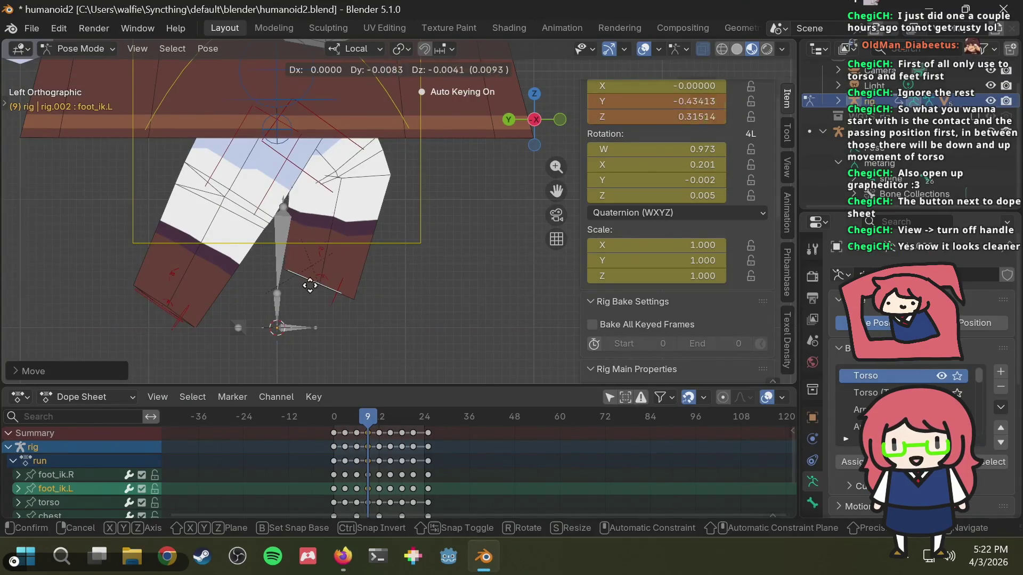
right_click(305, 293)
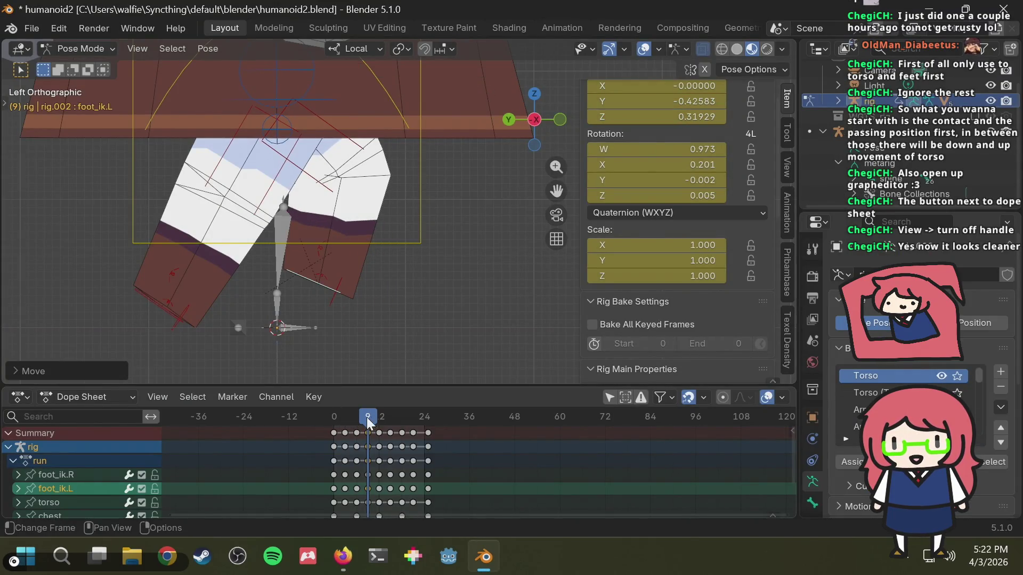
mouse_move(365, 415)
left_mouse_down()
mouse_move(331, 413)
mouse_move(356, 421)
left_mouse_up()
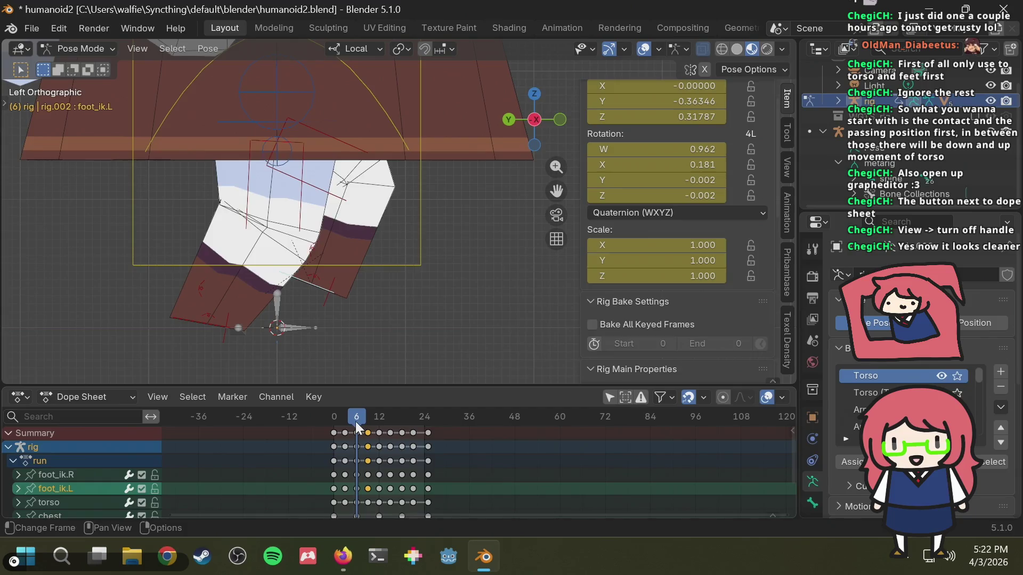
Step: Select the right foot control foot_ik.R and zoom the view in on it
key("alt+Tab")
key("alt+Tab")
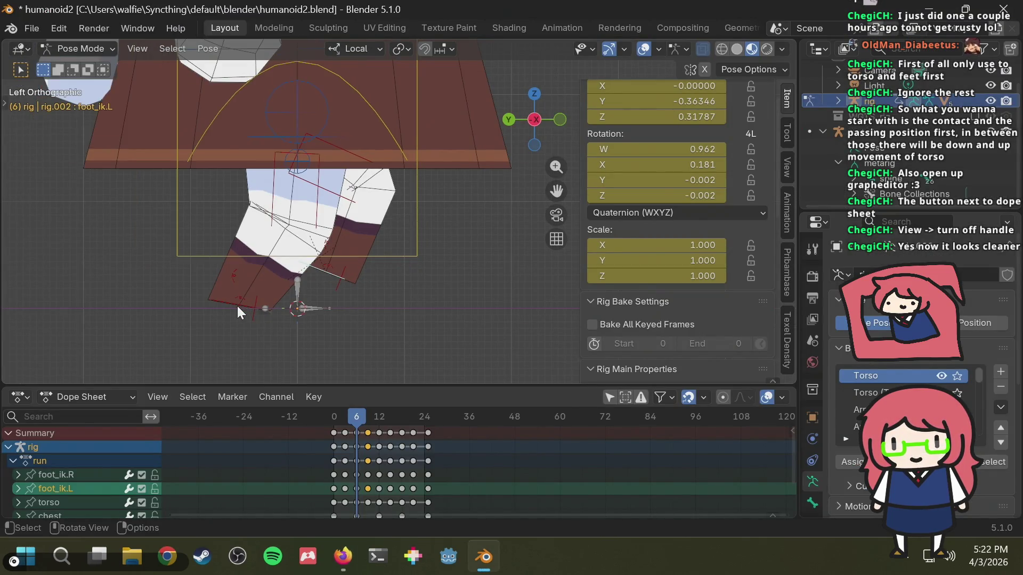
left_click(238, 306)
left_click(235, 304)
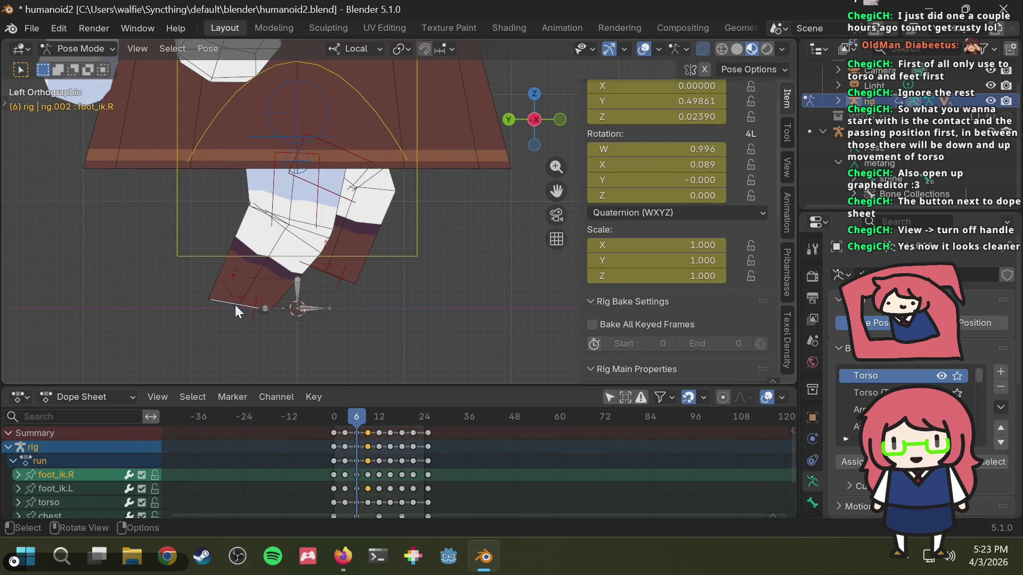
middle_click_drag(409, 301, 418, 268, "shift")
scroll(417, 268, "up", 2)
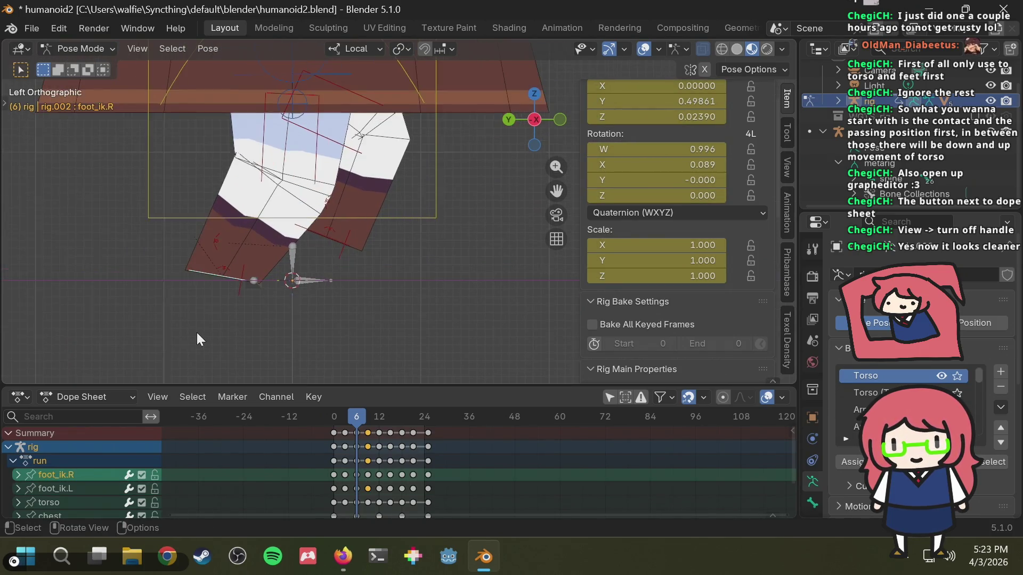
scroll(197, 333, "up", 1)
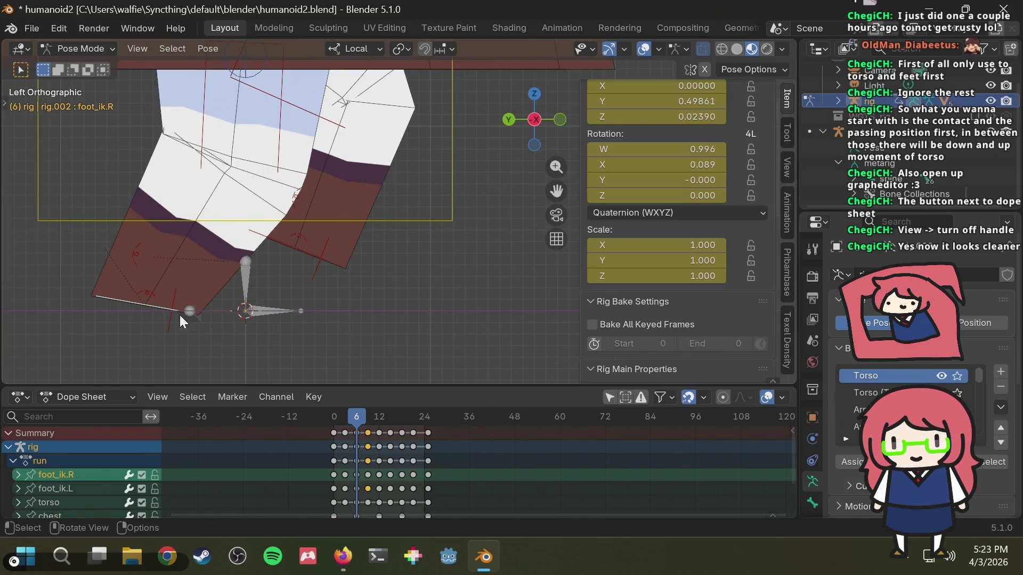
Step: Clear foot_ik.R's rotation and set its Location Z to 0, then scrub back a frame and check the reference
key("g")
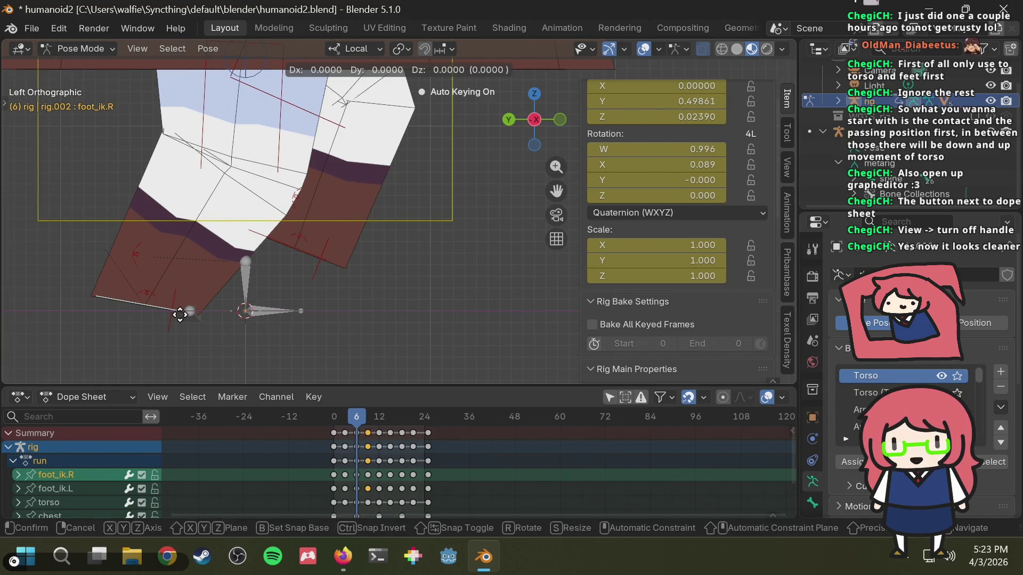
key("Escape")
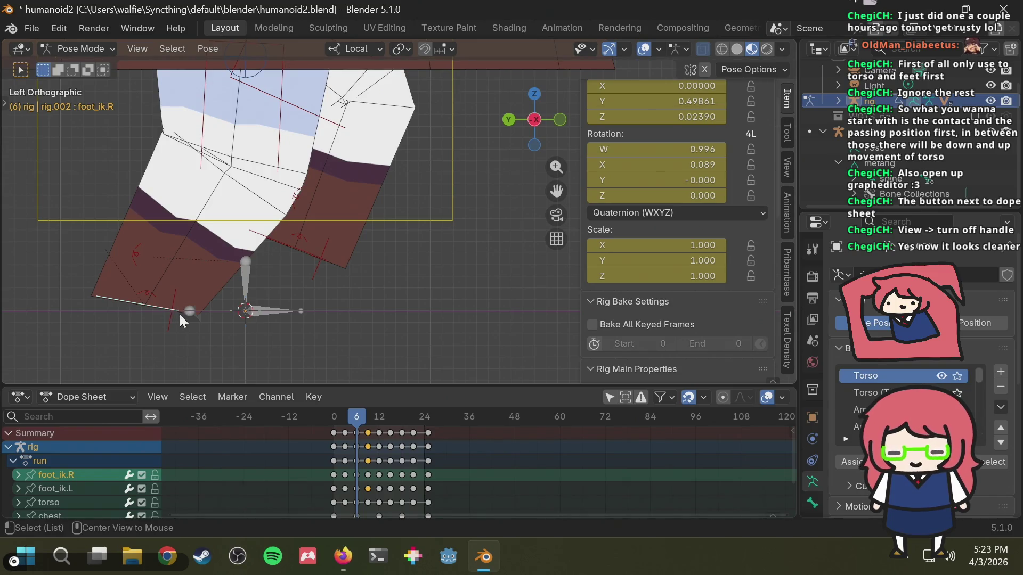
key("alt+r")
key("g")
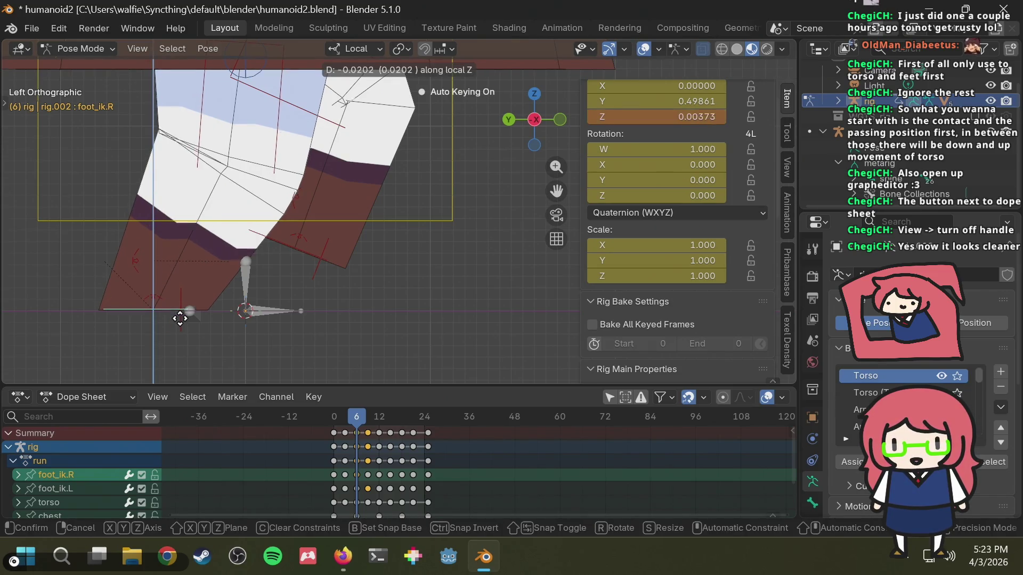
left_click(179, 326)
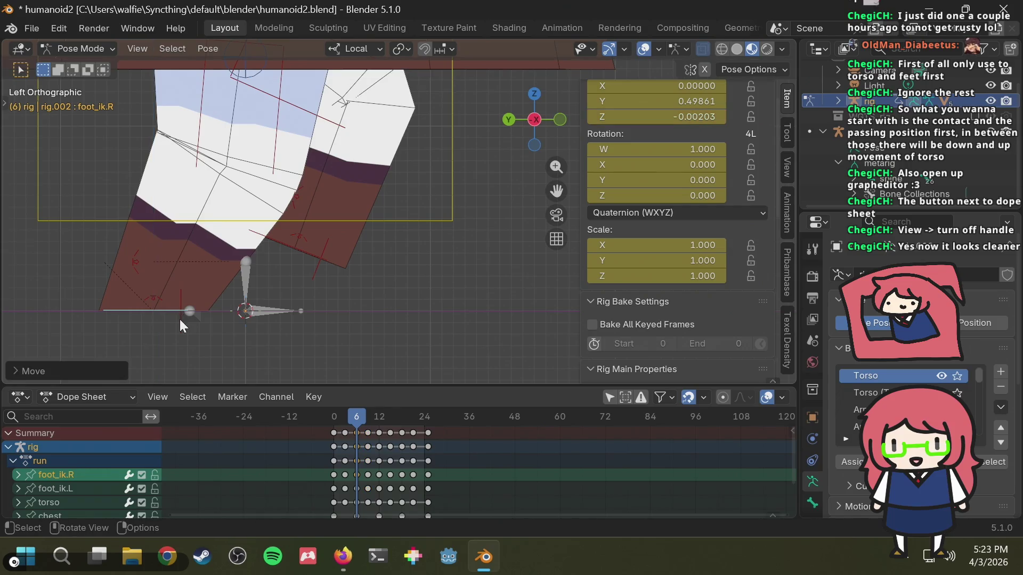
left_click(681, 116)
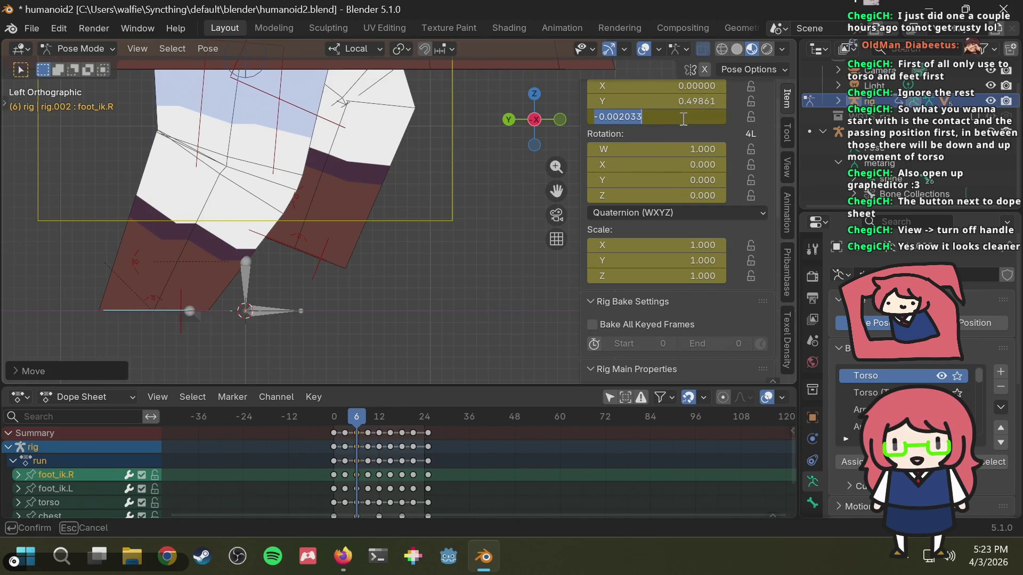
type("0")
key("Return")
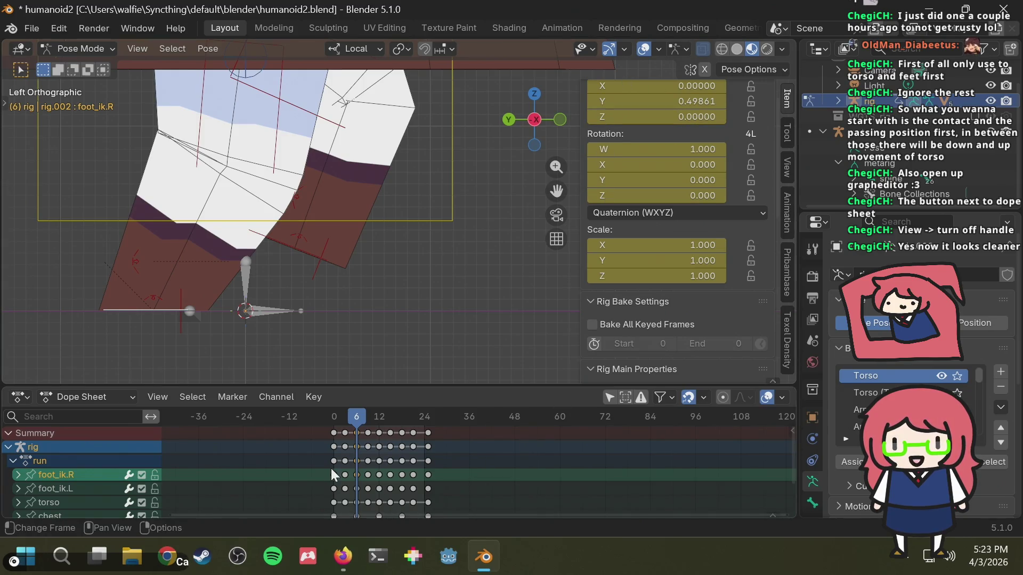
mouse_move(348, 416)
left_mouse_down()
mouse_move(358, 417)
mouse_move(345, 419)
left_mouse_up()
key("alt+Tab")
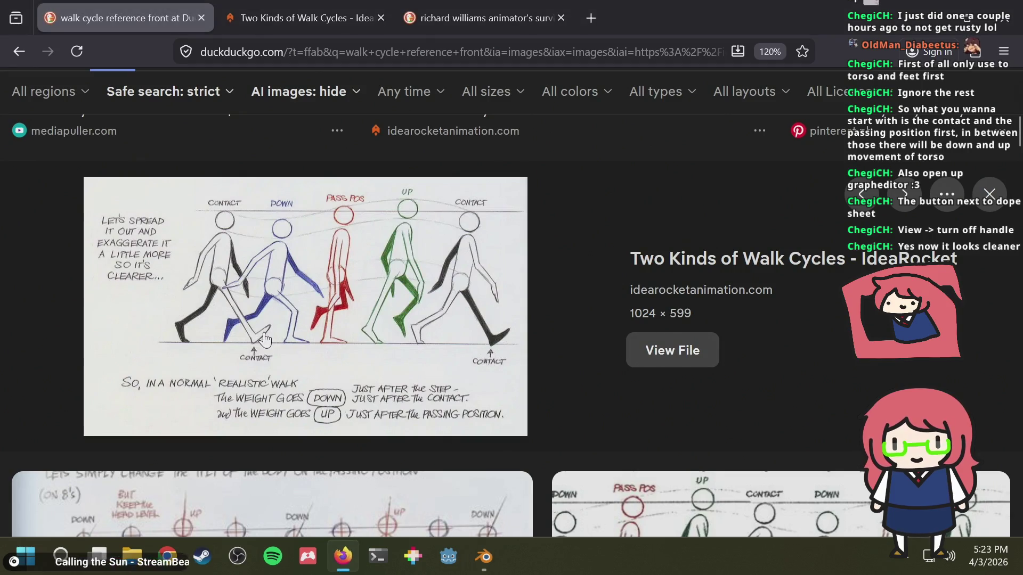
Step: Compare the start of the cycle and frame 9 against the walk-cycle reference image
key("alt+Tab")
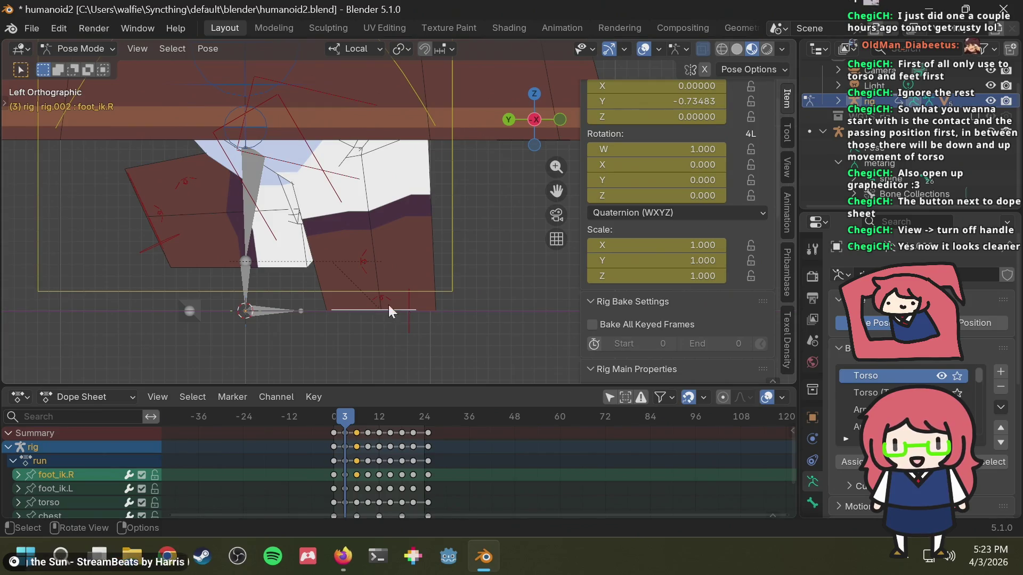
mouse_move(349, 418)
left_mouse_down()
mouse_move(331, 419)
mouse_move(355, 419)
left_mouse_up()
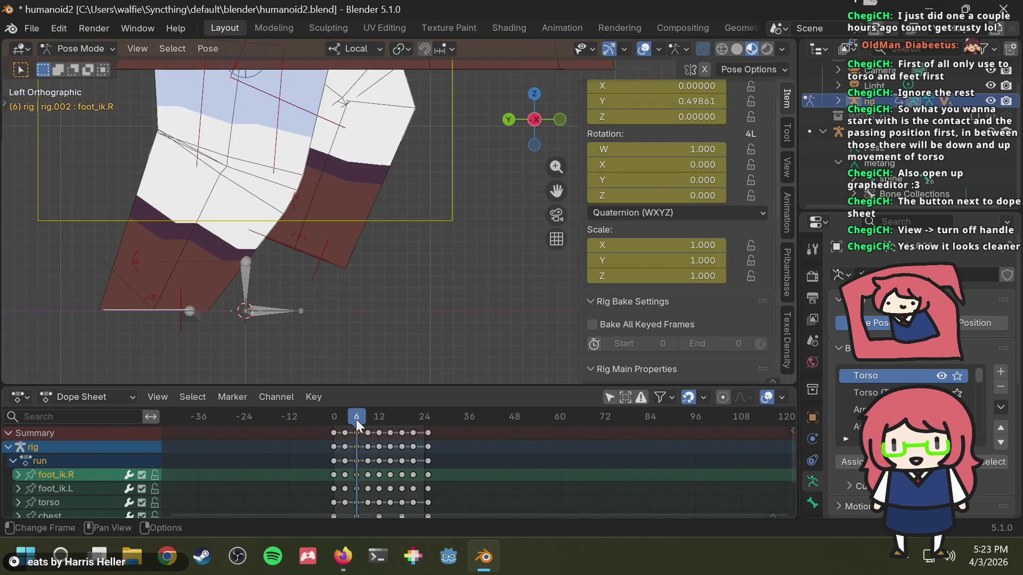
key("alt+Tab")
key("alt+Tab")
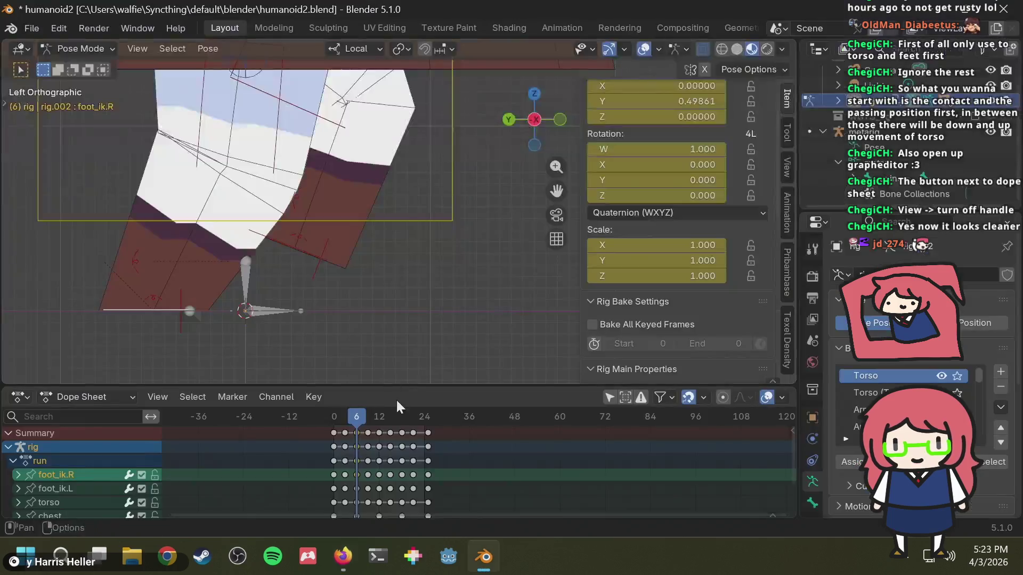
left_click_drag(356, 417, 368, 417)
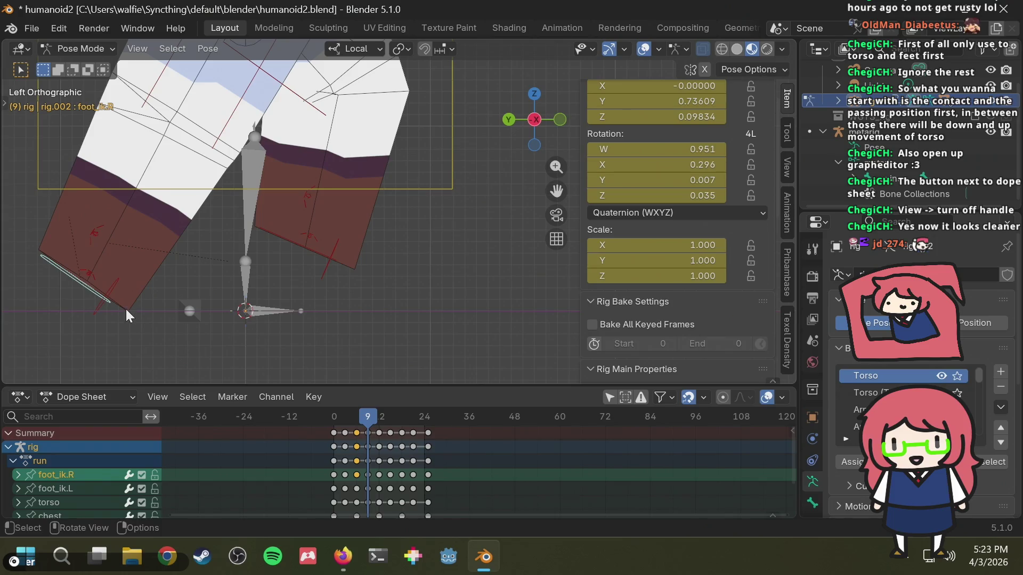
key("alt+Tab")
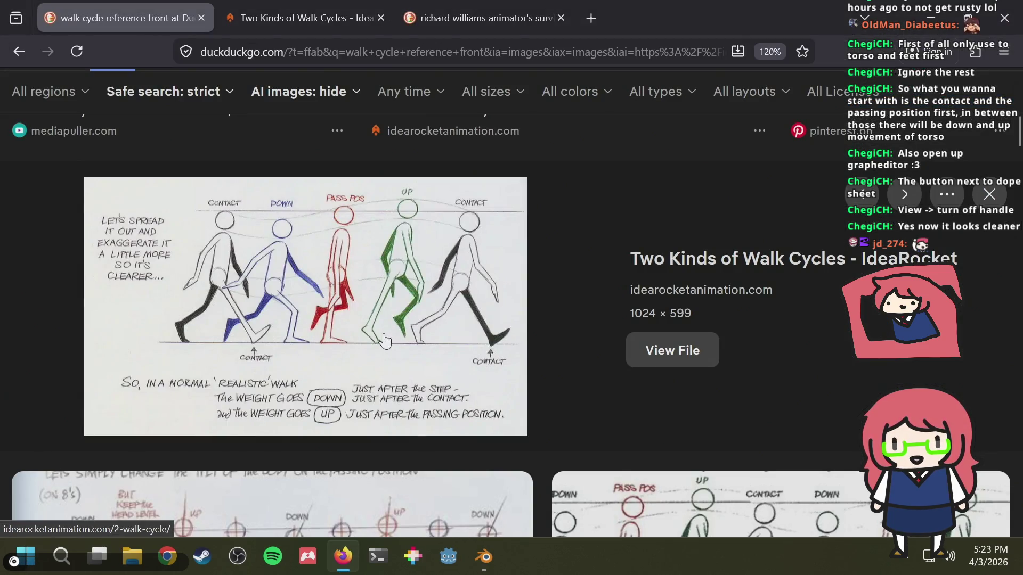
key("alt+Tab")
key("alt+Tab")
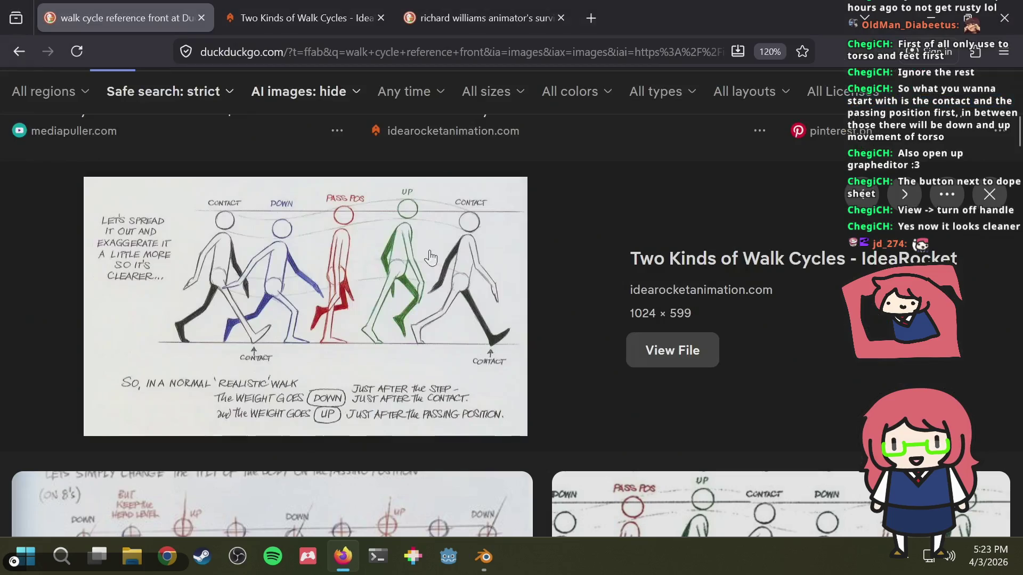
key("alt+Tab")
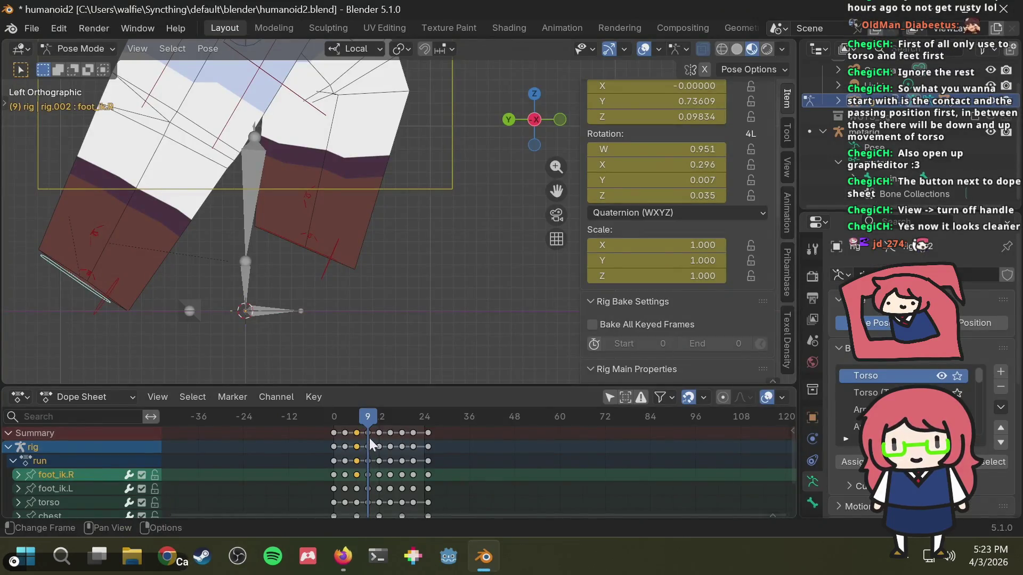
Step: Review frame 6 and the other foot poses against the reference, ending at frame 0
mouse_move(365, 418)
left_mouse_down()
mouse_move(347, 418)
mouse_move(367, 419)
left_mouse_up()
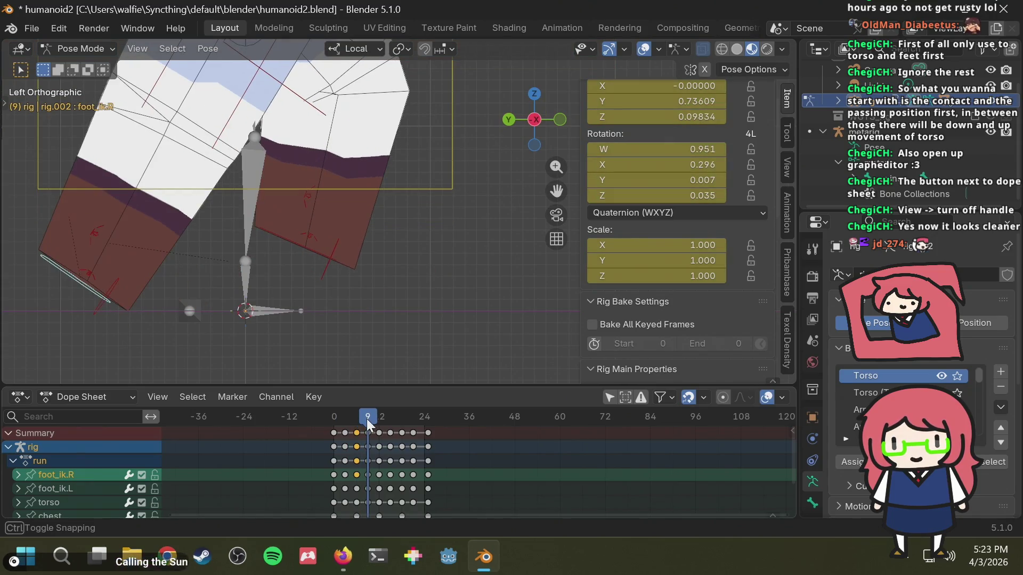
key("alt+Tab")
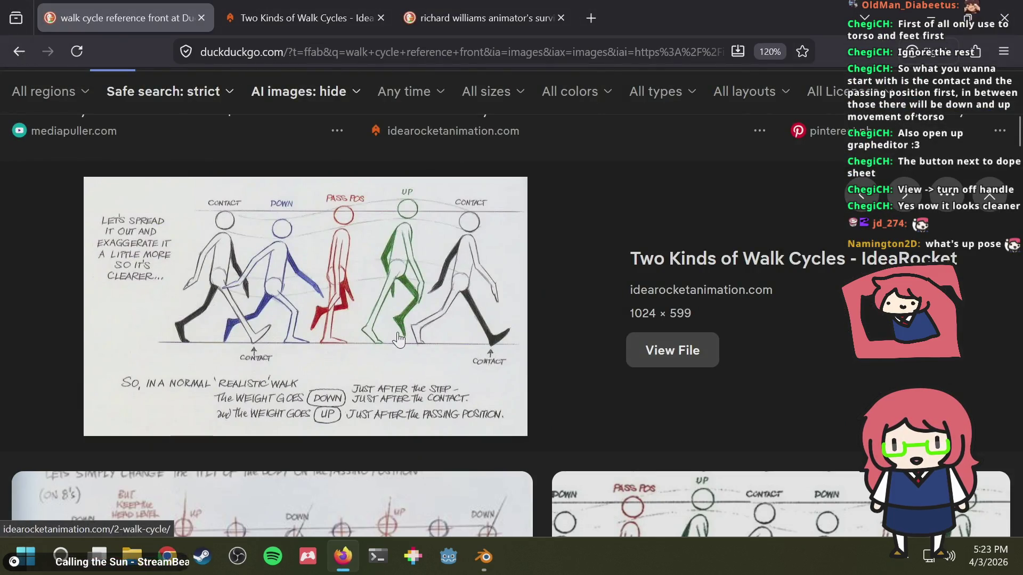
key("alt+Tab")
left_click_drag(360, 418, 342, 422)
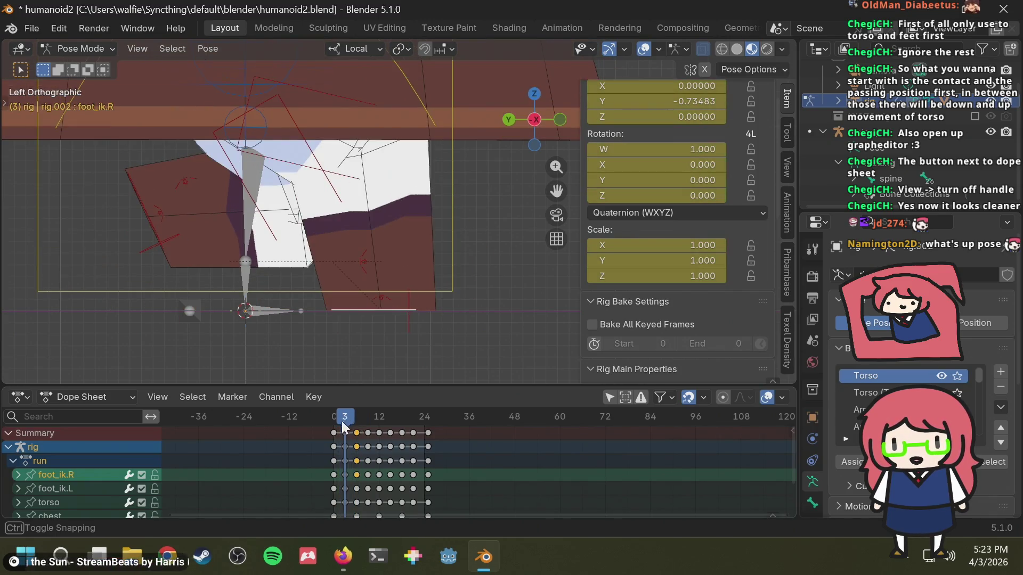
key("alt+Tab")
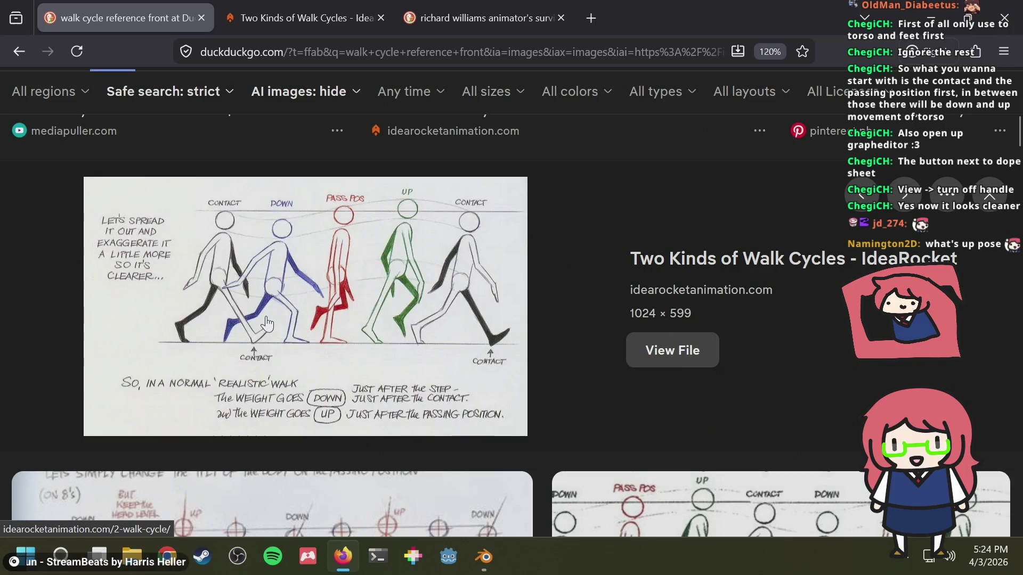
key("alt+Tab")
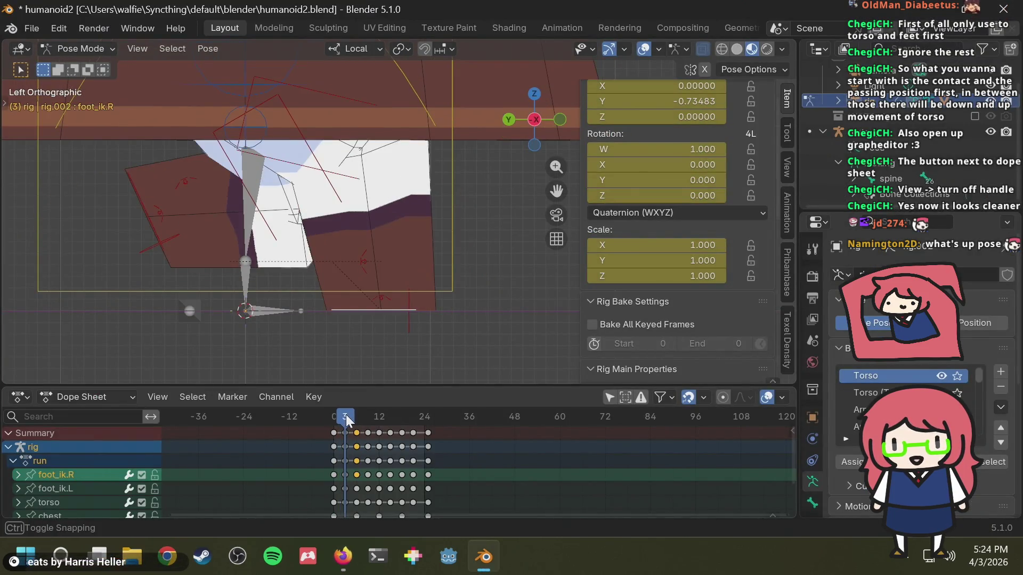
key("alt+Tab")
key("alt+Tab")
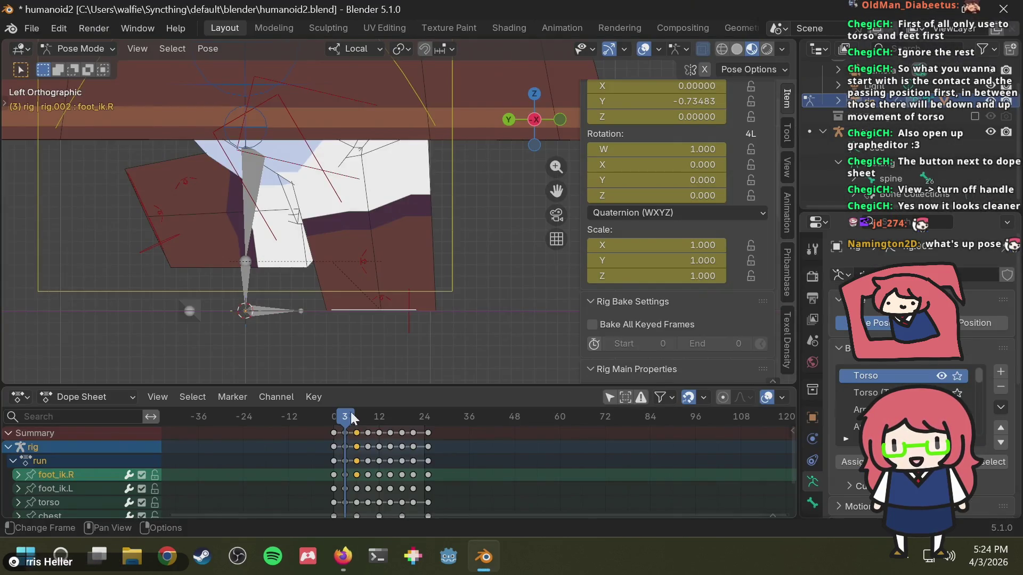
left_click_drag(352, 418, 326, 415)
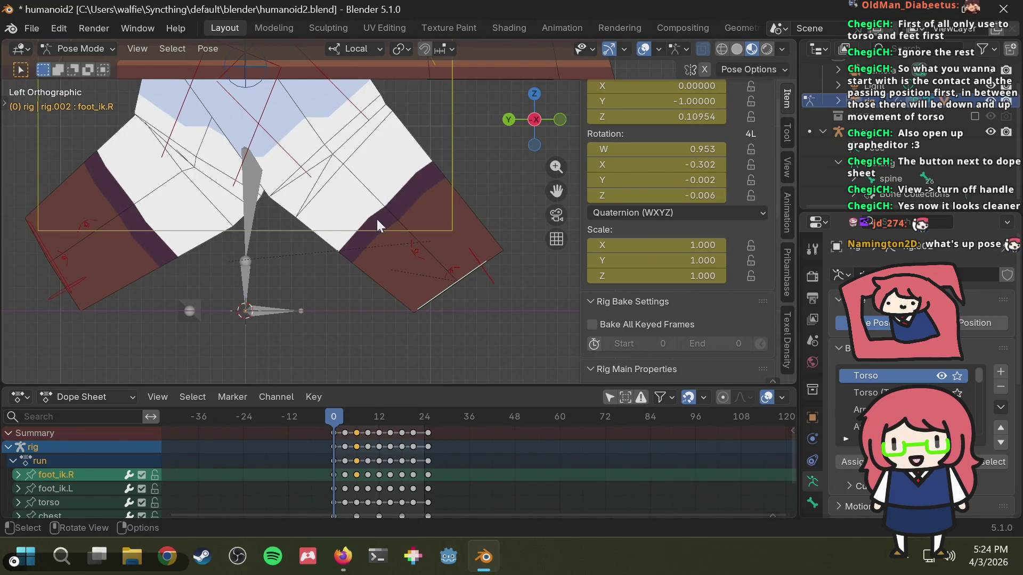
Step: Go to frame 3 and compare the pose with the walk-cycle reference
key("alt+Tab")
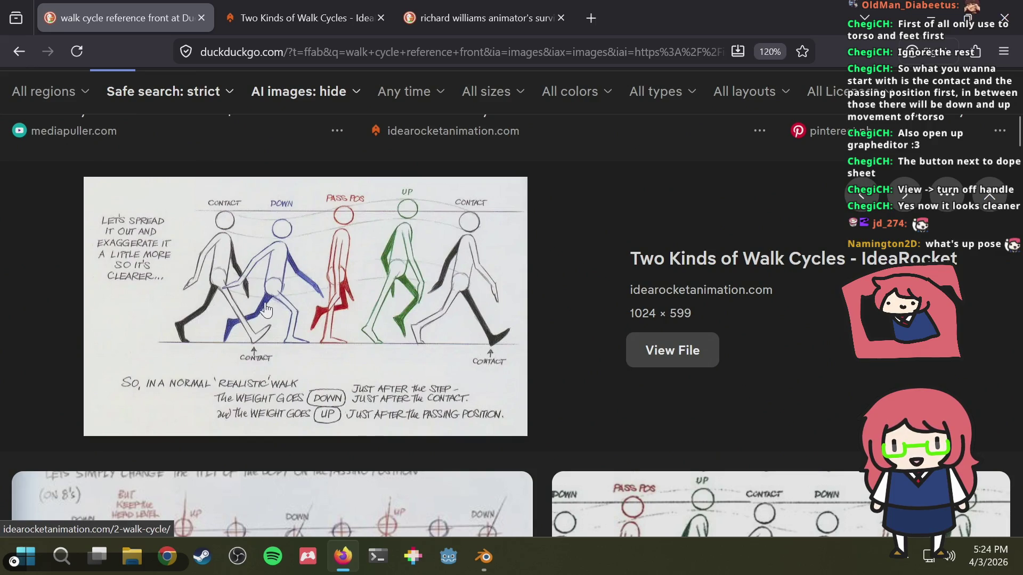
key("alt+Tab")
left_click_drag(336, 419, 345, 418)
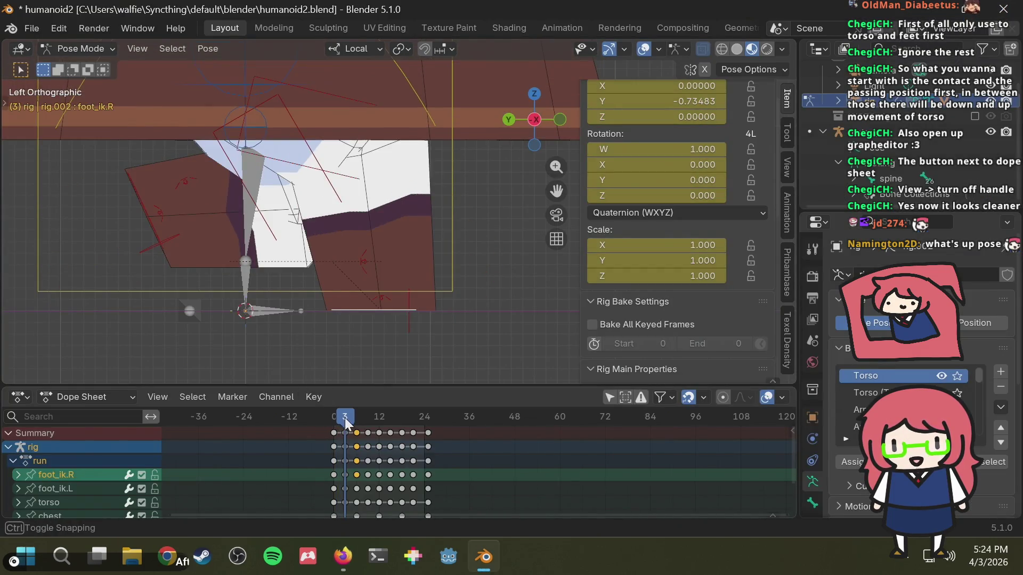
key("alt+Tab")
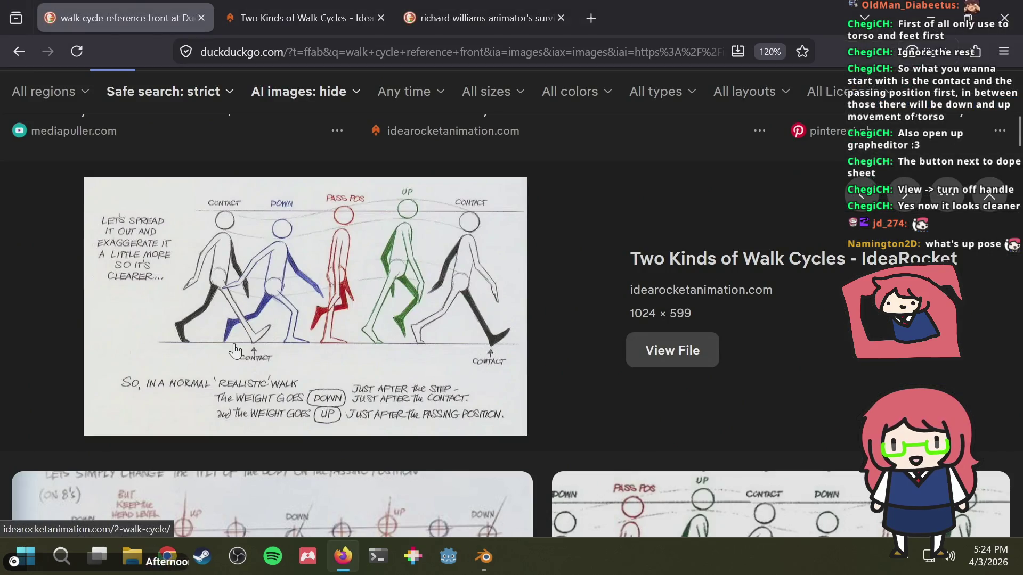
key("alt+Tab")
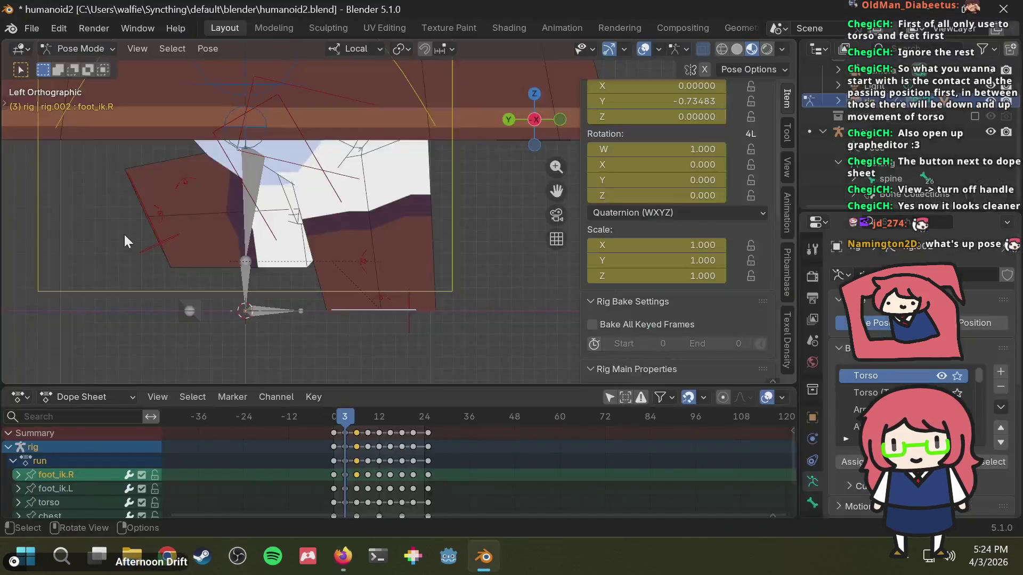
Step: Select foot_ik.L, then move it down and rotate it toward the ground at frame 3
left_click(154, 233)
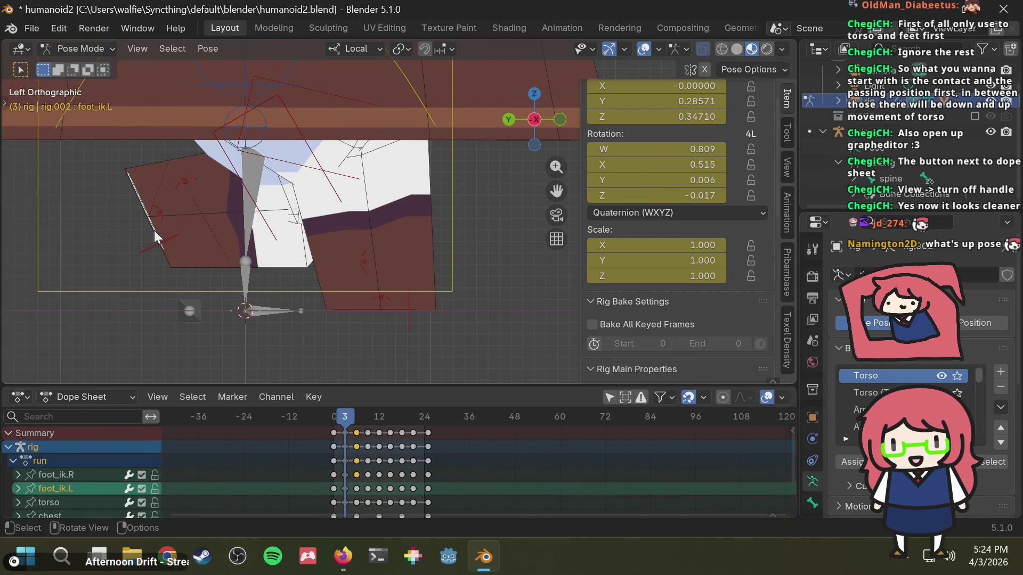
key("g")
key("Escape")
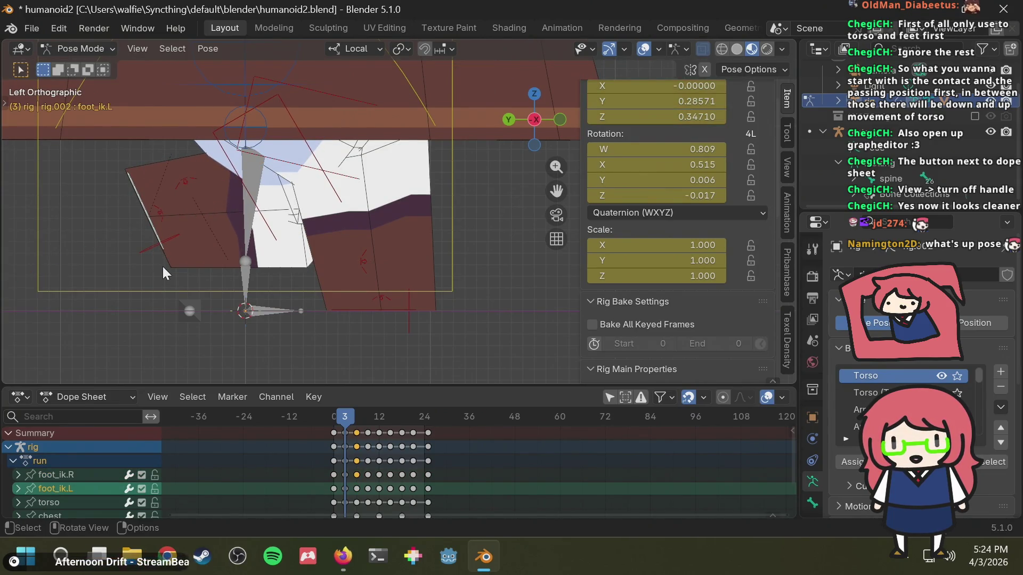
key("g")
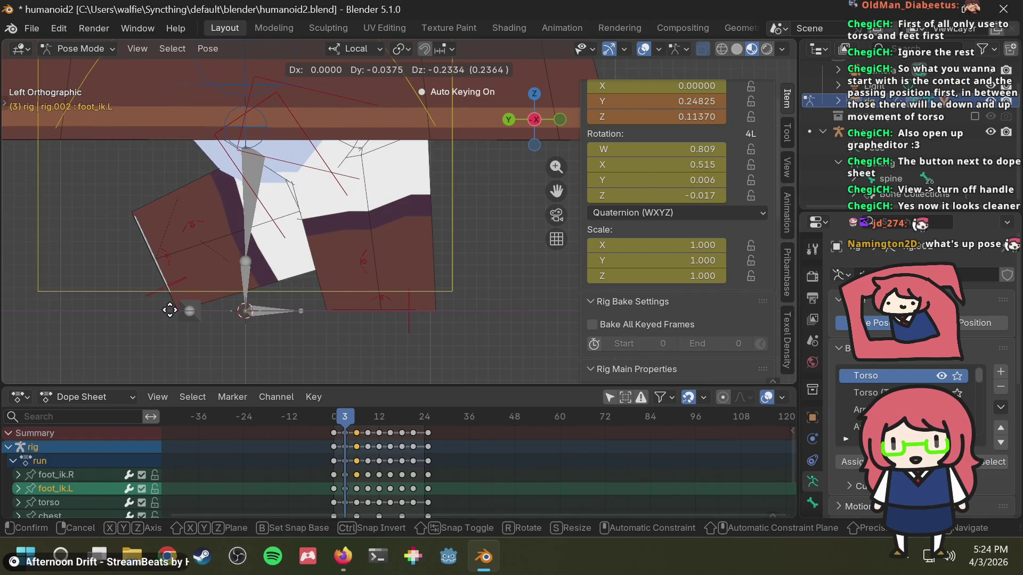
left_click(170, 310)
key("r")
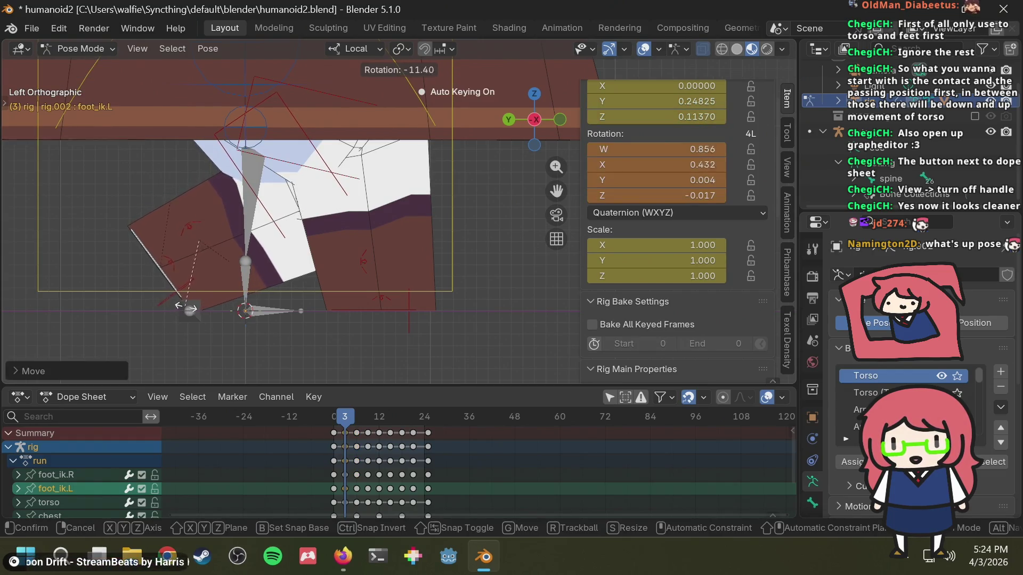
left_click(219, 295)
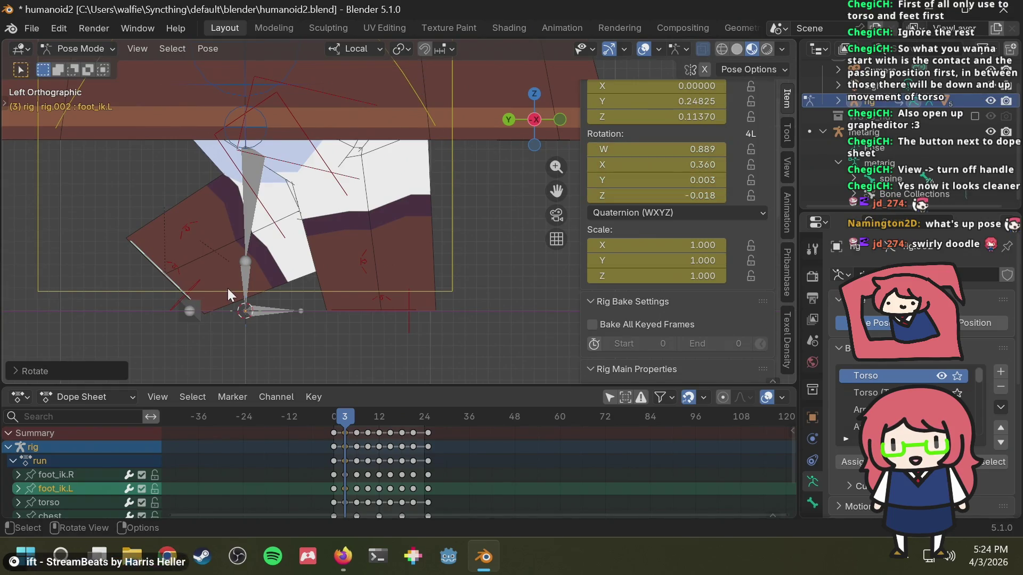
key("g")
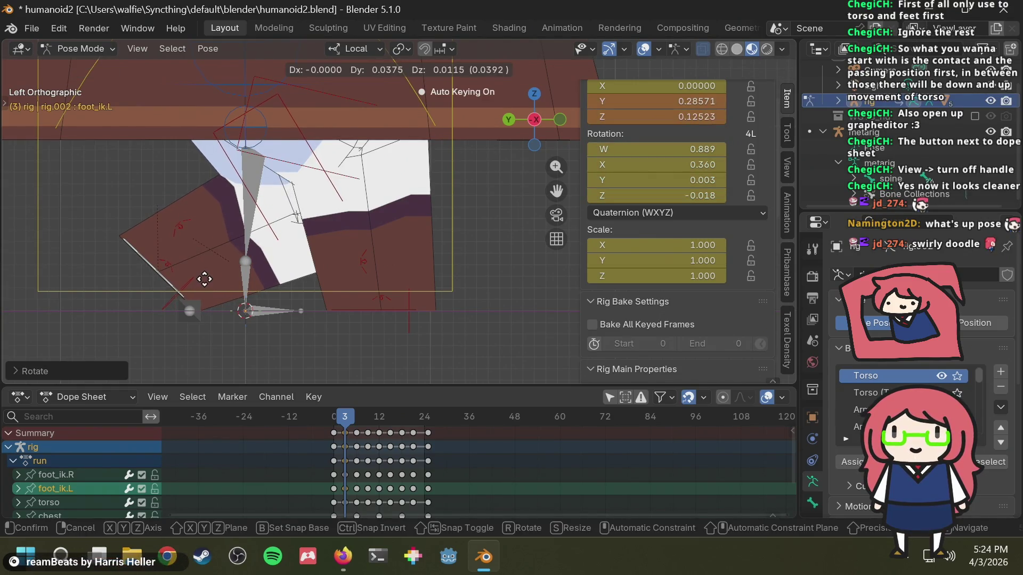
left_click(204, 277)
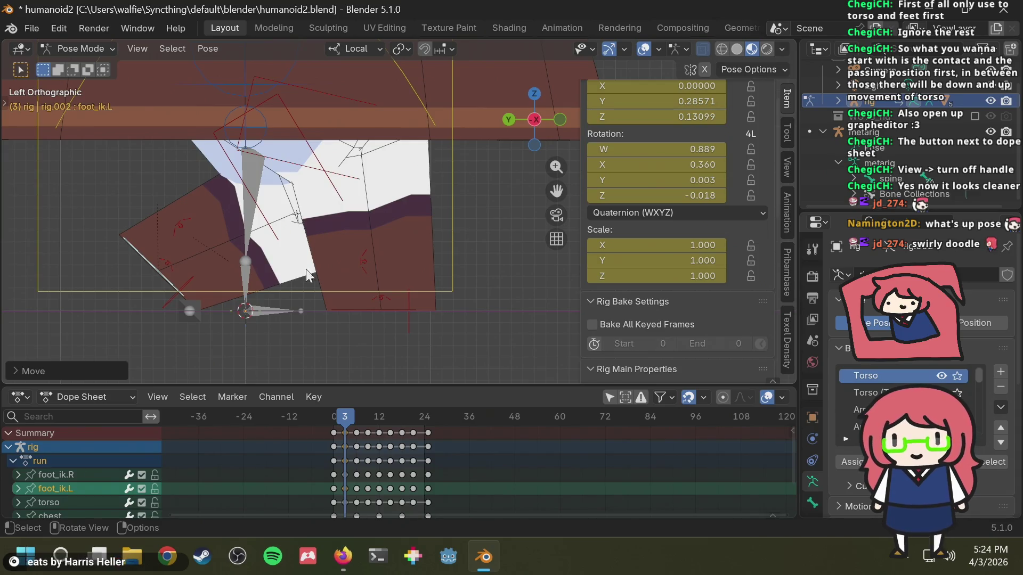
Step: Preview frame 0, then steepen the left foot's tilt and lower it slightly before returning to frame 0
mouse_move(343, 416)
left_mouse_down()
mouse_move(335, 417)
mouse_move(349, 416)
left_mouse_up()
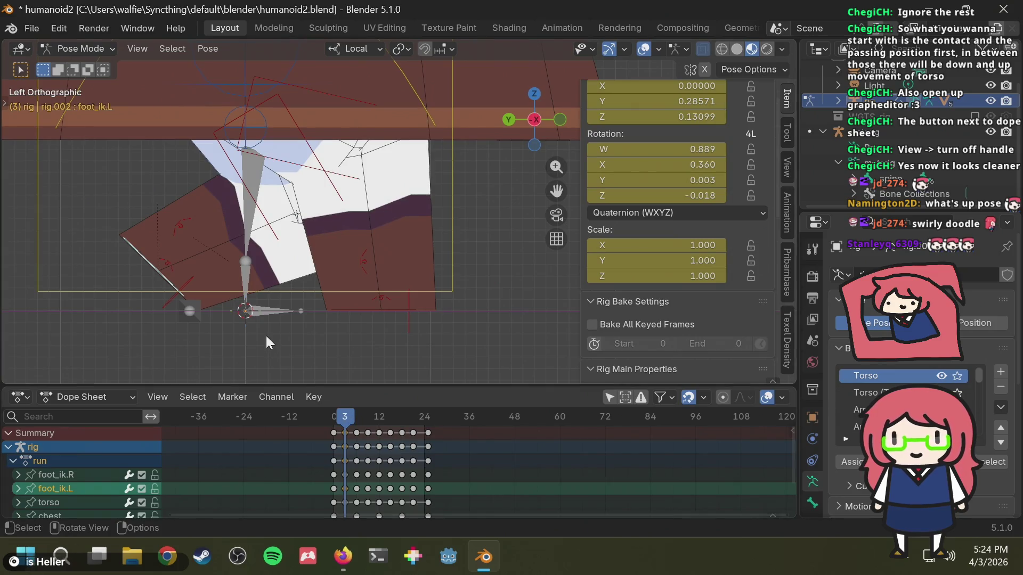
key("alt+Tab")
key("alt+Tab")
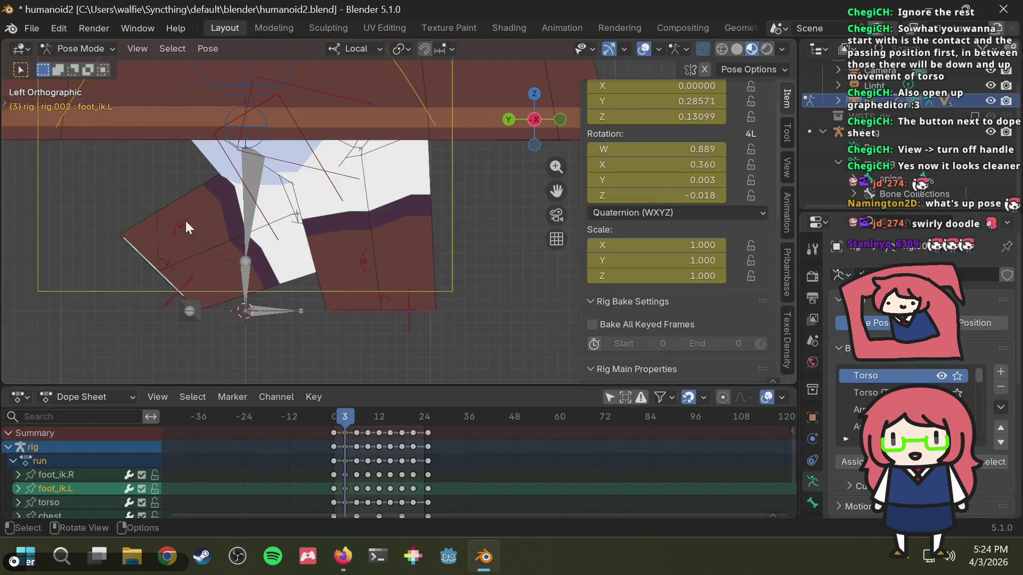
key("r")
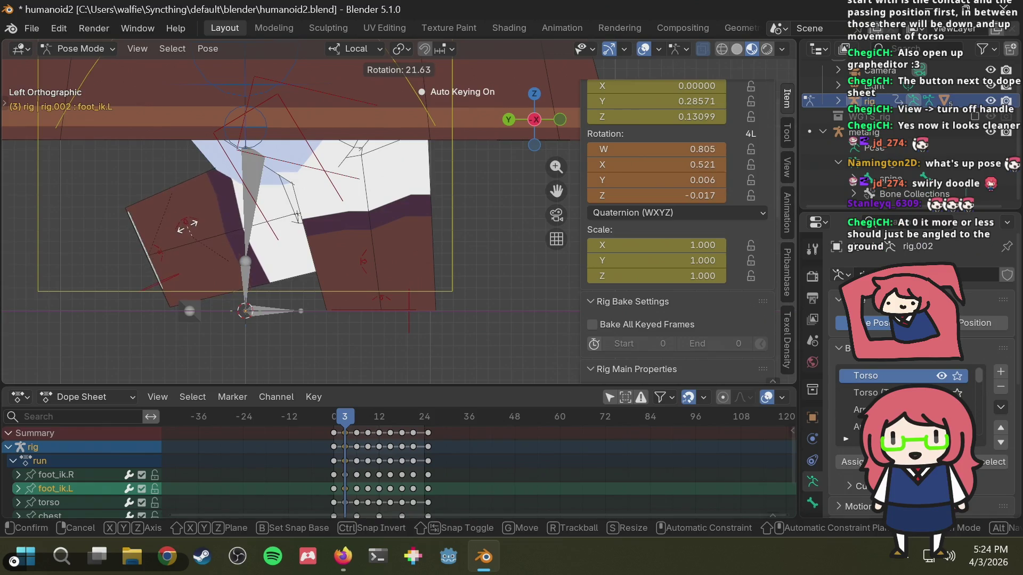
left_click(188, 227)
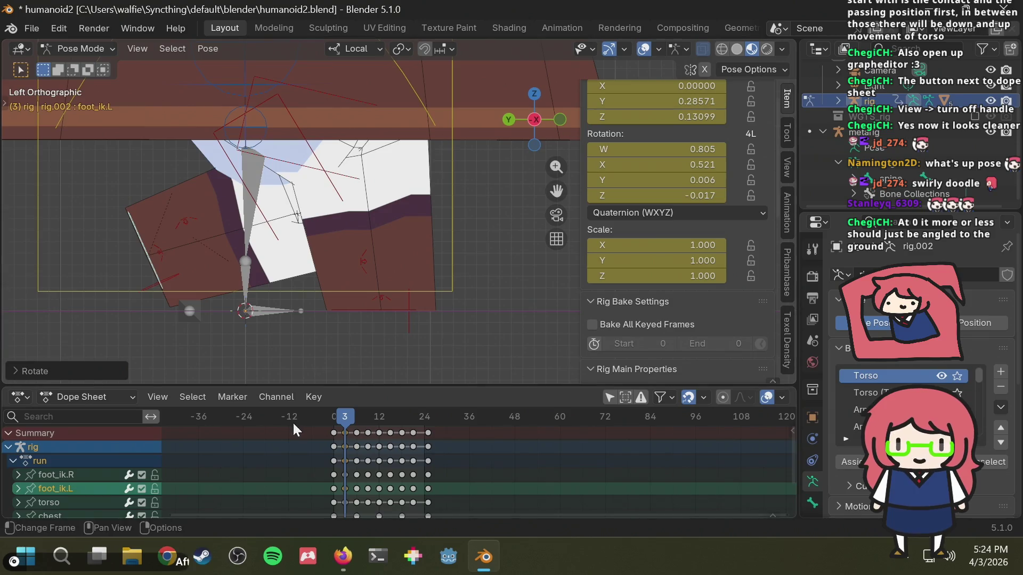
key("g")
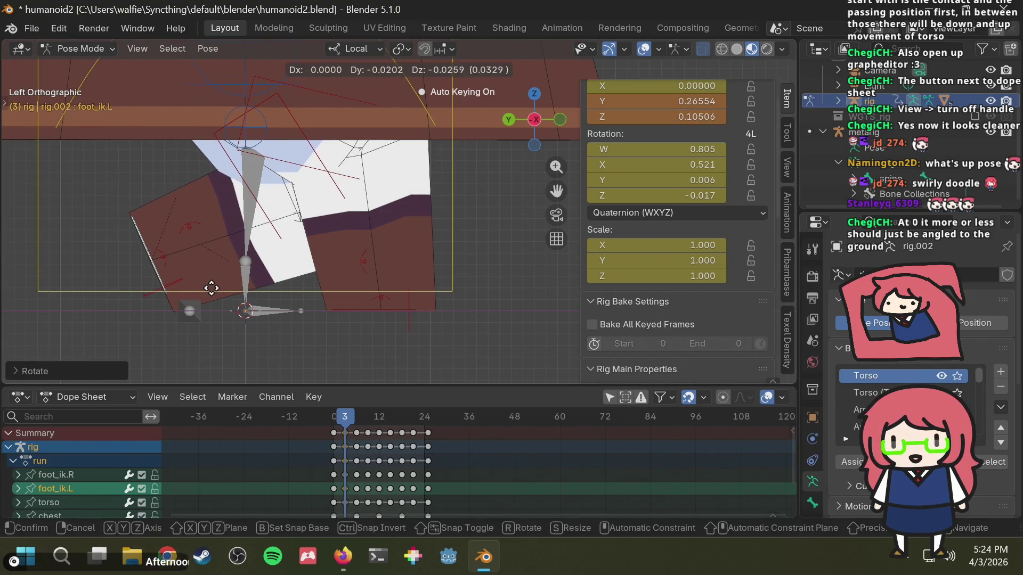
left_click(289, 378)
left_click_drag(345, 416, 333, 416)
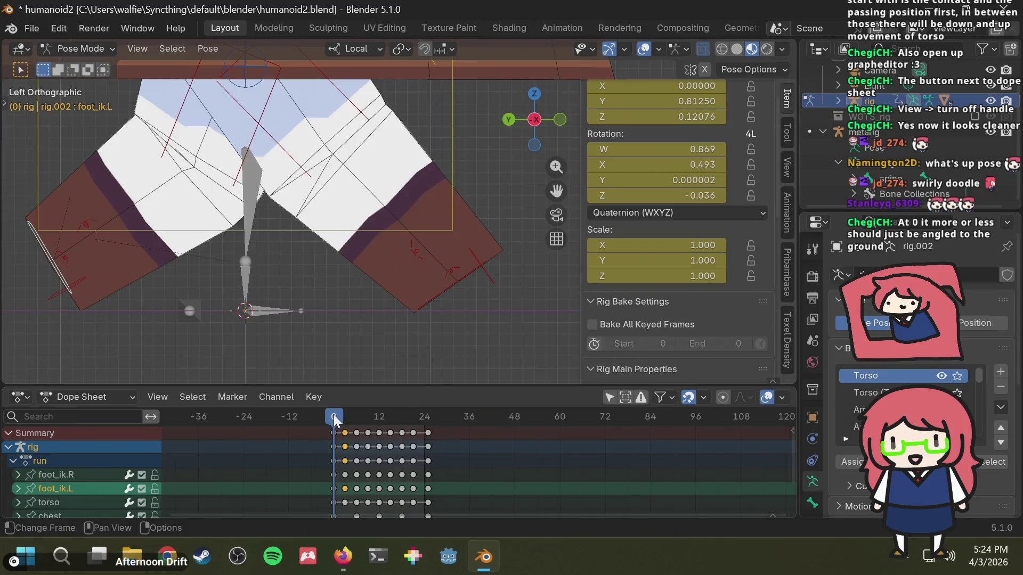
Step: Orbit to inspect the feet in perspective, then restore and recentre the left side view
key("alt+Tab")
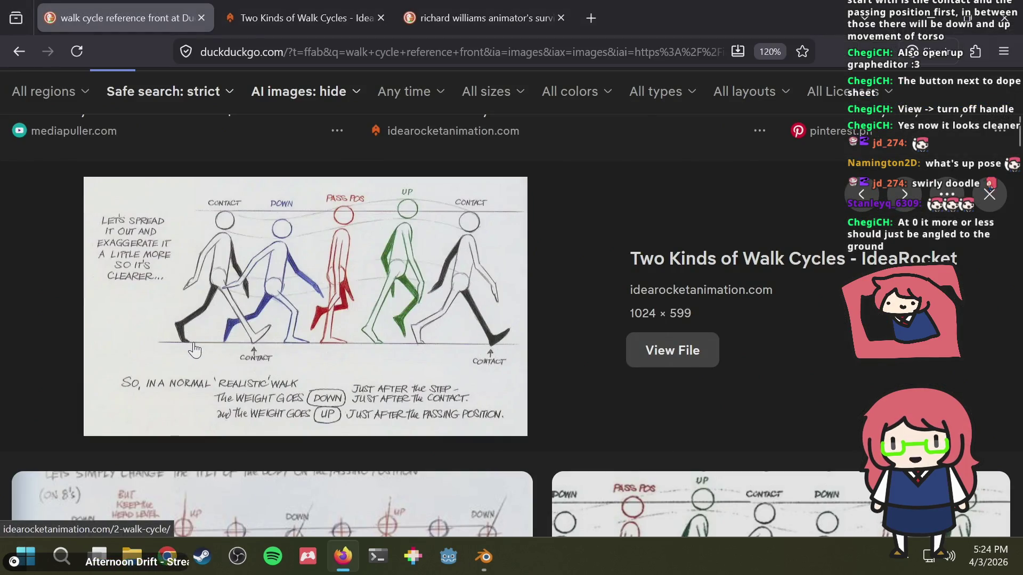
key("alt+Tab")
key("g")
left_click(109, 331)
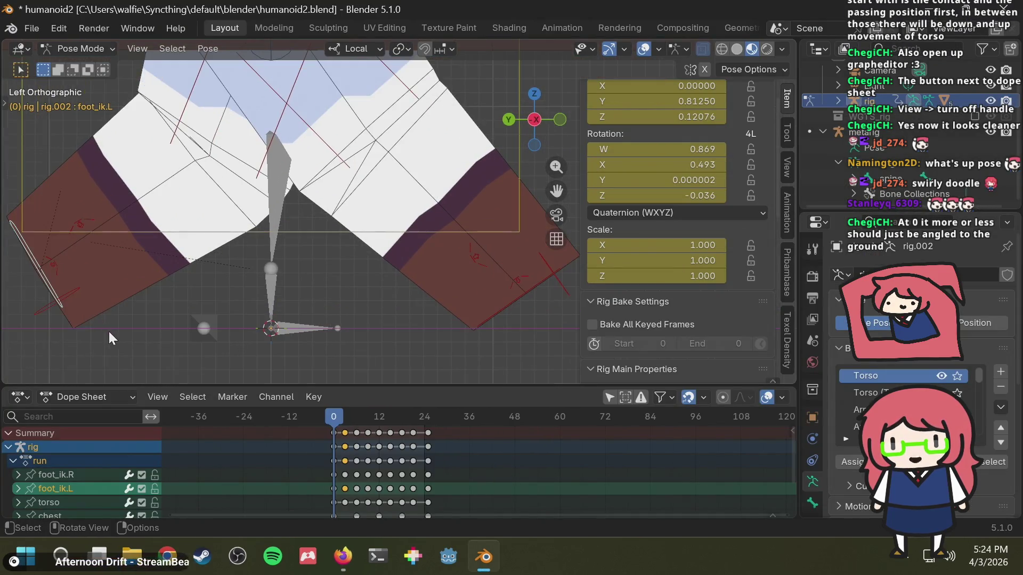
mouse_move(139, 309)
middle_mouse_down()
mouse_move(167, 304)
mouse_move(568, 48)
middle_mouse_up()
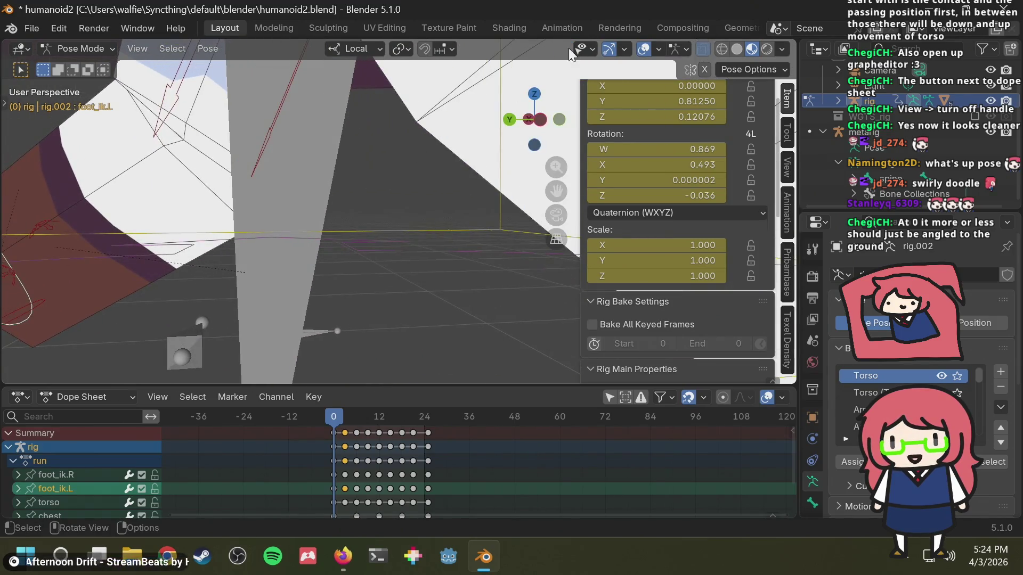
left_click(542, 121)
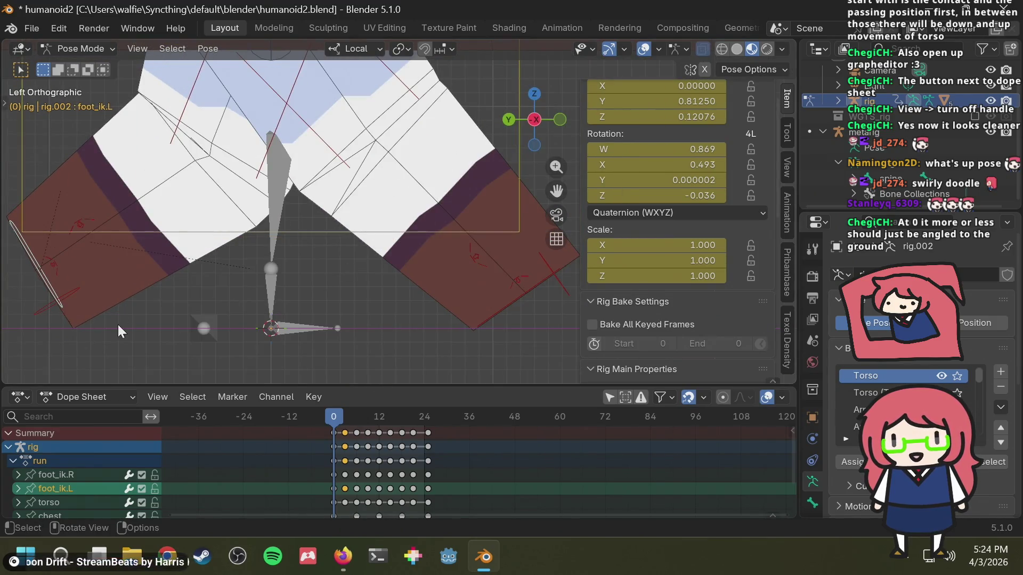
middle_click_drag(119, 327, 208, 303, "shift")
Step: Select toe_ik.L, go to frame 3, and compare the pose with the reference image
key("alt+Tab")
key("alt+Tab")
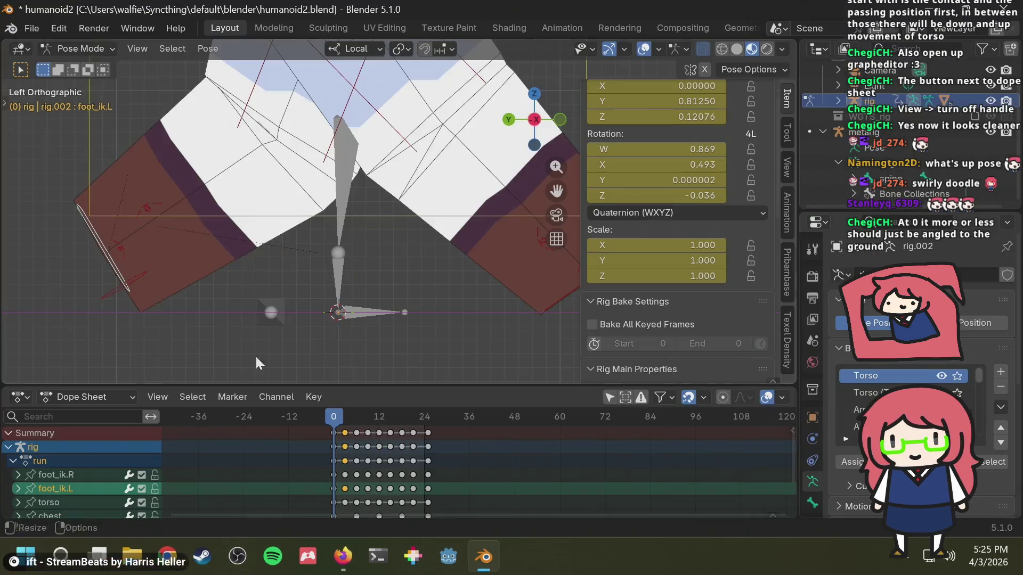
left_click(103, 297)
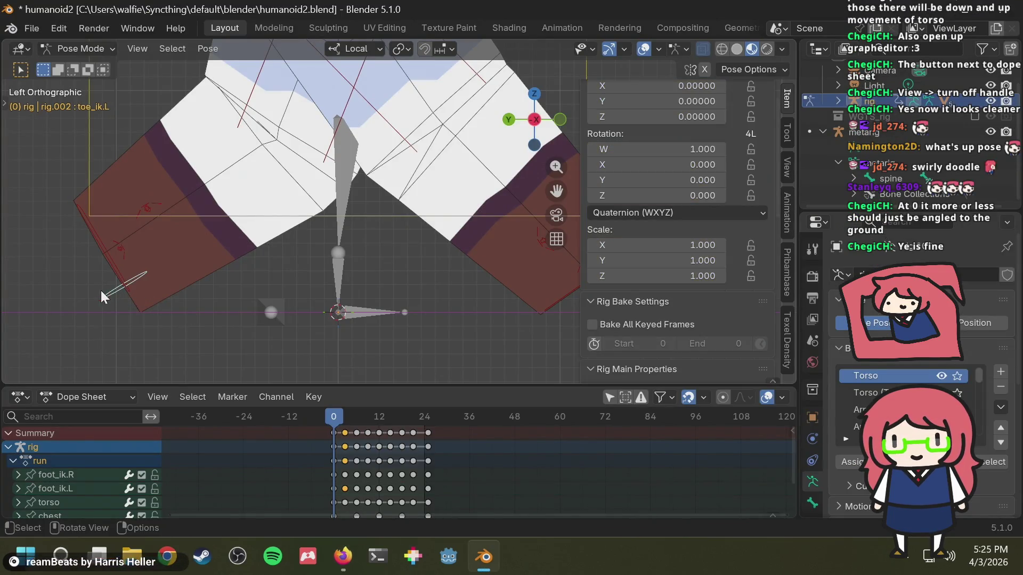
left_click_drag(337, 420, 345, 417)
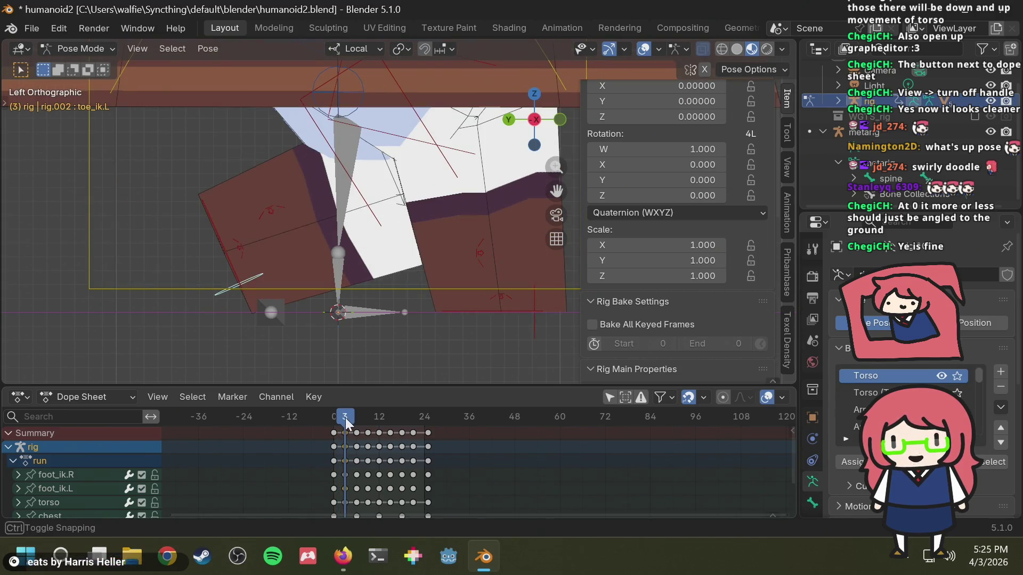
key("alt+Tab")
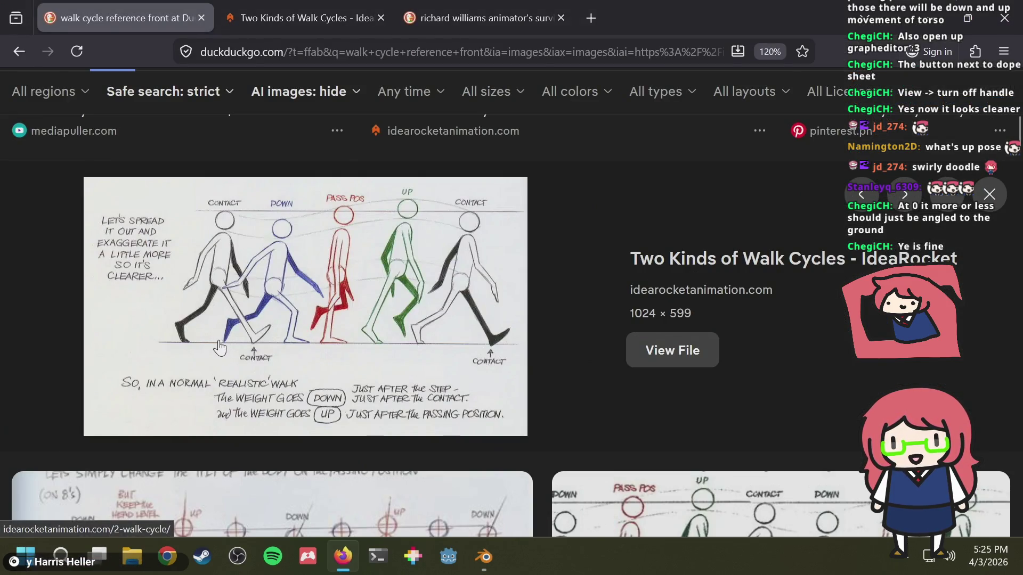
key("alt+Tab")
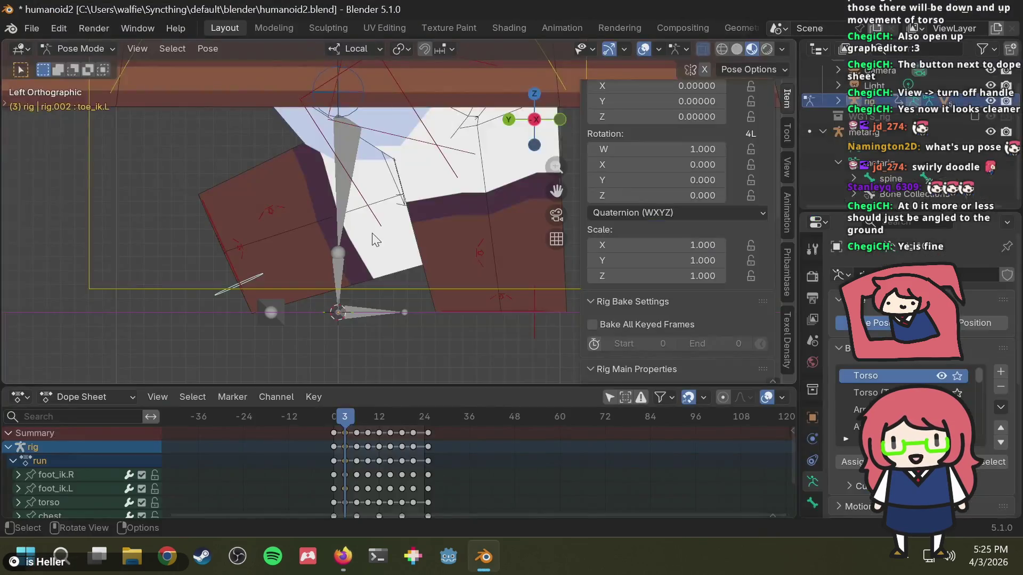
key("alt+Tab")
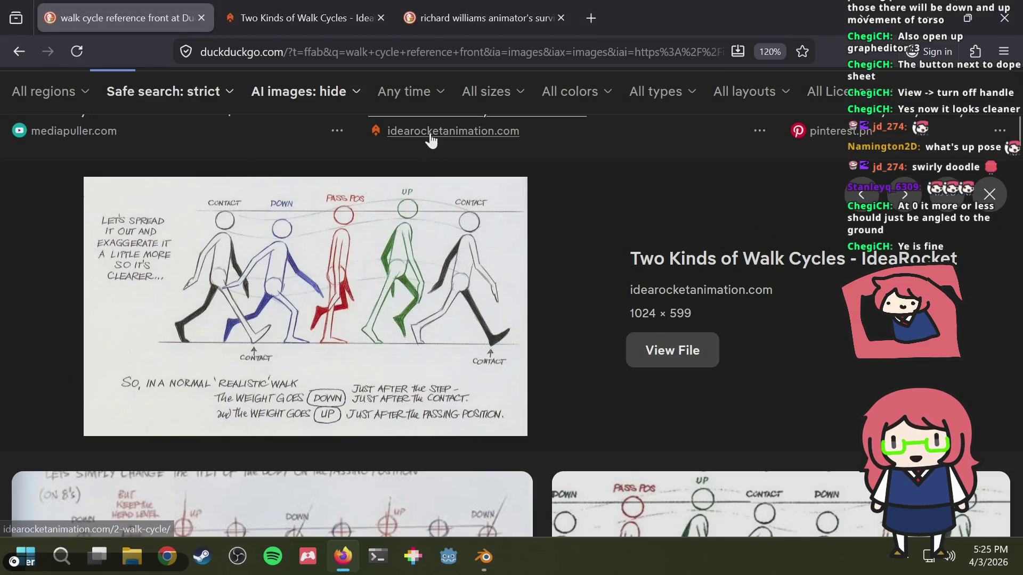
key("alt+Tab")
key("alt+Tab")
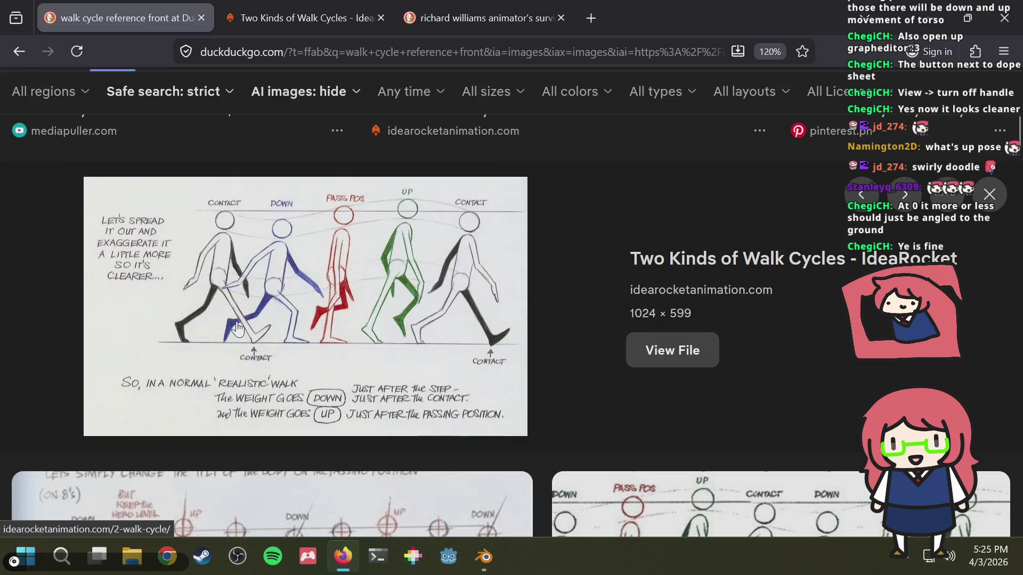
key("alt+Tab")
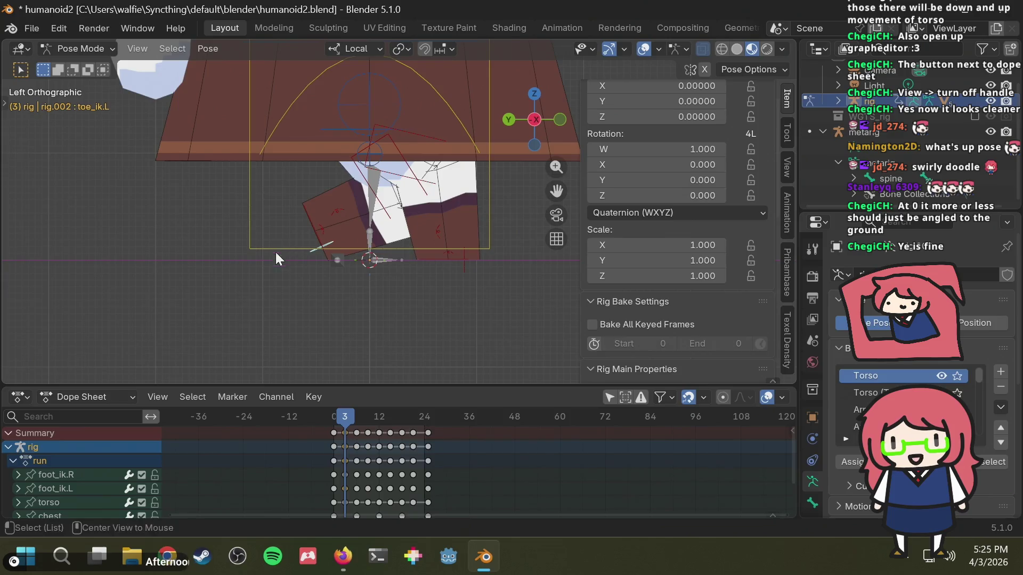
key("alt+Tab")
key("alt+Tab")
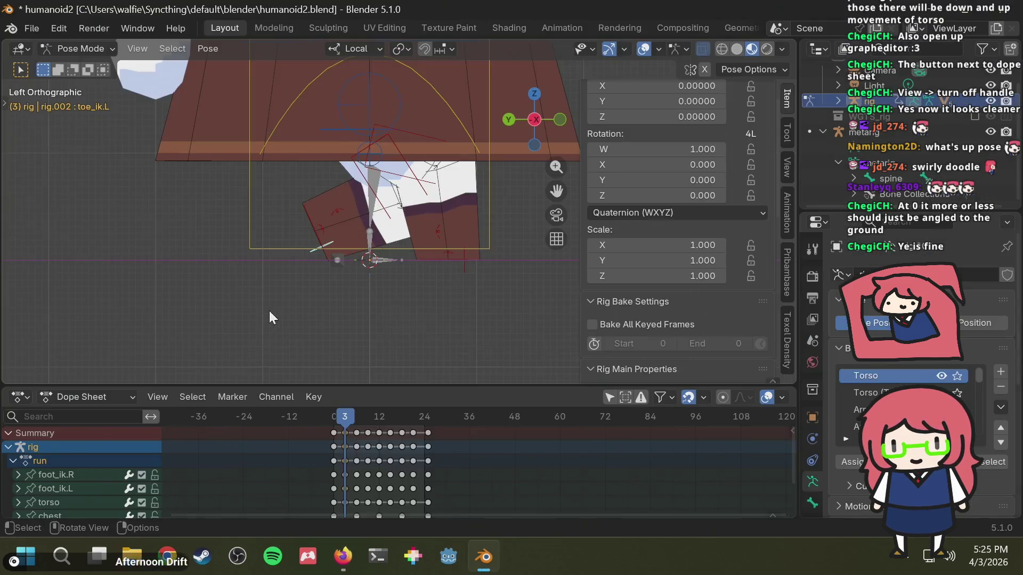
Step: Abandon the toe_ik.L move and instead key foot_ik.L at Y 0.539, Z 0.110
key("g")
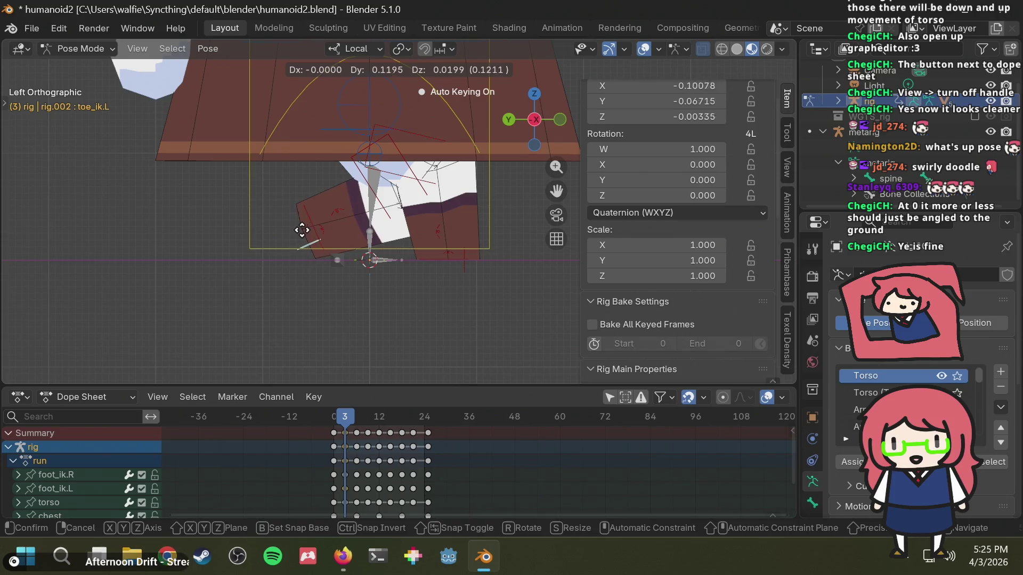
key("Escape")
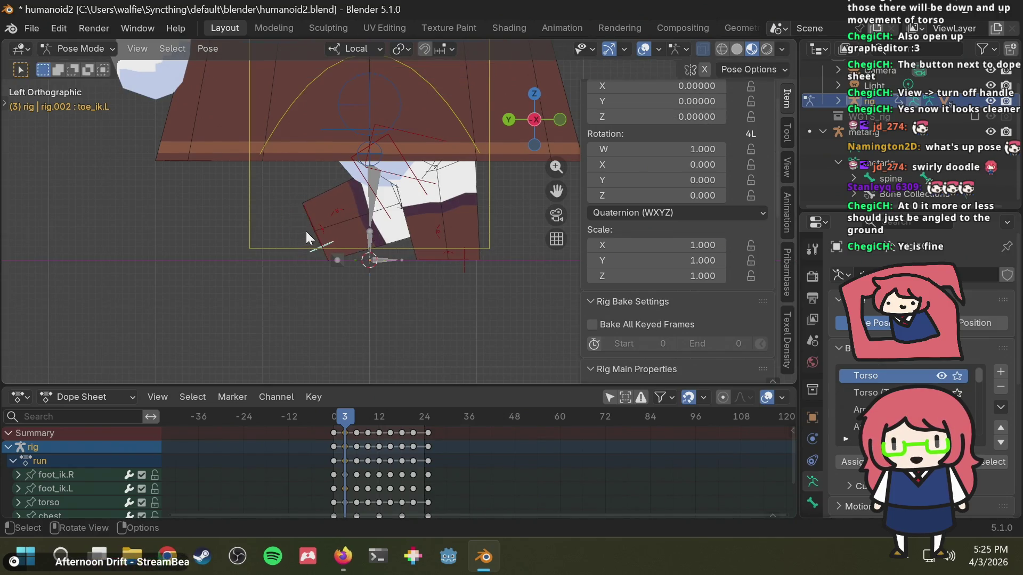
left_click(315, 227)
key("g")
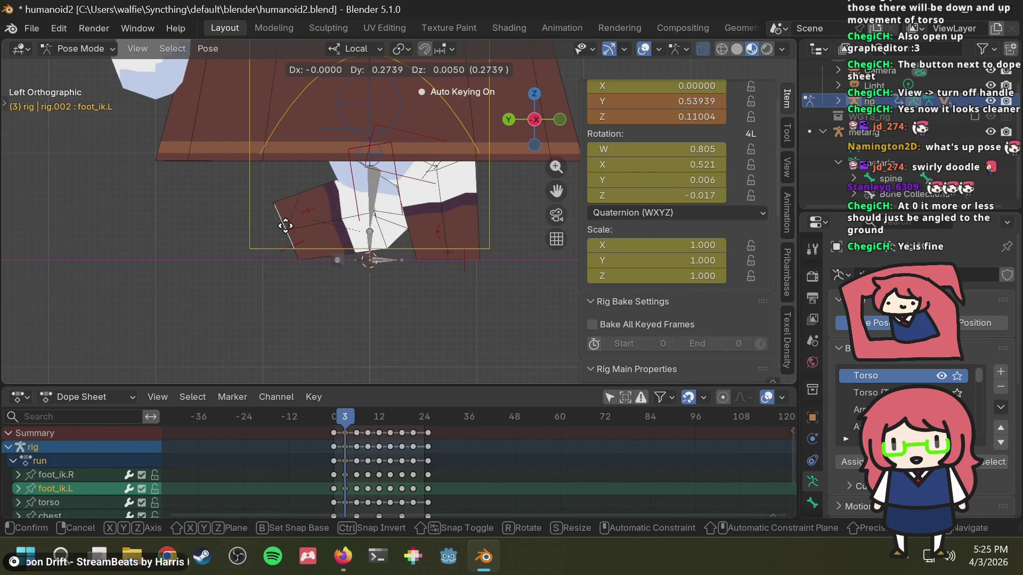
left_click(285, 226)
Step: Scrub around frame 3 and compare the step against the walk-cycle reference
left_click_drag(336, 413, 344, 412)
key("alt+Tab")
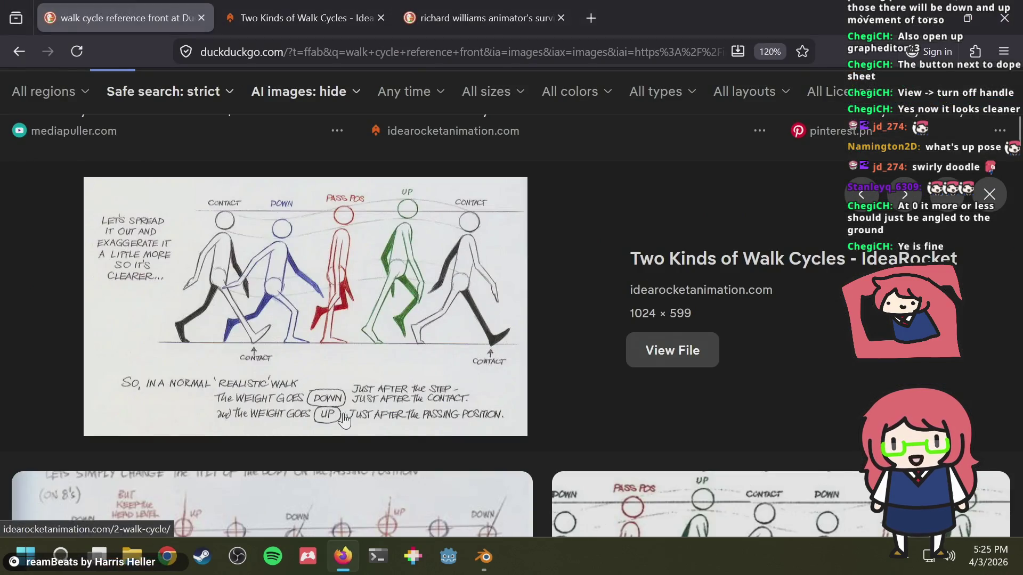
key("alt+Tab")
left_click_drag(343, 416, 356, 416)
key("alt+Tab")
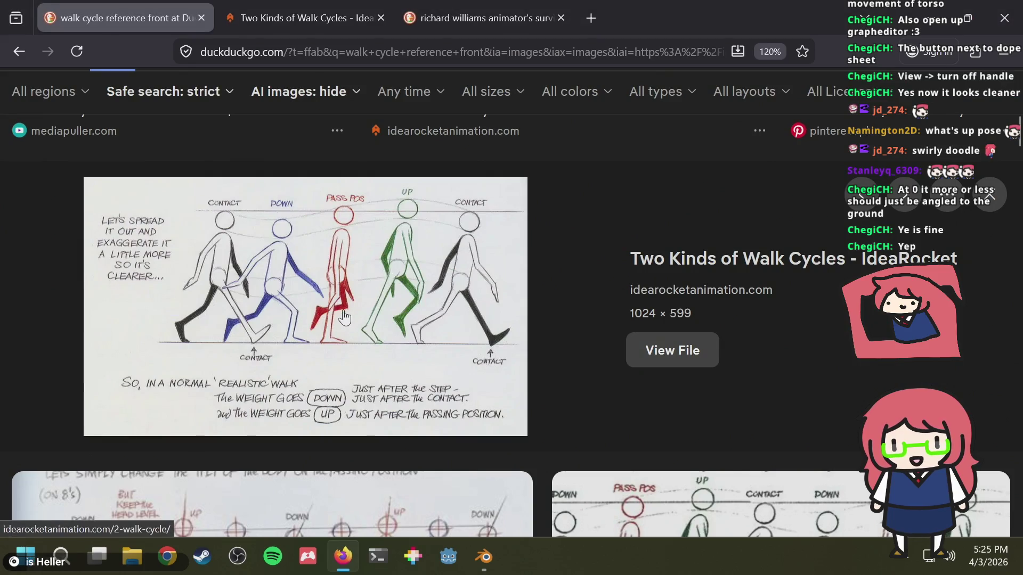
key("alt+Tab")
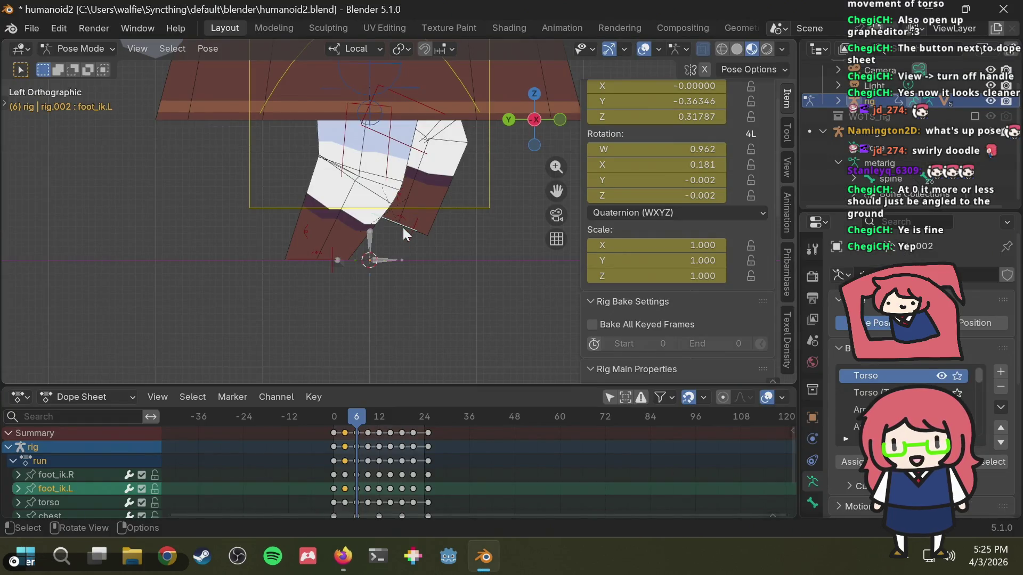
Step: Move and rotate foot_ik.L again, auto-keying the new pose
key("alt+Tab")
key("alt+Tab")
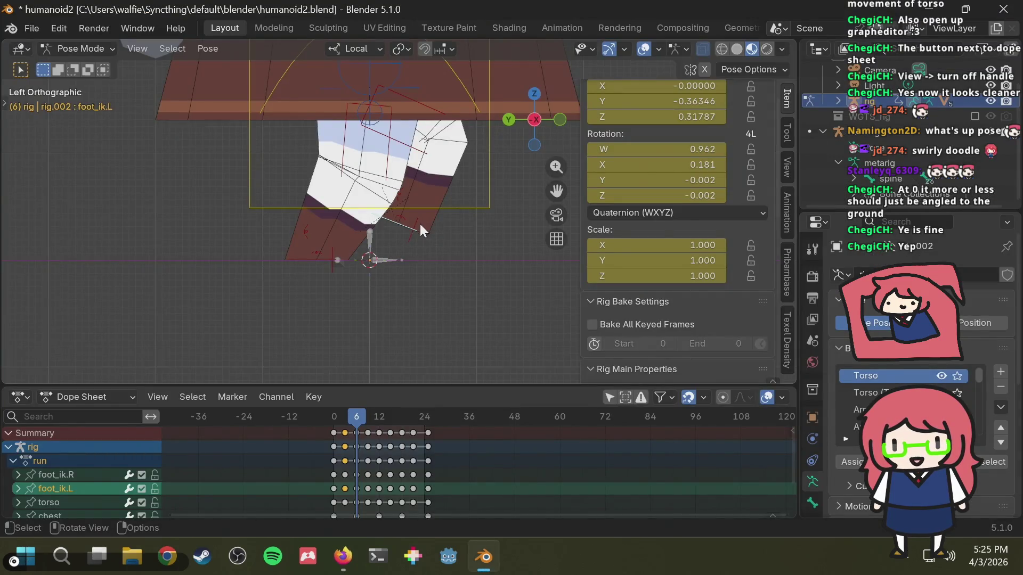
key("g")
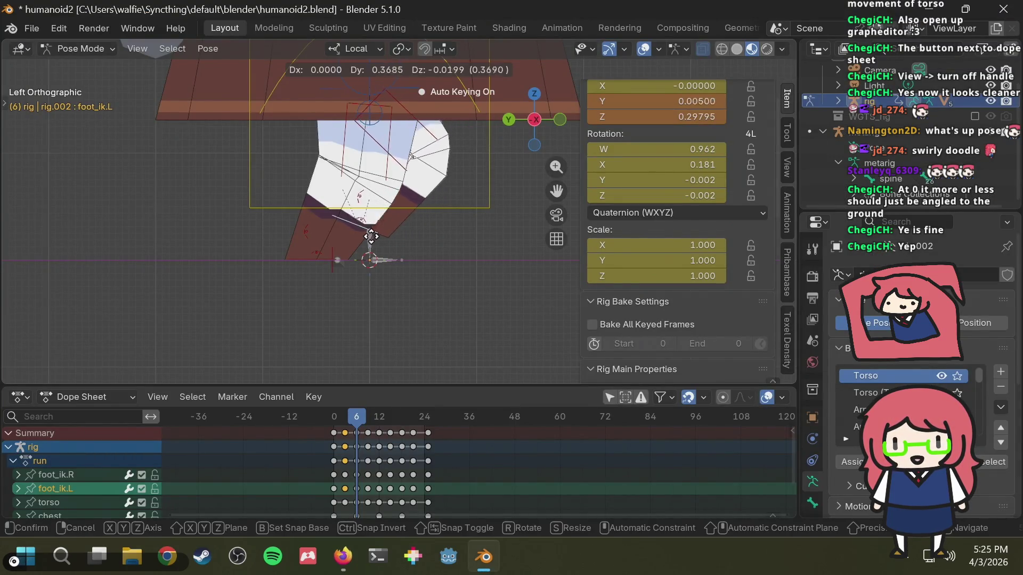
left_click(340, 234)
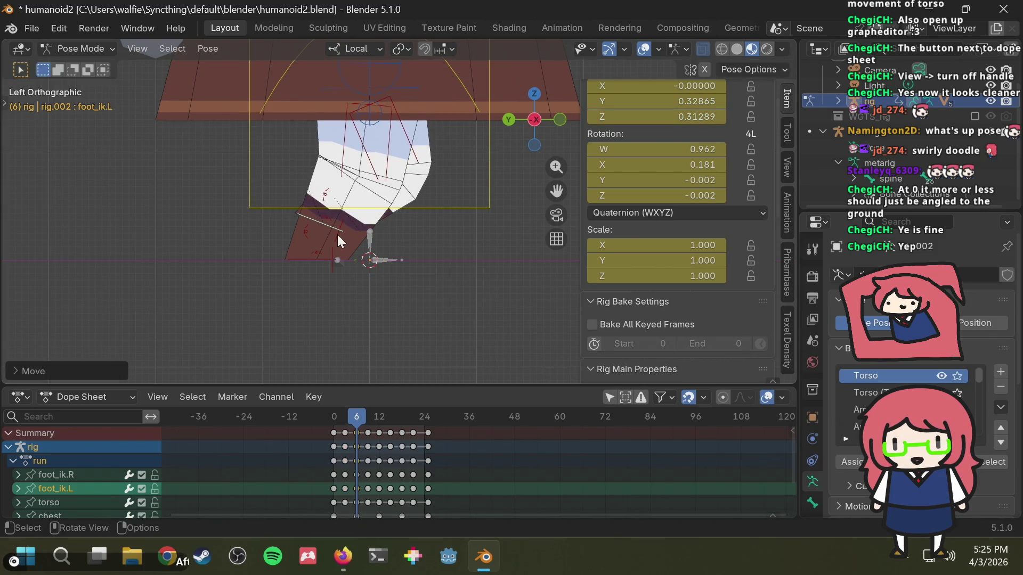
key("r")
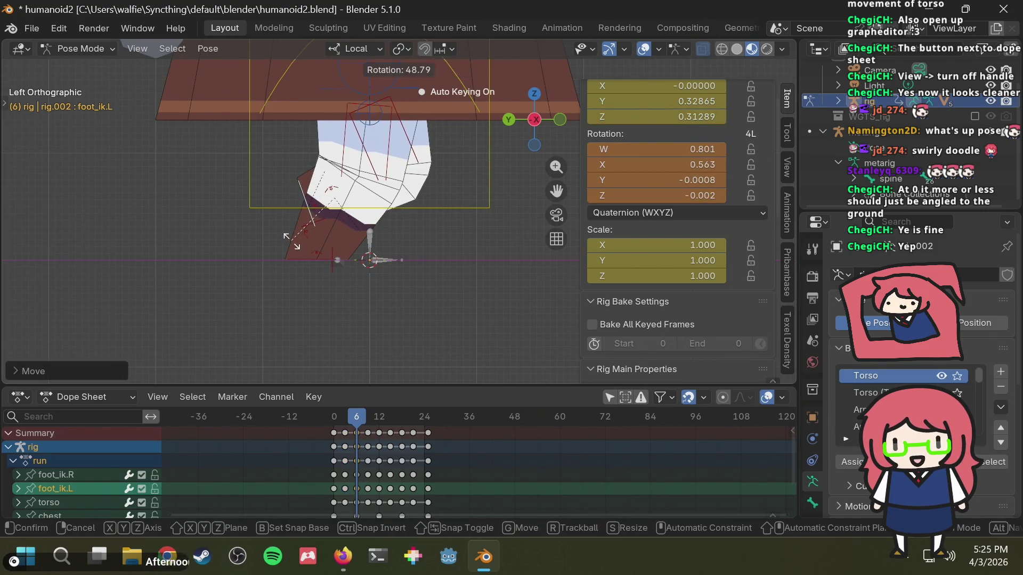
left_click(312, 271)
Step: Orbit to inspect the foot pose, then snap back to the left side view
key("alt+Tab")
key("alt+Tab")
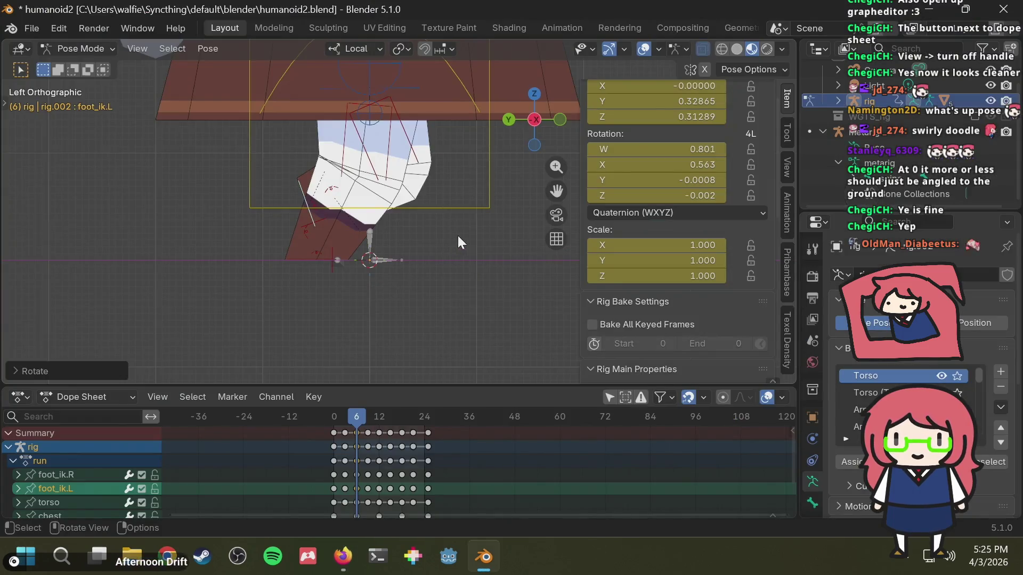
mouse_move(495, 226)
middle_mouse_down()
mouse_move(193, 232)
mouse_move(124, 222)
mouse_move(132, 223)
middle_mouse_up()
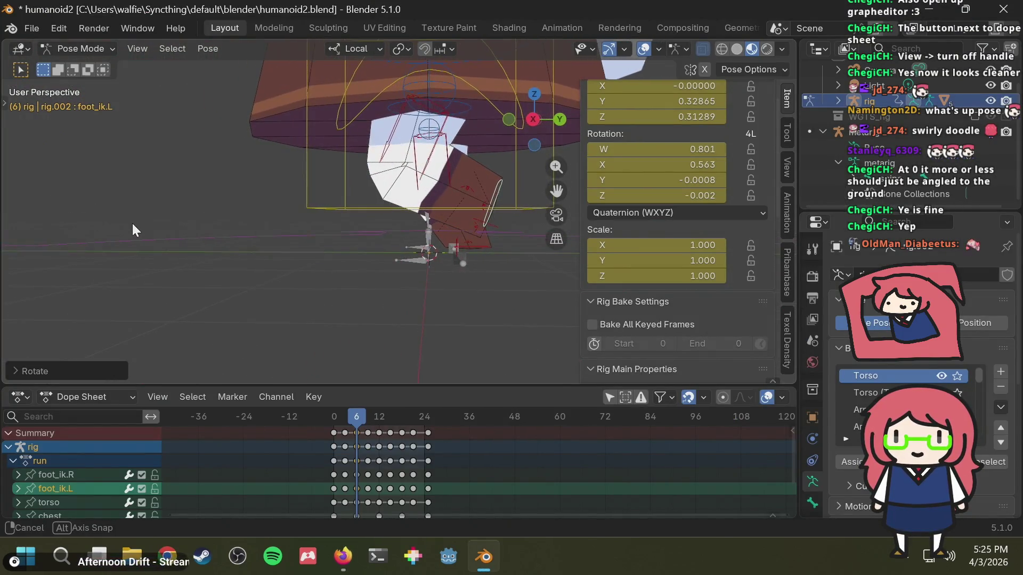
left_click(527, 122)
left_click(530, 123)
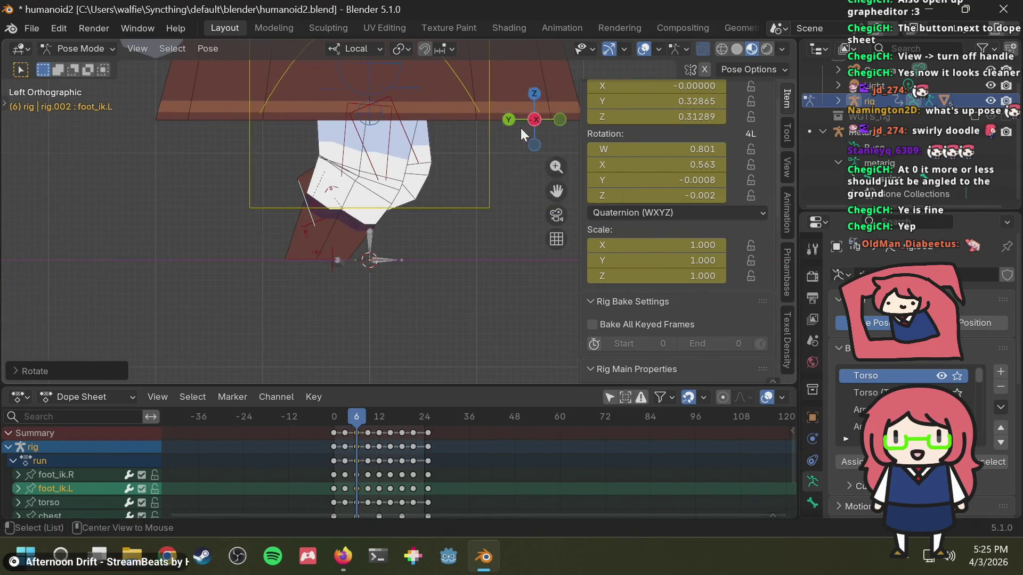
key("alt+Tab")
key("alt+Tab")
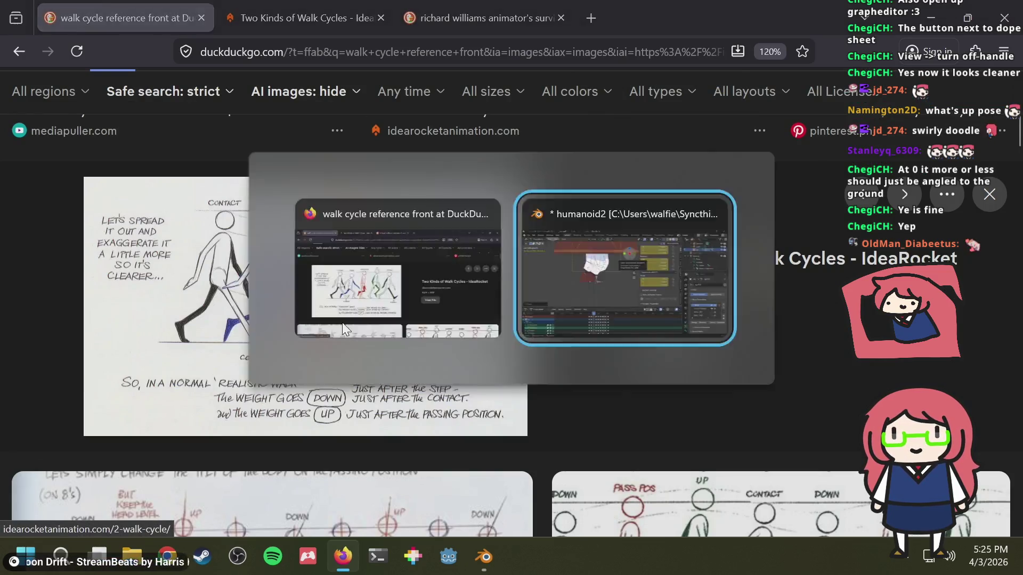
key("alt+Tab")
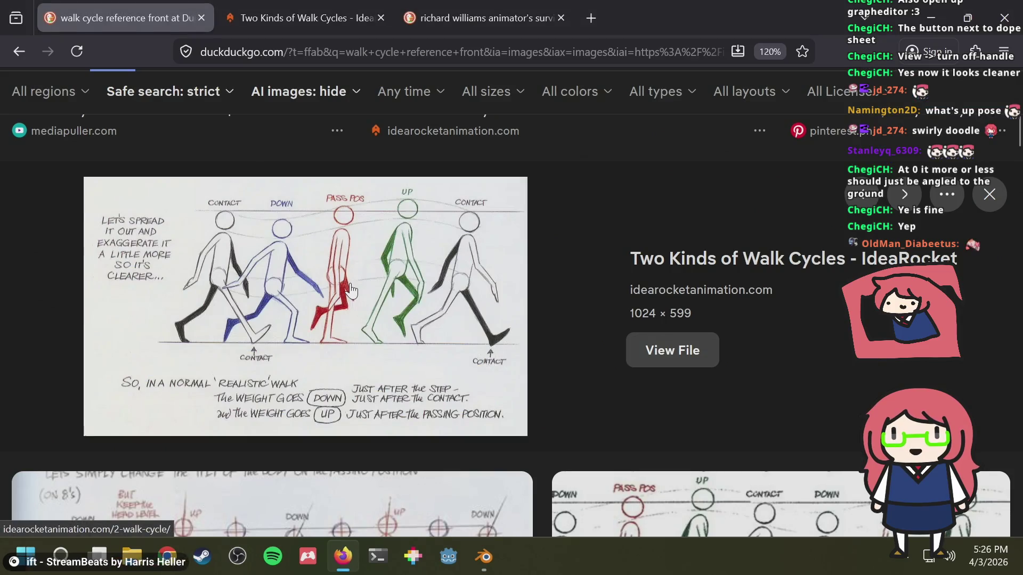
key("alt+Tab")
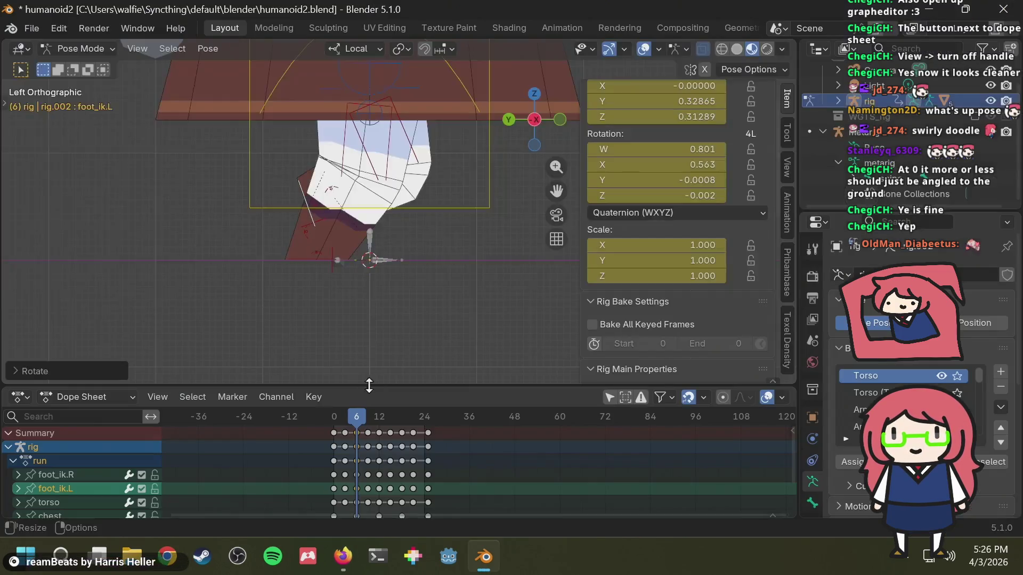
Step: Check the poses at frames 9 and 12 against the walk-cycle reference image
left_click(370, 416)
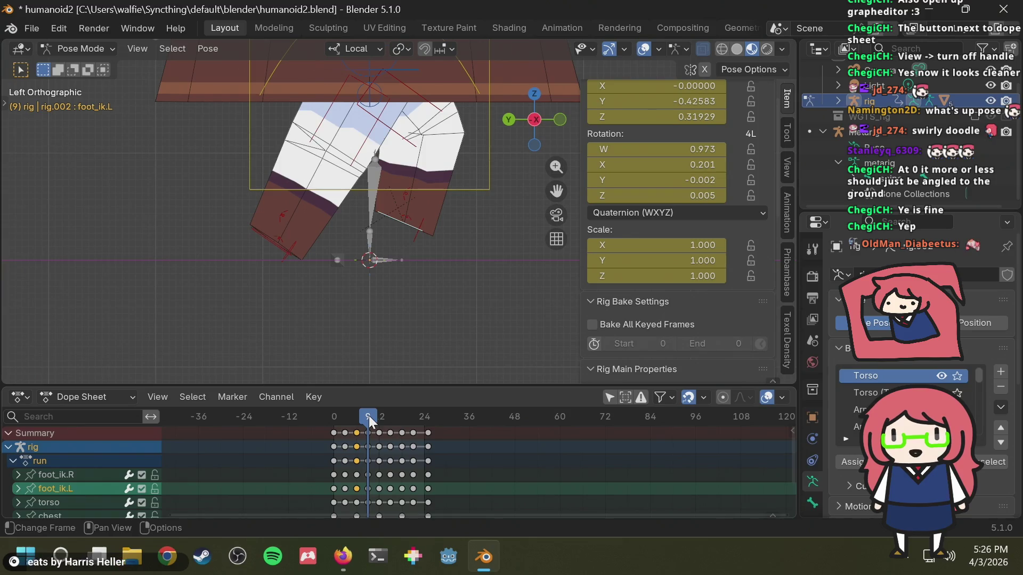
key("alt+Tab")
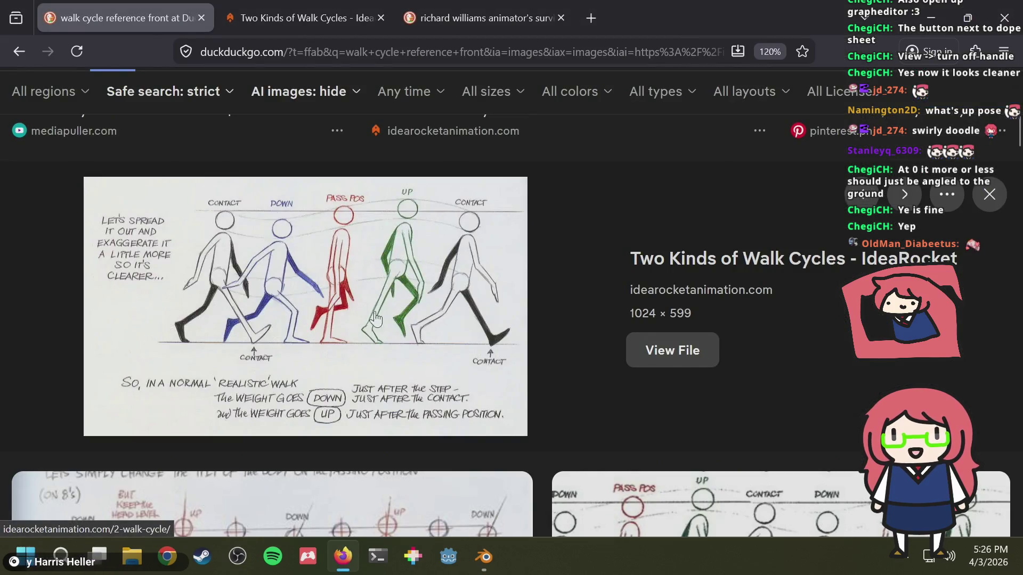
key("alt+Tab")
key("alt+Tab")
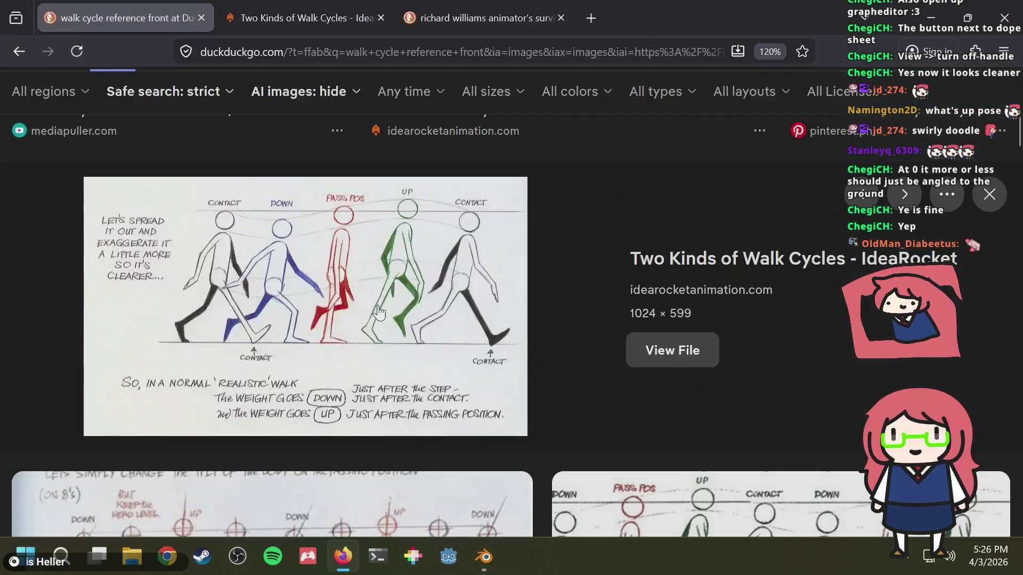
key("alt")
key("alt+Tab")
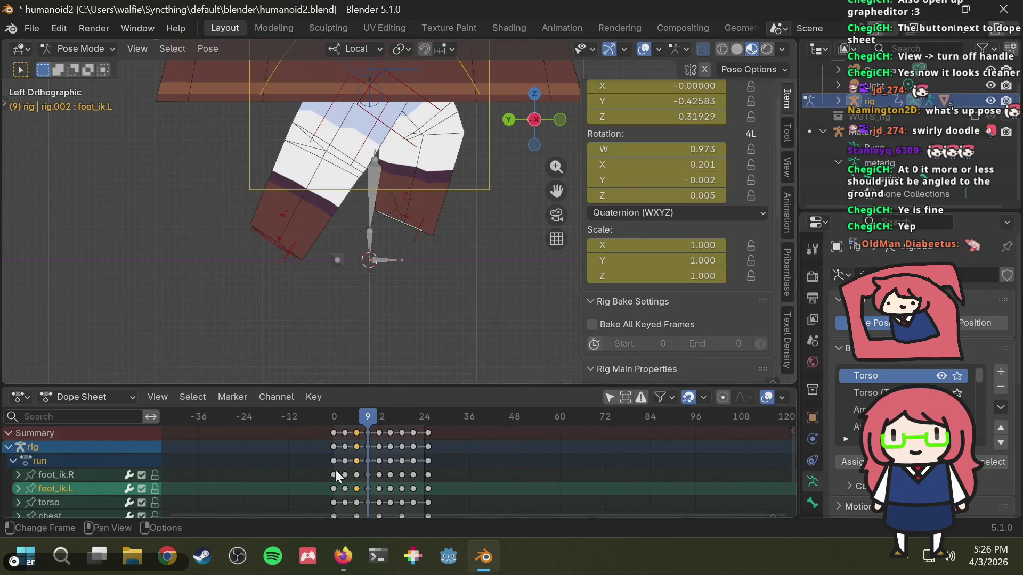
left_click(379, 415)
key("alt+Tab")
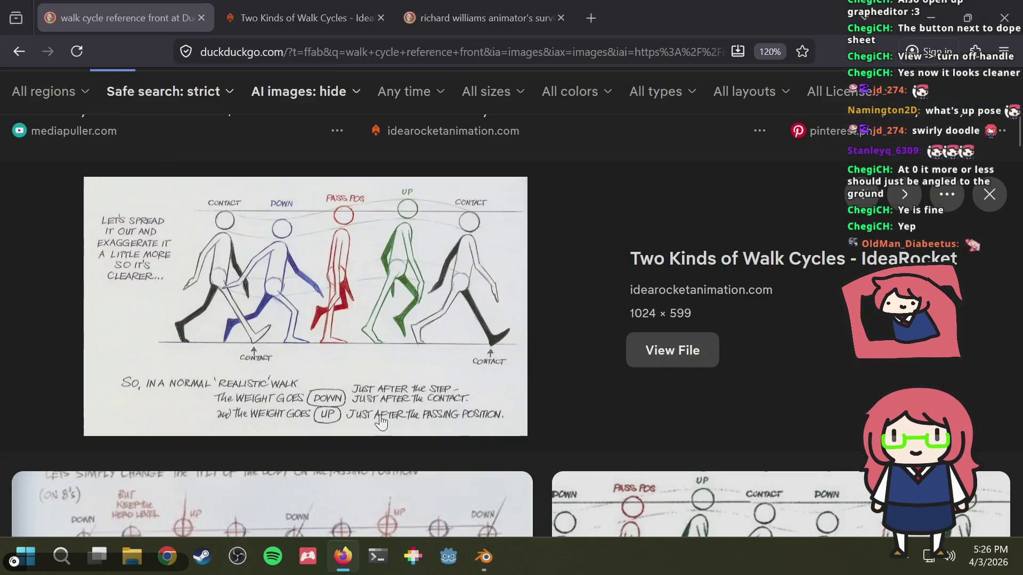
key("alt+Tab")
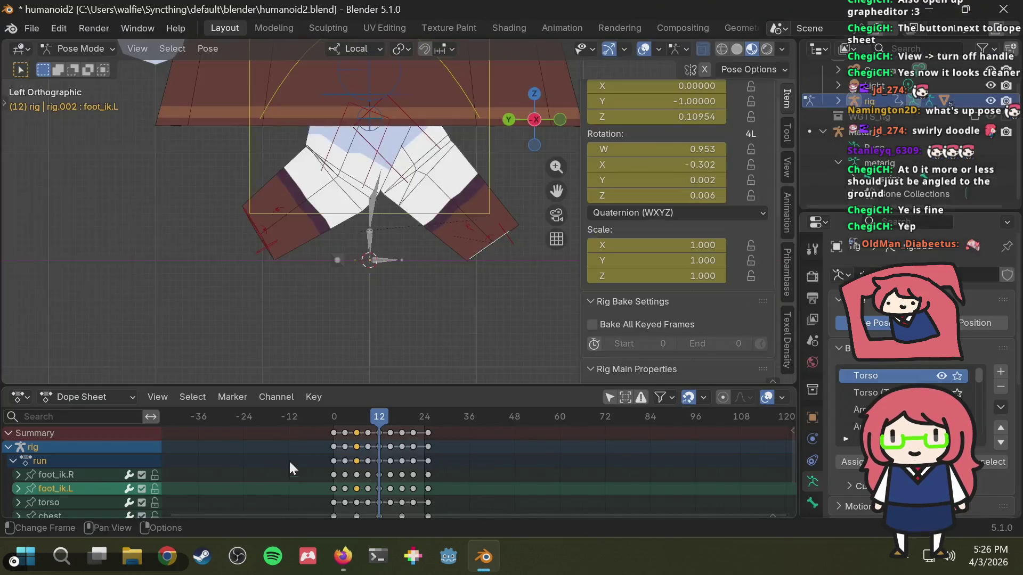
Step: Toggle between frames 0 and 12 to compare the left foot poses
left_click(335, 420)
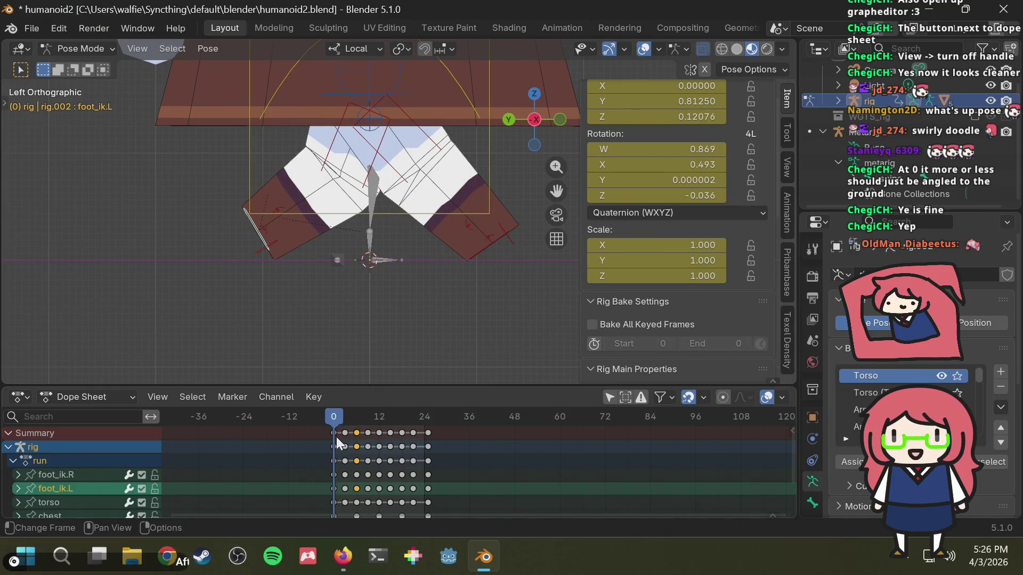
left_click(377, 416)
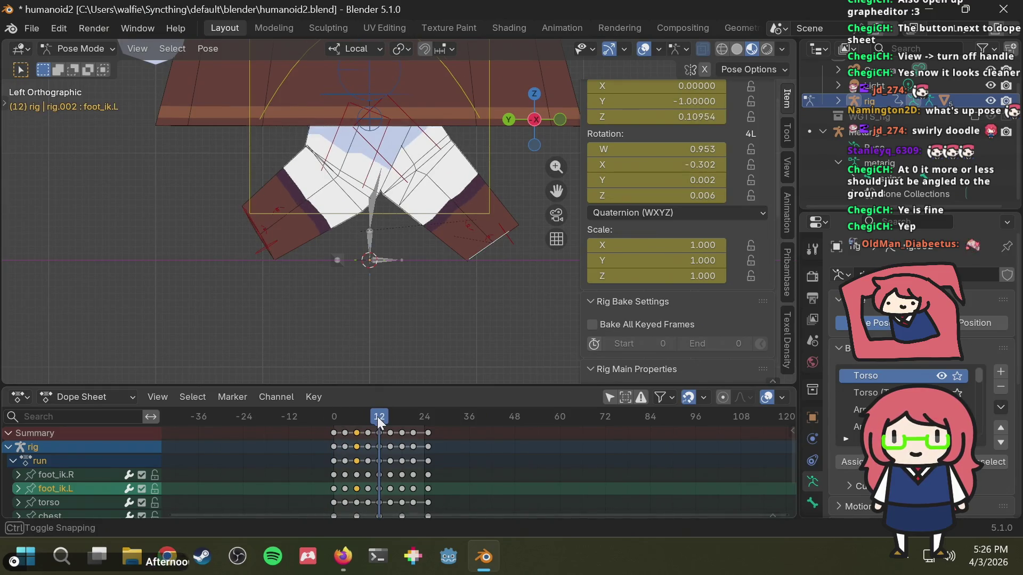
left_click(338, 413)
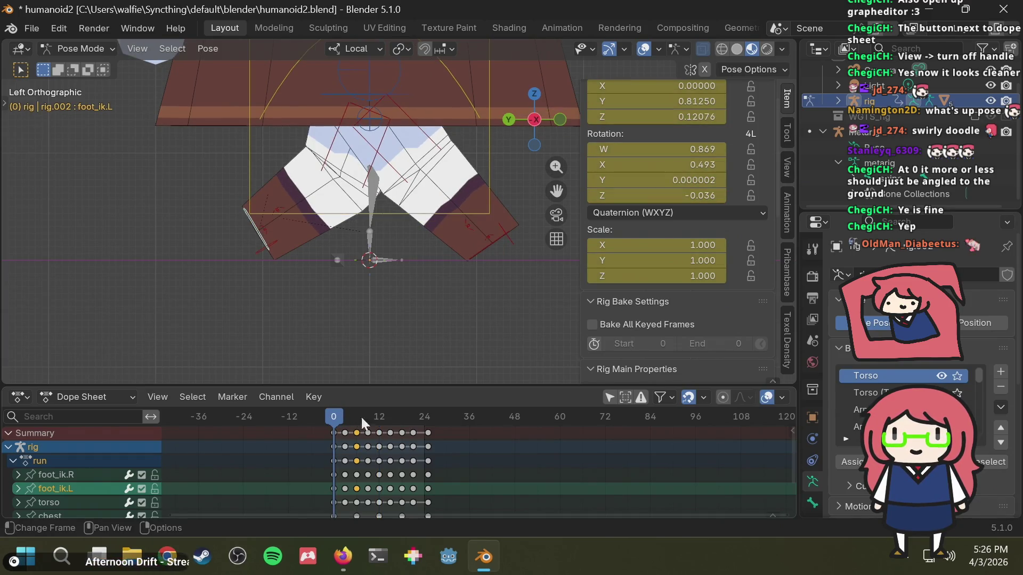
left_click(378, 420)
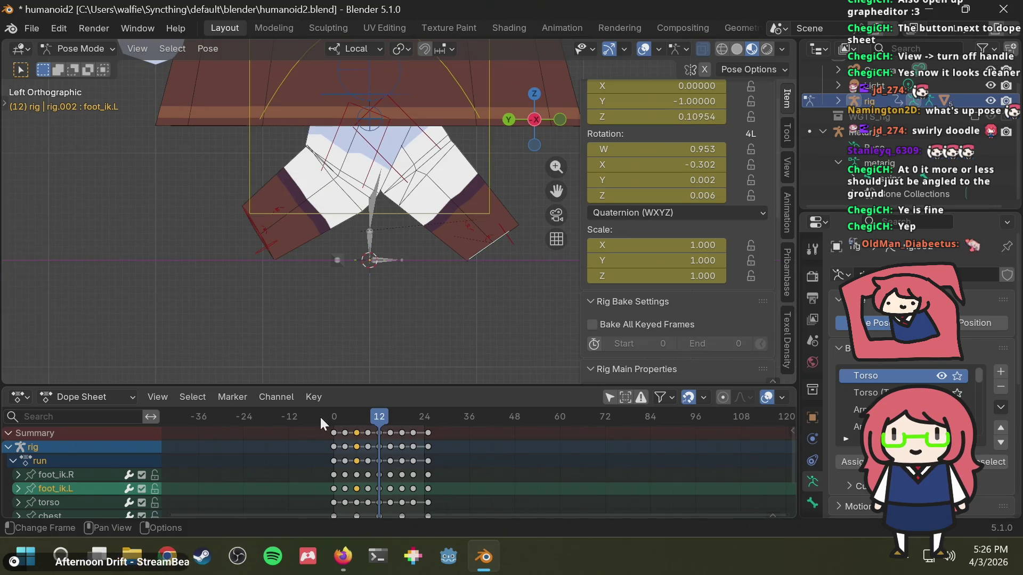
left_click(334, 417)
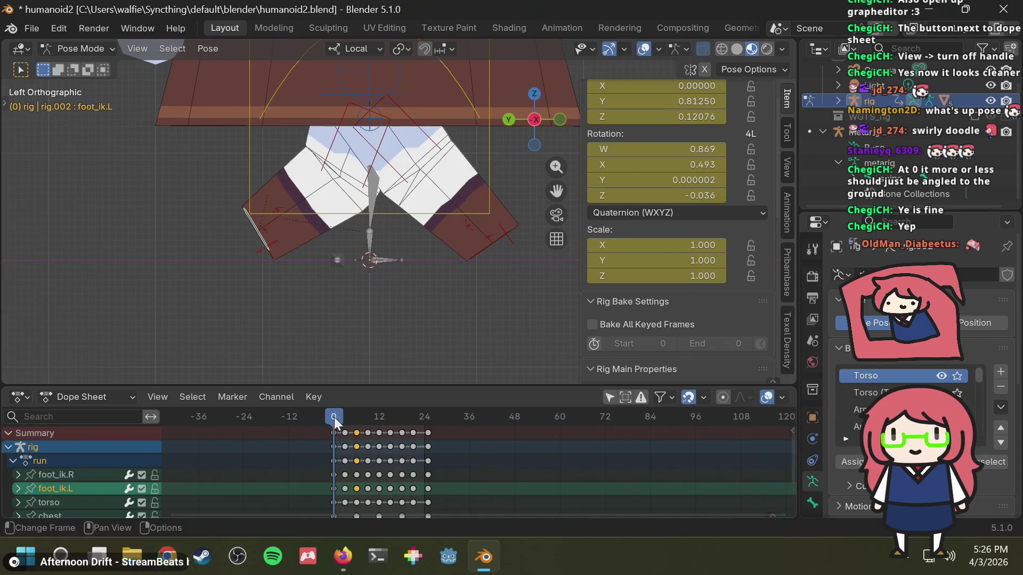
Step: Select the left foot's frame-6 key, go to frame 3, and deselect the keys
left_click(355, 488)
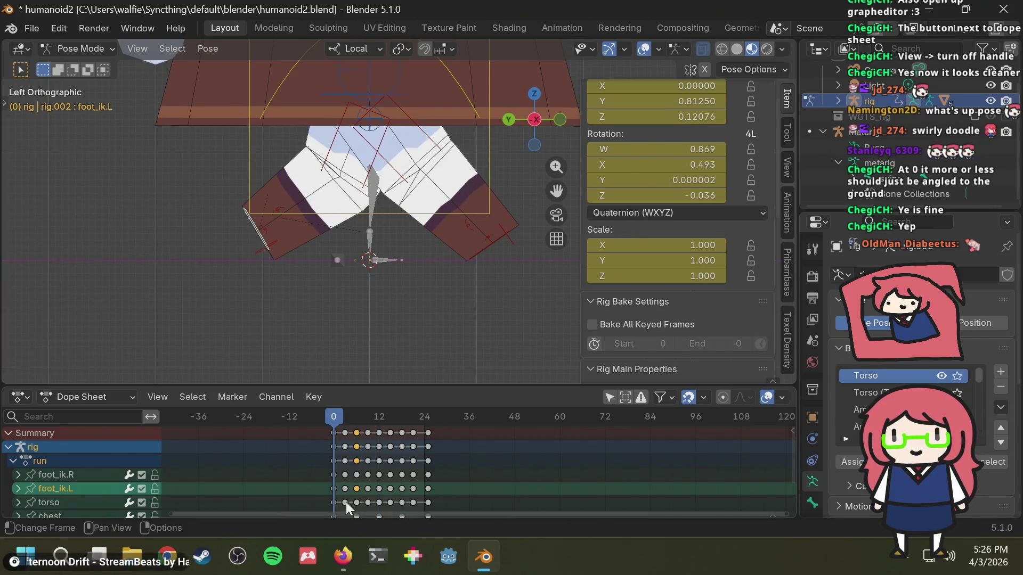
left_click(345, 421)
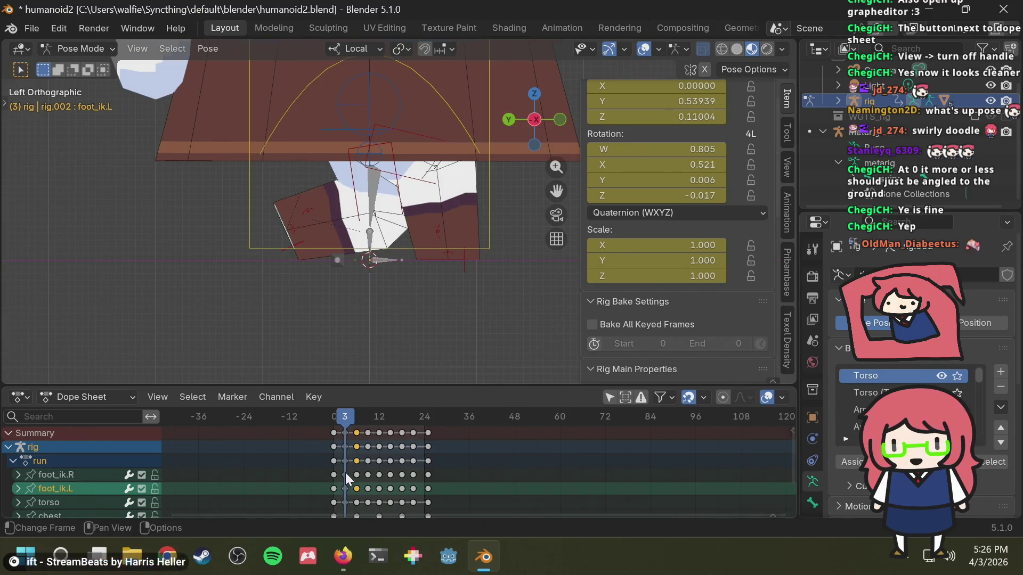
left_click(345, 473)
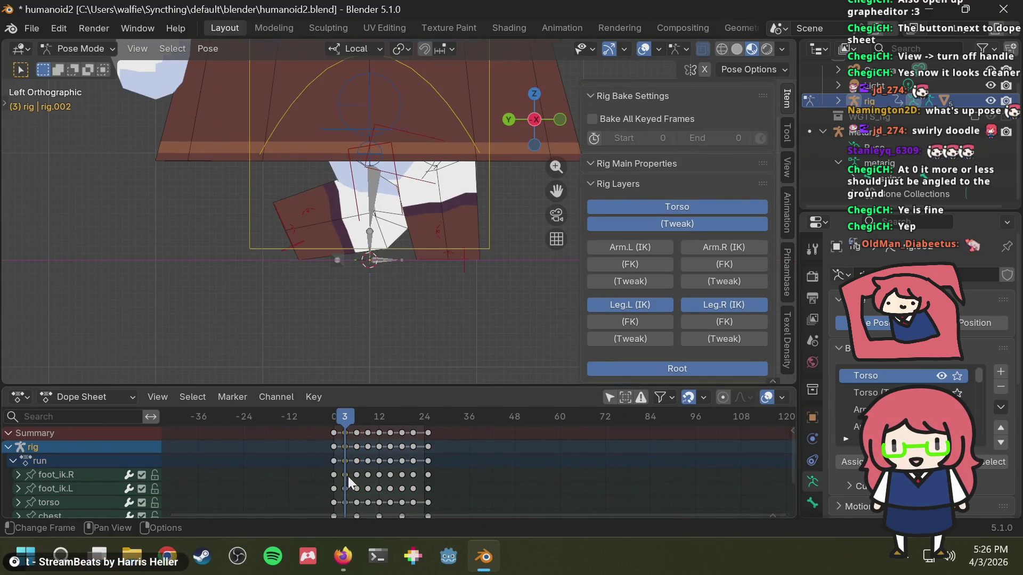
Step: Paste the copied frame-3 keys onto frame 15
left_click(389, 419)
key("ctrl+v")
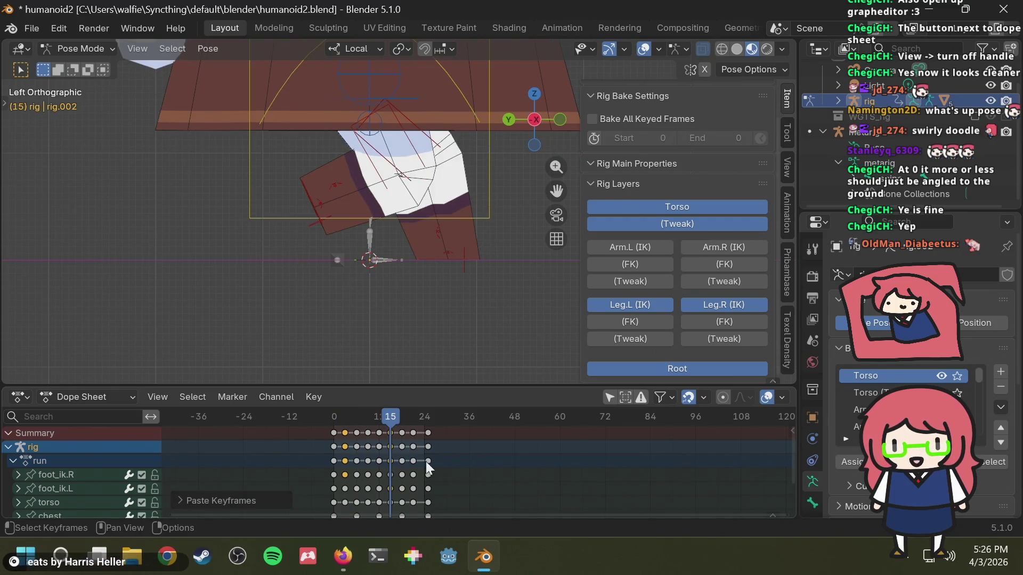
key("ctrl+z")
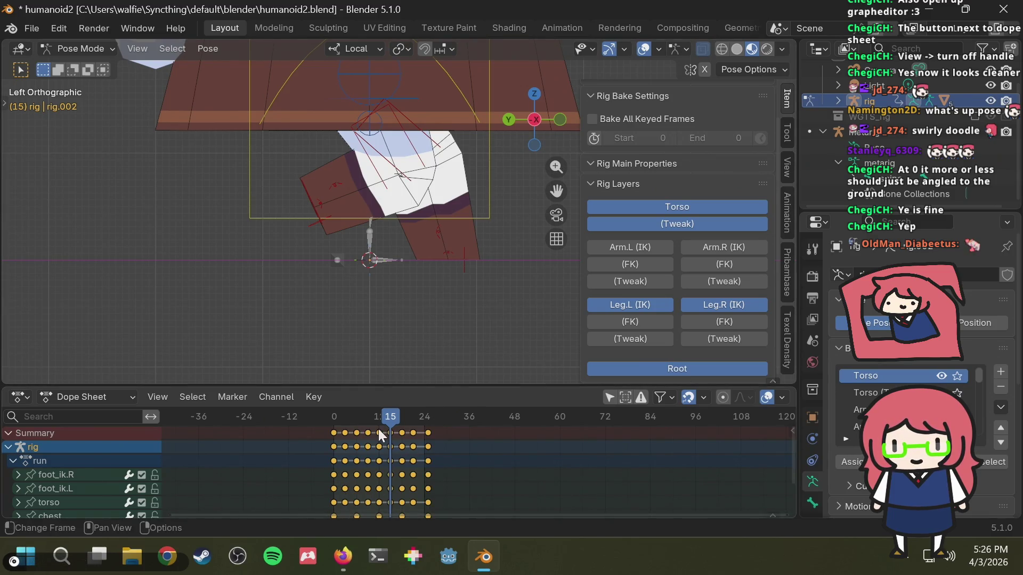
Step: Scrub back to frame 3 and select every bone of the rig
left_click_drag(378, 429, 345, 417)
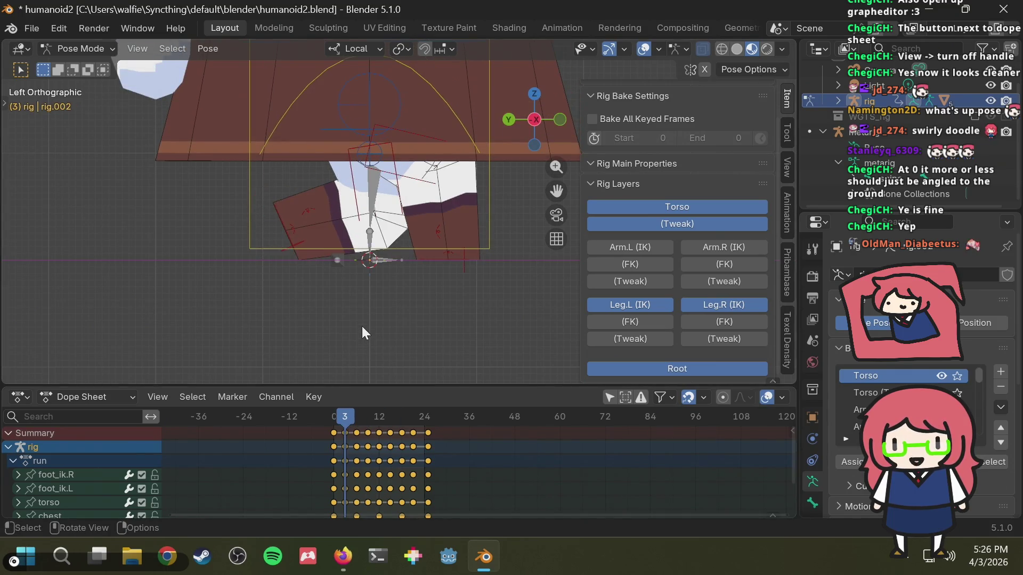
key("a")
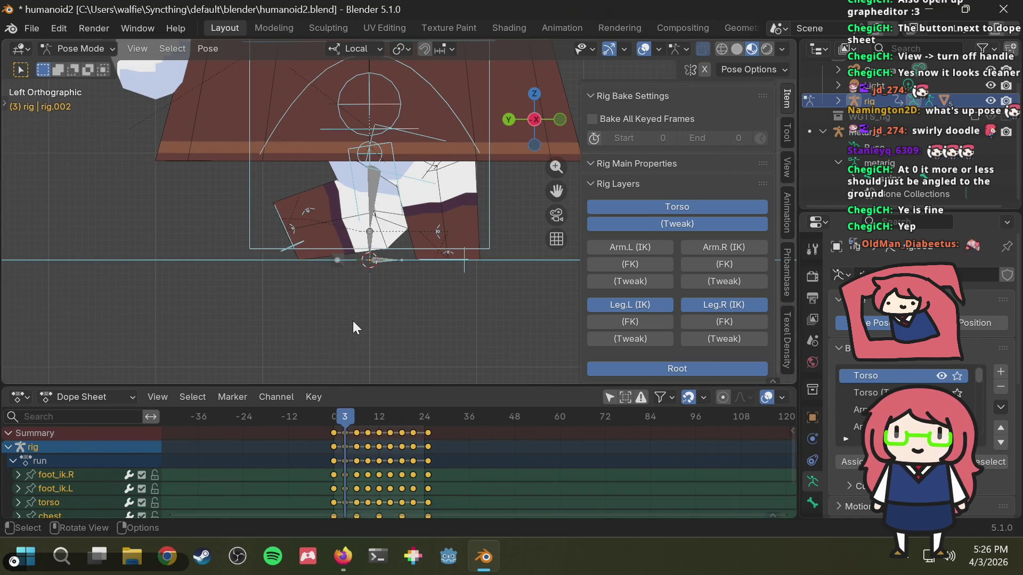
key("alt+a")
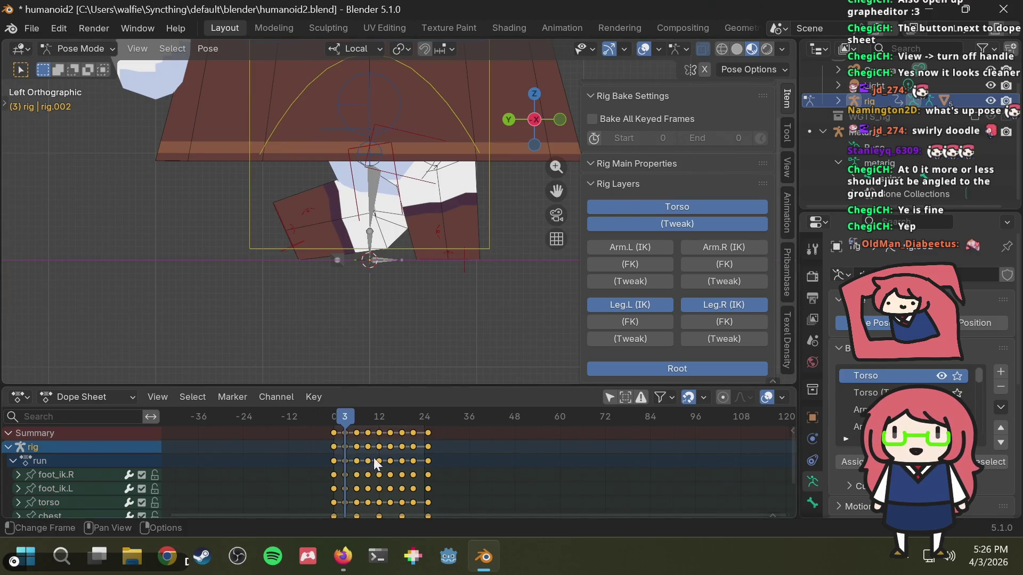
key("a")
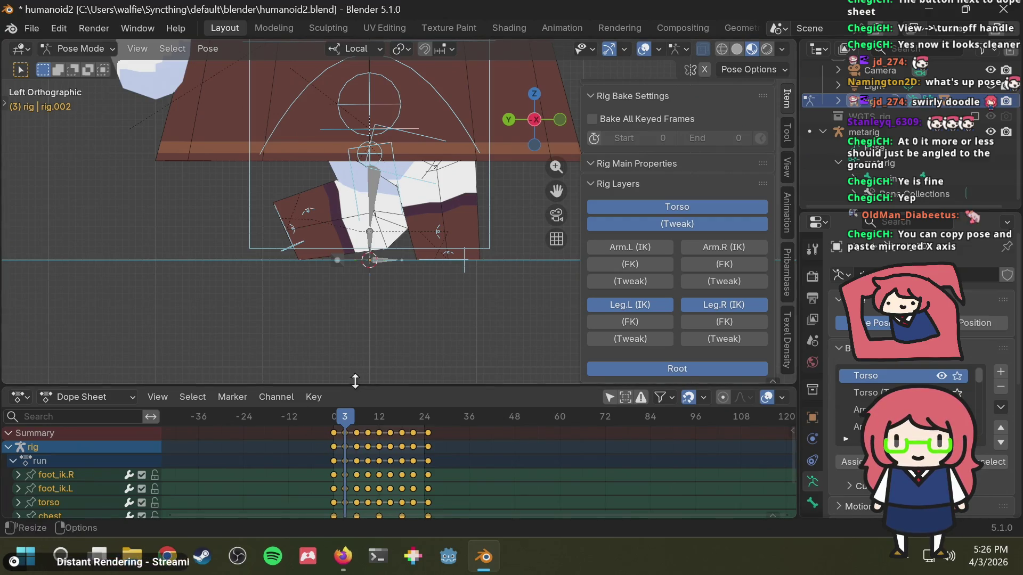
Step: Look for a flipped paste command in the Edit menu and F3 search, then cancel
left_click(59, 28)
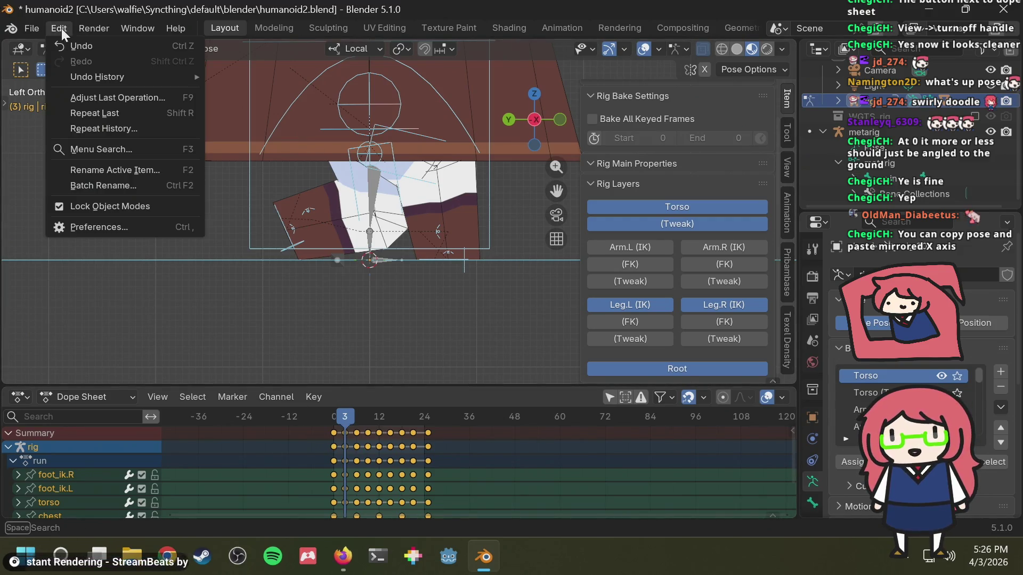
left_click(89, 24)
key("F3")
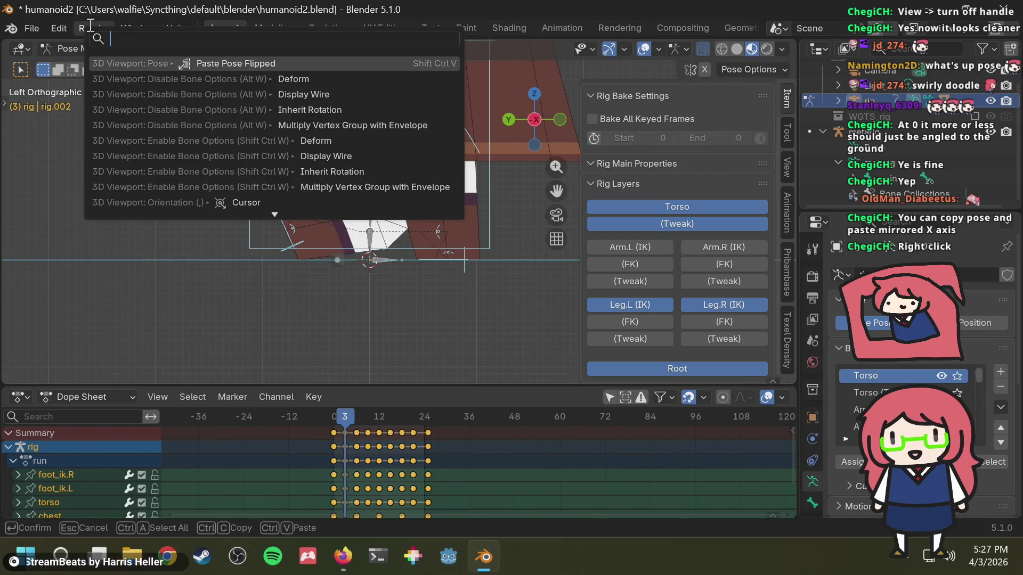
key("Escape")
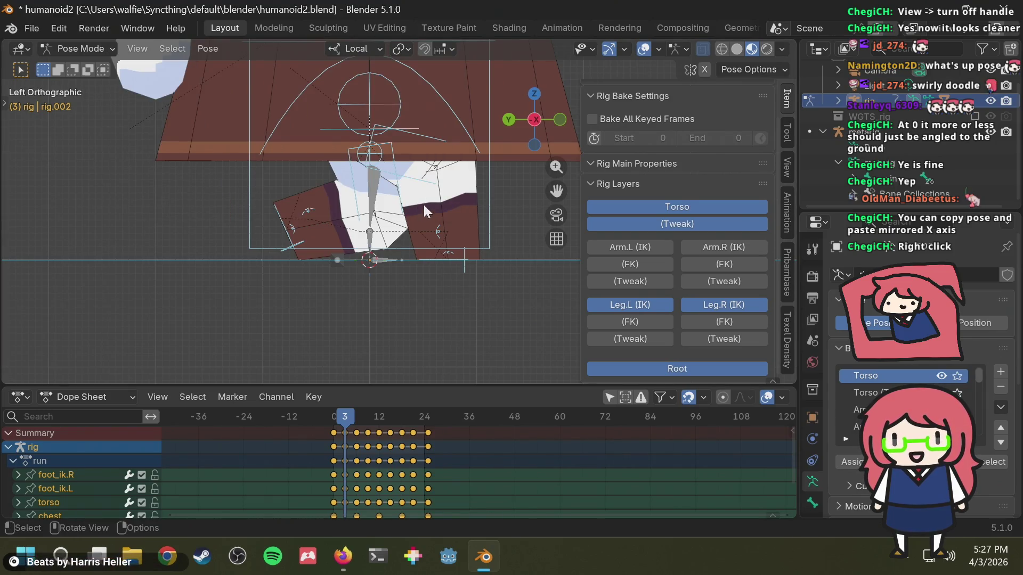
Step: Deselect all keys and move the torso key from frame 3 to frame 6
right_click(346, 443)
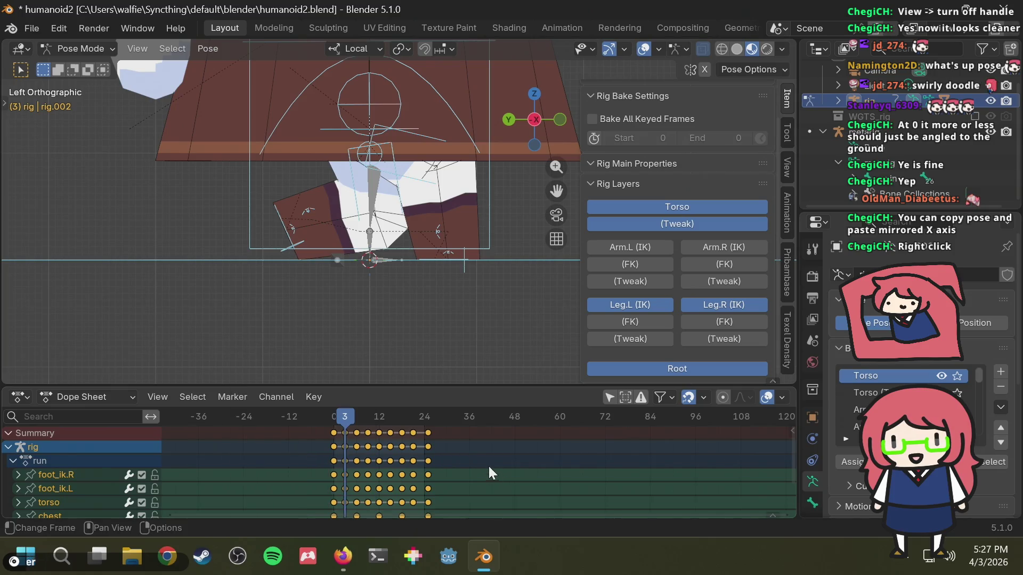
left_click(394, 457)
left_click_drag(342, 504, 356, 462)
left_click(452, 461)
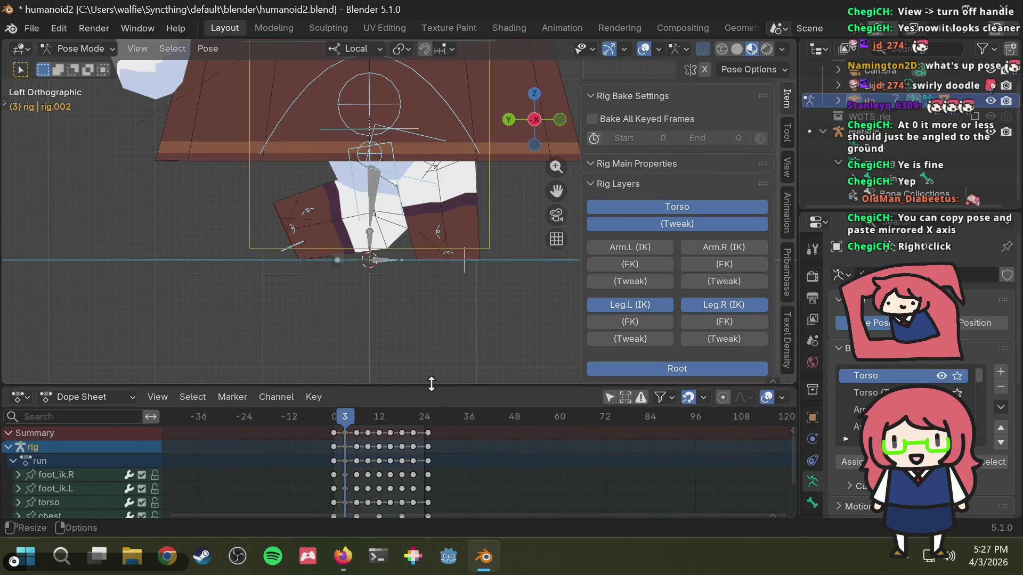
Step: Enlarge the Dope Sheet to show the chest and head channels and box-select keys
left_click_drag(400, 387, 399, 349)
left_click_drag(343, 476, 349, 417)
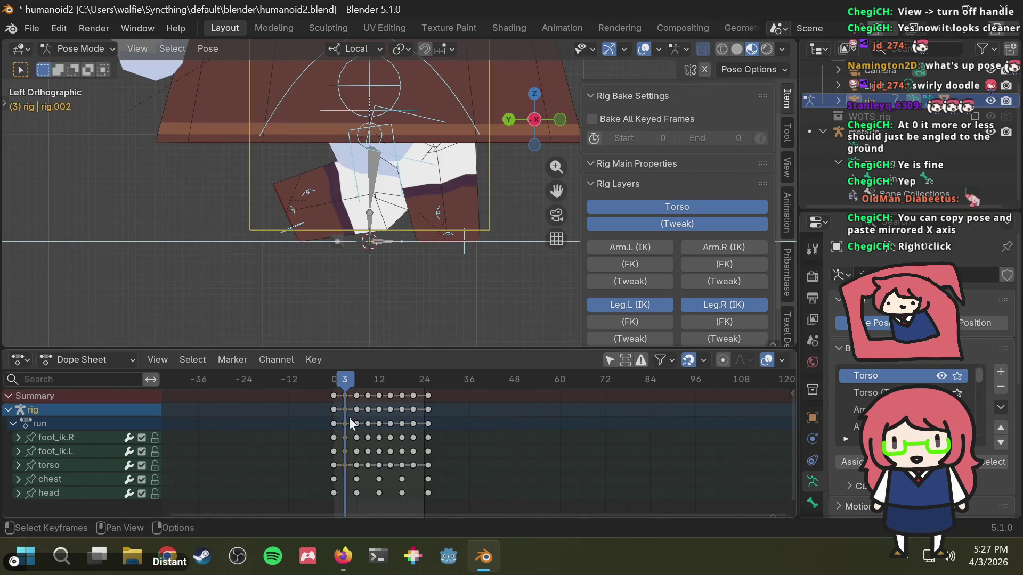
right_click(347, 443)
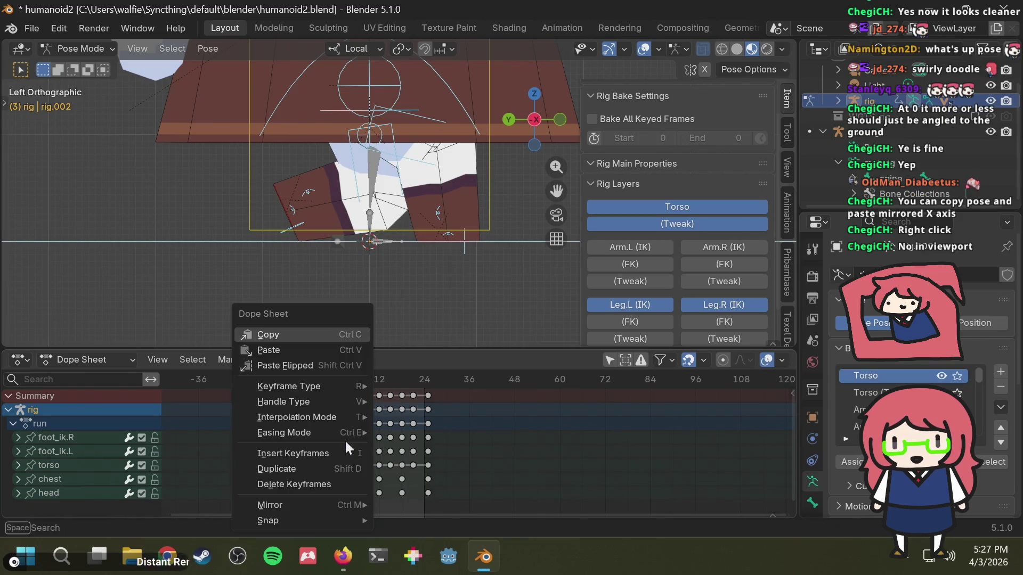
Step: Copy the selected keys and the frame-3 pose, then paste the pose onto frame 15
left_click(336, 336)
right_click(413, 154)
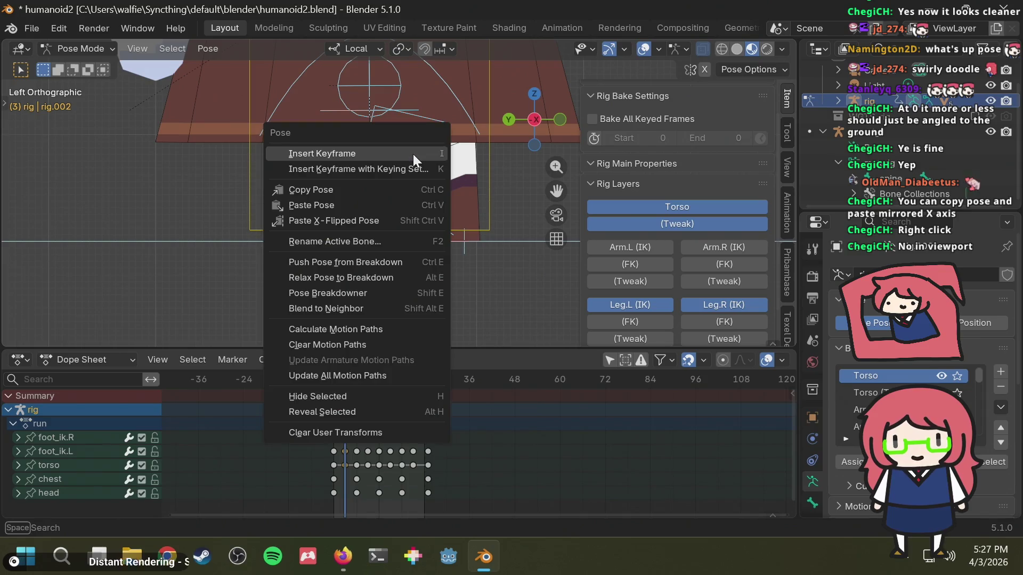
left_click(369, 191)
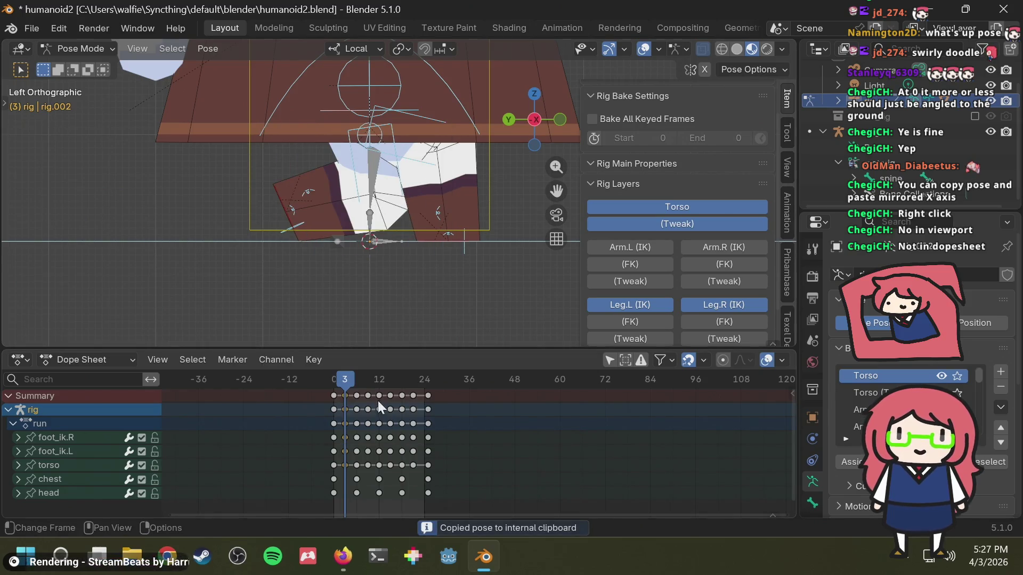
left_click(389, 382)
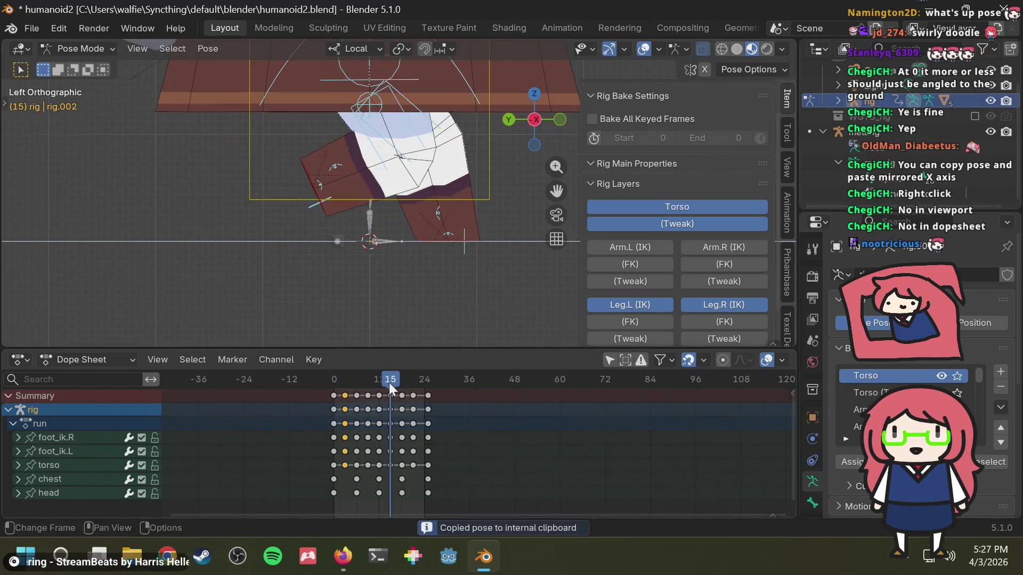
key("ctrl+shift+v")
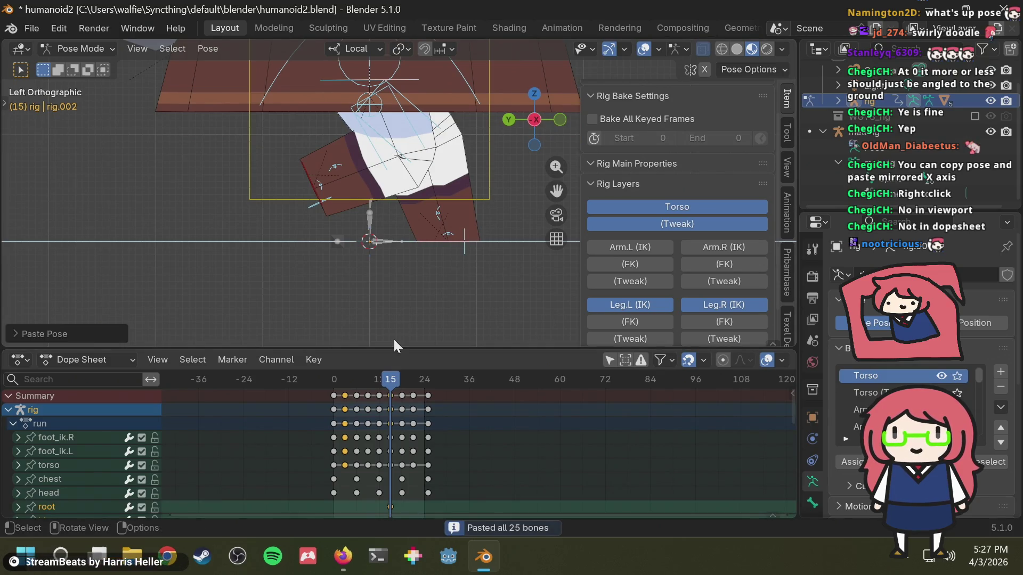
Step: Return to frame 3, undo the frame-15 pose paste, and deselect all the rig's bones
left_click(346, 383)
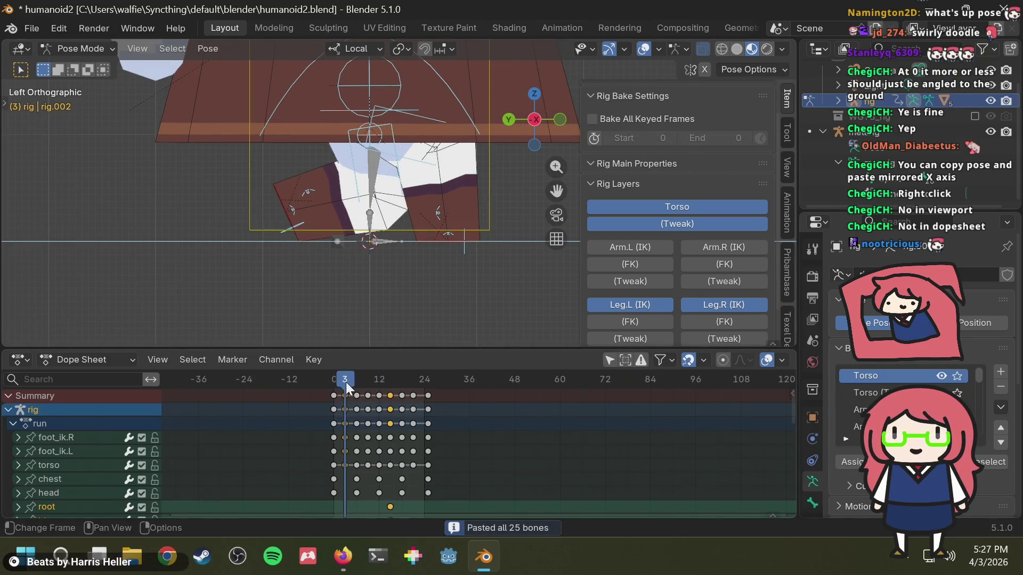
scroll(394, 458, "down", 1)
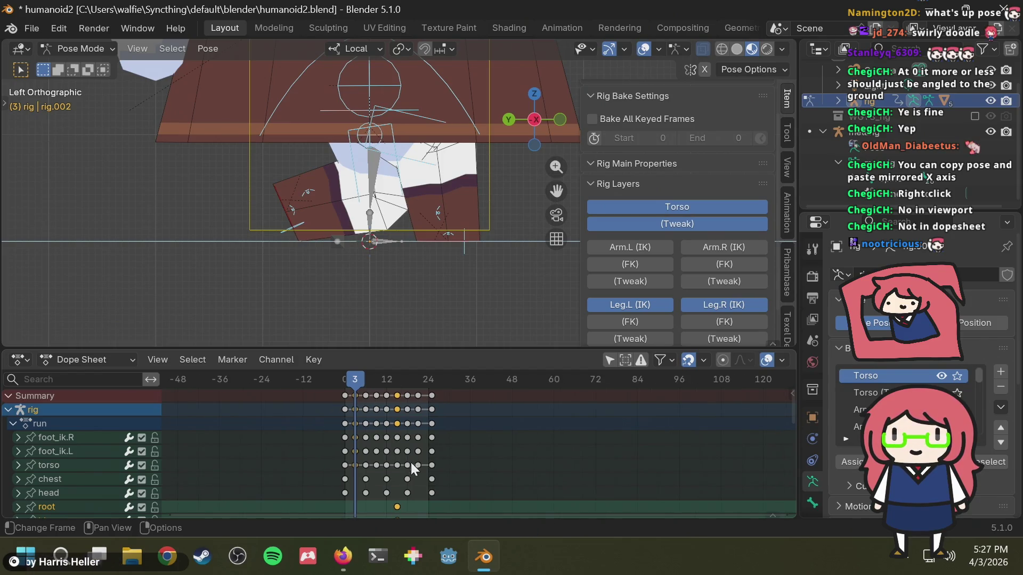
key("ctrl+z")
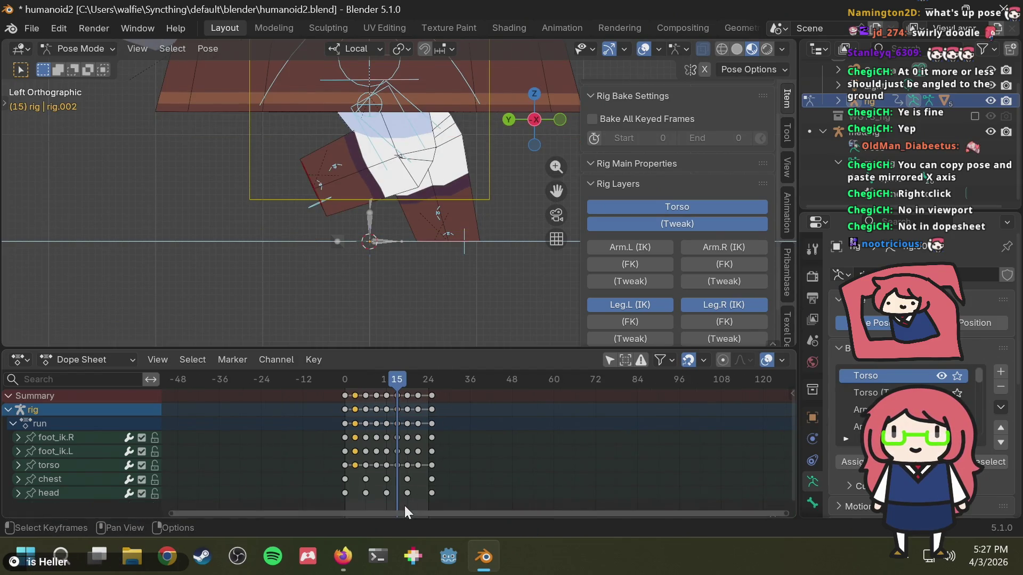
left_click(300, 250)
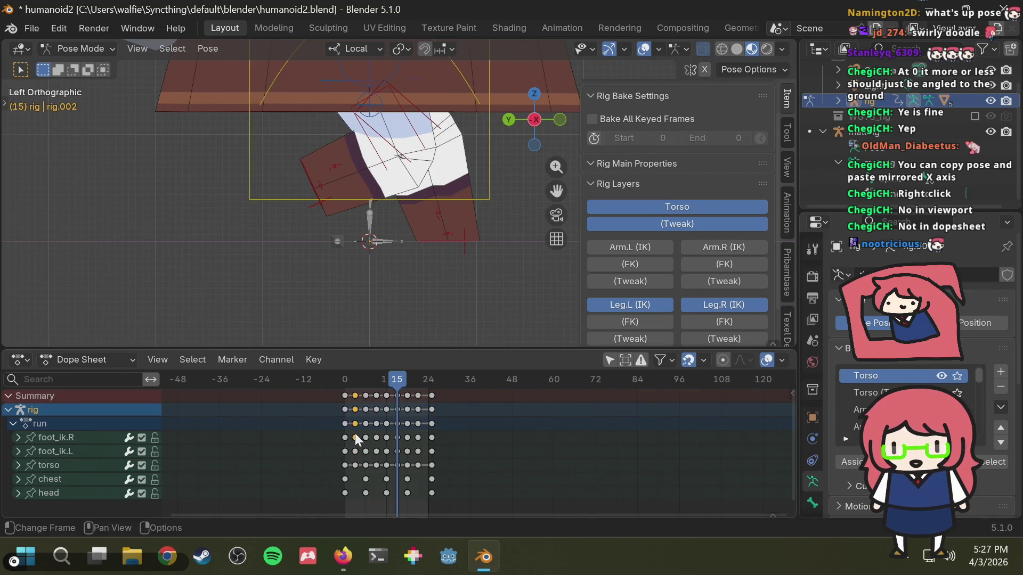
Step: Copy the foot IK bones' frame-3 keys and paste them into the run action at frame 15
left_click(316, 199)
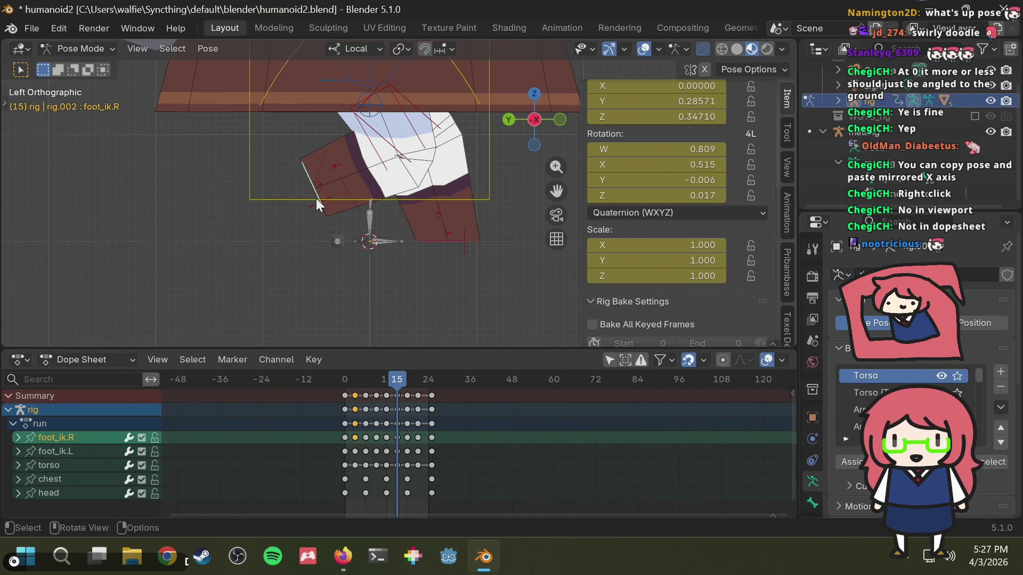
mouse_move(397, 379)
left_mouse_down()
mouse_move(423, 380)
mouse_move(354, 378)
left_mouse_up()
left_click(288, 223)
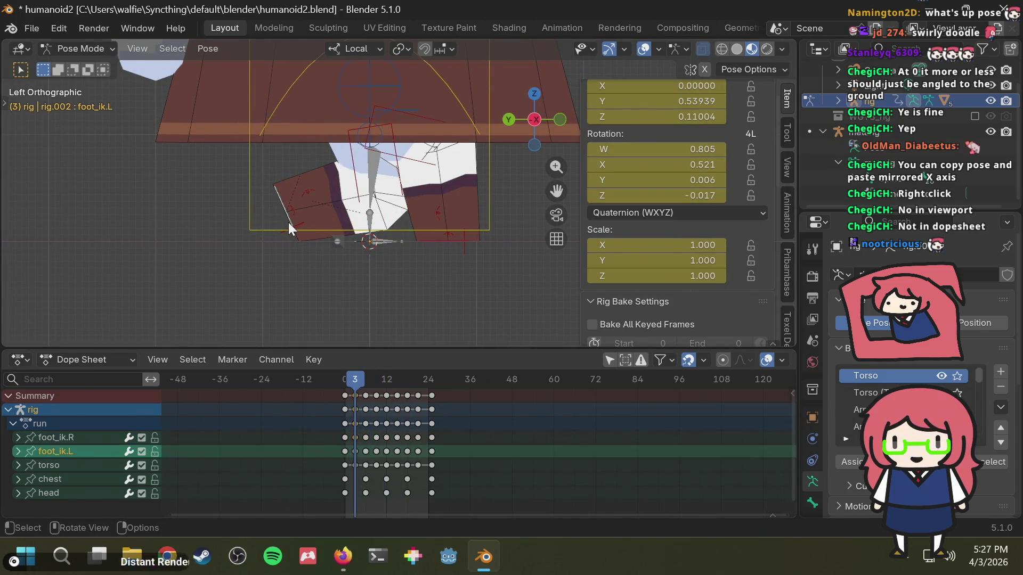
left_click_drag(352, 474, 359, 426)
right_click(357, 435)
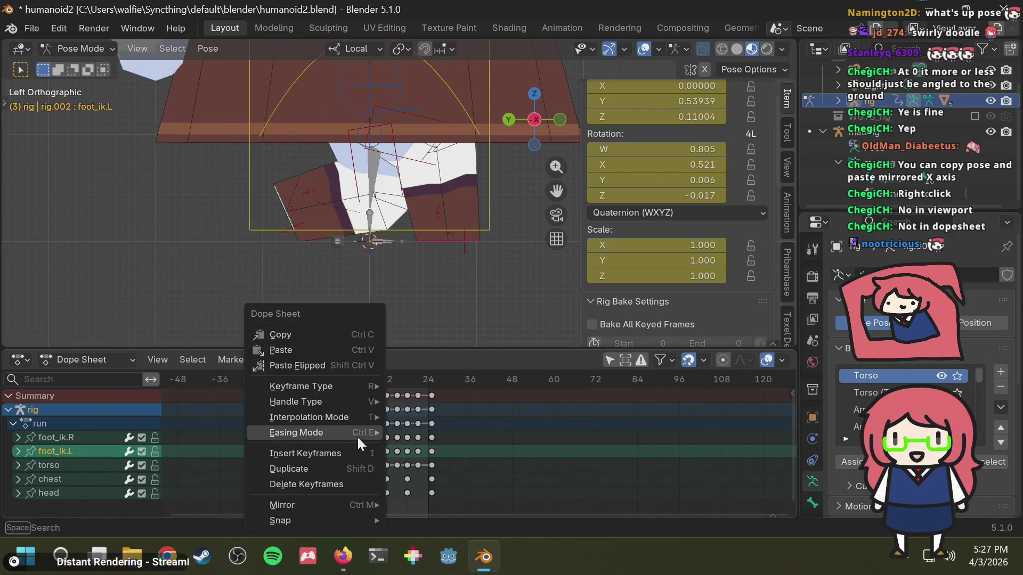
left_click(335, 337)
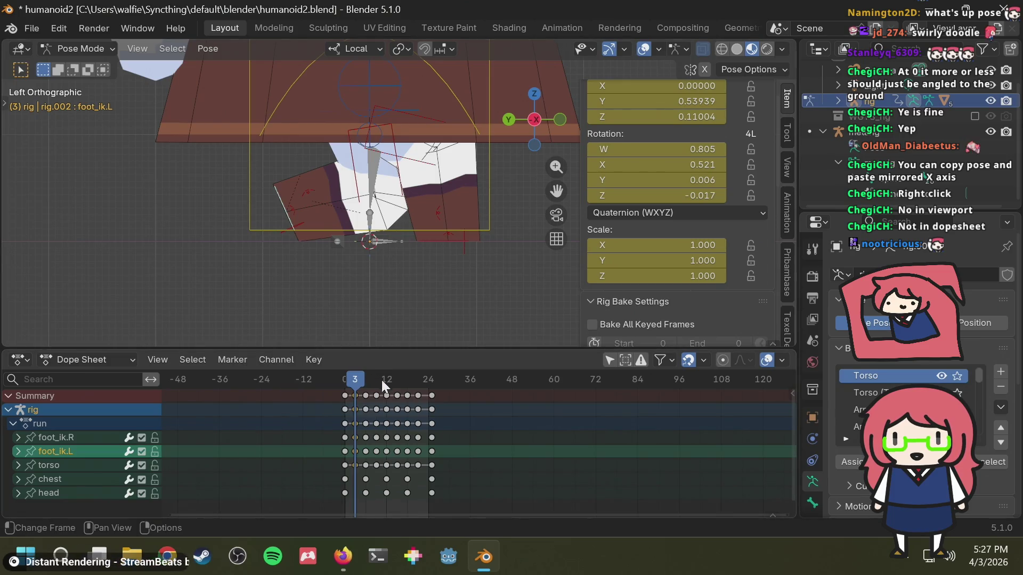
left_click(396, 379)
key("ctrl+shift+v")
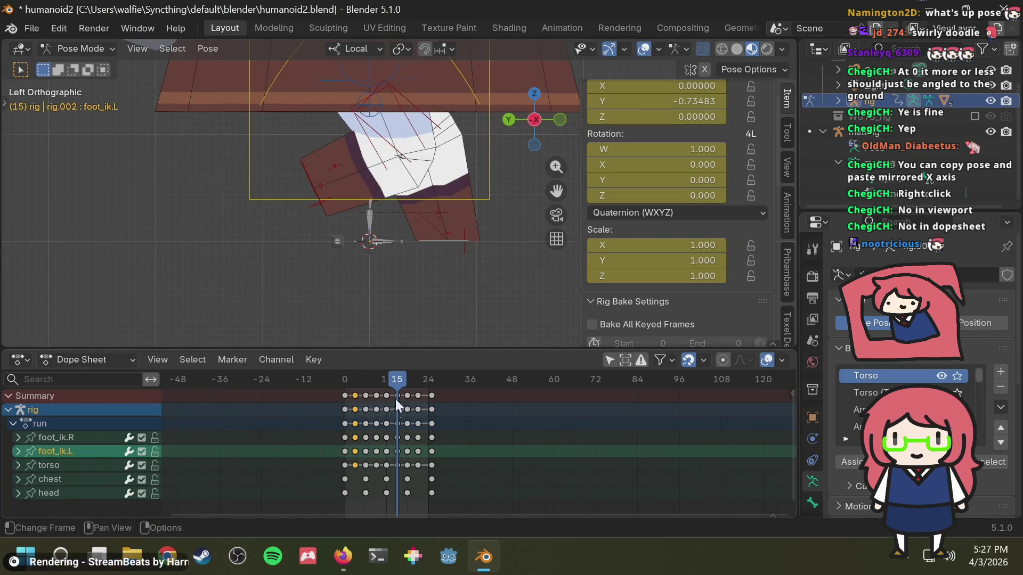
key("ctrl+v")
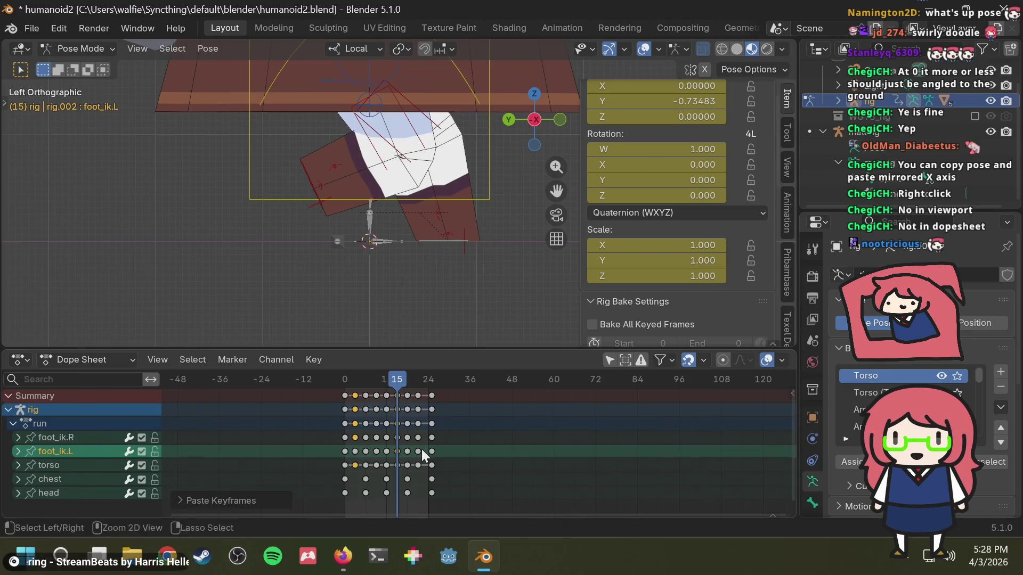
Step: Compare the walk poses at frames 3, 15, 12 and 0 against the browser reference
left_click(355, 378)
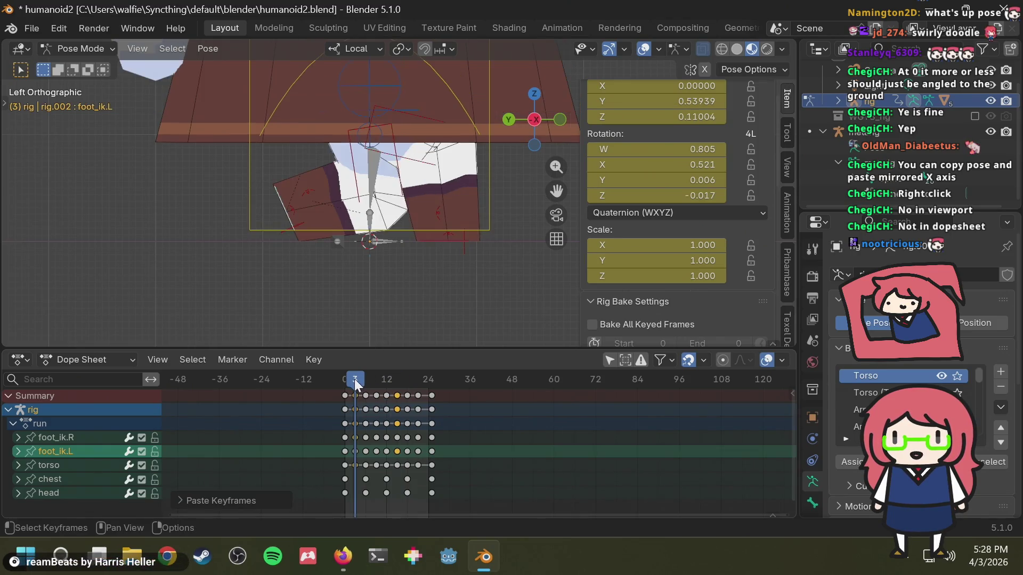
left_click(399, 378)
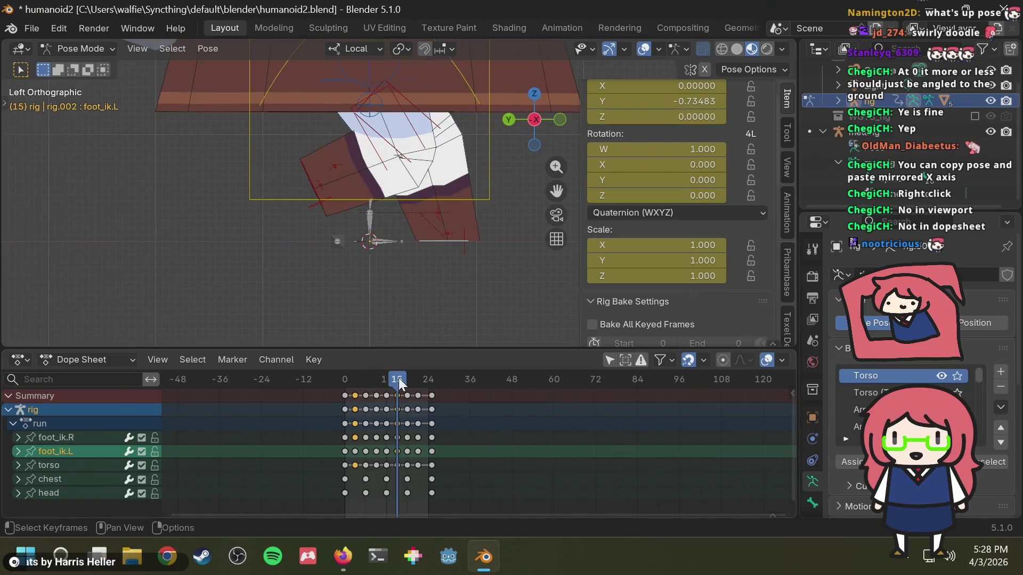
left_click(353, 380)
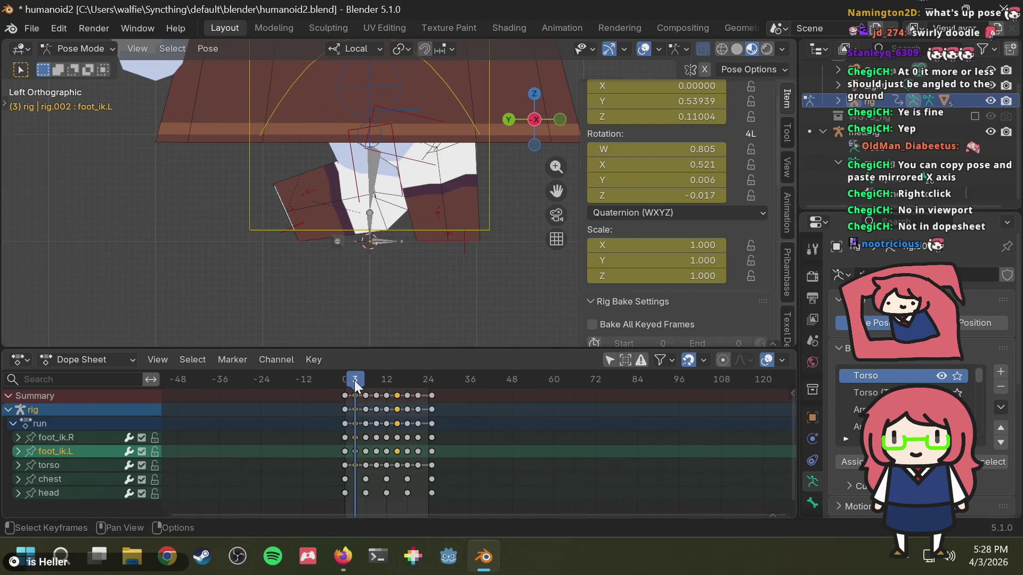
left_click(398, 466)
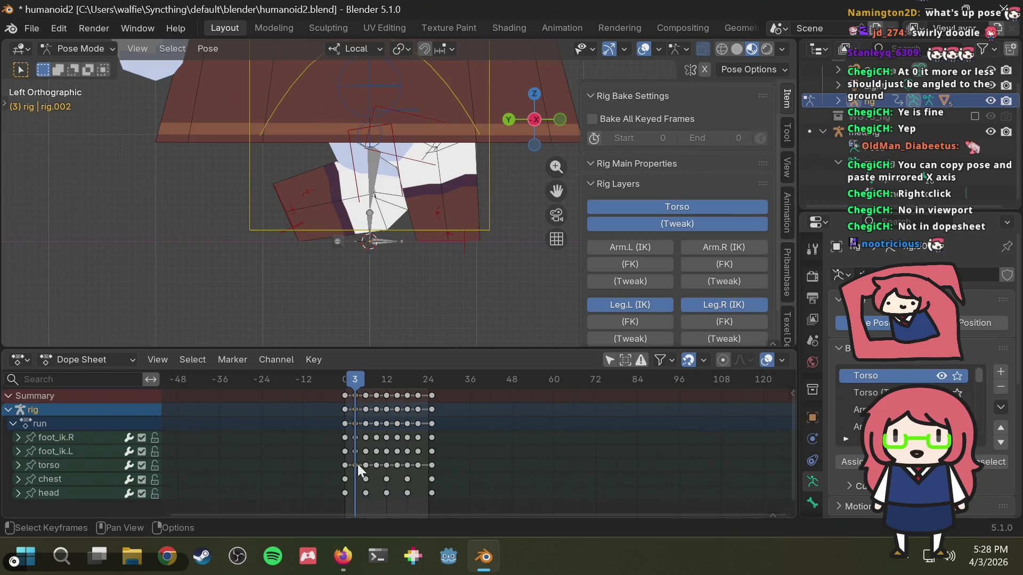
key("alt+Tab")
key("alt+Tab")
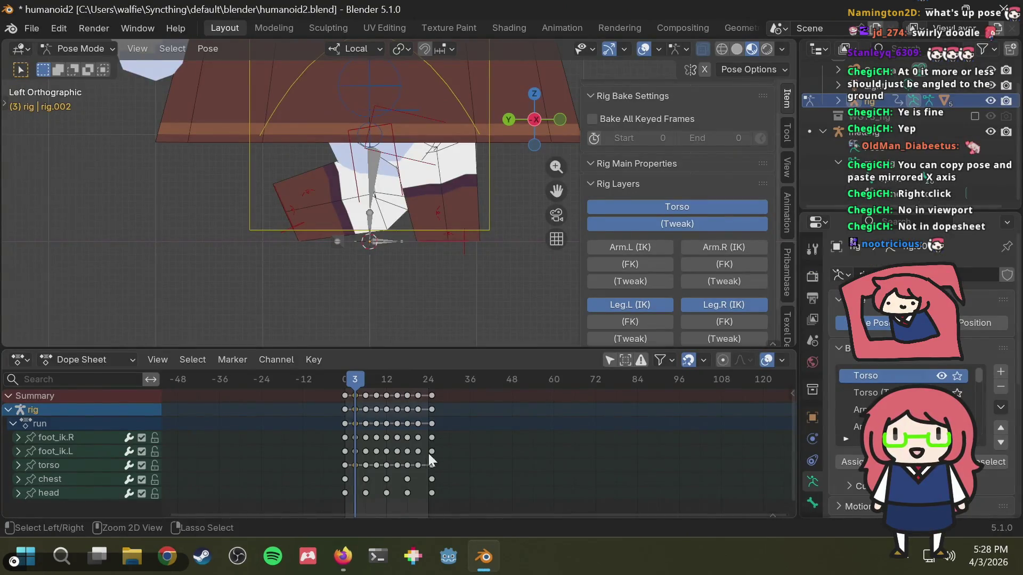
left_click(387, 382)
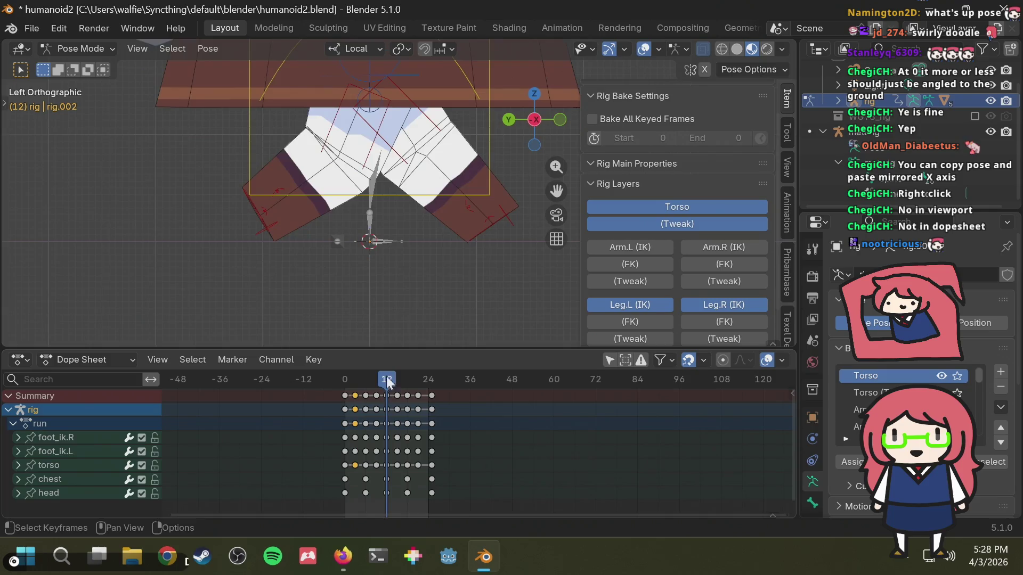
mouse_move(421, 235)
middle_mouse_down("ctrl")
mouse_move(426, 202)
mouse_move(436, 212)
mouse_move(375, 307)
middle_mouse_up("ctrl")
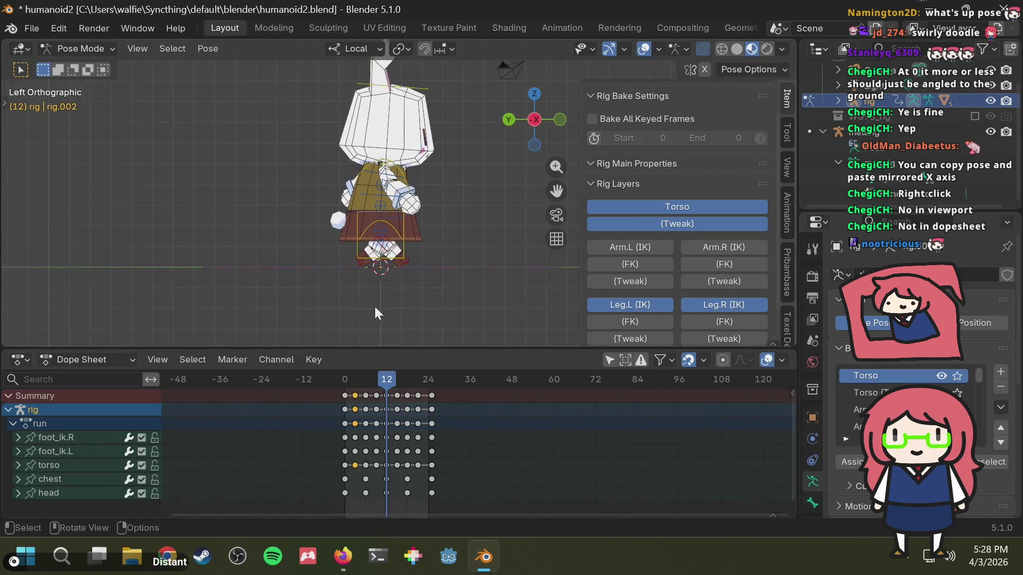
left_click(342, 380)
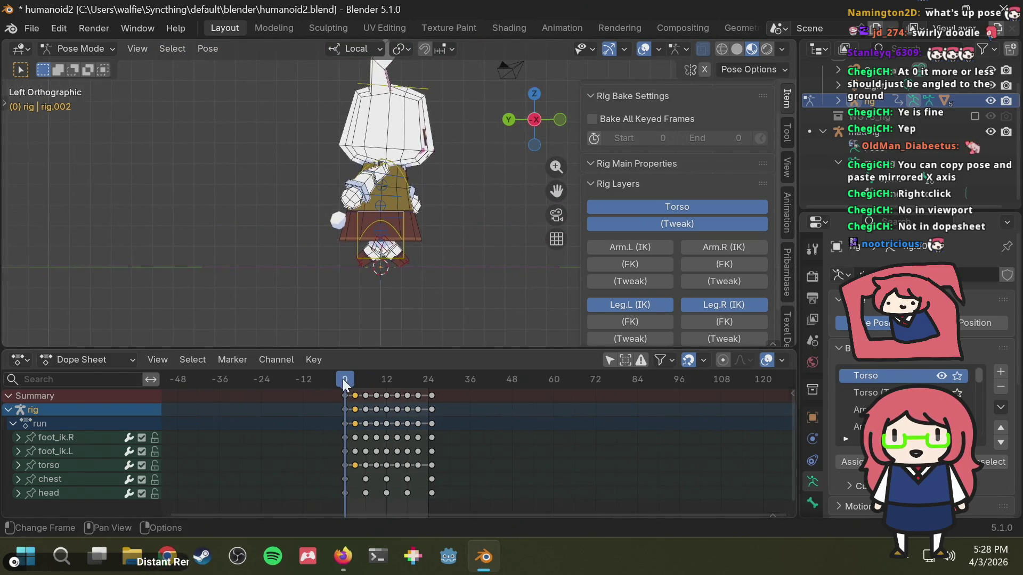
left_click(388, 378)
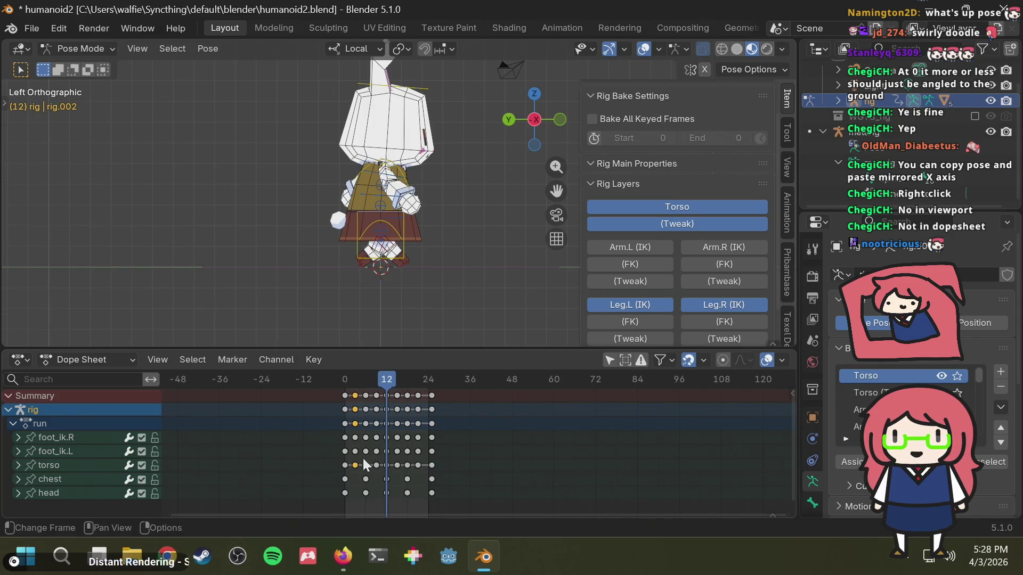
Step: Deselect all keyframes and bring up the editor-type list
left_click(356, 474)
scroll(449, 263, "down", 1)
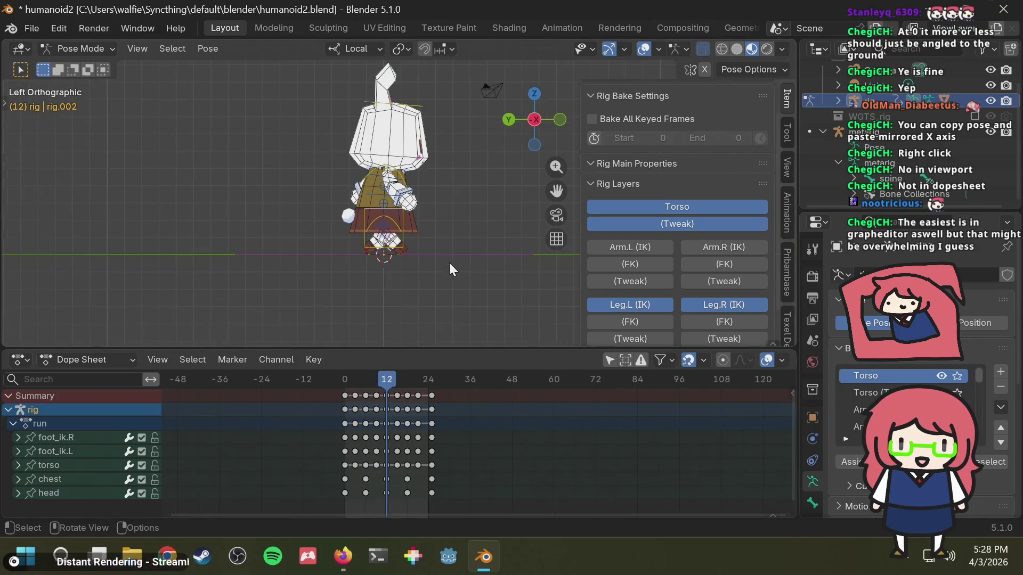
scroll(450, 263, "up", 2)
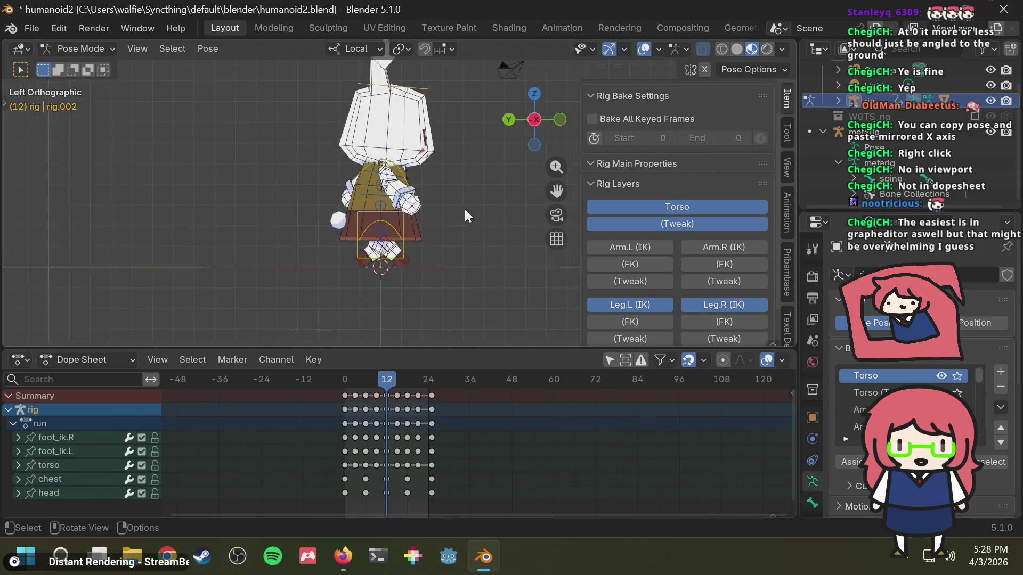
left_click(74, 362)
left_click(75, 359)
left_click(23, 359)
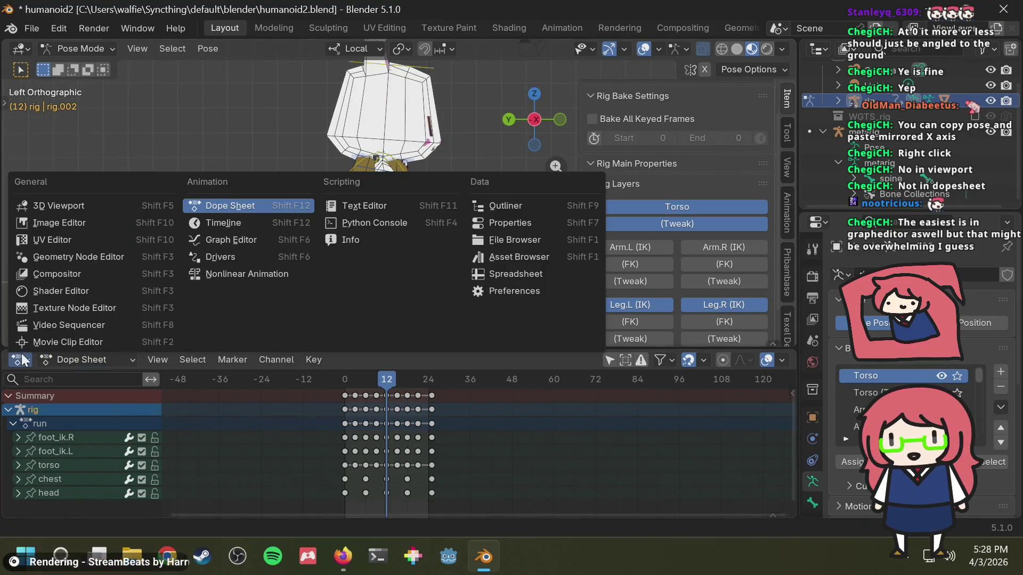
Step: Switch the dope sheet to the Graph Editor, hide the sidebar, and select foot_ik.R
left_click(243, 240)
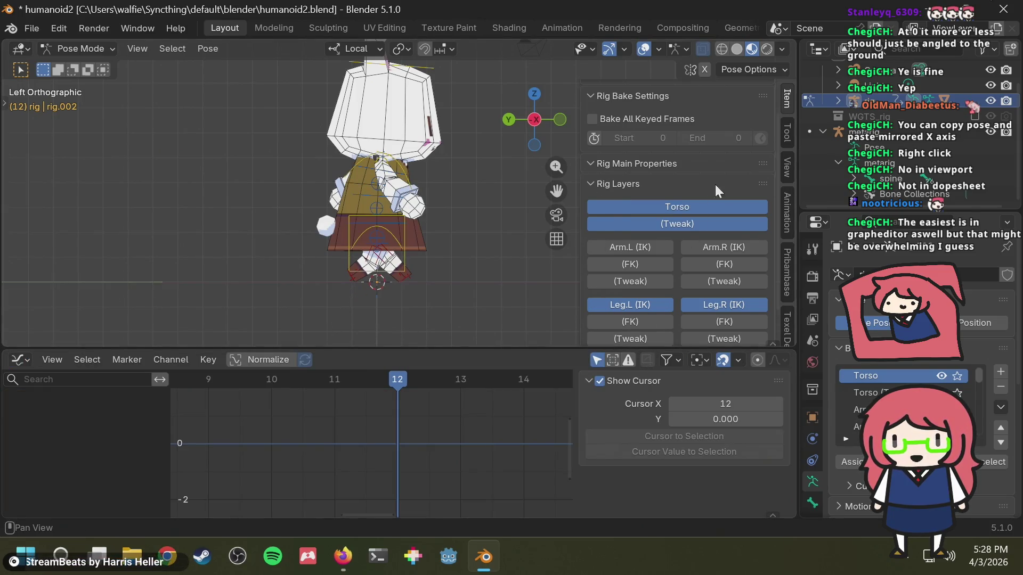
key("Left")
key("n")
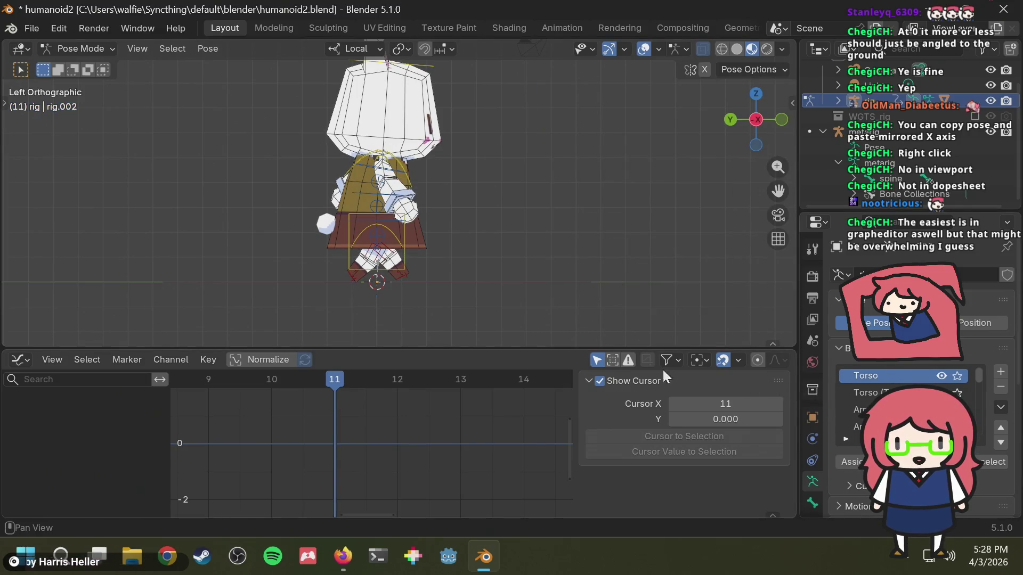
left_click(588, 380)
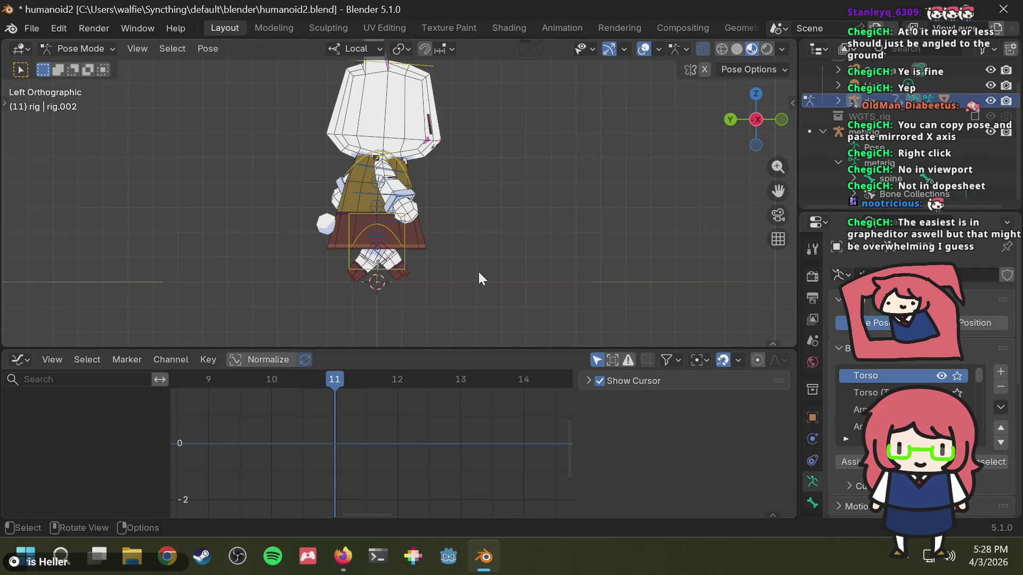
left_click(348, 277)
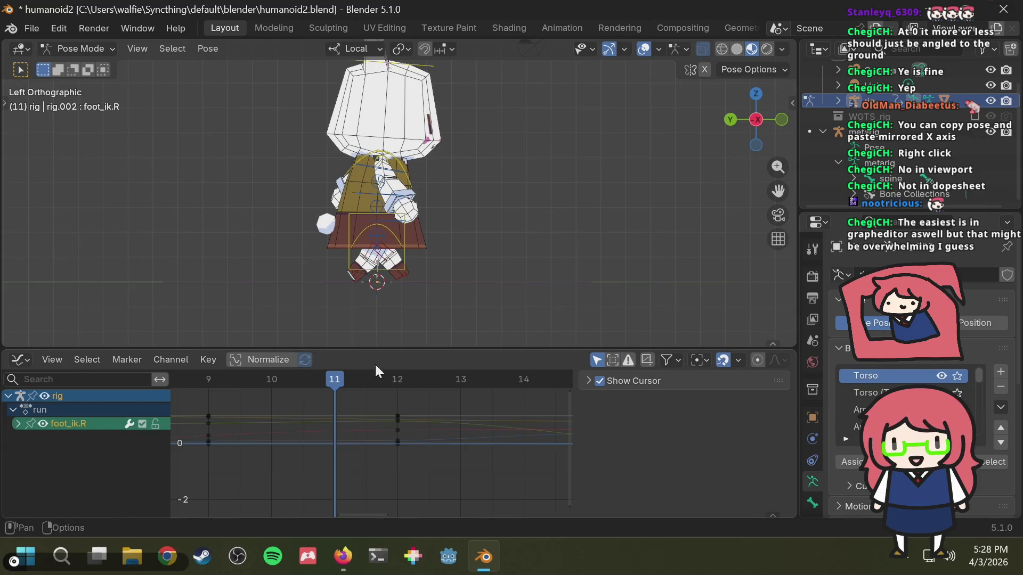
Step: Scrub back to frame 9 and pan the graph to foot_ik.R's curves around frames 2 to 7
mouse_move(340, 381)
left_mouse_down()
mouse_move(217, 393)
mouse_move(368, 382)
mouse_move(559, 394)
mouse_move(495, 408)
mouse_move(360, 394)
left_mouse_up()
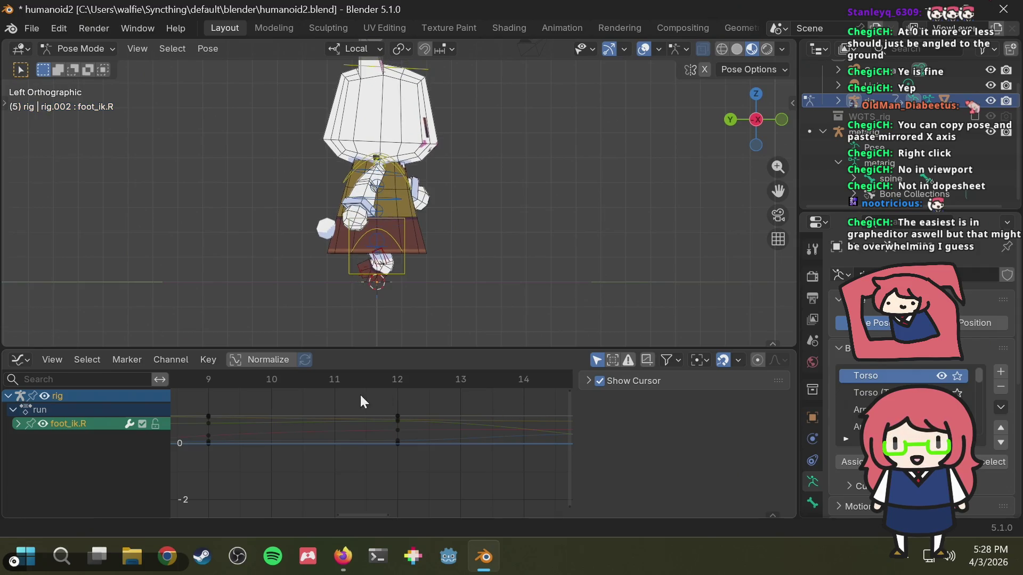
mouse_move(370, 513)
left_mouse_down()
mouse_move(276, 514)
mouse_move(330, 514)
left_mouse_up()
scroll(370, 430, "up", 3, "shift")
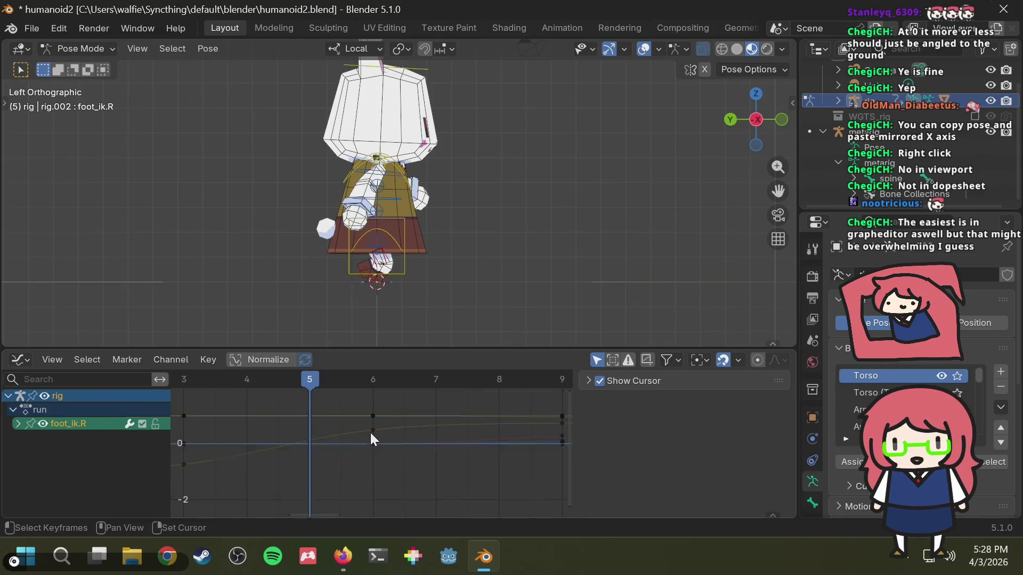
scroll(370, 431, "right", 2, "ctrl")
scroll(372, 438, "left", 2, "ctrl")
scroll(372, 439, "down", 3, "shift")
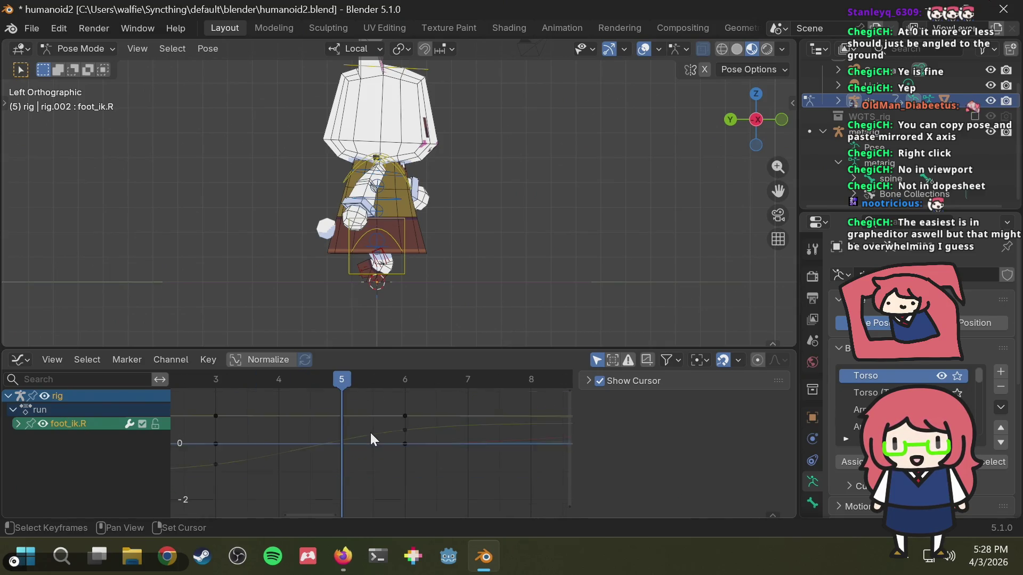
scroll(372, 439, "right", 1, "ctrl")
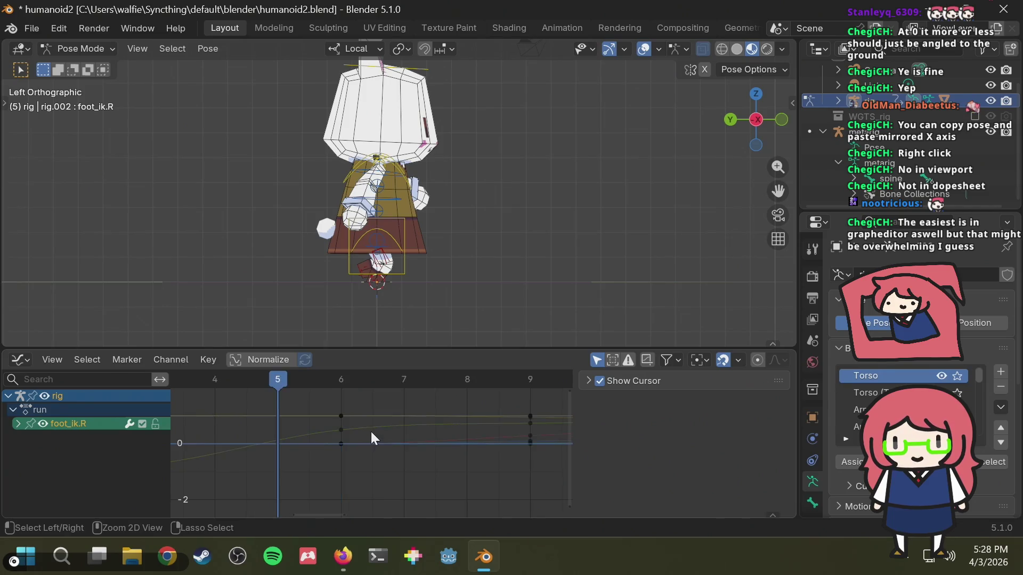
scroll(371, 438, "left", 2, "ctrl")
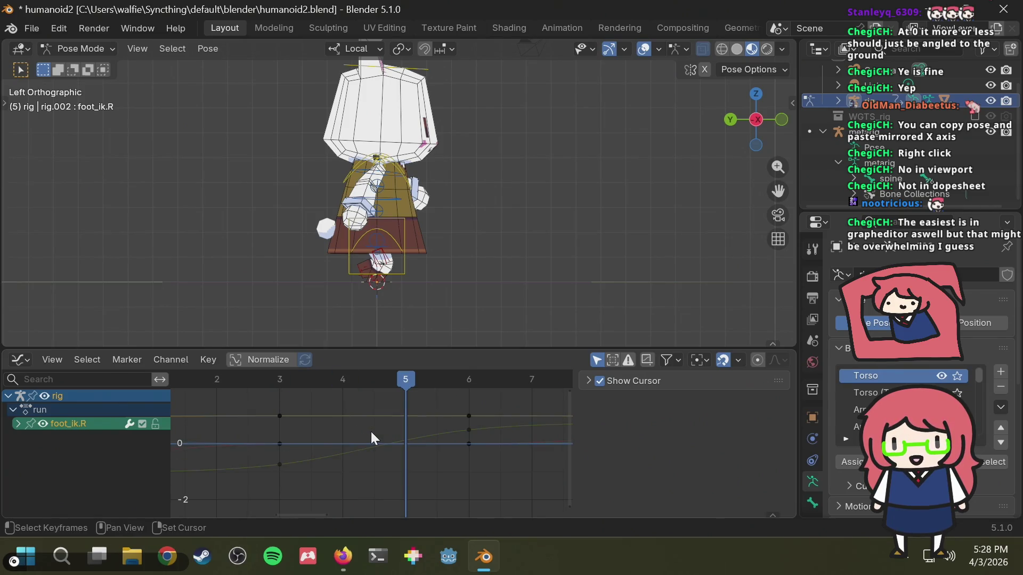
scroll(370, 430, "down", 2, "shift")
scroll(370, 430, "up", 2, "shift")
scroll(370, 430, "up", 3, "shift")
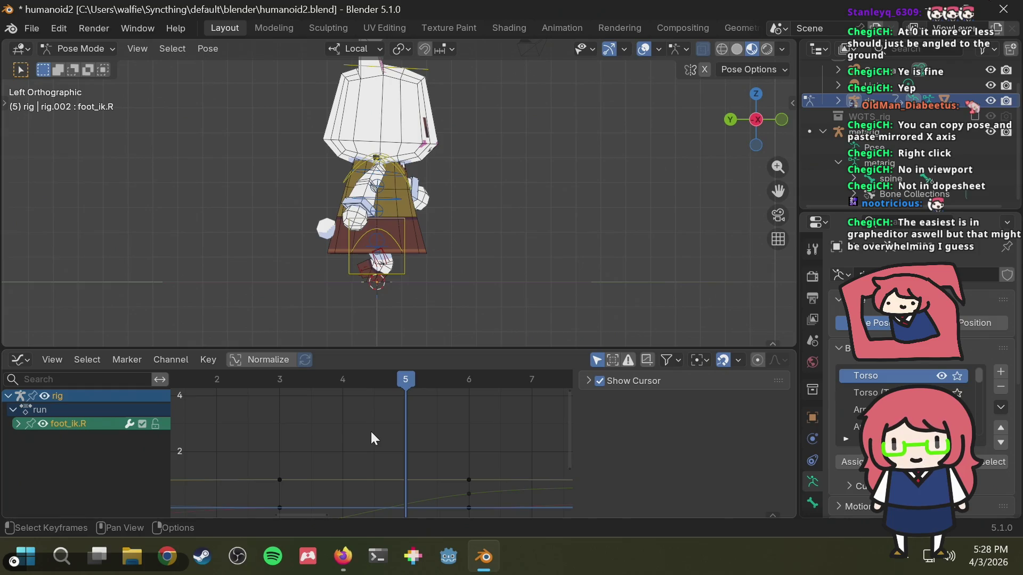
scroll(370, 430, "down", 1, "alt")
scroll(370, 430, "up", 1, "alt")
scroll(371, 433, "up", 1, "alt")
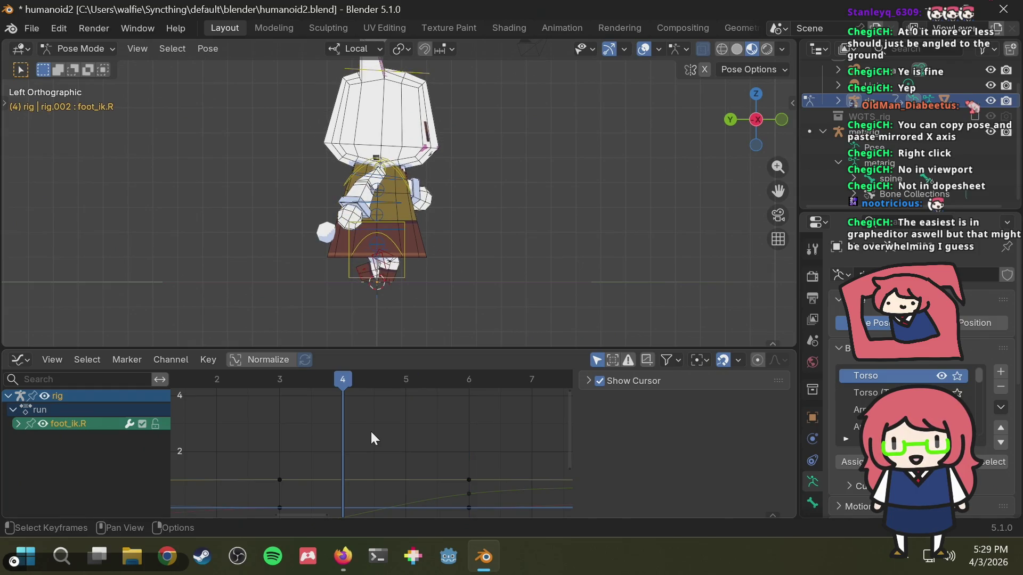
scroll(370, 429, "down", 3, "shift")
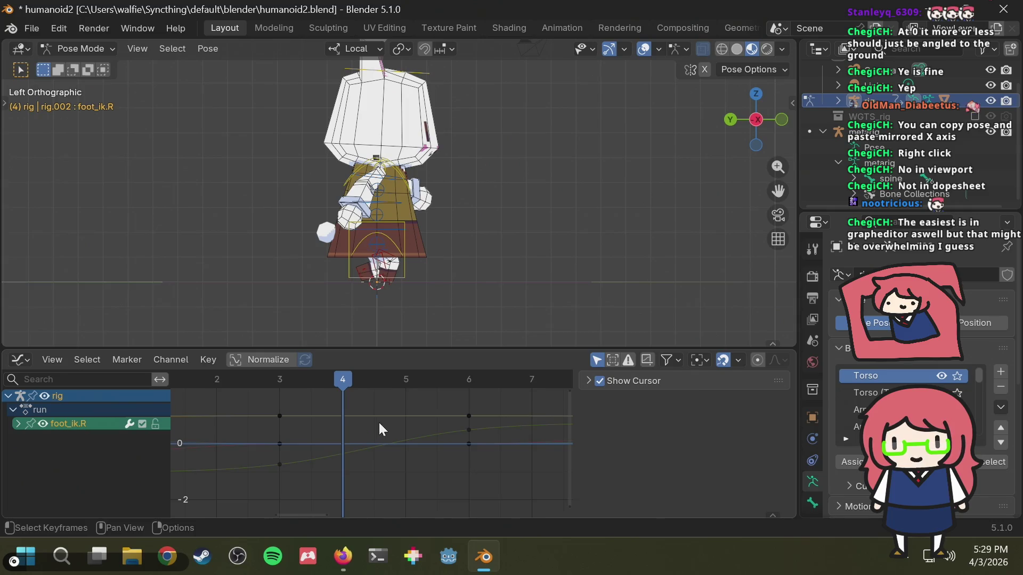
scroll(378, 421, "up", 1)
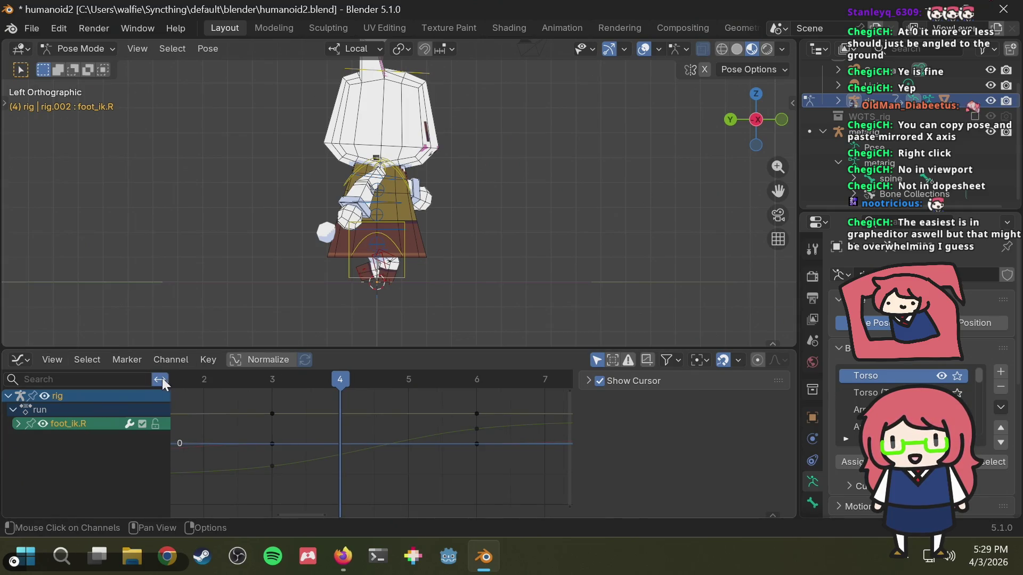
left_click(244, 384)
scroll(245, 378, "down", 3, "shift")
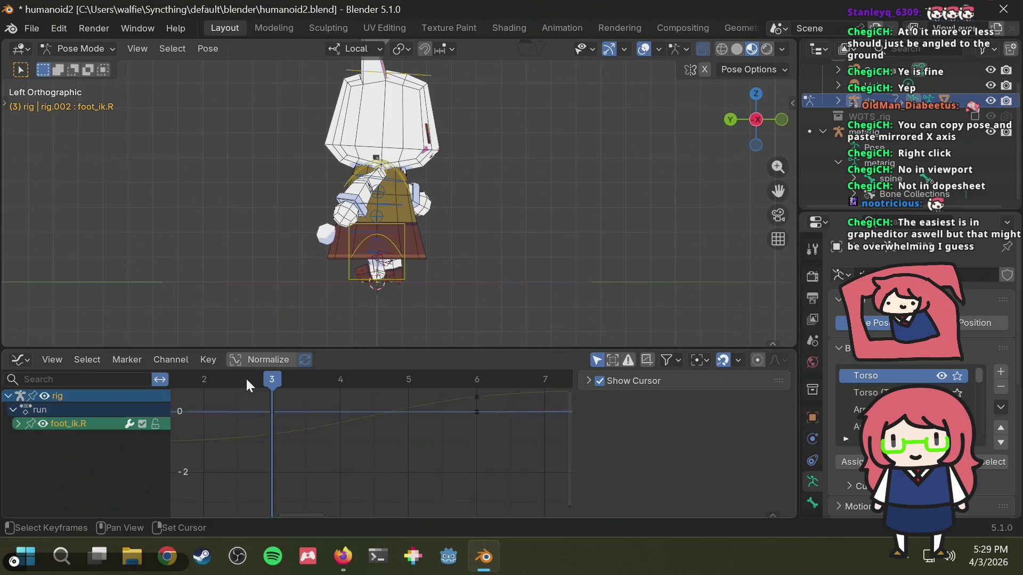
scroll(249, 376, "up", 4, "shift")
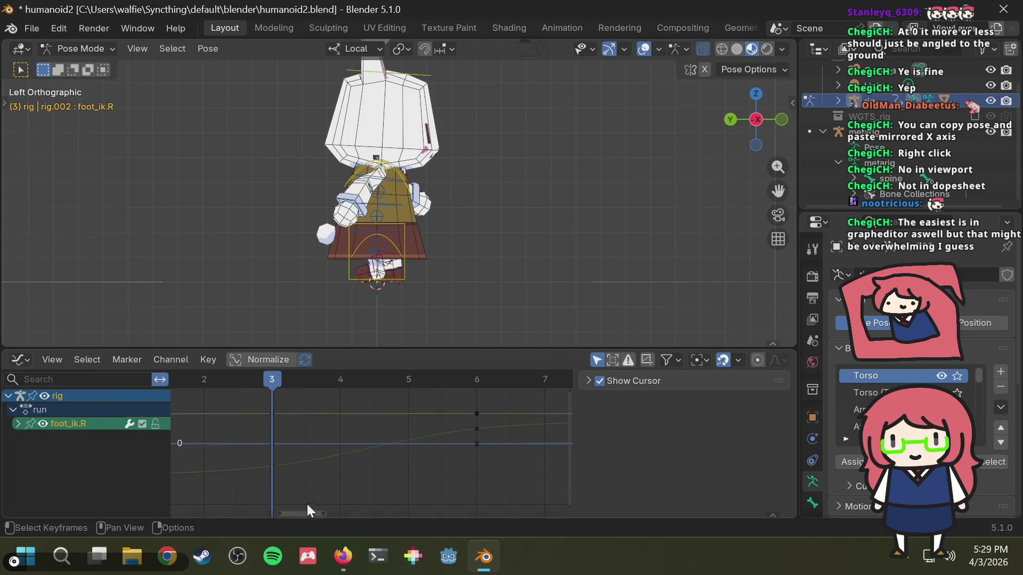
mouse_move(371, 432)
middle_mouse_down()
mouse_move(328, 455)
mouse_move(363, 459)
mouse_move(422, 442)
middle_mouse_up()
scroll(416, 439, "up", 1)
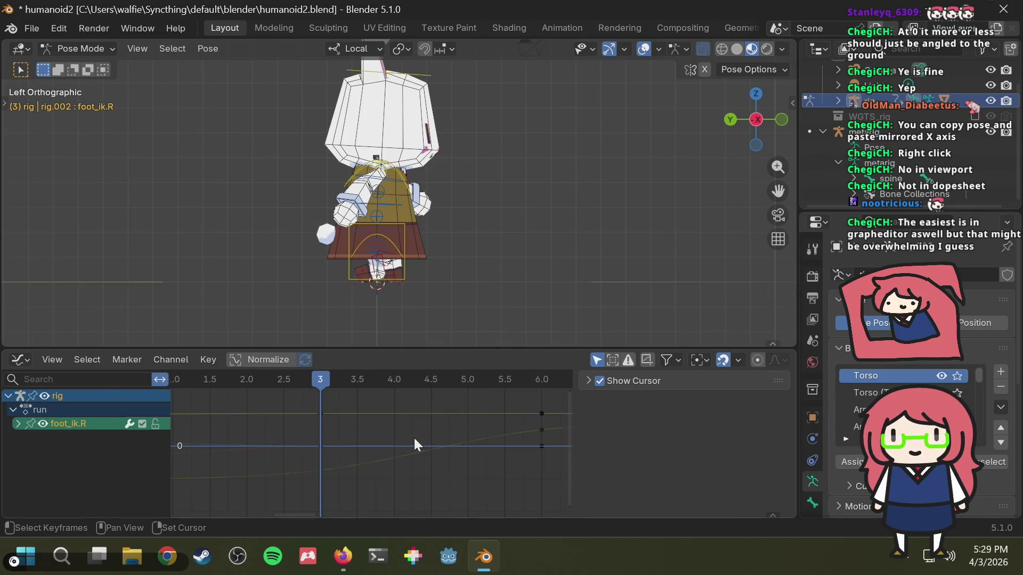
scroll(415, 438, "down", 3, "shift")
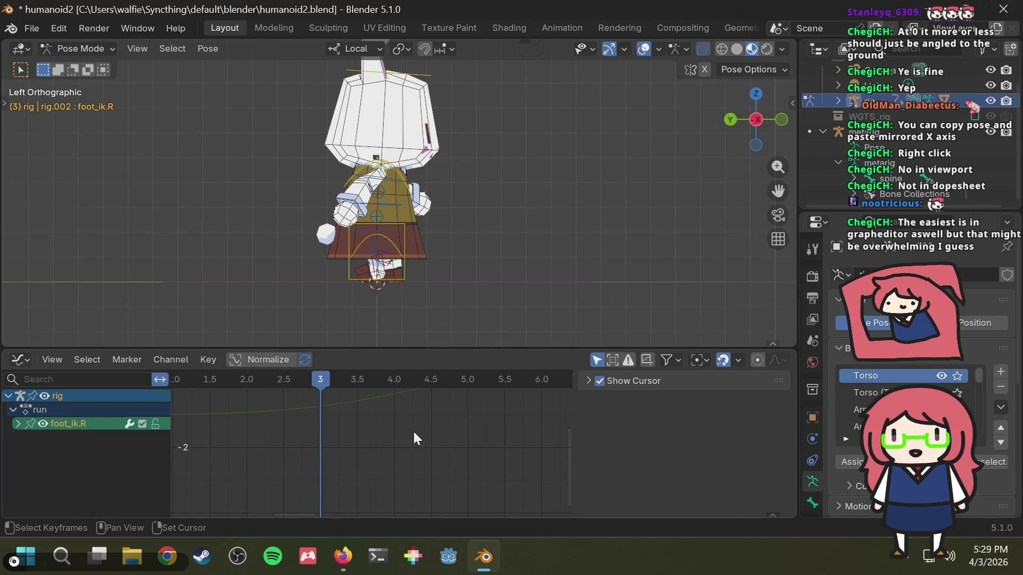
mouse_move(412, 429)
middle_mouse_down()
mouse_move(292, 464)
mouse_move(366, 445)
middle_mouse_up()
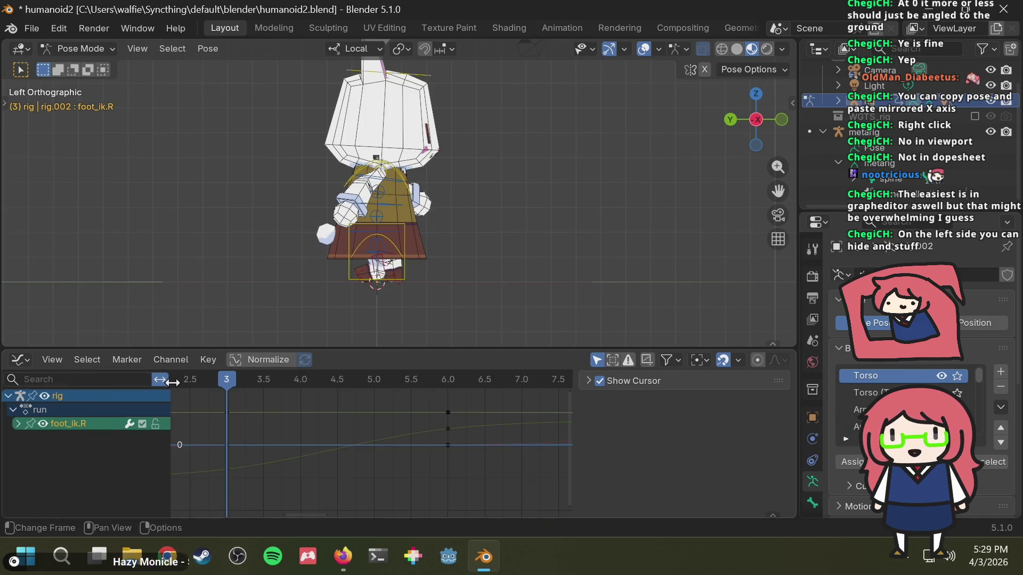
left_click(28, 362)
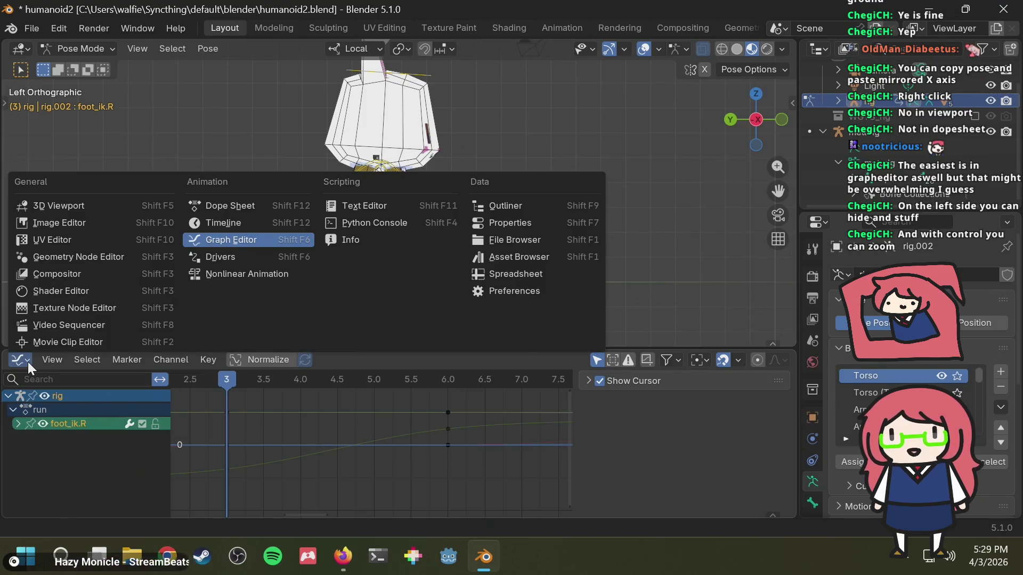
left_click(28, 362)
scroll(315, 441, "left", 4, "ctrl")
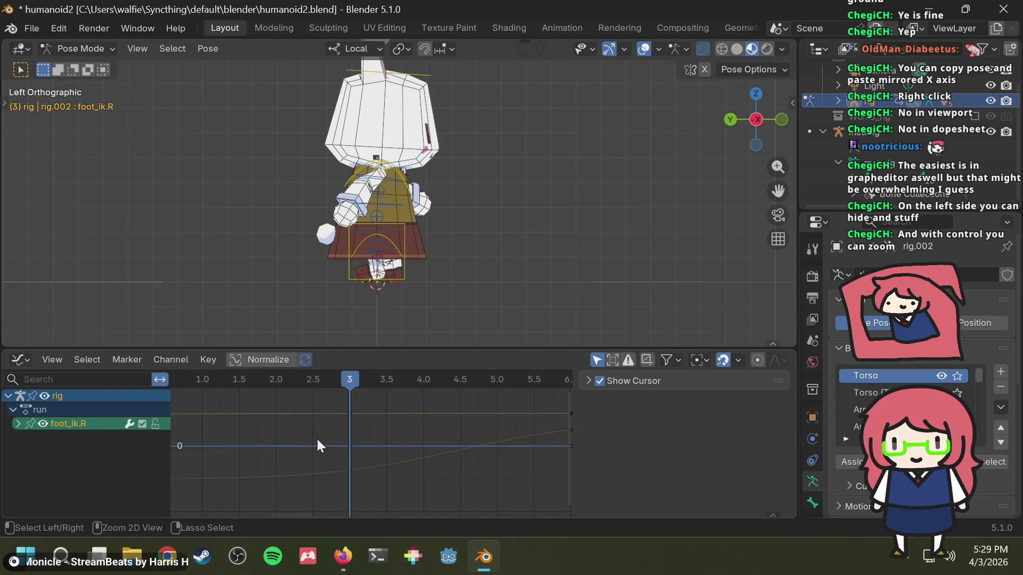
scroll(315, 444, "right", 6, "ctrl")
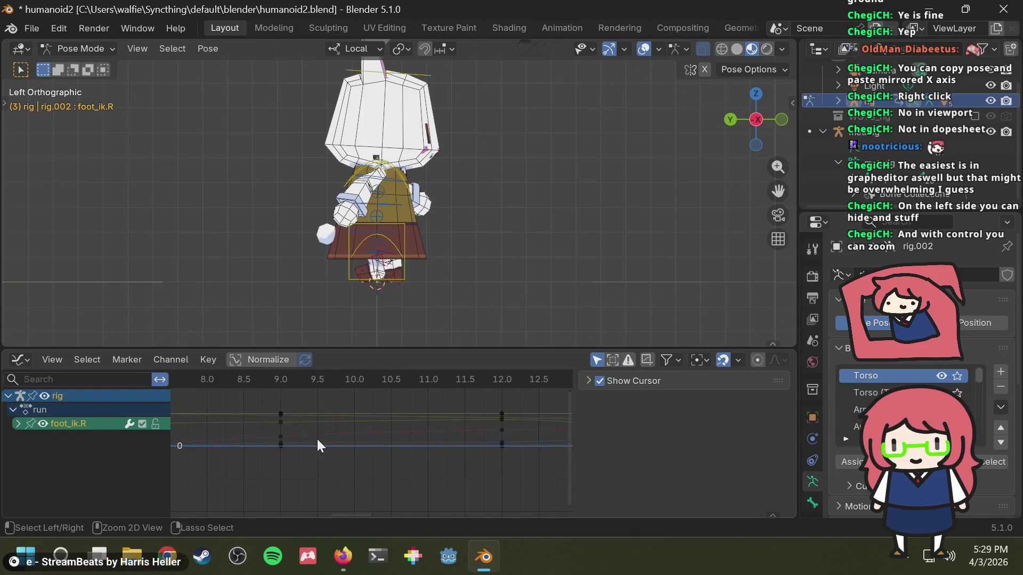
scroll(317, 441, "right", 15, "ctrl")
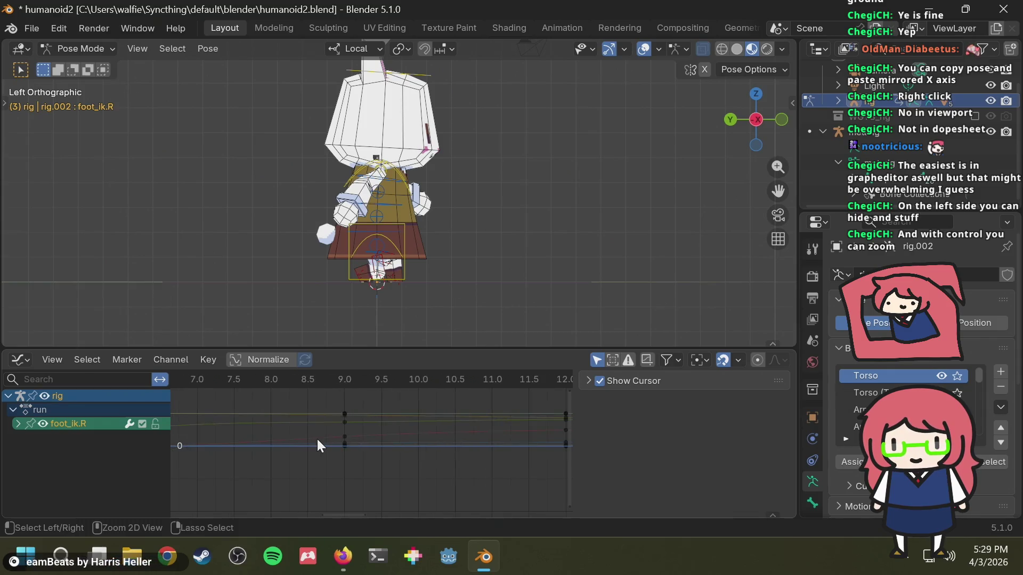
scroll(318, 441, "left", 20, "ctrl")
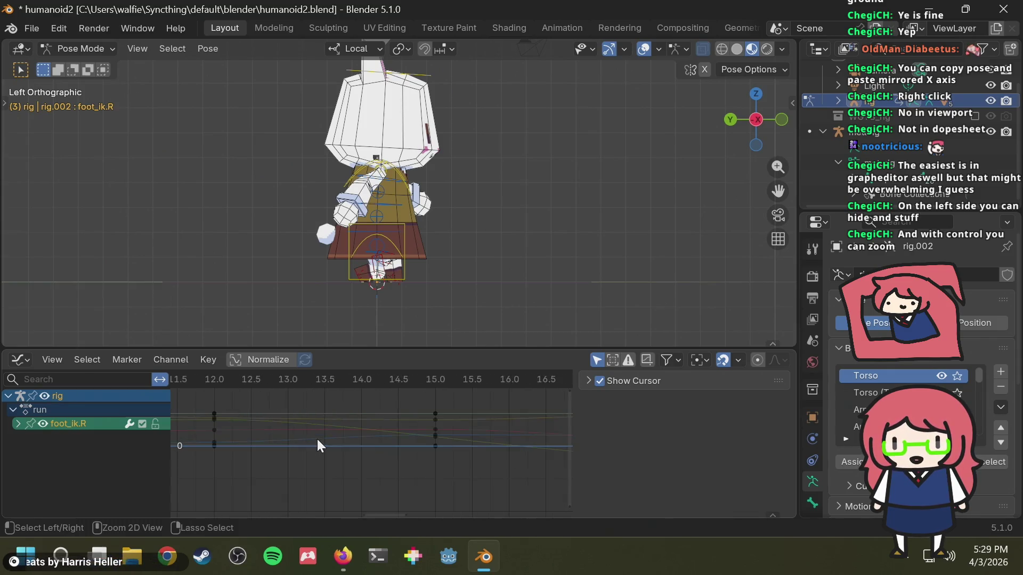
scroll(317, 445, "up", 5, "shift")
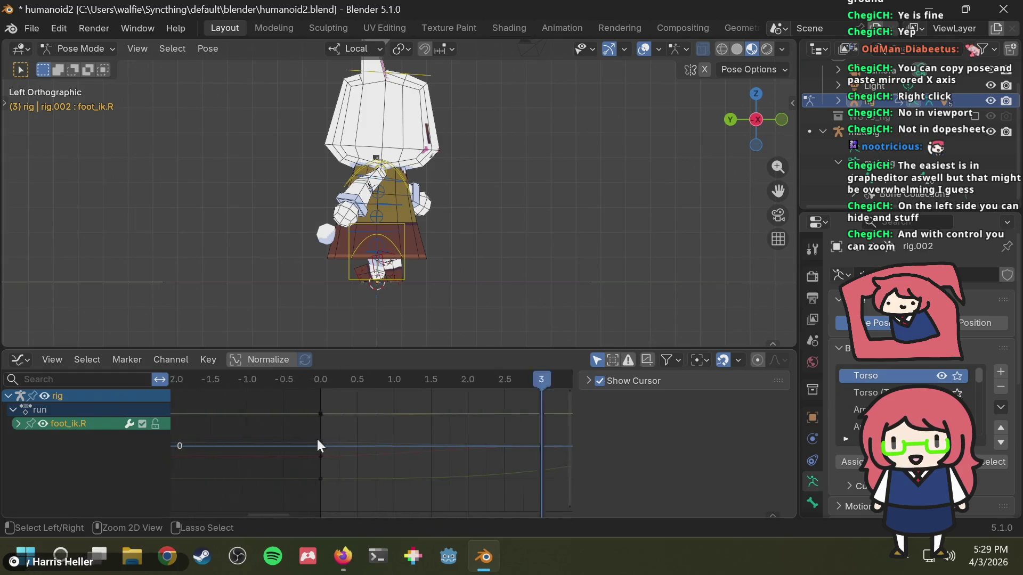
scroll(317, 445, "down", 5, "shift")
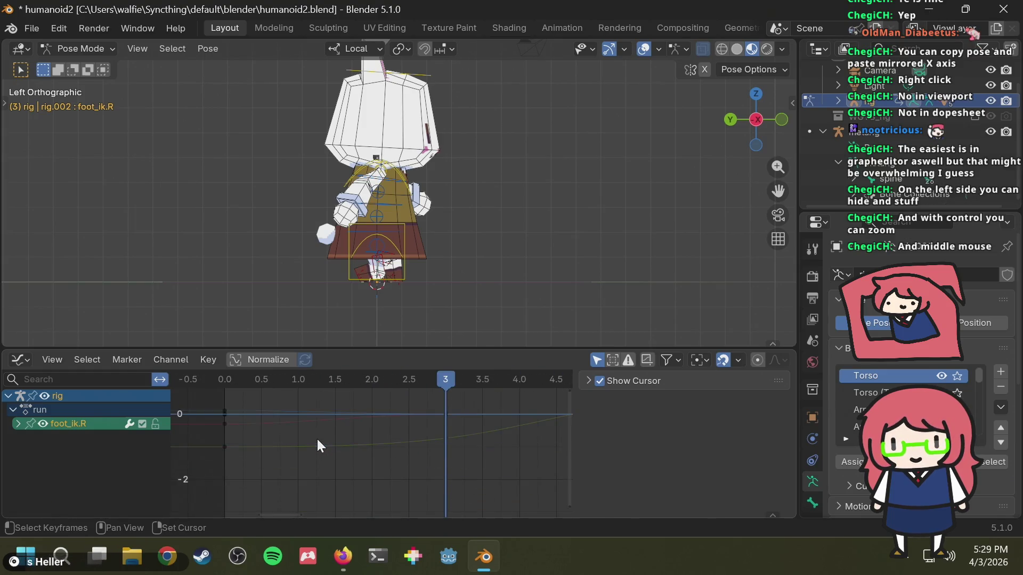
scroll(317, 441, "up", 2, "shift")
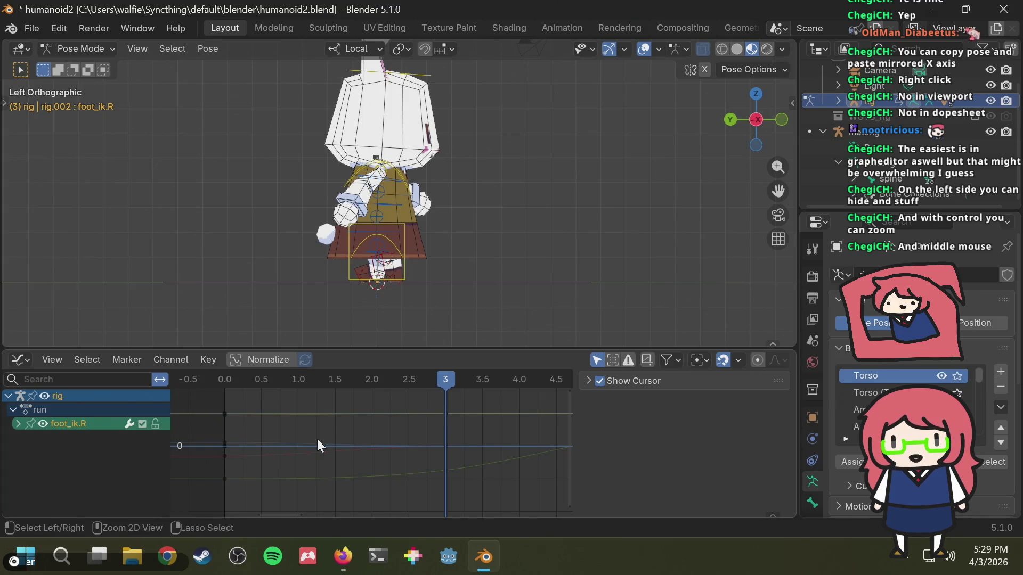
scroll(317, 442, "right", 2, "ctrl")
scroll(317, 446, "right", 2, "ctrl")
Step: Zoom the graph out to frame the whole foot_ik.R walk cycle and scrub its start
mouse_move(317, 442)
middle_mouse_down("ctrl")
mouse_move(322, 452)
mouse_move(318, 397)
mouse_move(312, 434)
mouse_move(228, 434)
middle_mouse_up("ctrl")
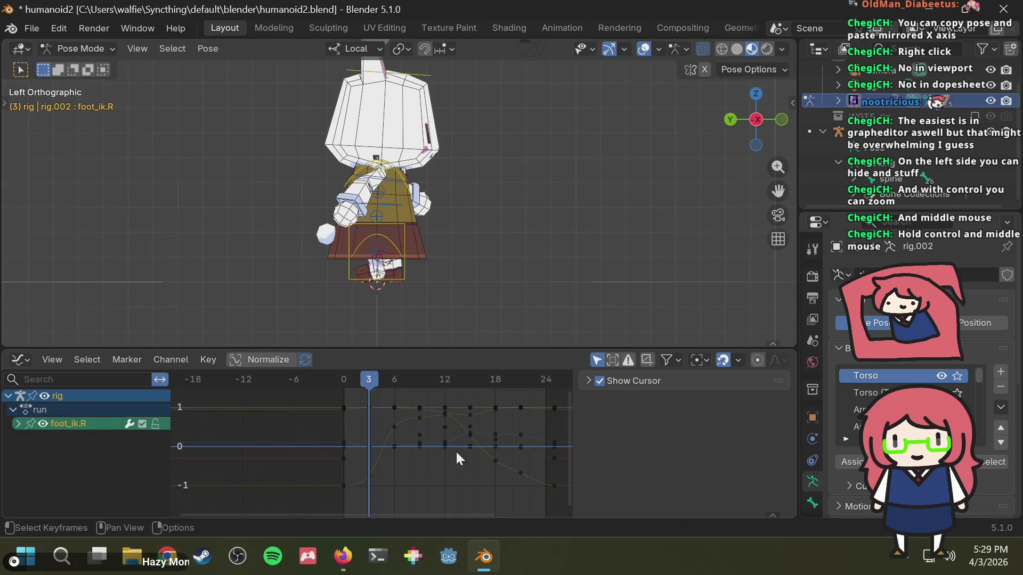
middle_click_drag(456, 454, 377, 447)
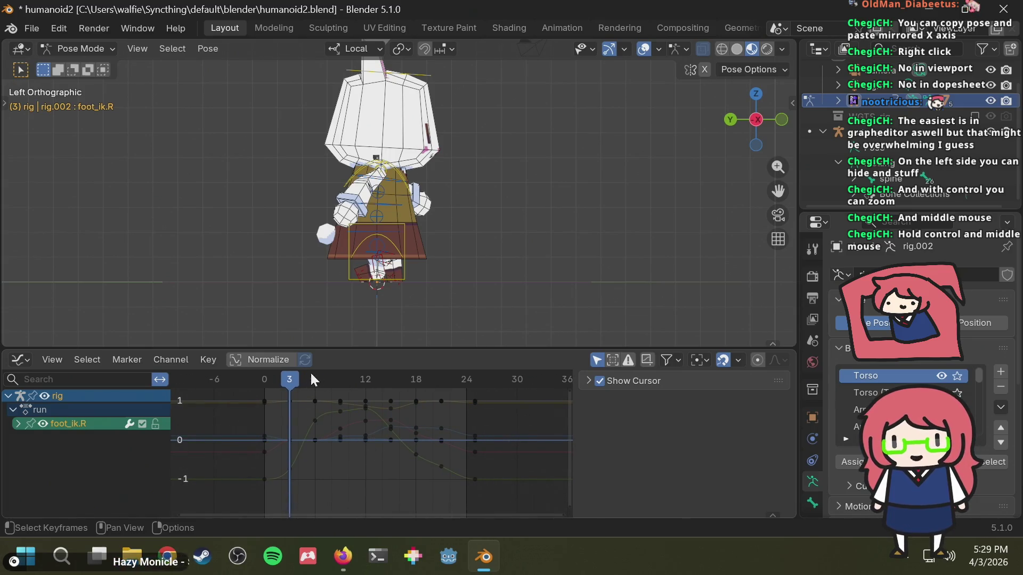
mouse_move(312, 379)
left_mouse_down()
mouse_move(272, 380)
mouse_move(365, 387)
mouse_move(307, 380)
left_mouse_up()
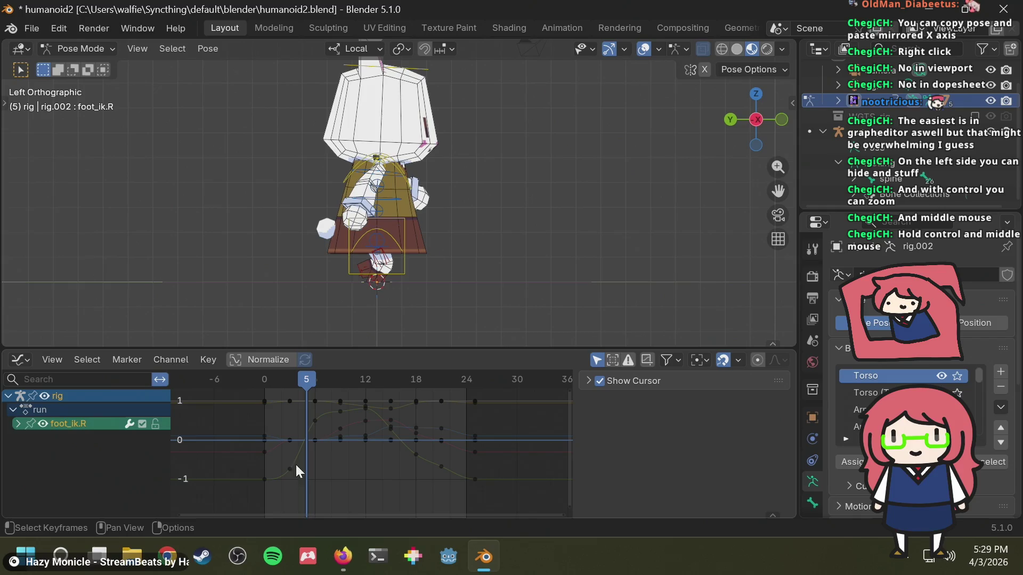
Step: Inspect the Y Location, X Location and W Quaternion Rotation curves, then clear the key selection
left_click(290, 468)
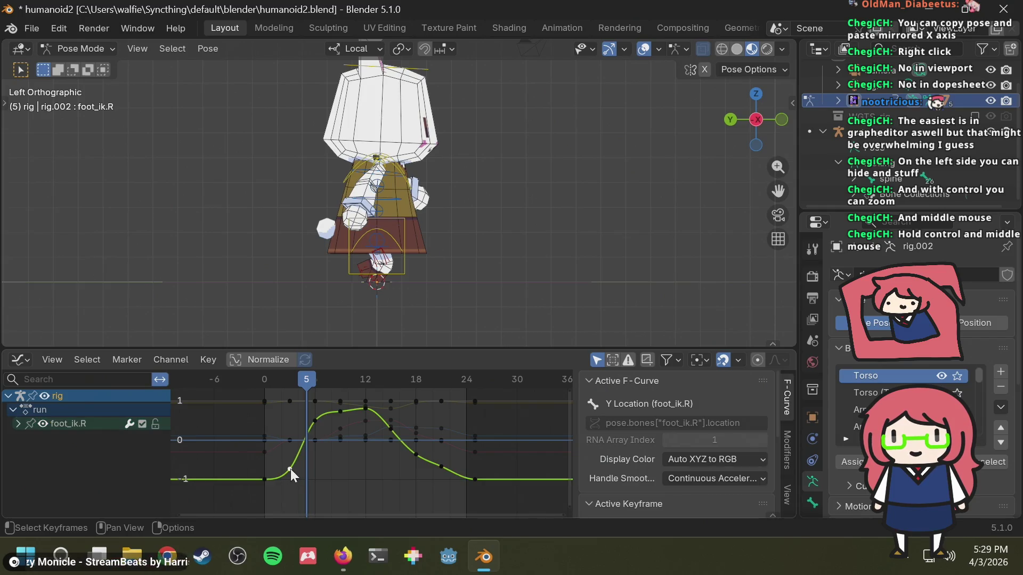
left_click(290, 440)
left_click(289, 402)
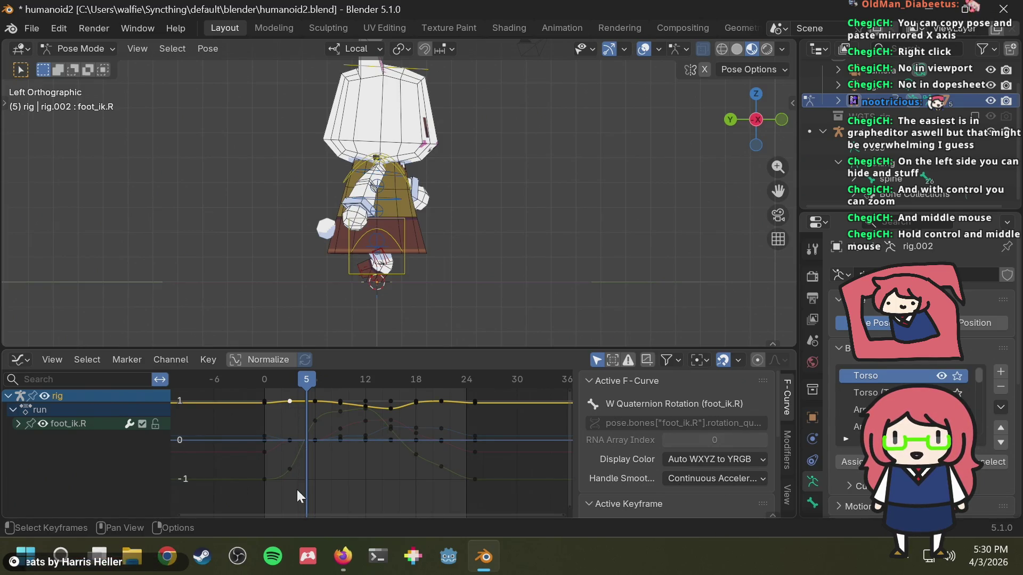
left_click(337, 407)
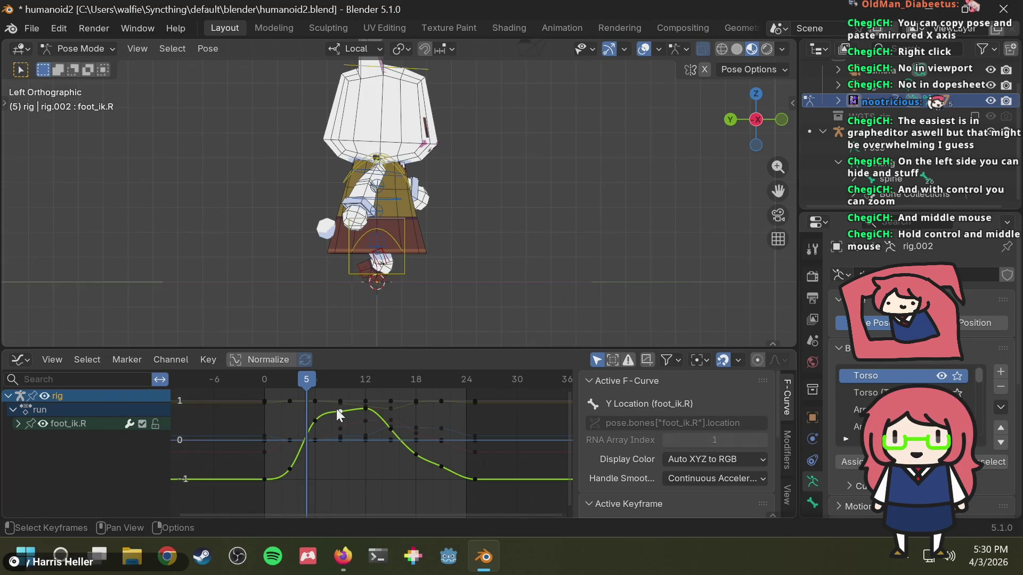
left_click(342, 445)
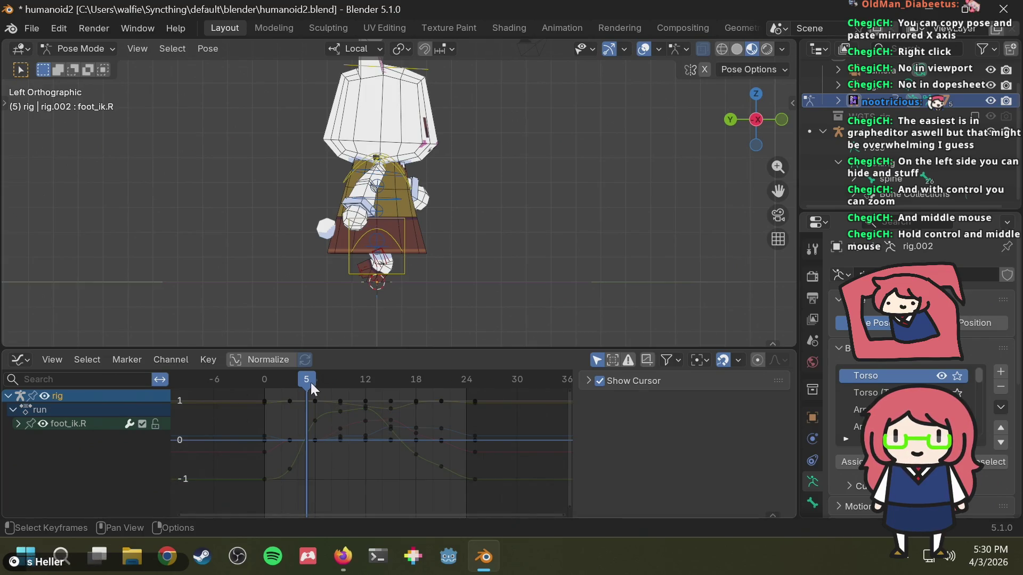
Step: Box-select and copy foot_ik.R keyframes at frame 3, then paste them at frame 15
left_click_drag(311, 383, 290, 387)
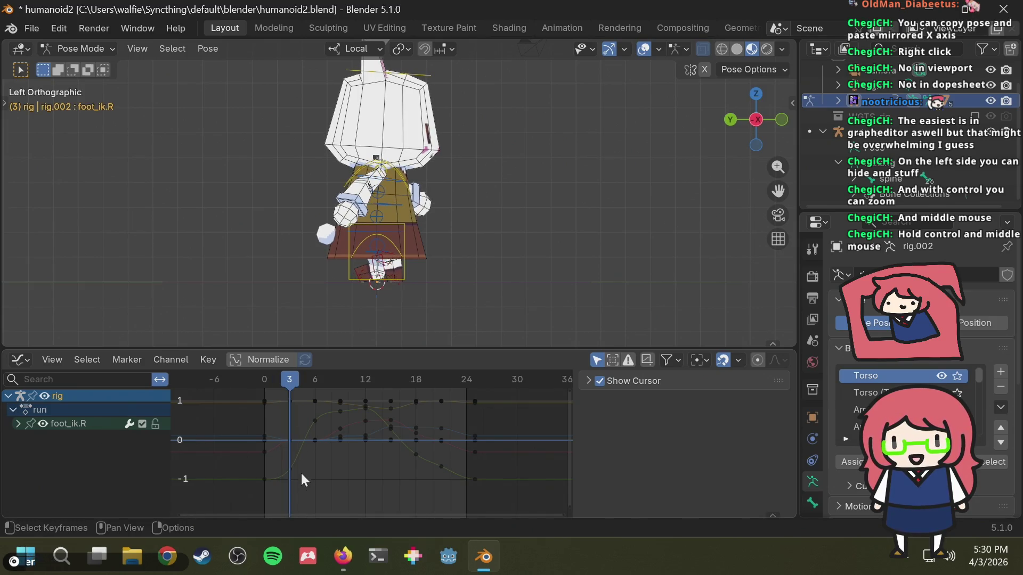
scroll(301, 472, "up", 1)
left_click_drag(277, 485, 289, 385)
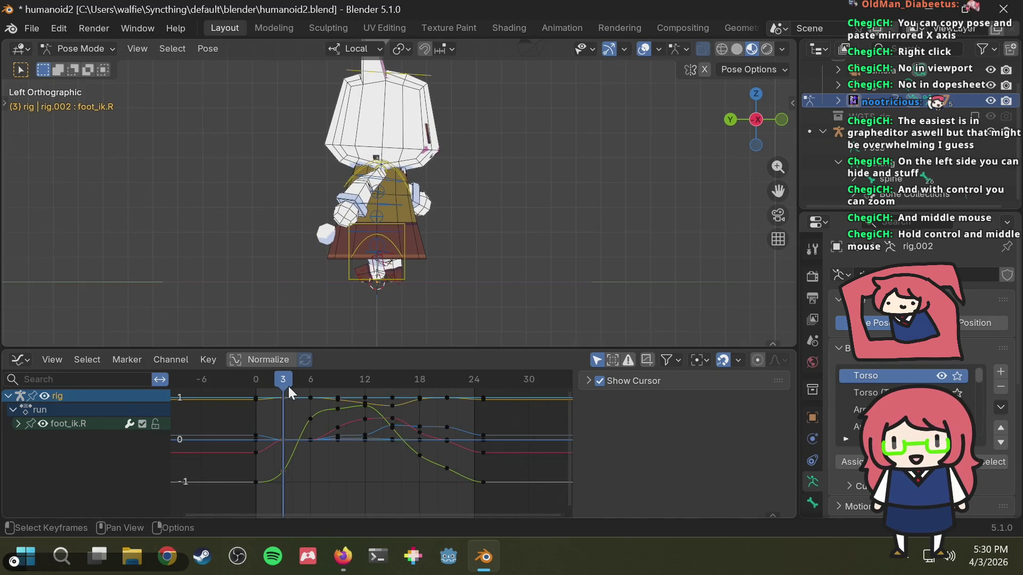
scroll(295, 449, "down", 1)
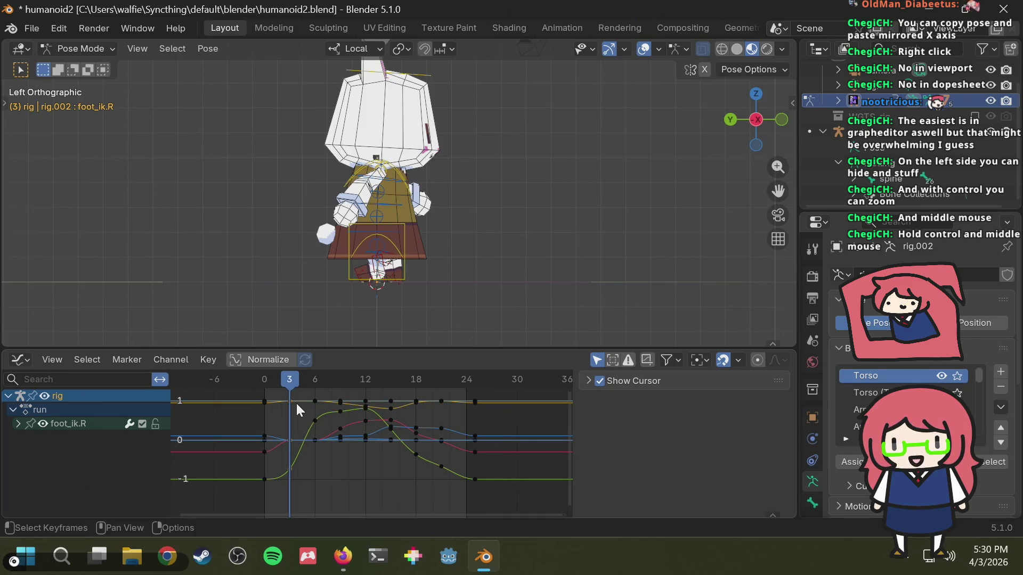
key("ctrl")
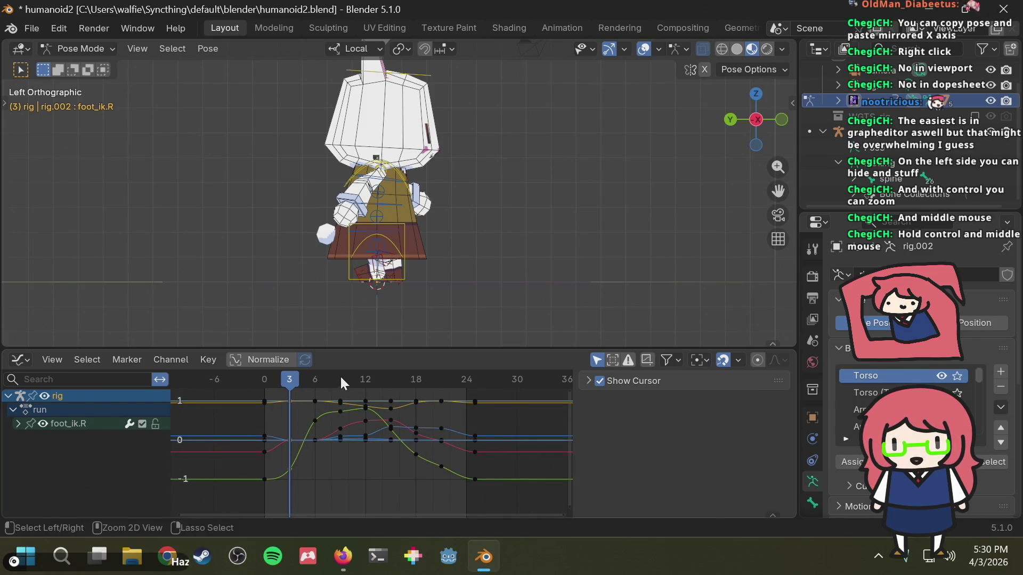
left_click_drag(341, 376, 392, 375)
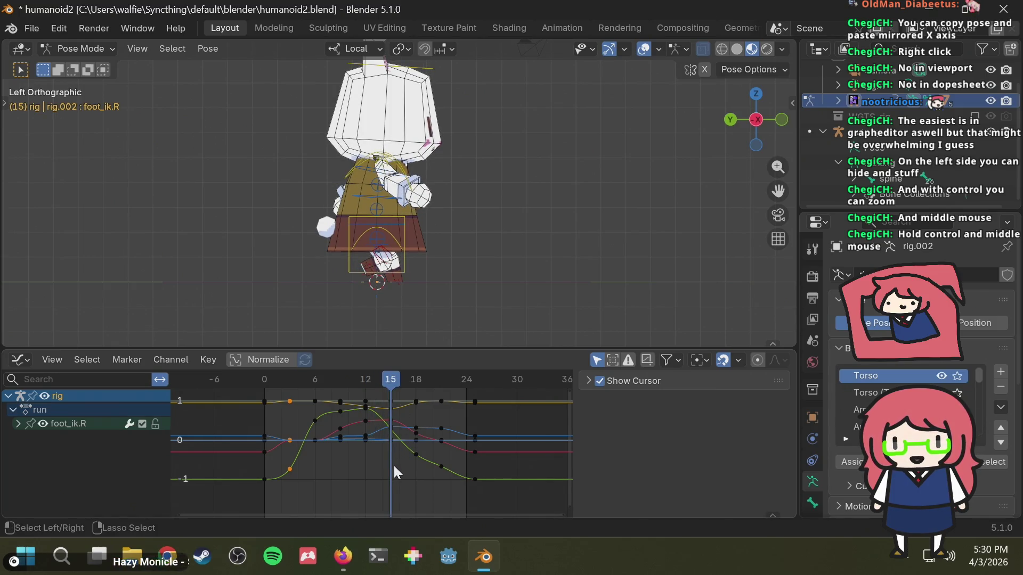
key("ctrl+v")
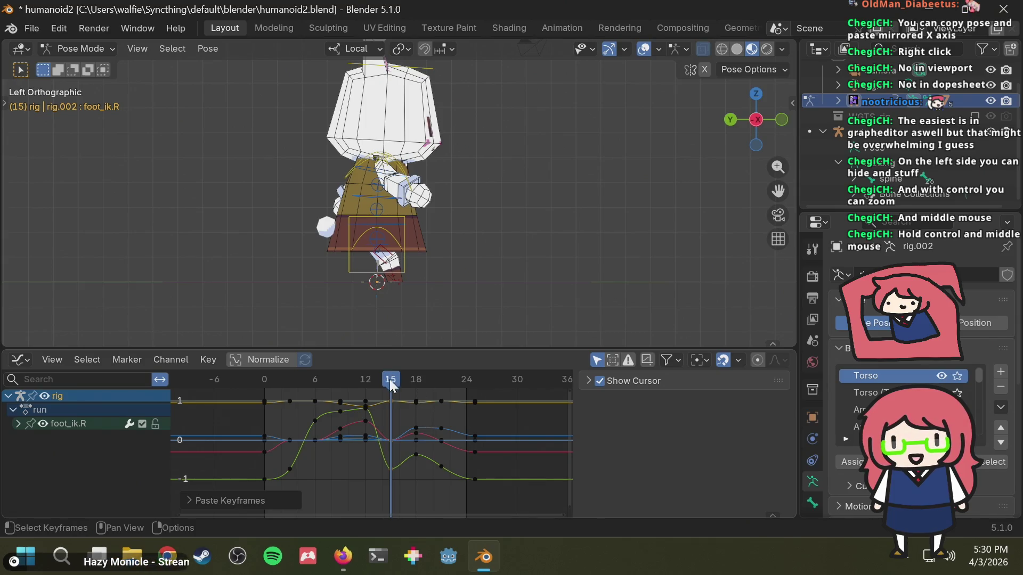
Step: Paste further selected keyframes at frames 18 and 21, then deselect the foot bone
mouse_move(356, 375)
left_mouse_down()
mouse_move(294, 392)
mouse_move(370, 383)
left_mouse_up()
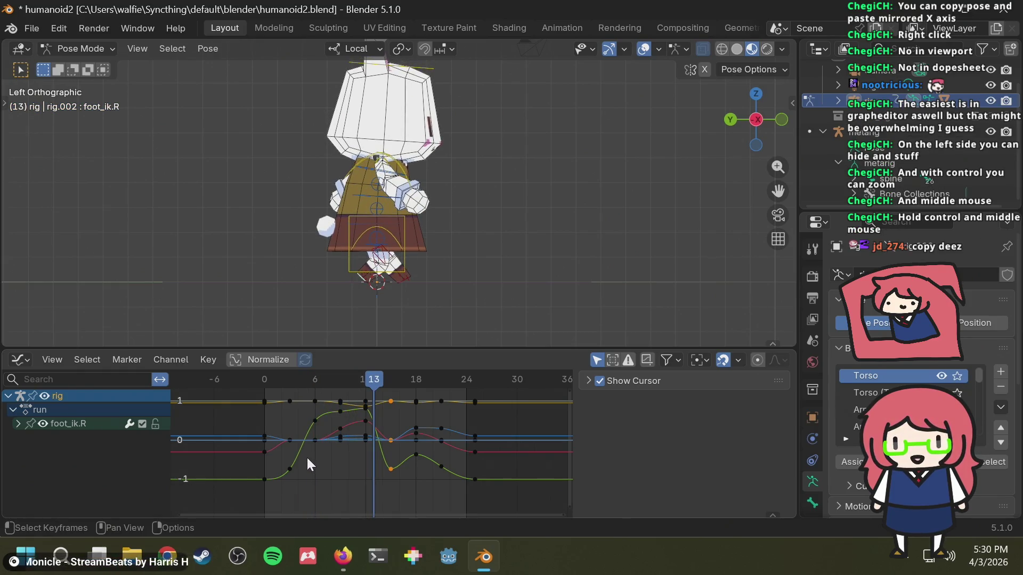
left_click_drag(307, 457, 324, 392)
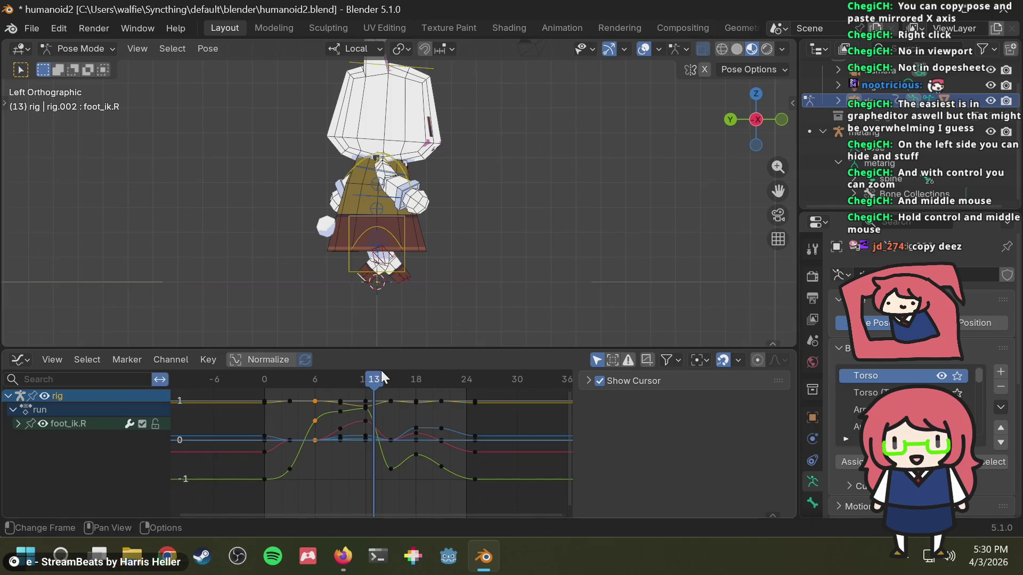
mouse_move(381, 374)
left_mouse_down()
mouse_move(360, 376)
mouse_move(418, 373)
left_mouse_up()
key("ctrl+v")
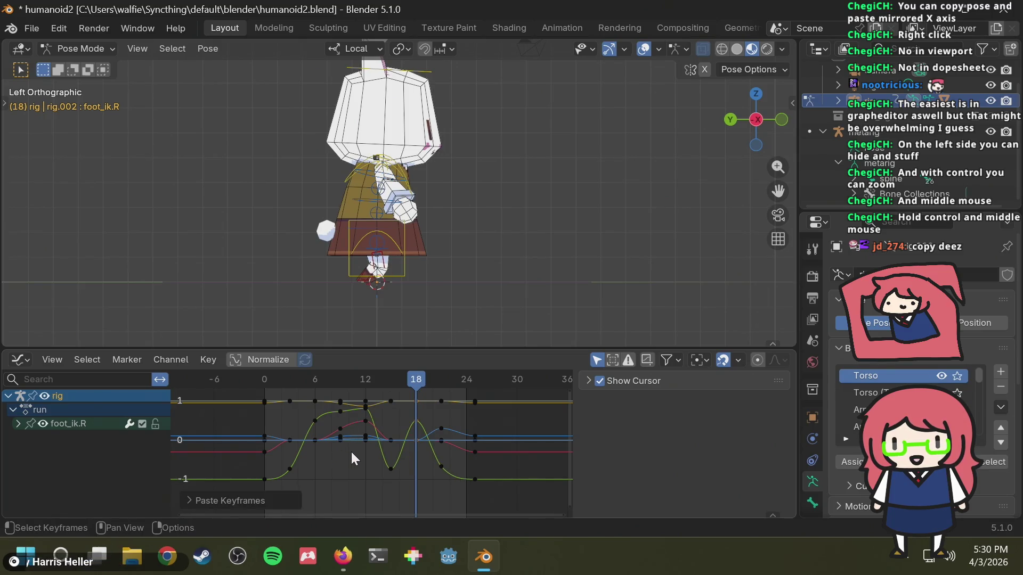
left_click_drag(327, 458, 354, 391)
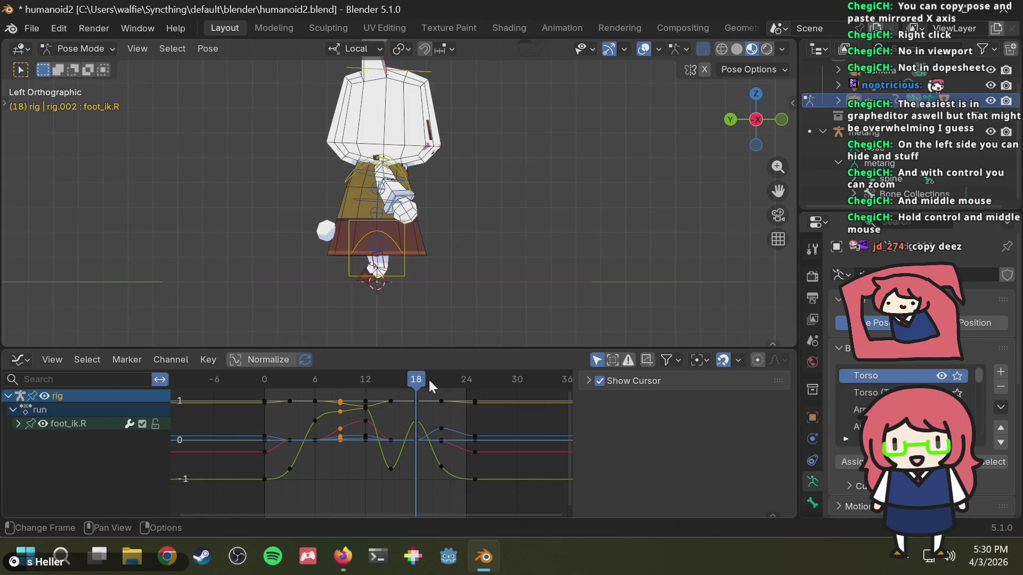
left_click_drag(428, 378, 442, 377)
key("ctrl+v")
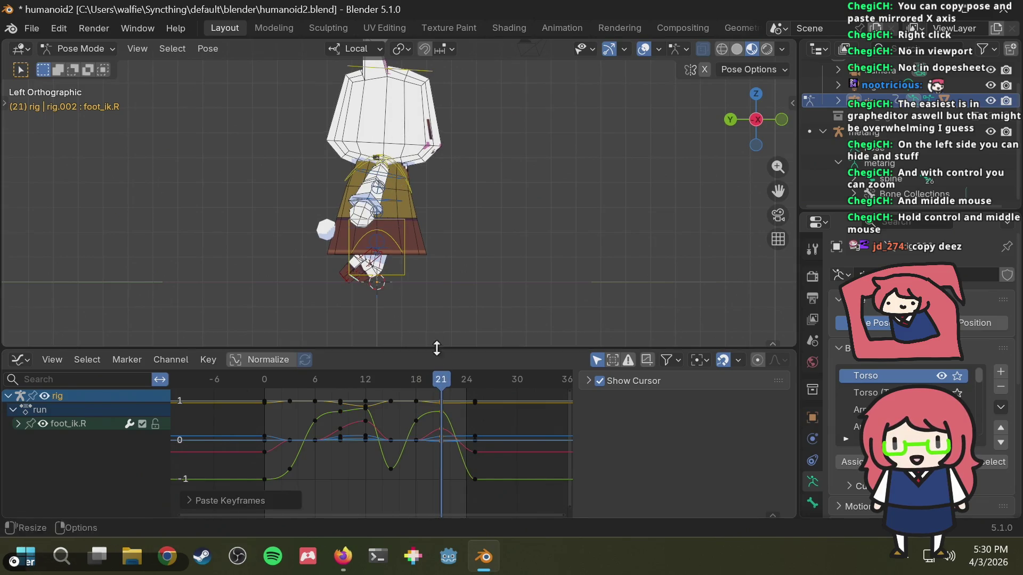
left_click(308, 272)
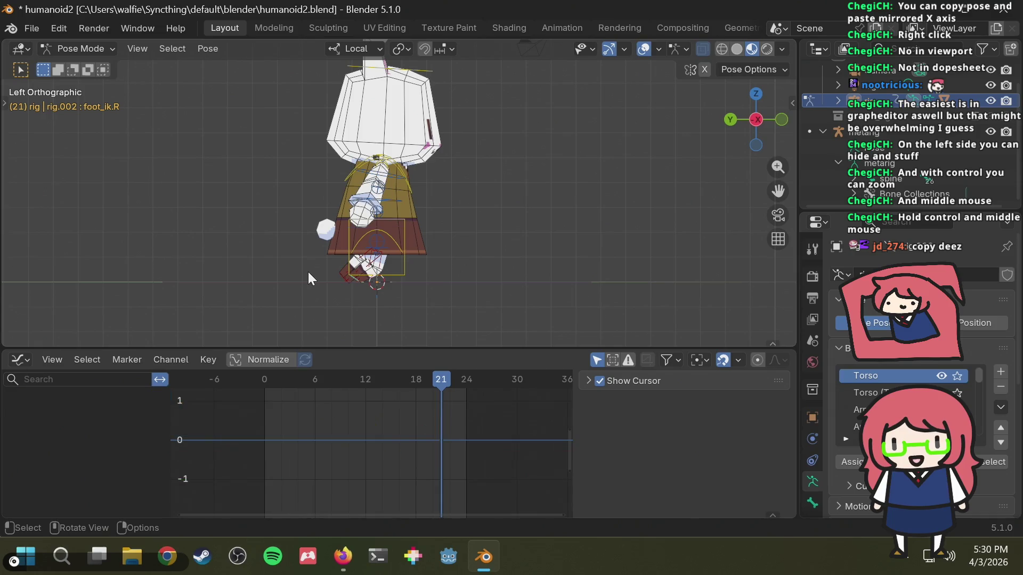
Step: Zoom in on the bunny's legs and select foot_ik.L, foot_ik.R and the active torso bone
middle_click_drag(307, 272, 307, 250, "ctrl")
middle_click_drag(317, 304, 323, 276, "shift")
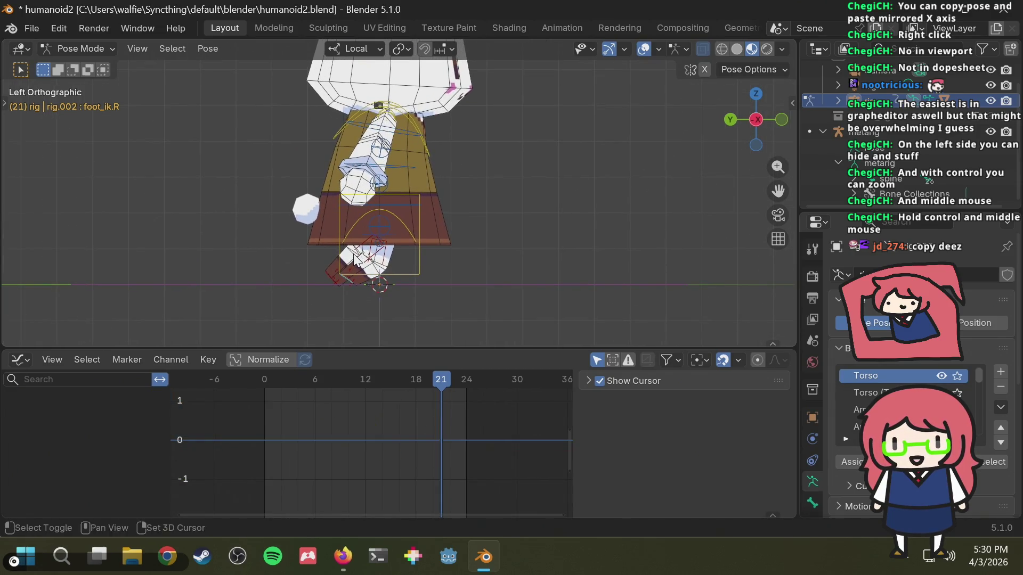
left_click(331, 279)
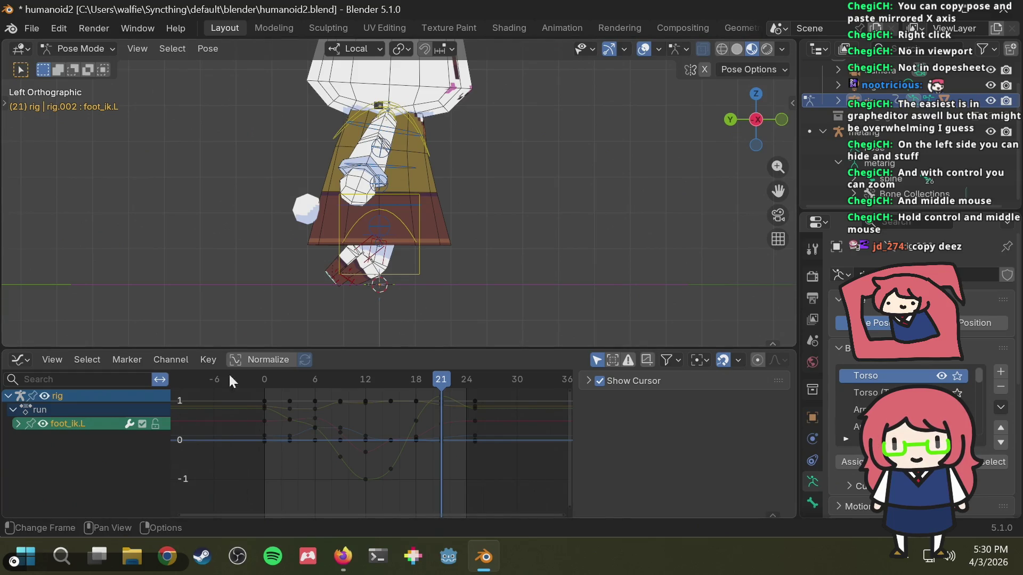
left_click(351, 279, "shift")
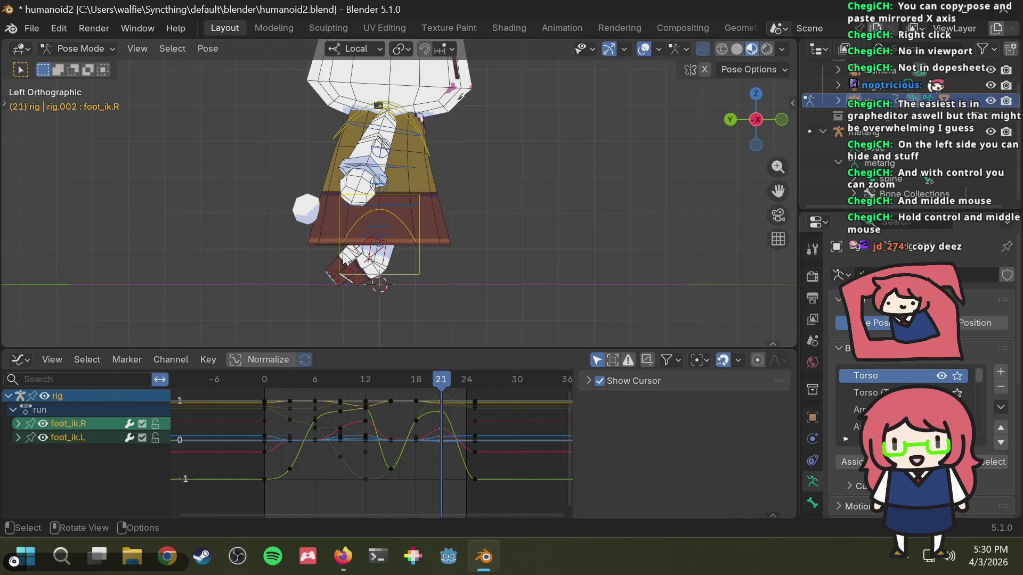
left_click(413, 205, "shift")
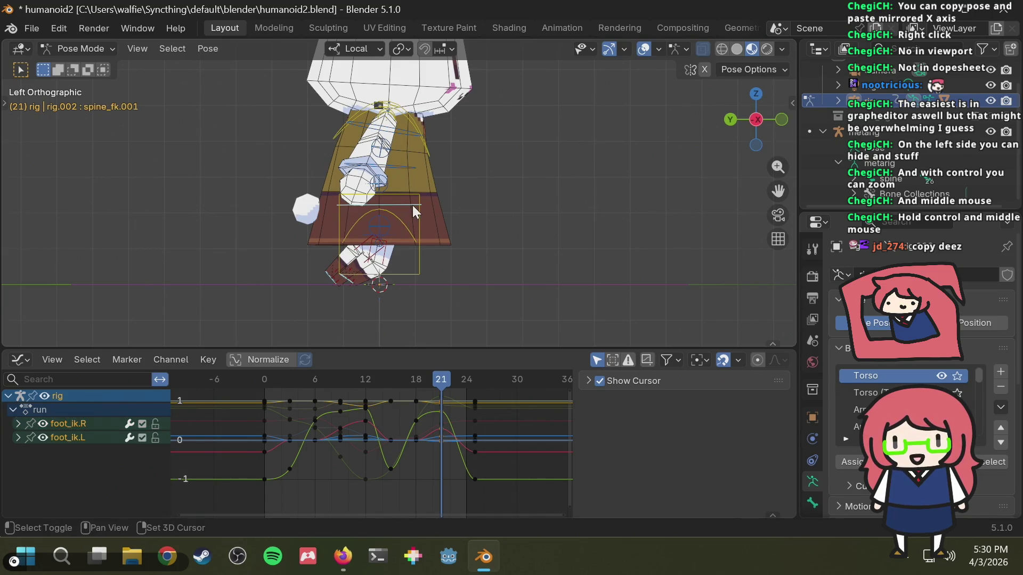
left_click(418, 225, "shift")
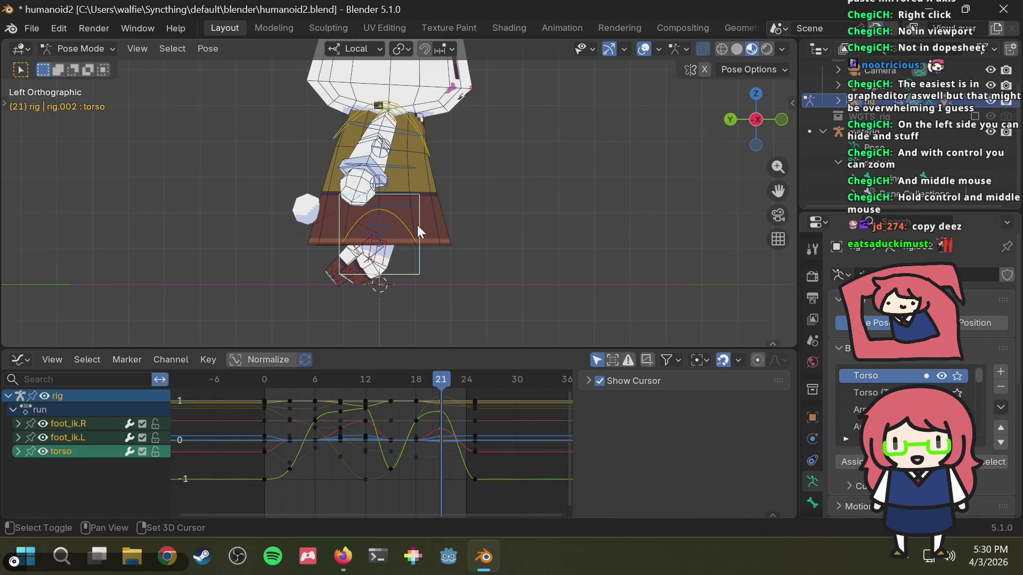
Step: Paste the frame 3, 6 and 9 keyframe columns at frames 15, 18 and 21
mouse_move(289, 489)
left_mouse_down()
mouse_move(310, 386)
mouse_move(300, 389)
left_mouse_up()
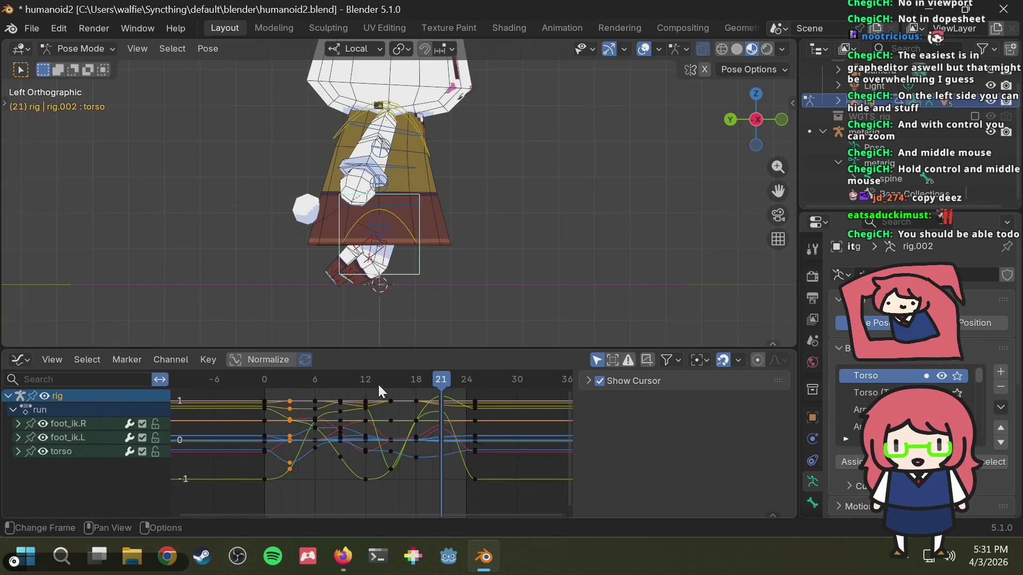
left_click(392, 374)
key("ctrl+v")
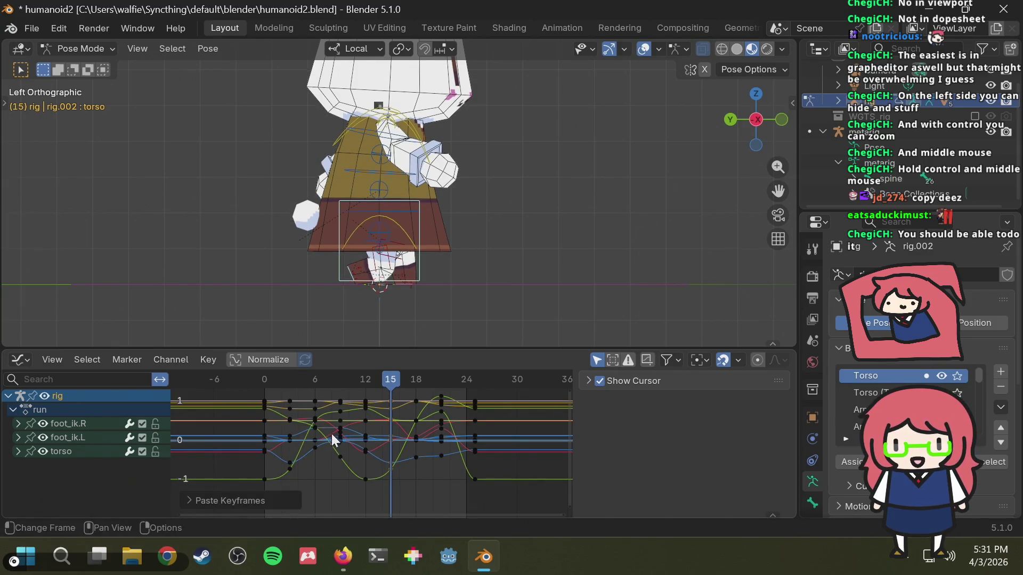
left_click_drag(326, 479, 339, 420)
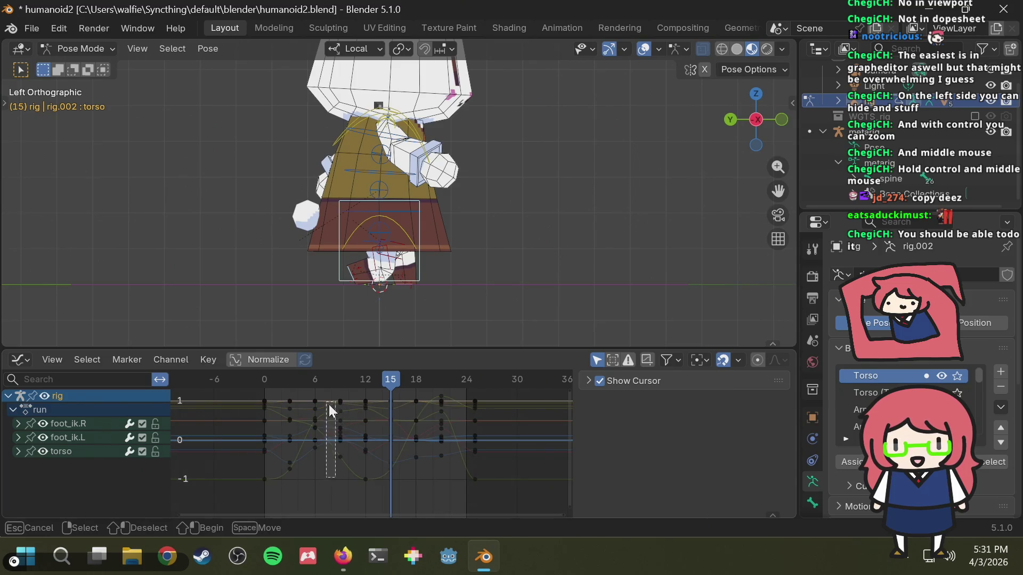
left_click_drag(305, 388, 305, 389)
left_click(415, 380)
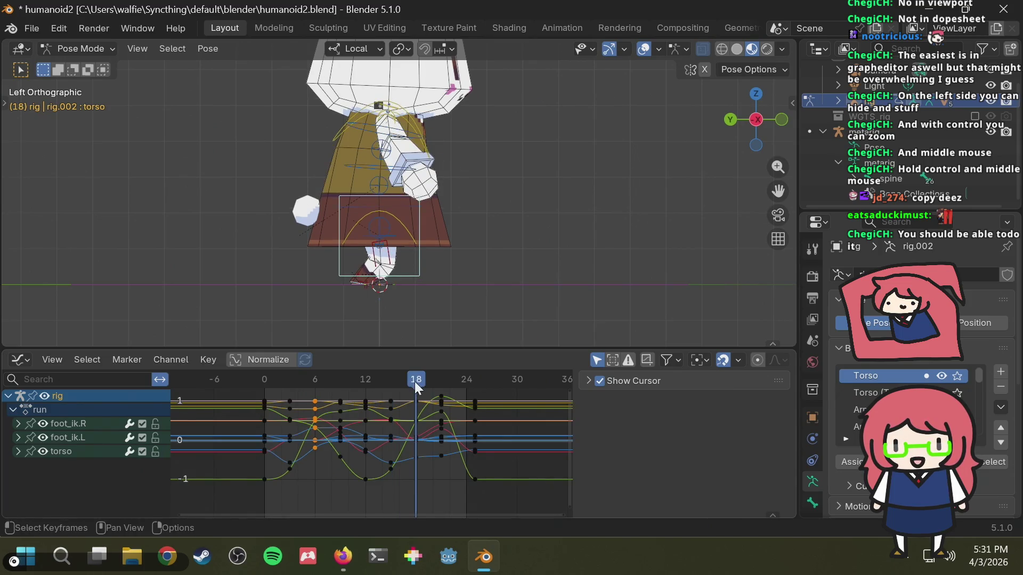
key("ctrl+v")
left_click_drag(332, 470, 345, 382)
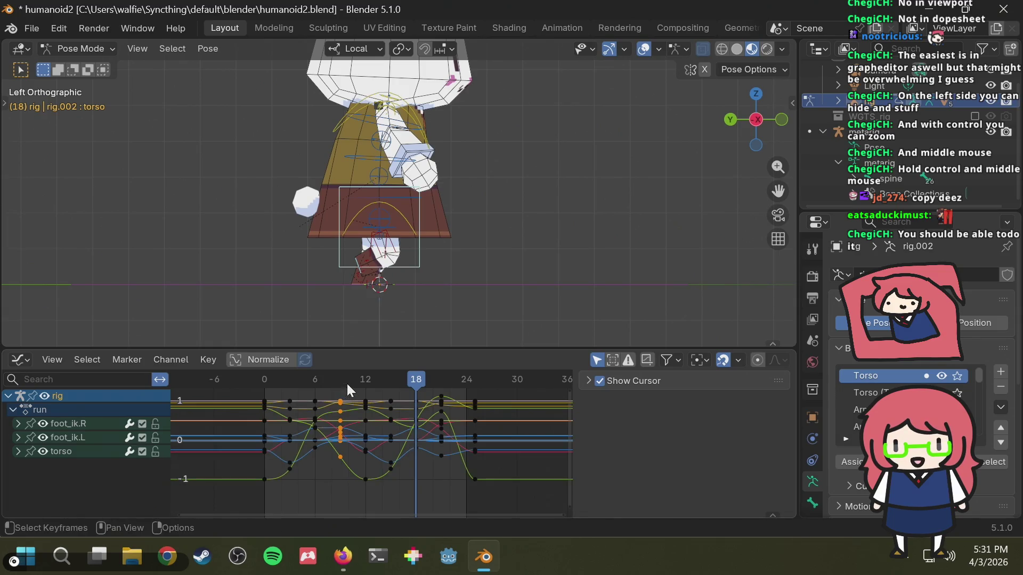
left_click_drag(422, 383, 441, 371)
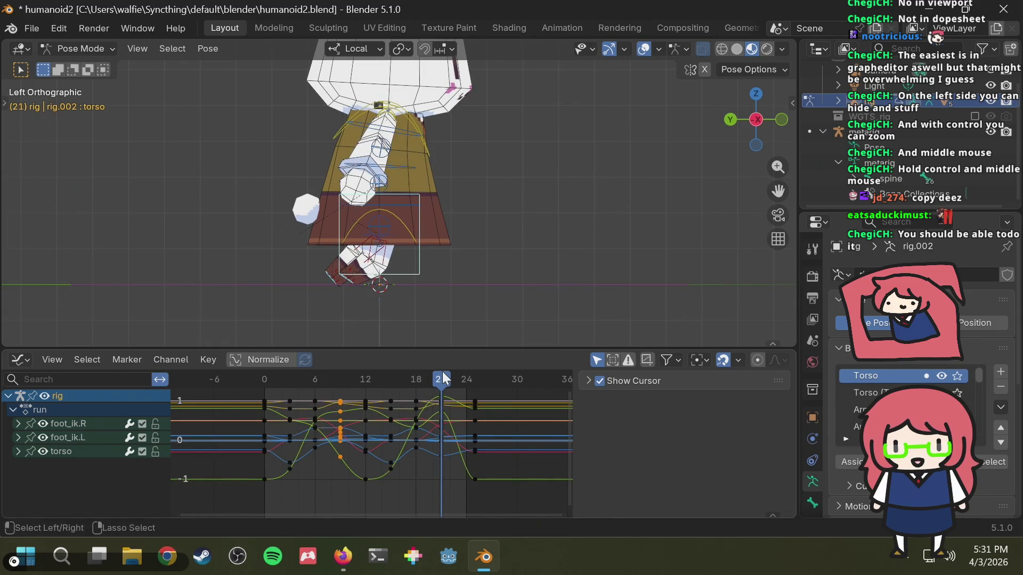
key("ctrl+v")
scroll(452, 248, "down", 4)
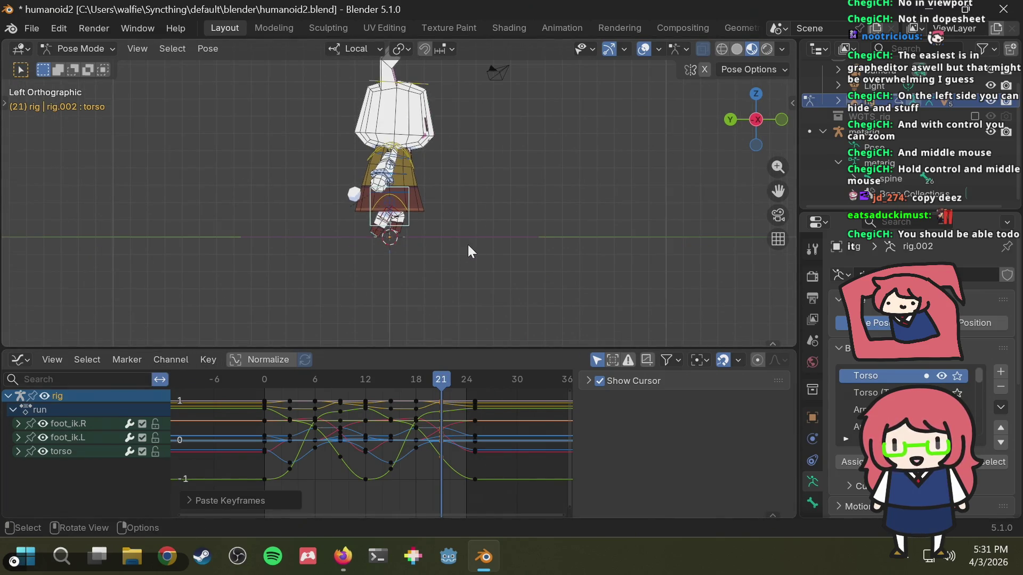
key("space")
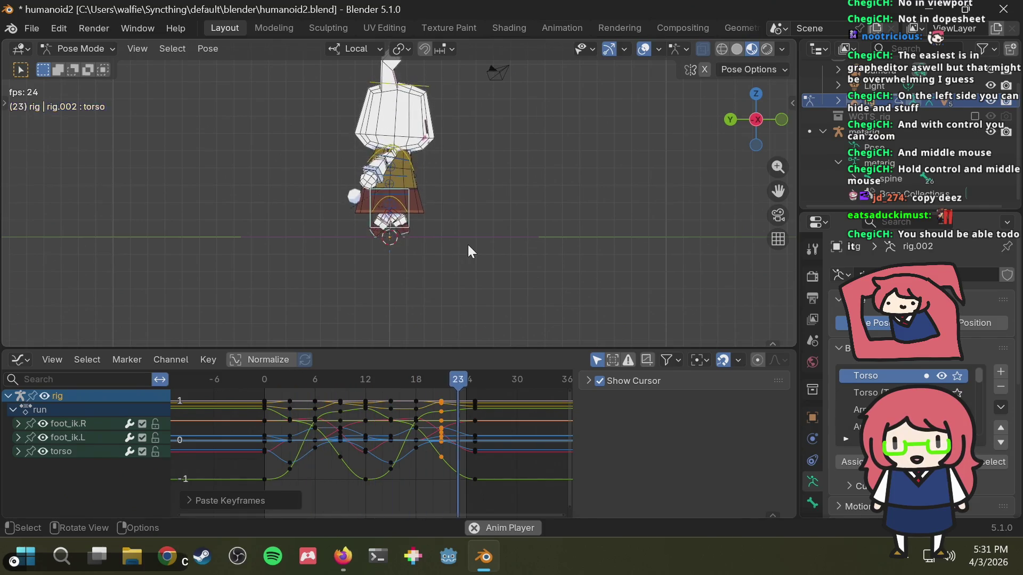
scroll(417, 214, "up", 5)
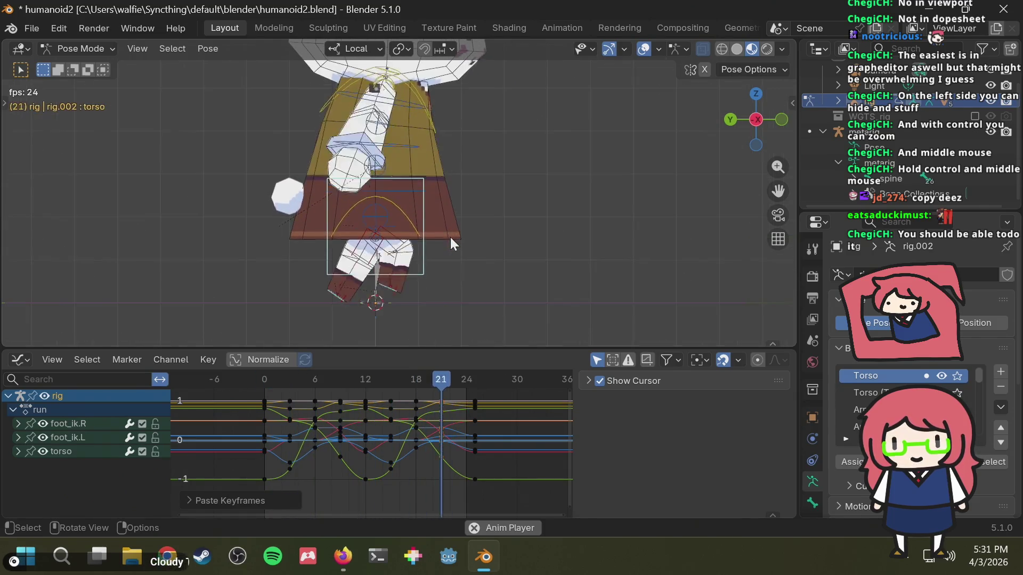
key("space")
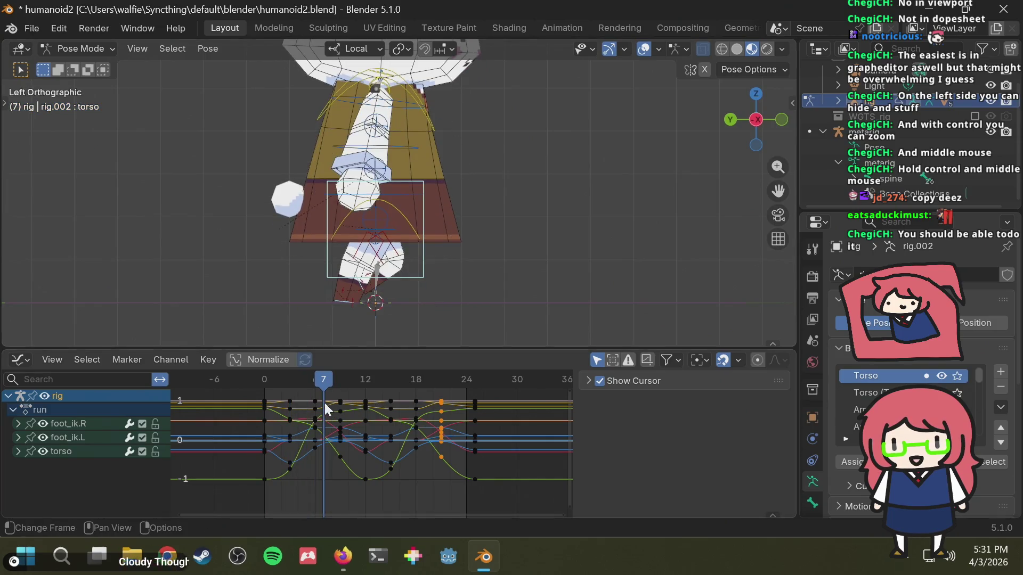
mouse_move(323, 384)
left_mouse_down()
mouse_move(274, 389)
mouse_move(357, 387)
mouse_move(275, 394)
mouse_move(366, 399)
left_mouse_up()
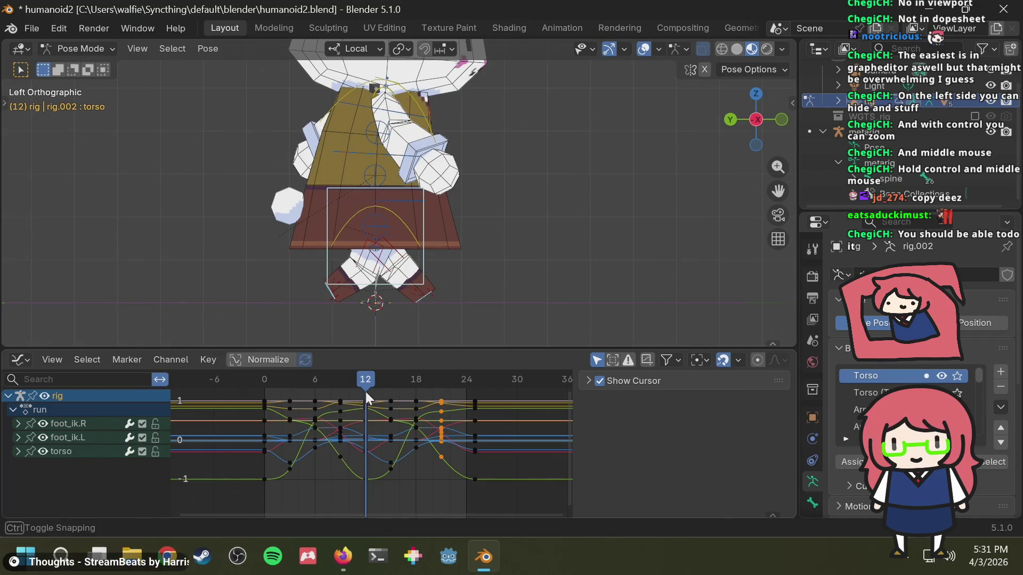
mouse_move(266, 376)
left_mouse_down()
mouse_move(341, 375)
mouse_move(309, 380)
mouse_move(340, 390)
left_mouse_up()
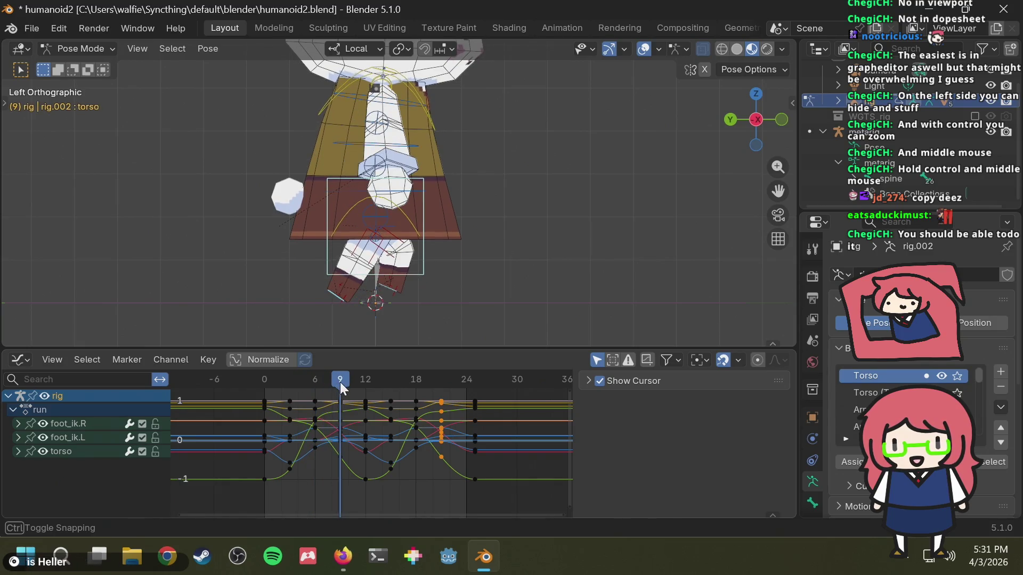
key("alt+Tab")
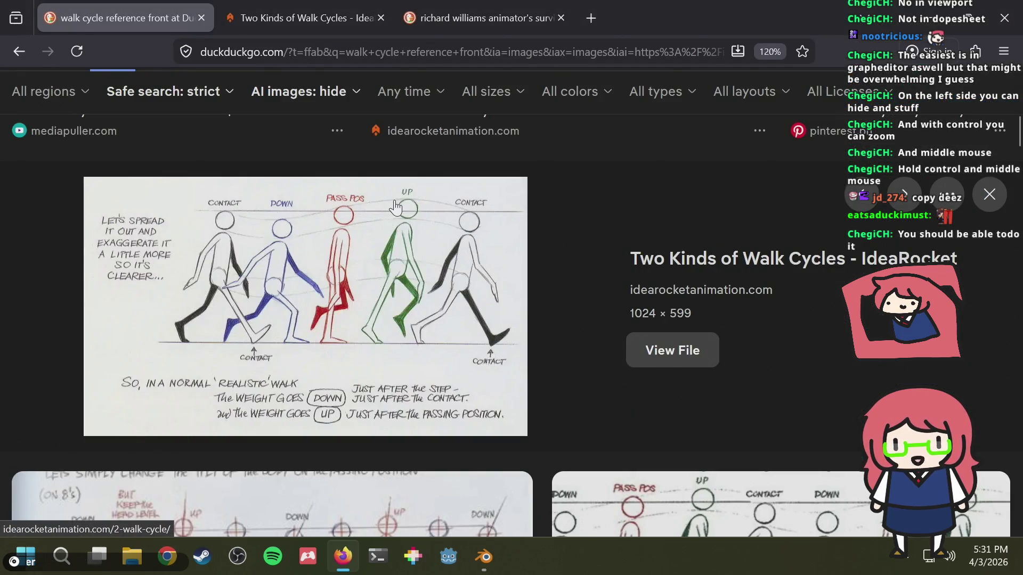
key("alt+Tab")
left_click_drag(347, 384, 365, 379)
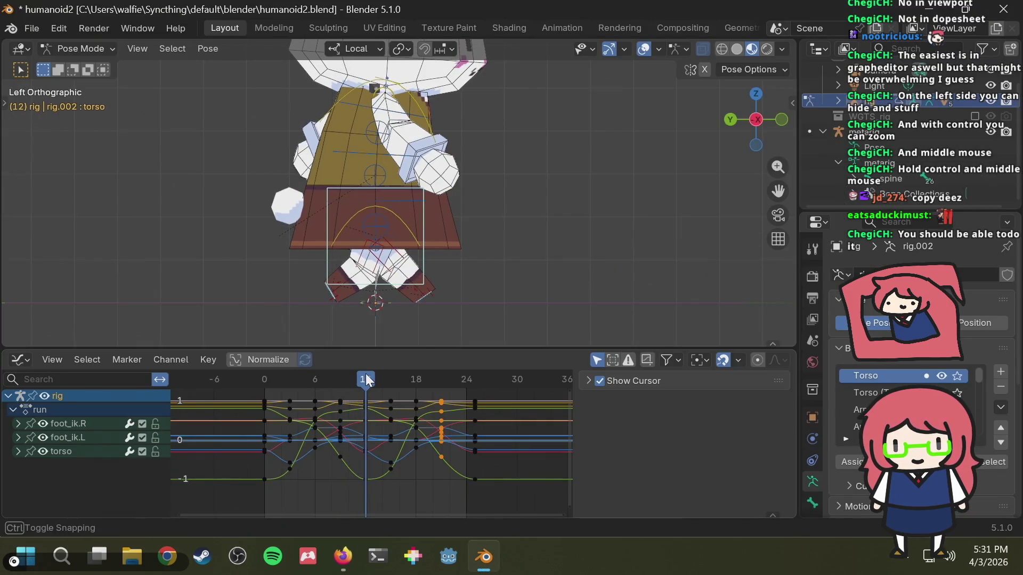
scroll(469, 235, "down", 2)
scroll(467, 228, "down", 1)
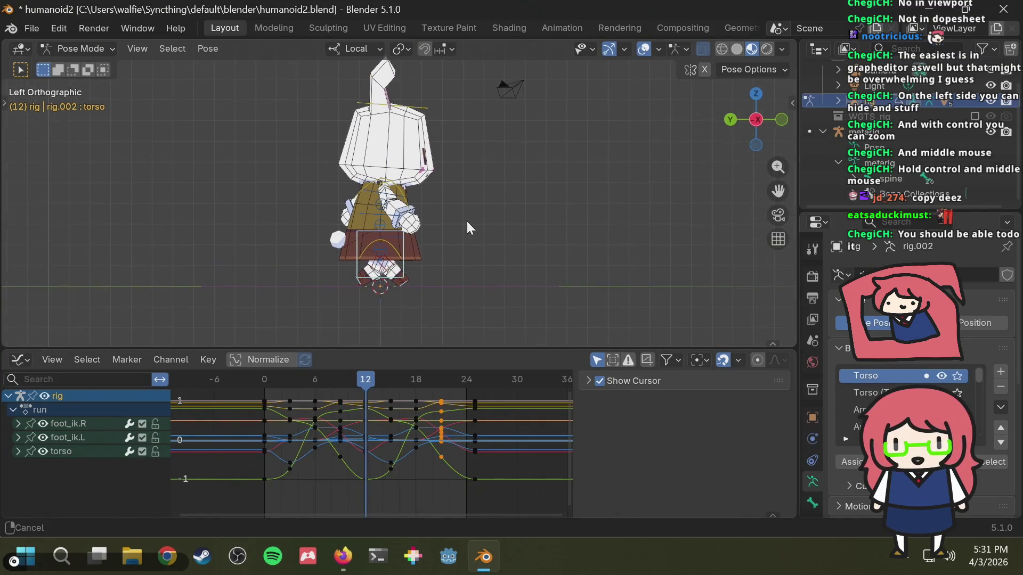
key("space")
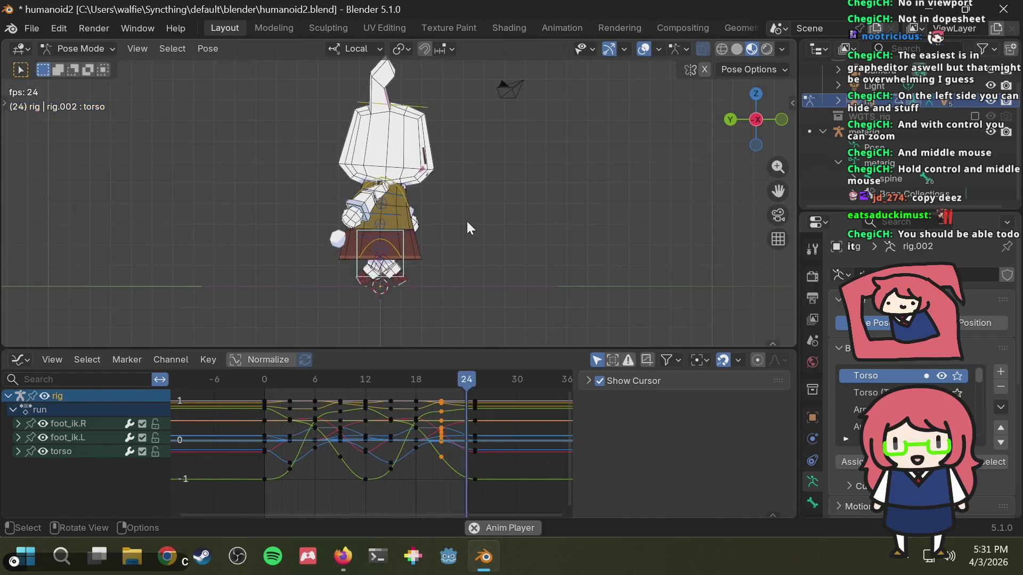
mouse_move(448, 232)
middle_mouse_down()
mouse_move(217, 244)
mouse_move(289, 223)
mouse_move(471, 219)
mouse_move(445, 236)
mouse_move(414, 222)
mouse_move(287, 229)
mouse_move(480, 235)
mouse_move(550, 213)
mouse_move(553, 202)
mouse_move(460, 245)
mouse_move(450, 260)
mouse_move(472, 223)
mouse_move(436, 276)
mouse_move(498, 271)
mouse_move(526, 167)
mouse_move(493, 207)
middle_mouse_up()
scroll(445, 236, "up", 1)
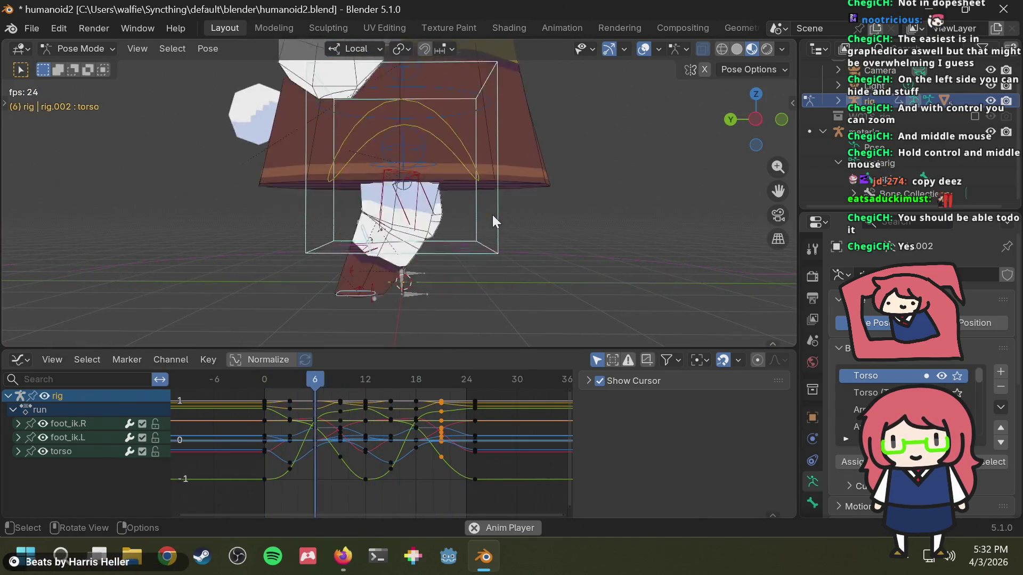
scroll(493, 216, "down", 5)
mouse_move(508, 190)
middle_mouse_down()
mouse_move(390, 223)
mouse_move(383, 285)
middle_mouse_up()
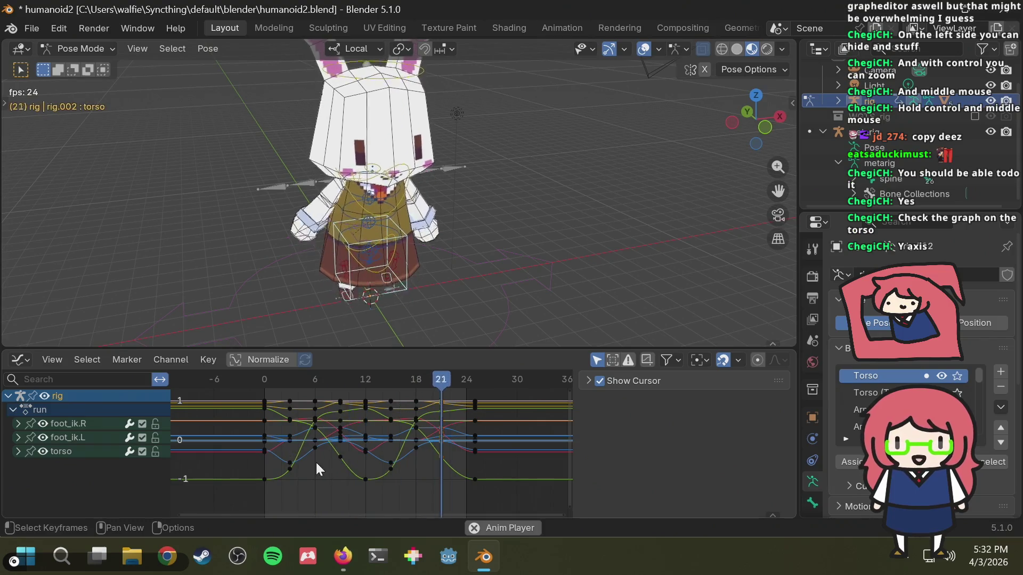
Step: Expand the torso's individual curves, stop playback via F3 search, and scrub back toward the cycle start
left_click(19, 452)
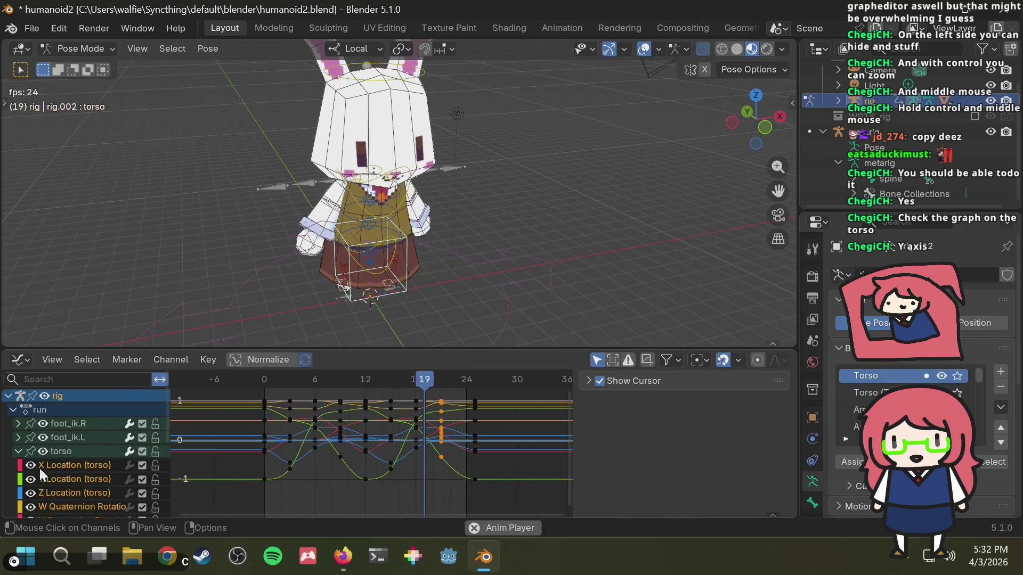
left_click(73, 479)
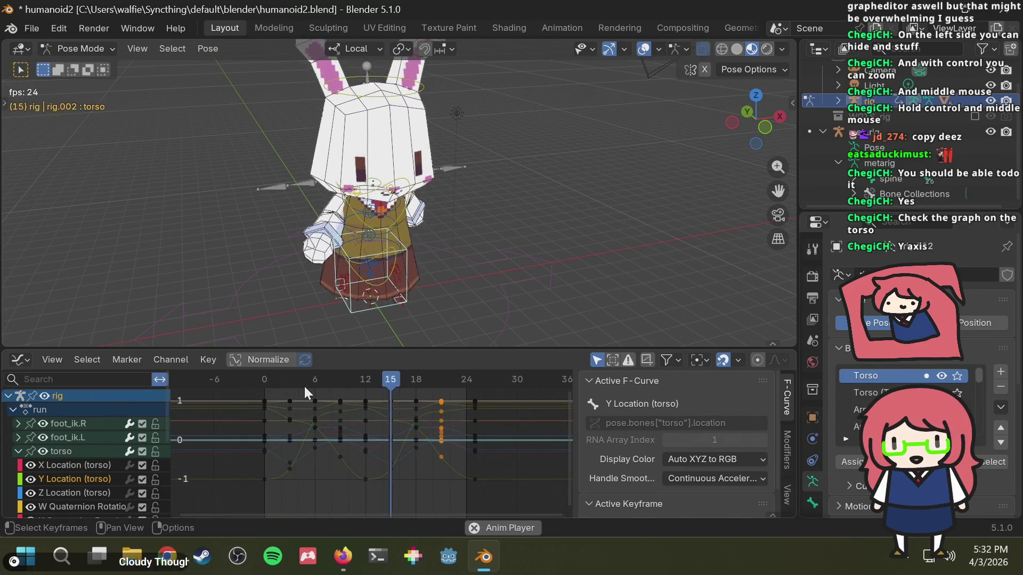
key("F3")
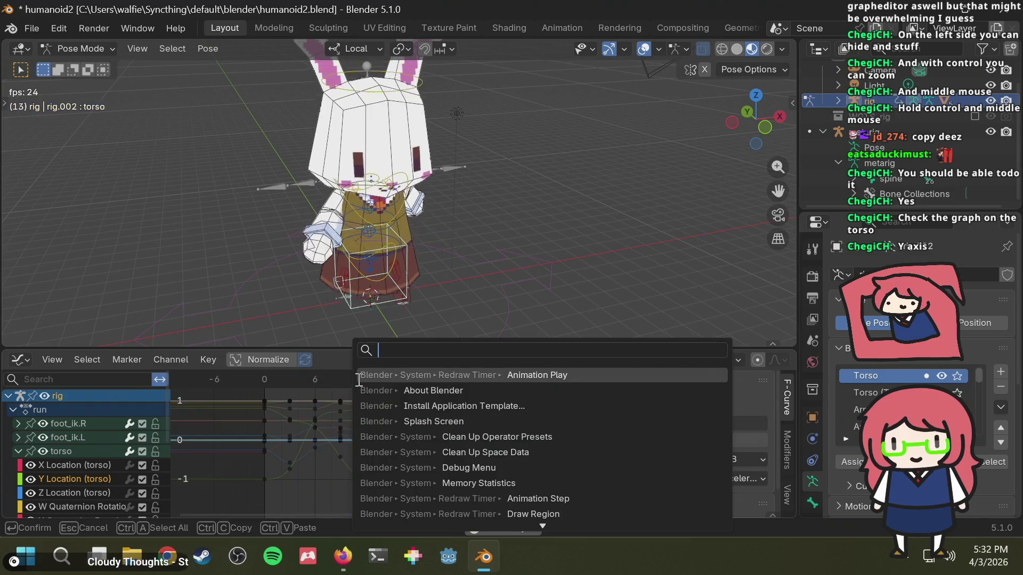
key("Return")
mouse_move(356, 381)
left_mouse_down()
mouse_move(268, 388)
mouse_move(315, 397)
left_mouse_up()
left_click(316, 402)
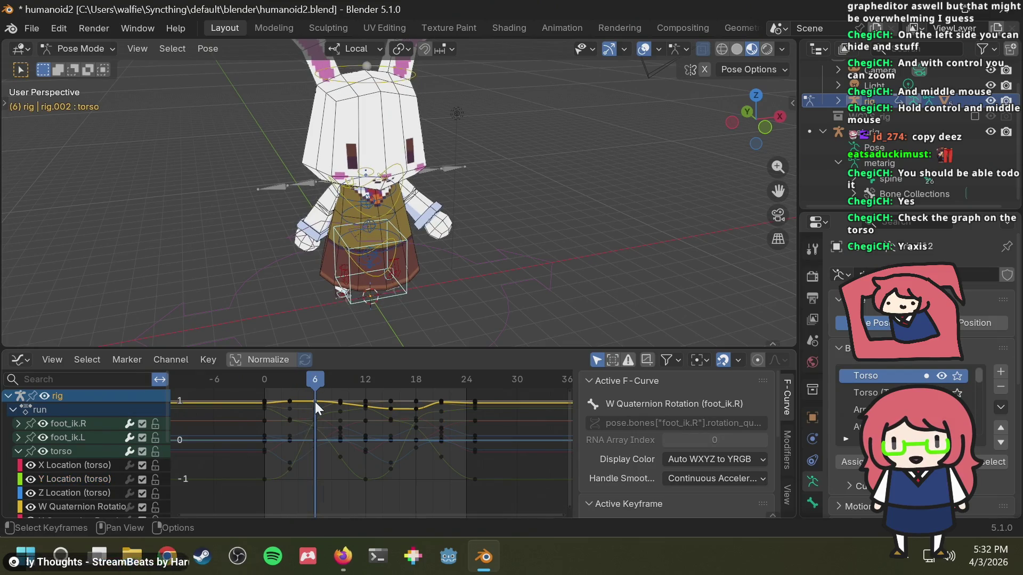
left_click(301, 485)
Step: Snap the viewport to the Left Orthographic view and select the hip bone
middle_click_drag(399, 289, 414, 271)
middle_click_drag(473, 251, 799, 16)
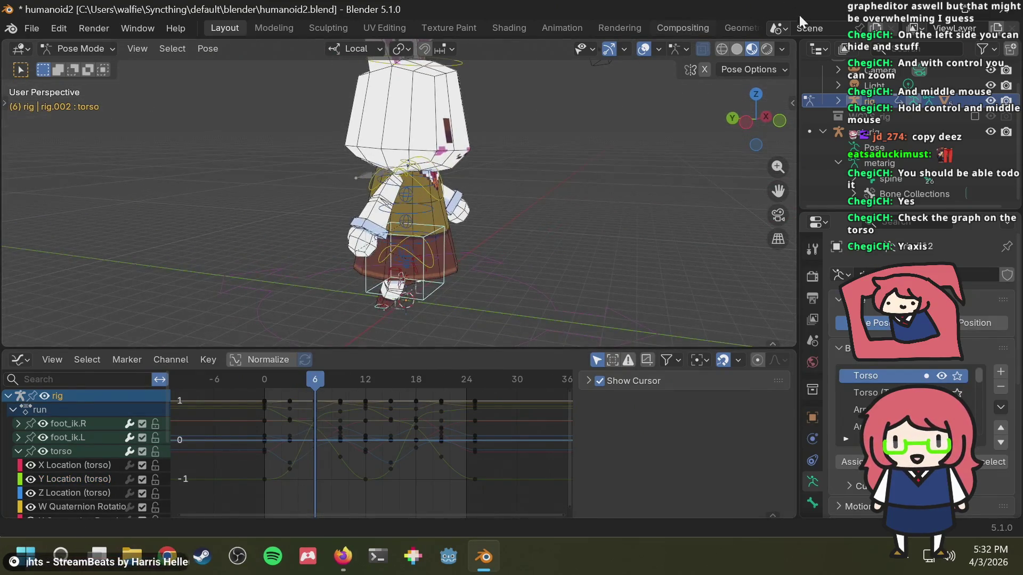
left_click(748, 124)
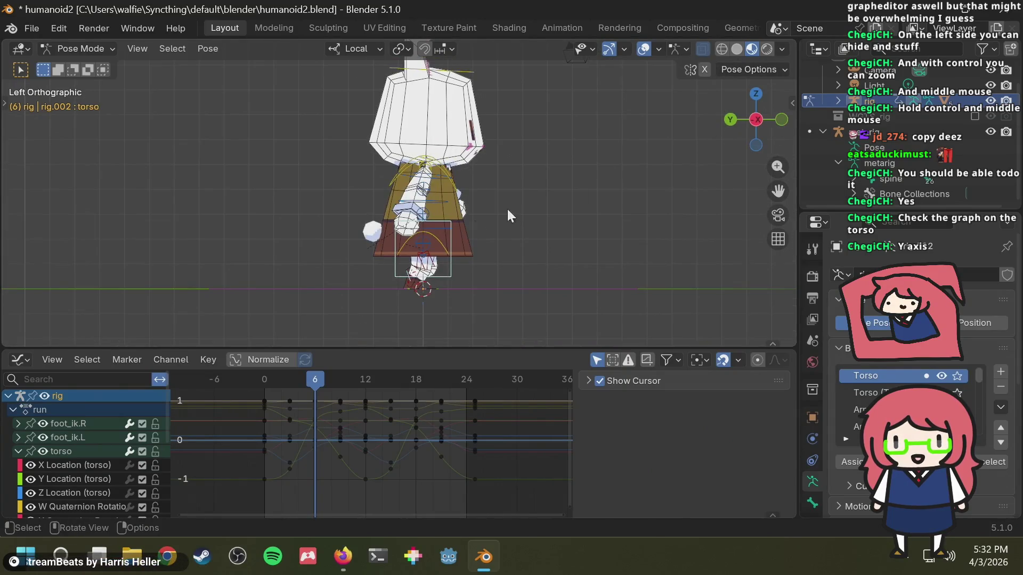
middle_click_drag(494, 180, 477, 231, "ctrl")
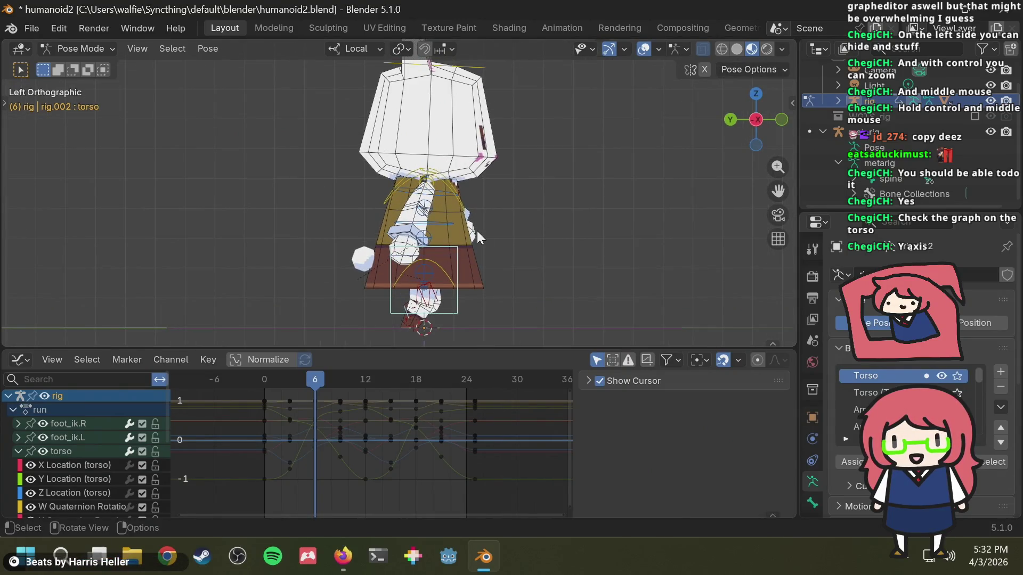
left_click(449, 262)
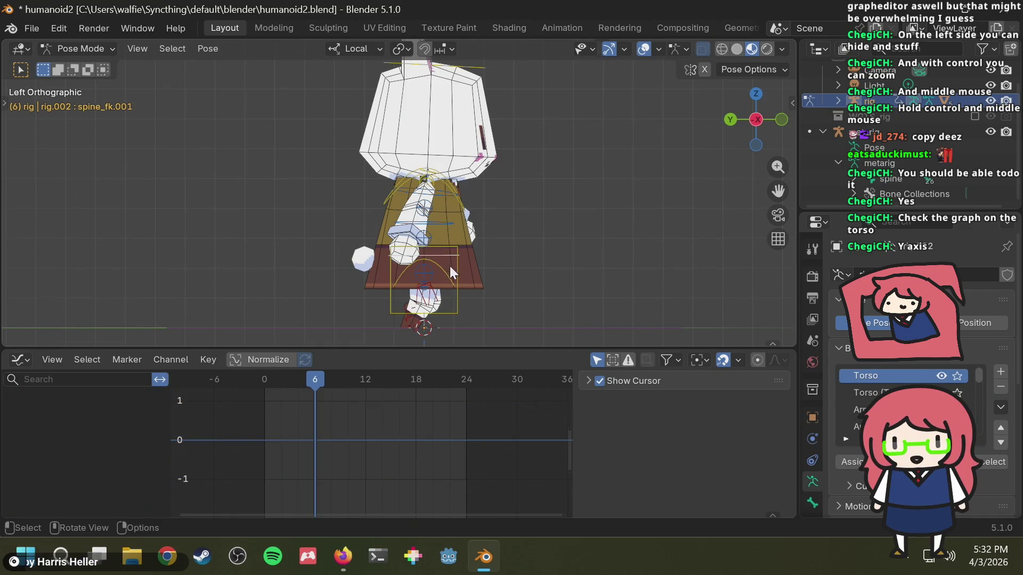
Step: Cancel a local-Z torso move and make Z Location (torso) the active curve
left_click(454, 265)
key("g")
key("z")
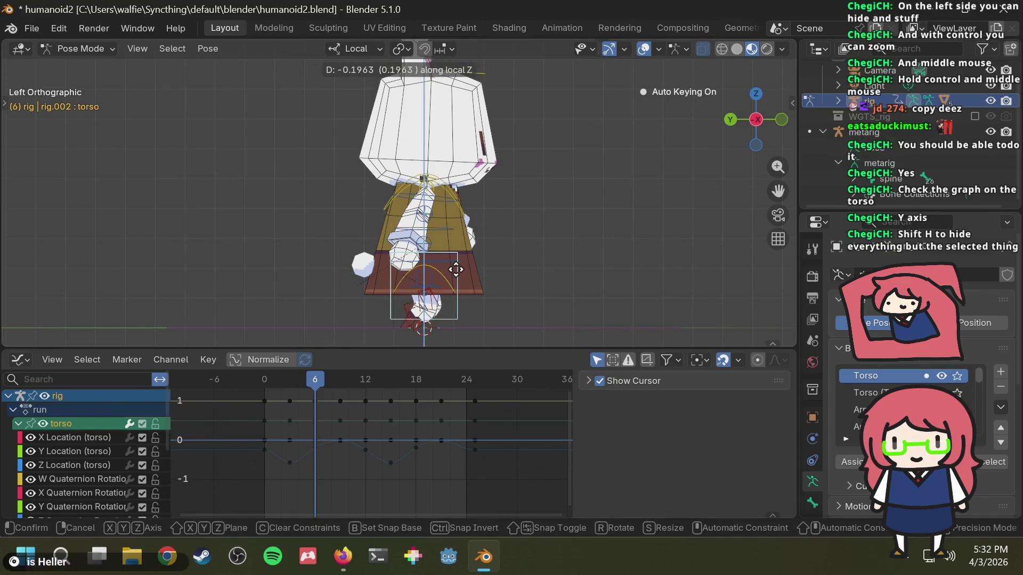
right_click(456, 269)
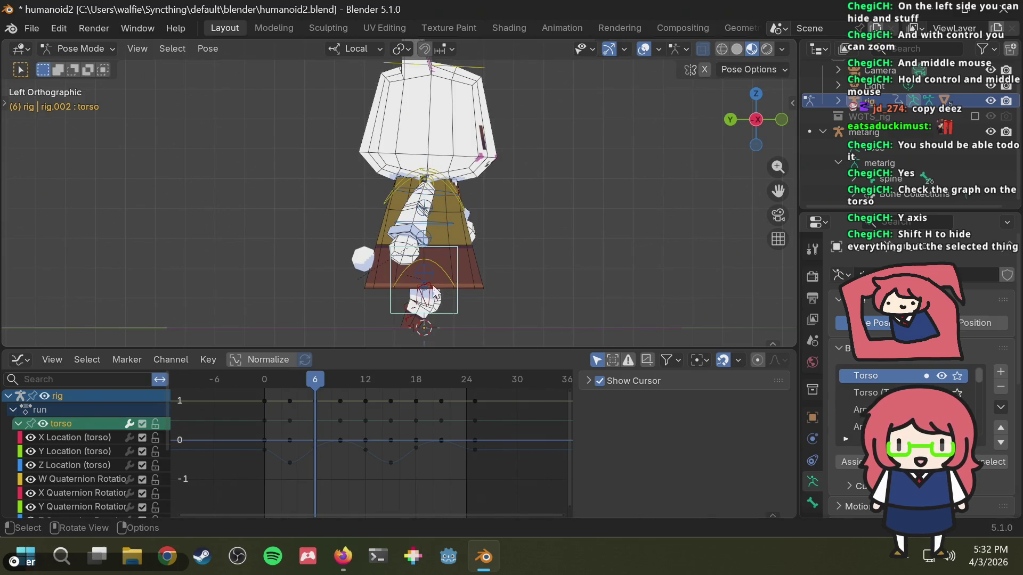
left_click(63, 453)
left_click(62, 466)
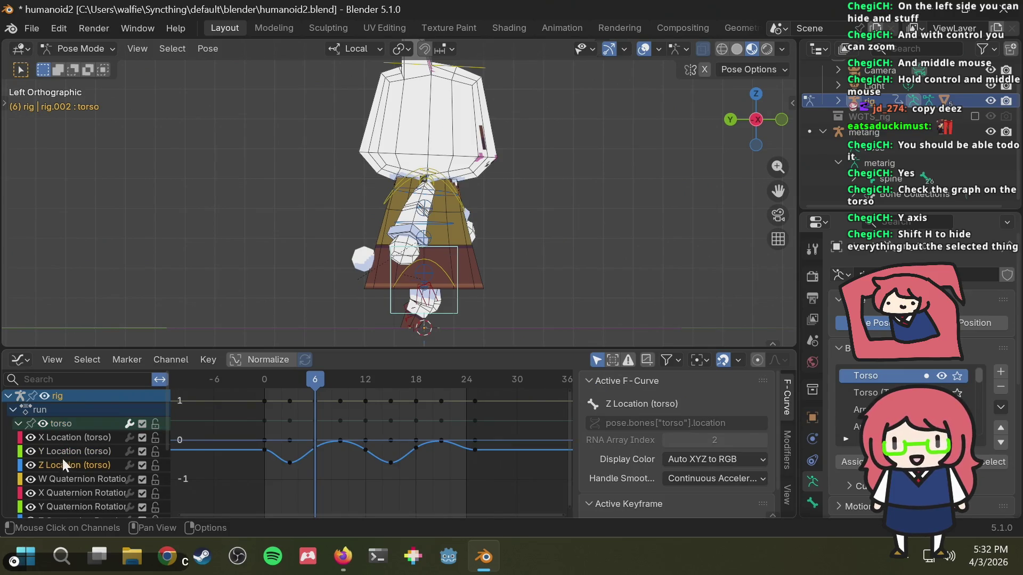
left_click(63, 454)
left_click(54, 466)
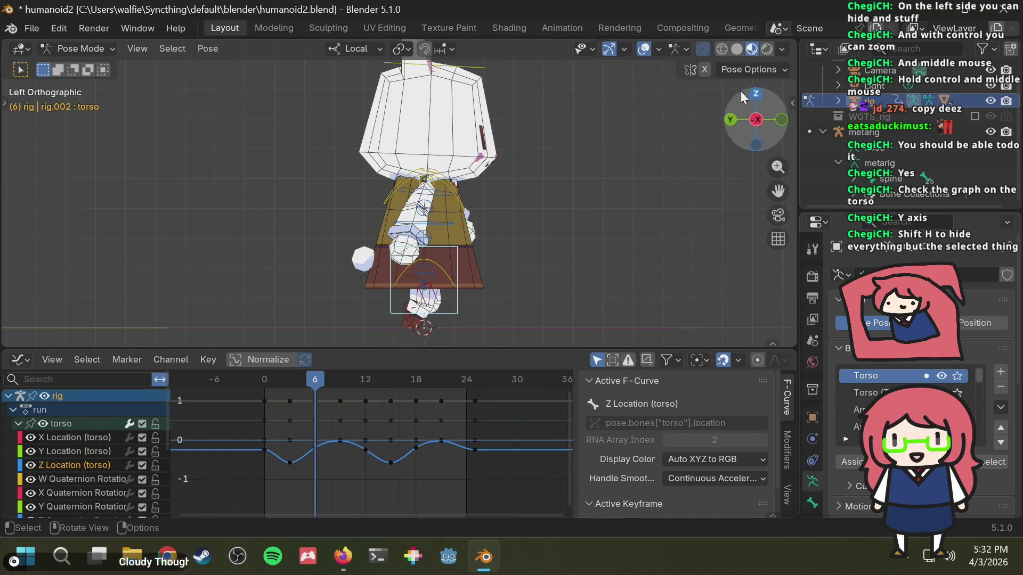
Step: Hide the other bones, return to the left orthographic view, and scrub to frame 9
mouse_move(741, 91)
left_mouse_down()
mouse_move(569, 232)
mouse_move(555, 205)
mouse_move(568, 208)
left_mouse_up()
key("shift+h")
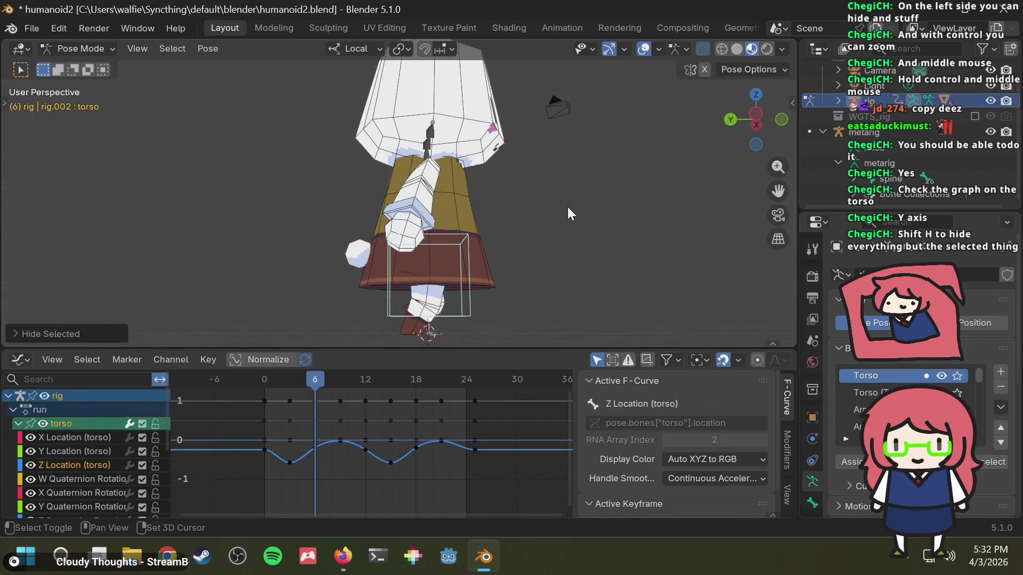
middle_click_drag(568, 207, 537, 224)
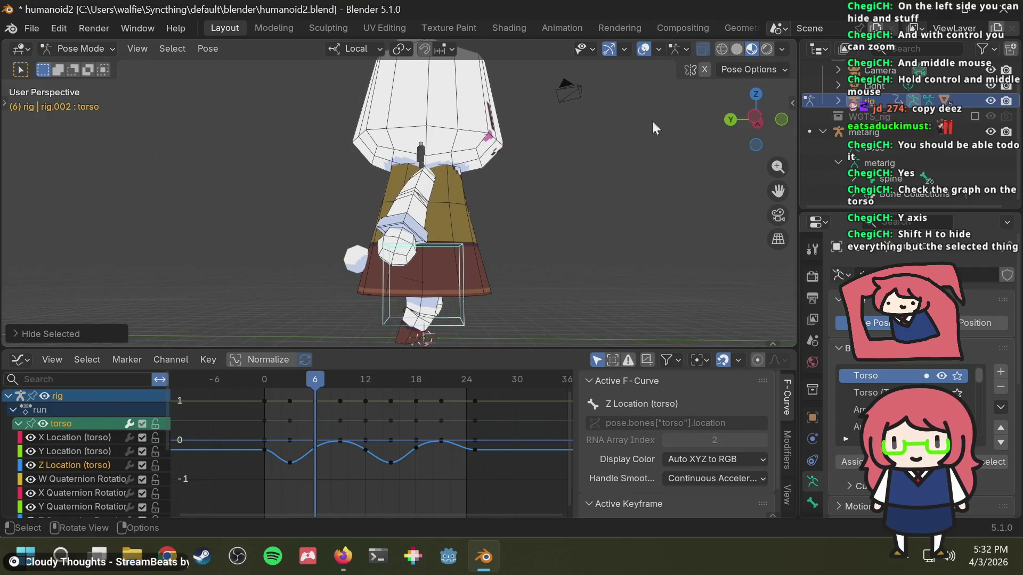
left_click(756, 113)
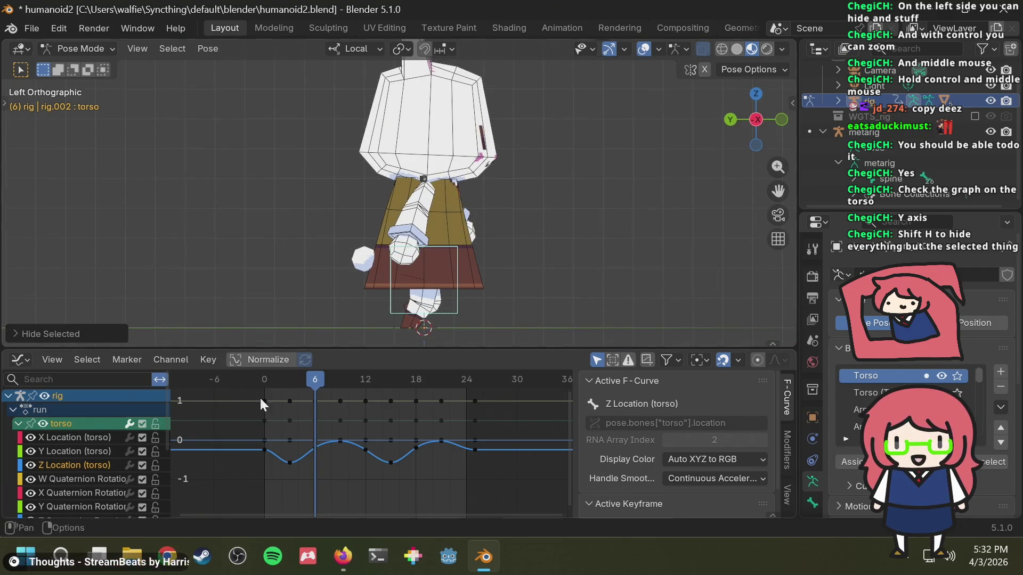
mouse_move(299, 382)
left_mouse_down()
mouse_move(248, 385)
mouse_move(315, 391)
mouse_move(340, 382)
left_mouse_up()
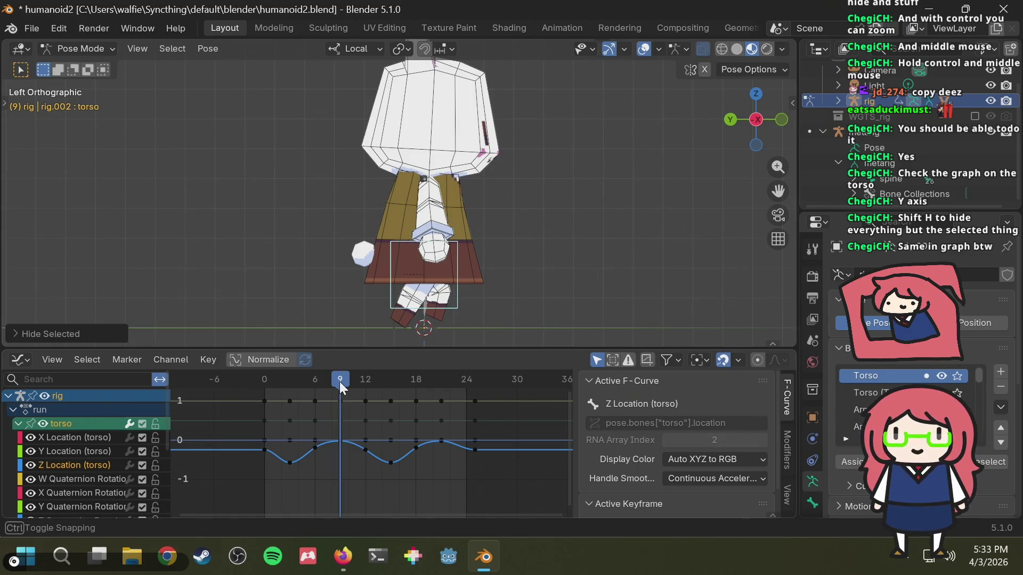
left_click_drag(340, 381, 342, 378)
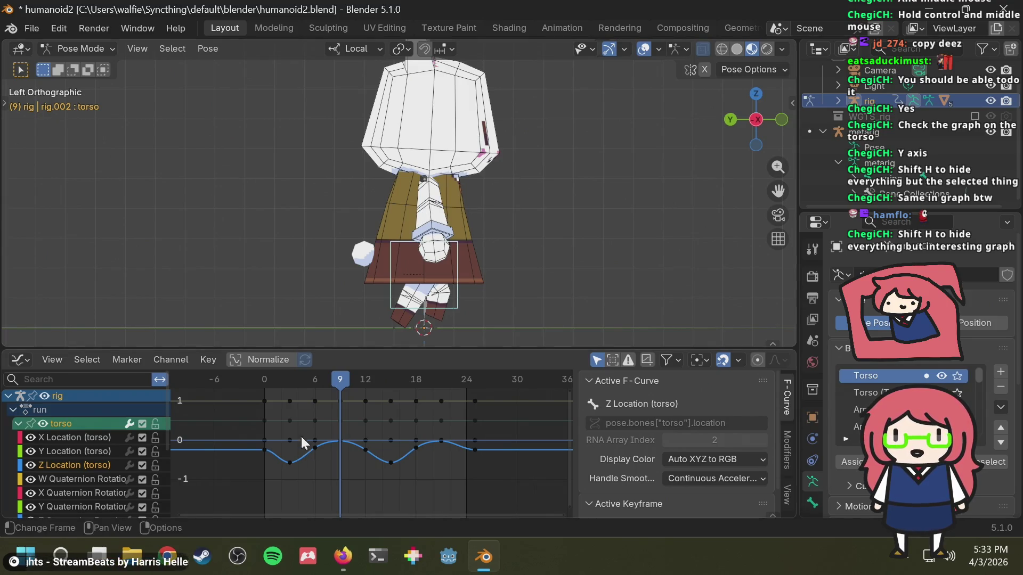
mouse_move(320, 397)
left_mouse_down()
mouse_move(288, 384)
mouse_move(266, 389)
mouse_move(414, 372)
mouse_move(245, 386)
mouse_move(328, 386)
mouse_move(260, 397)
left_mouse_up()
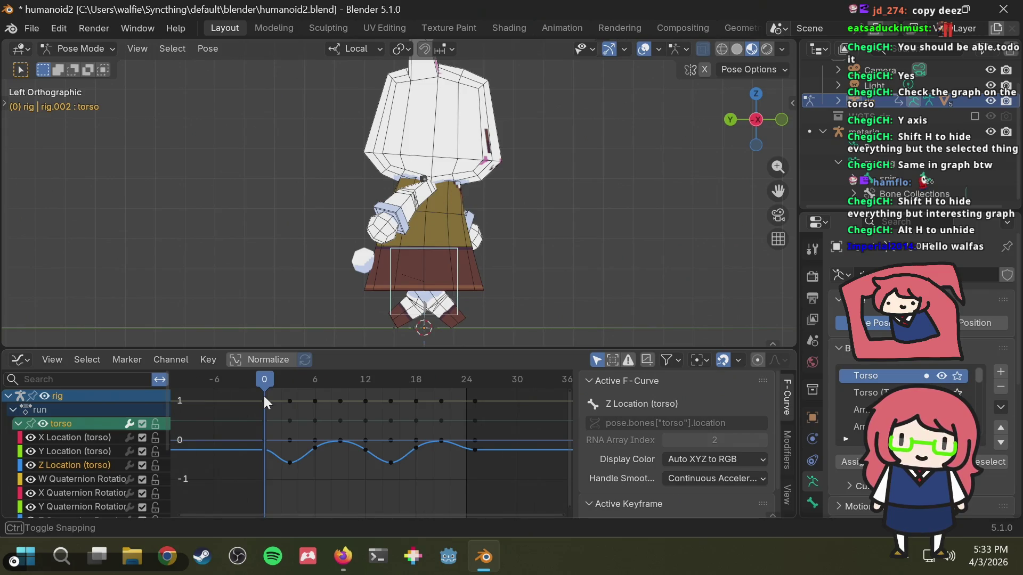
mouse_move(265, 397)
left_mouse_down()
mouse_move(289, 391)
mouse_move(246, 393)
mouse_move(339, 383)
left_mouse_up()
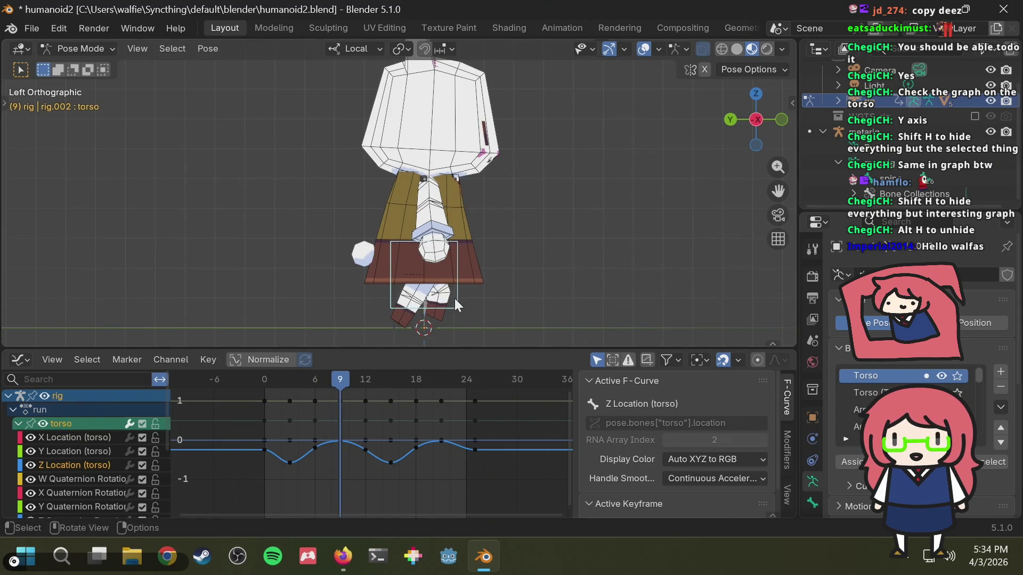
Step: Lower then raise the torso along local Z at frame 9, checking the walk-cycle reference
key("g")
key("z")
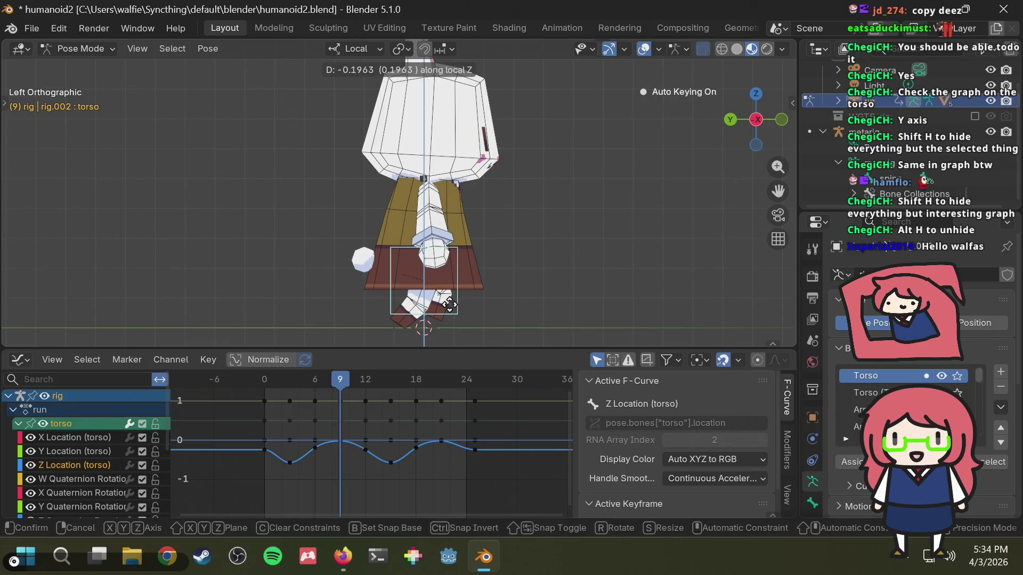
left_click(449, 304)
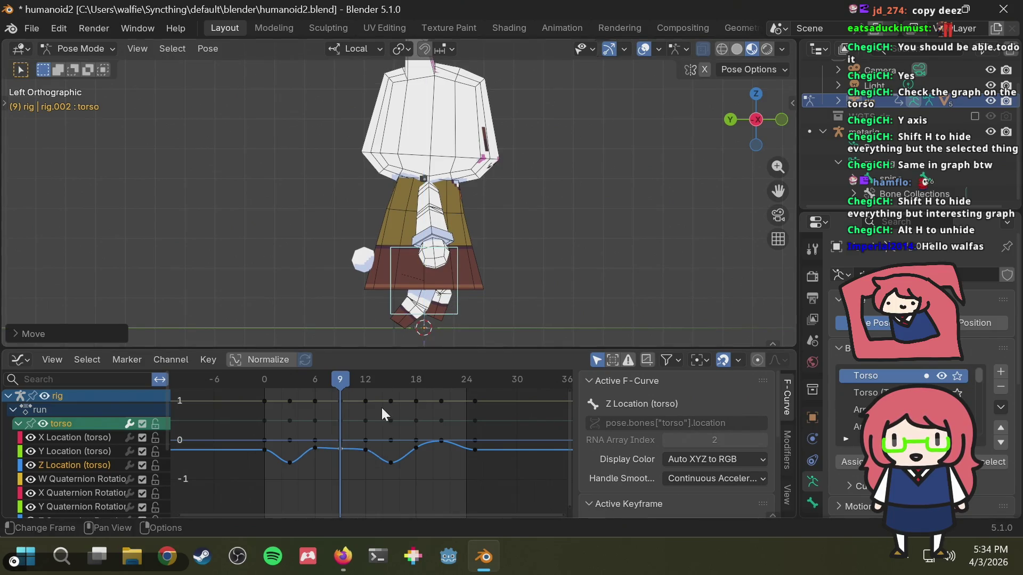
scroll(354, 458, "up", 1)
key("alt+Tab")
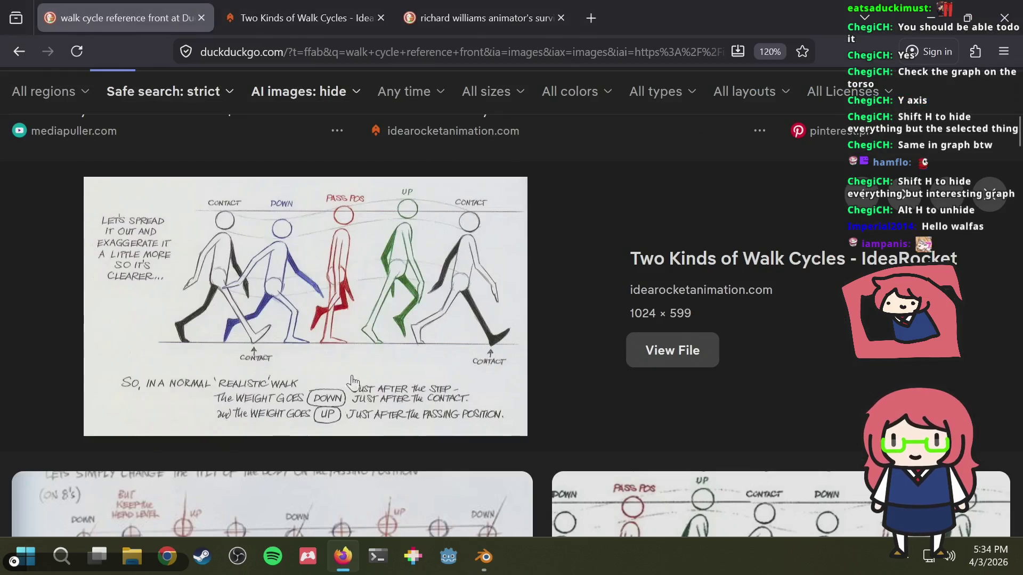
key("alt+Tab")
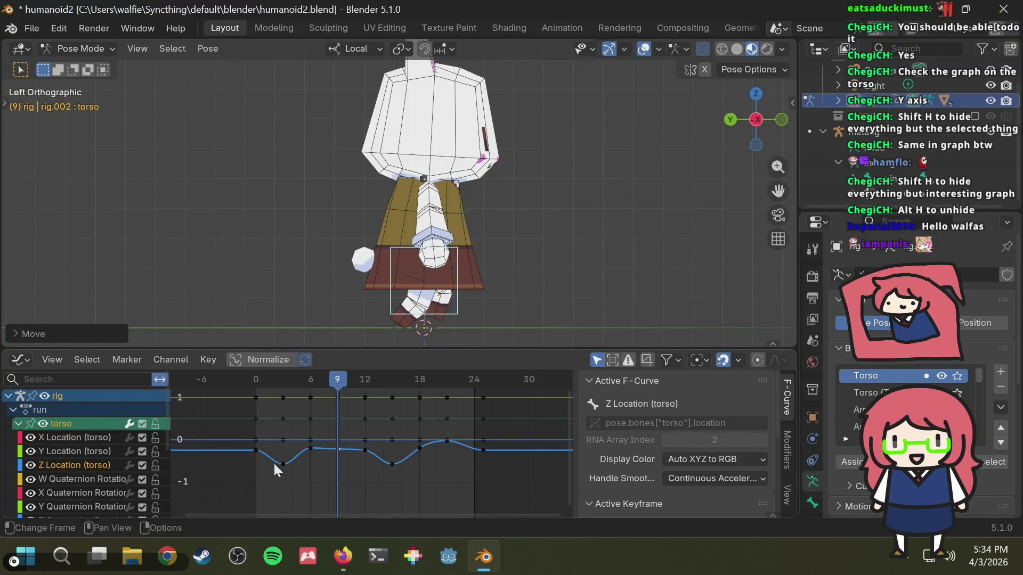
key("g")
key("z")
key("z")
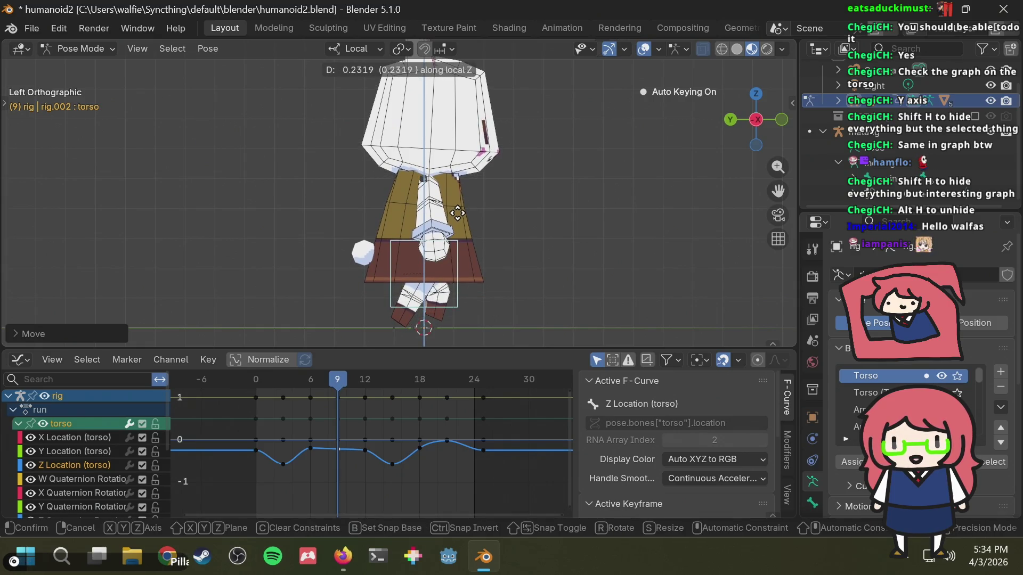
left_click(456, 214)
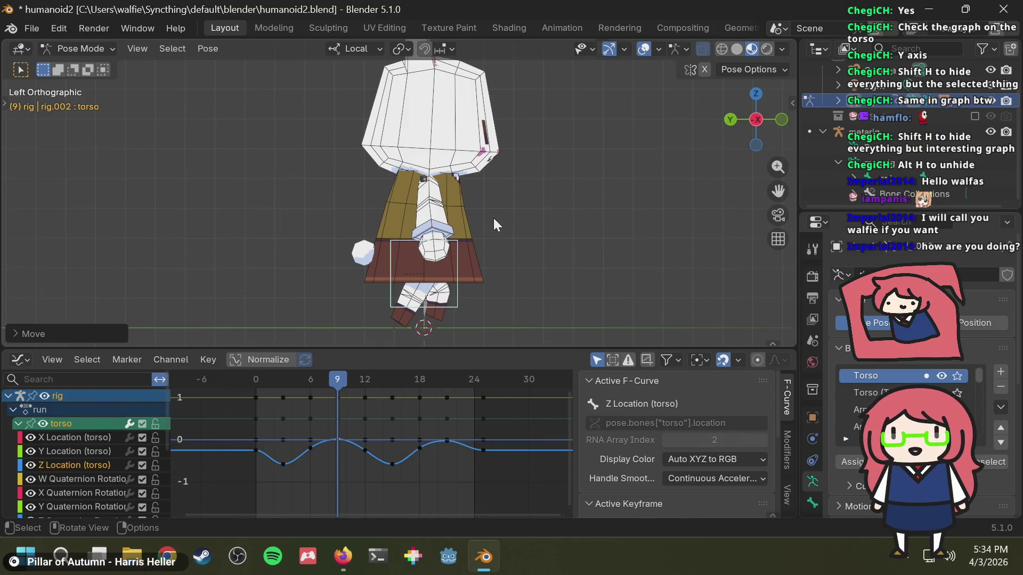
Step: Cancel another torso move, undo the last one, and snap back to Left Orthographic view
key("g")
key("z")
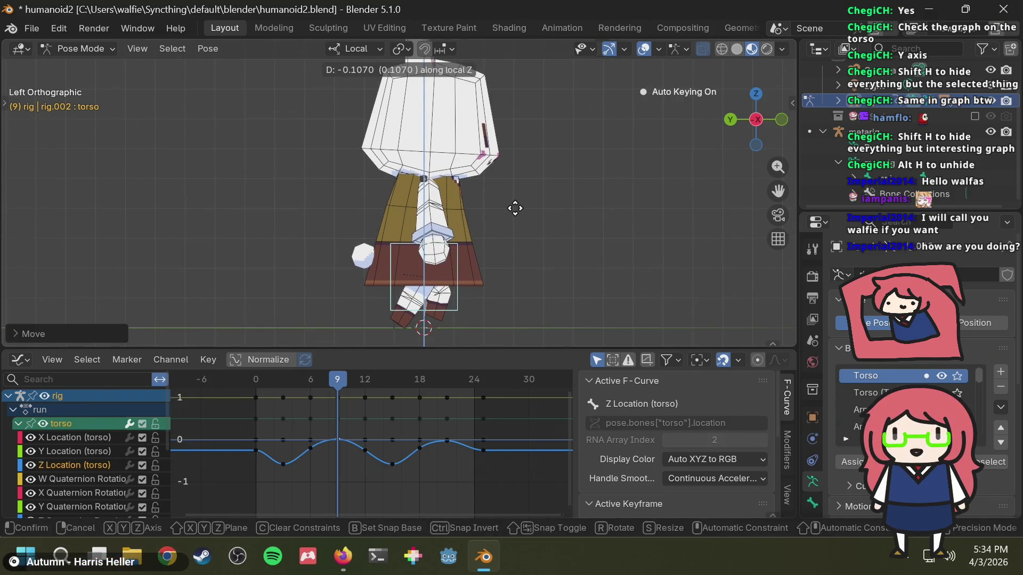
key("Escape")
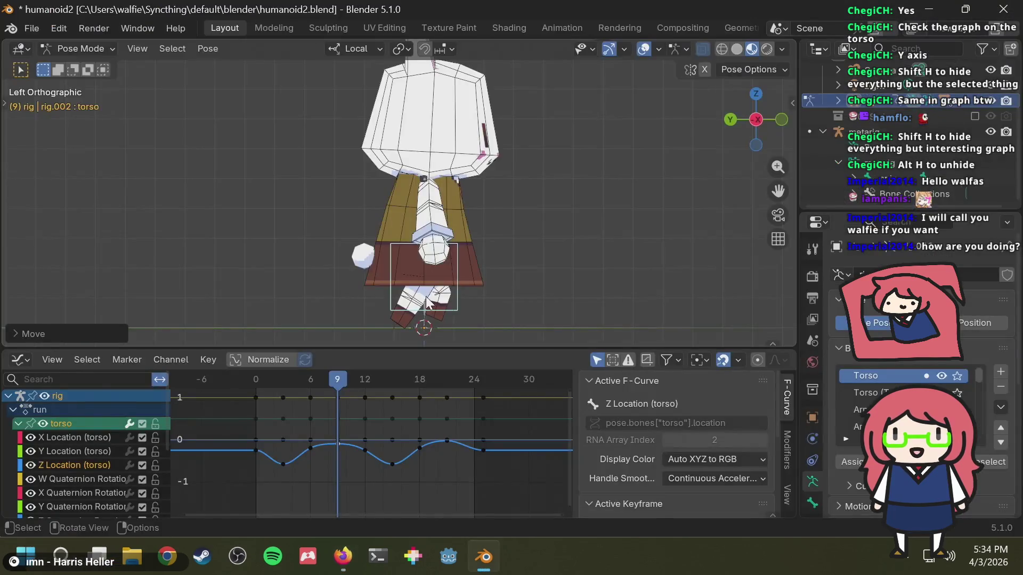
key("alt+Tab")
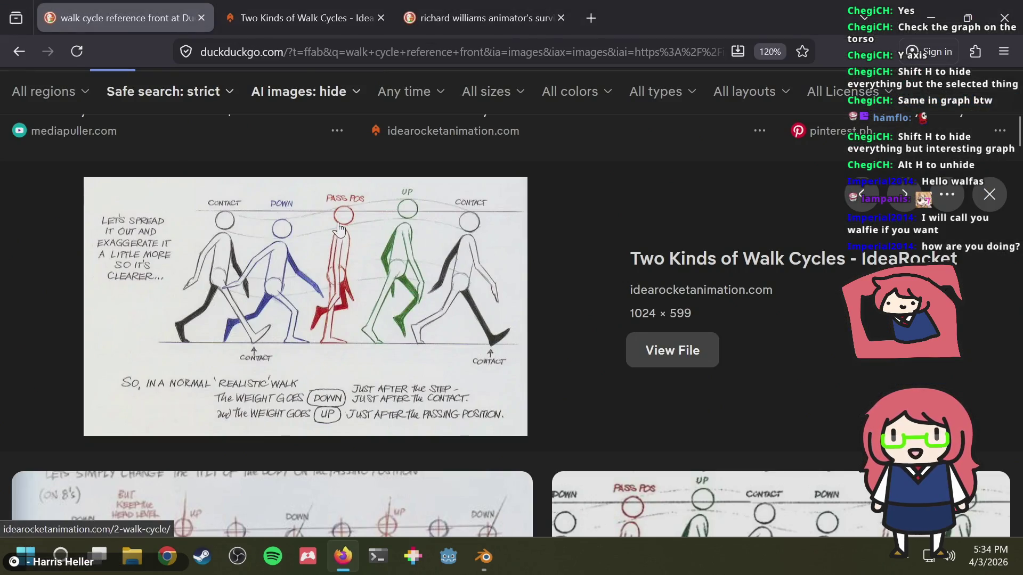
key("alt+Tab")
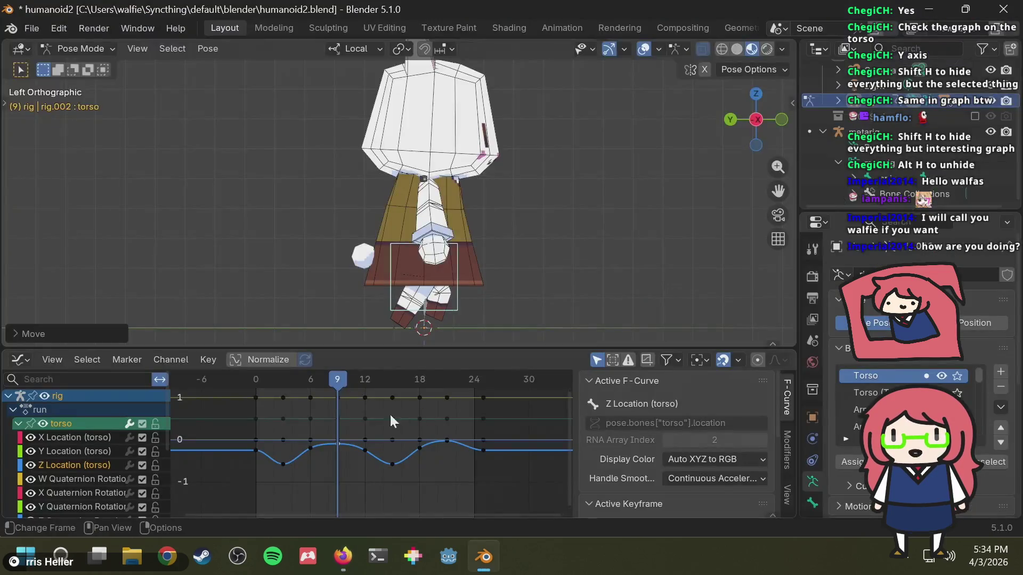
key("ctrl+z")
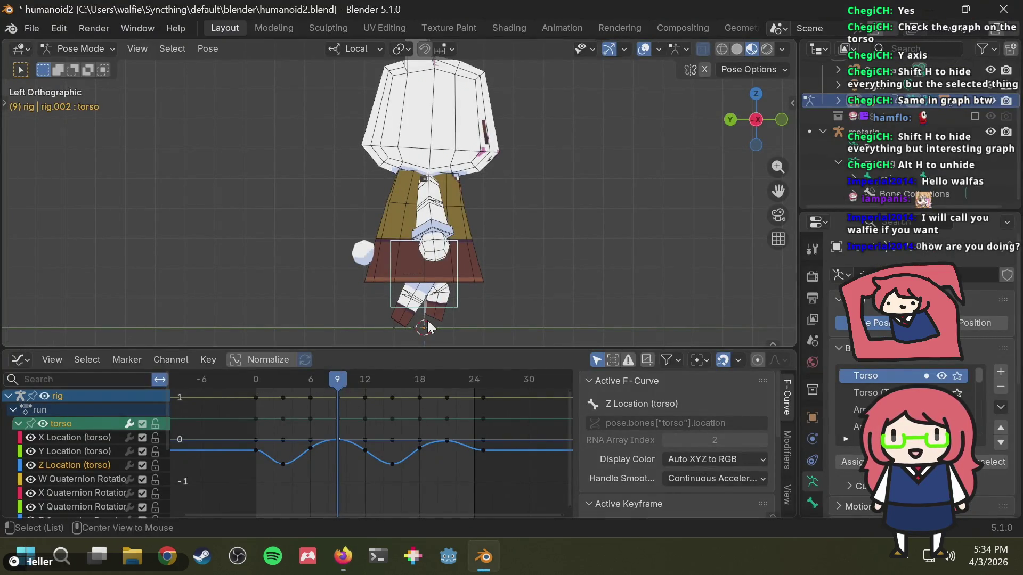
key("alt+Tab")
key("alt+Tab")
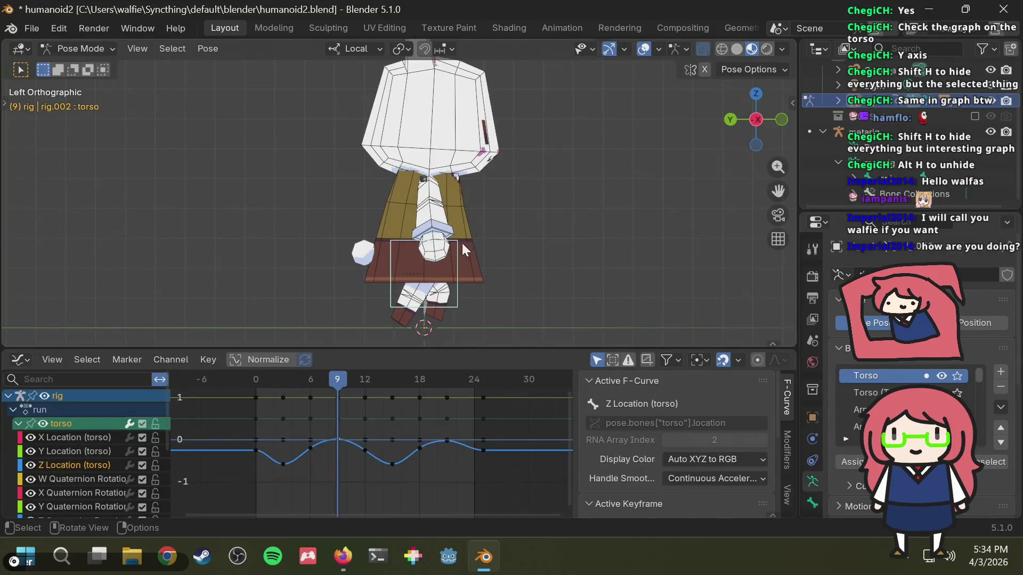
mouse_move(540, 216)
middle_mouse_down()
mouse_move(557, 207)
mouse_move(611, 129)
middle_mouse_up()
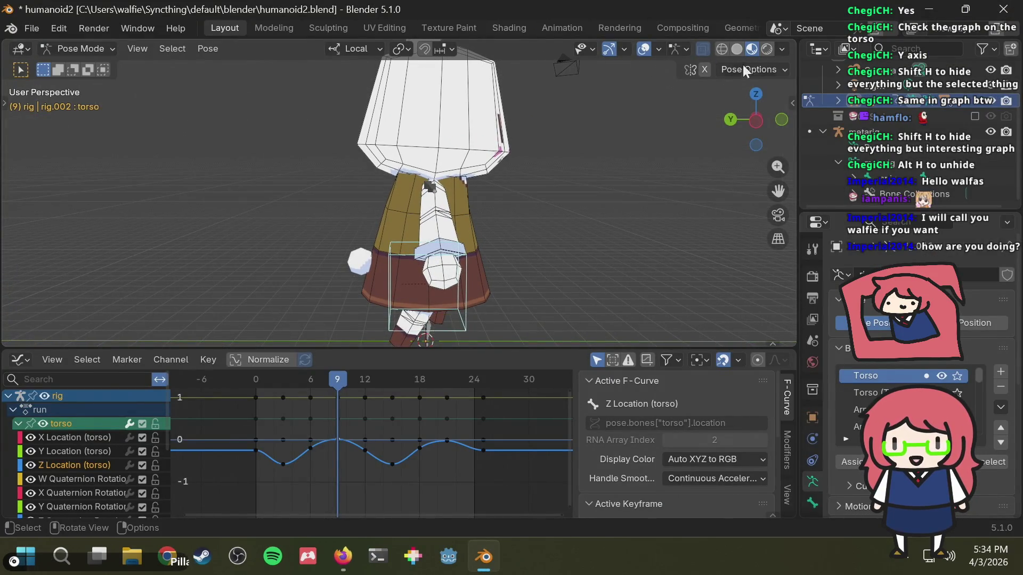
left_click(754, 119)
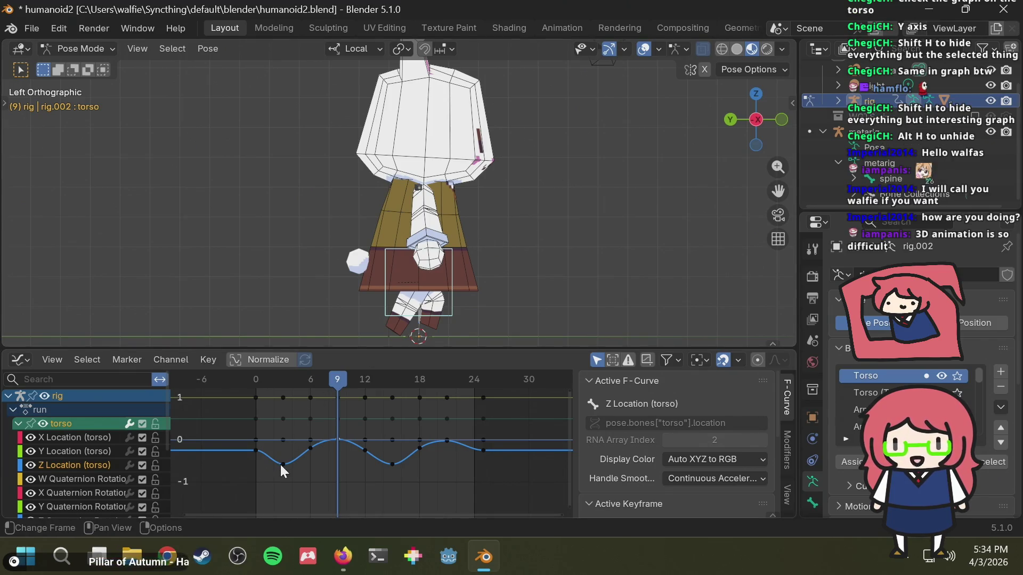
Step: Raise the torso Z Location key at frame 9 vertically, then undo the change
key("g")
key("z")
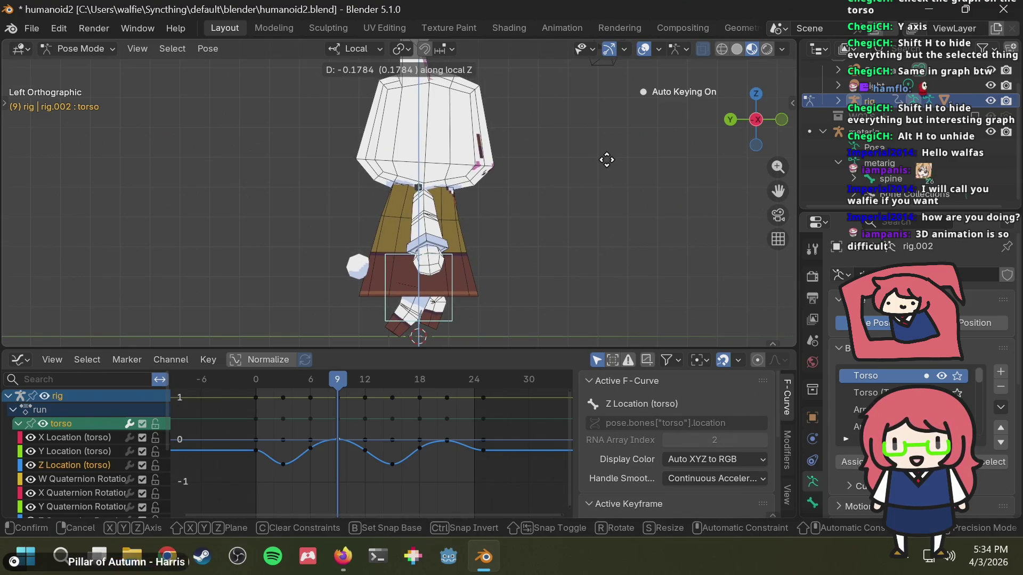
key("Escape")
key("g")
key("z")
key("z")
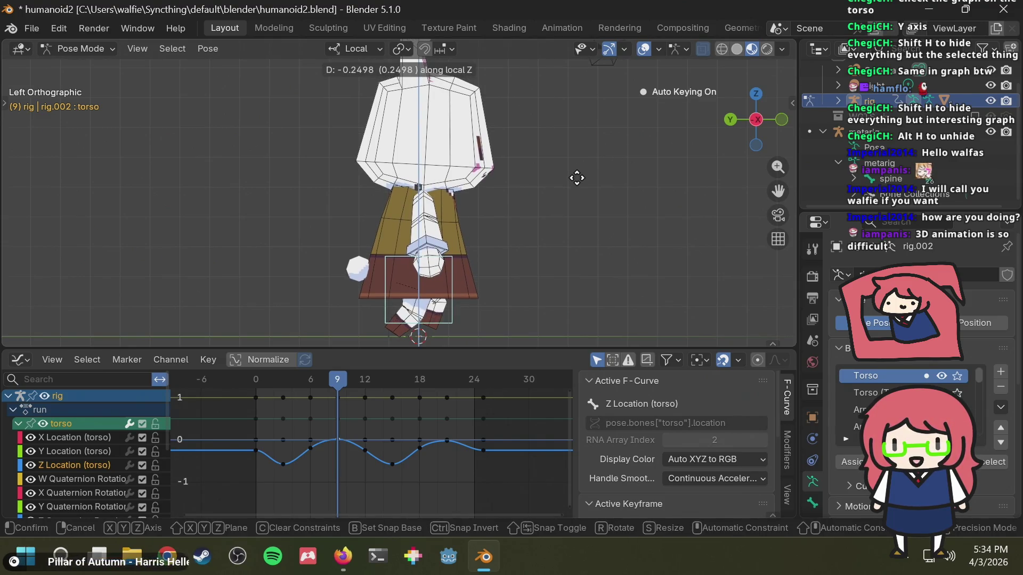
left_click(577, 175)
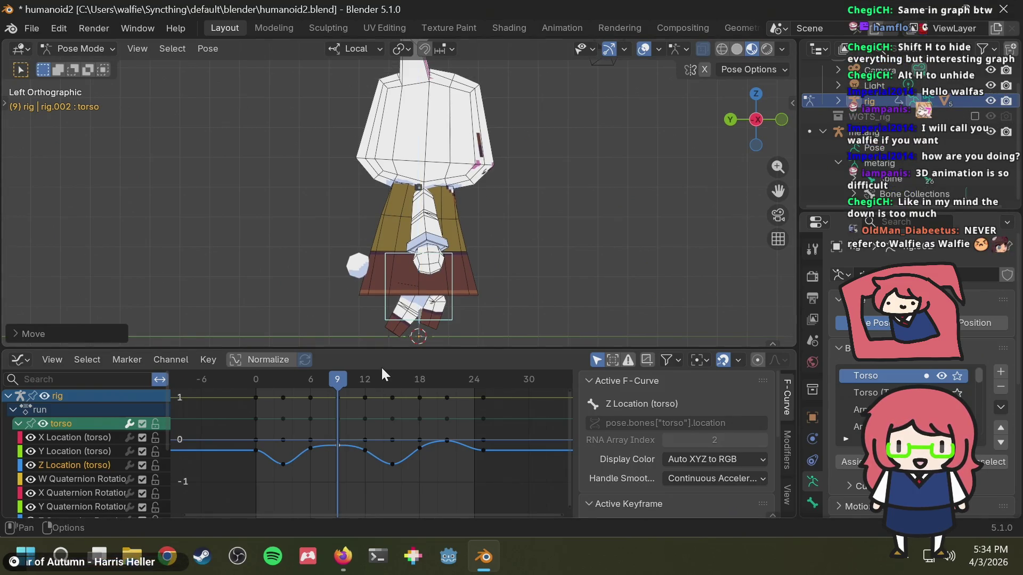
key("ctrl+z")
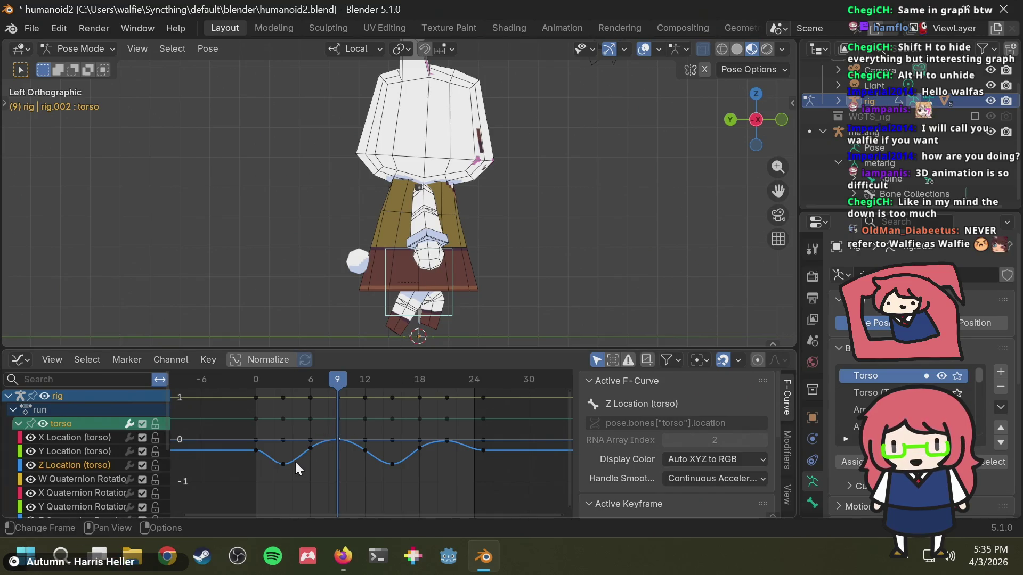
Step: Select the frame-3 Z Location key, move it vertically, then undo that move
left_click(283, 464)
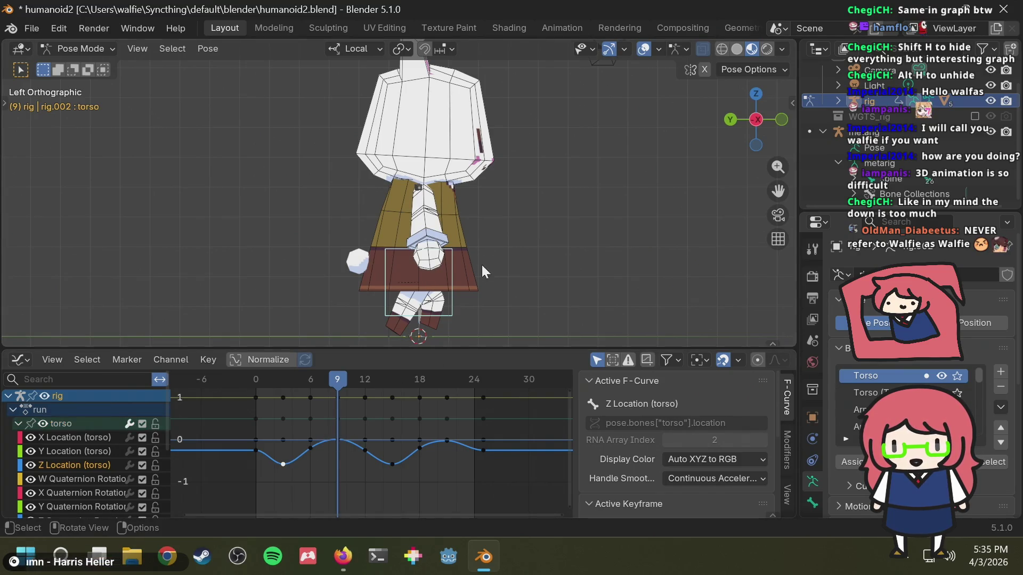
key("g")
key("z")
right_click(473, 280)
key("g")
key("z")
key("z")
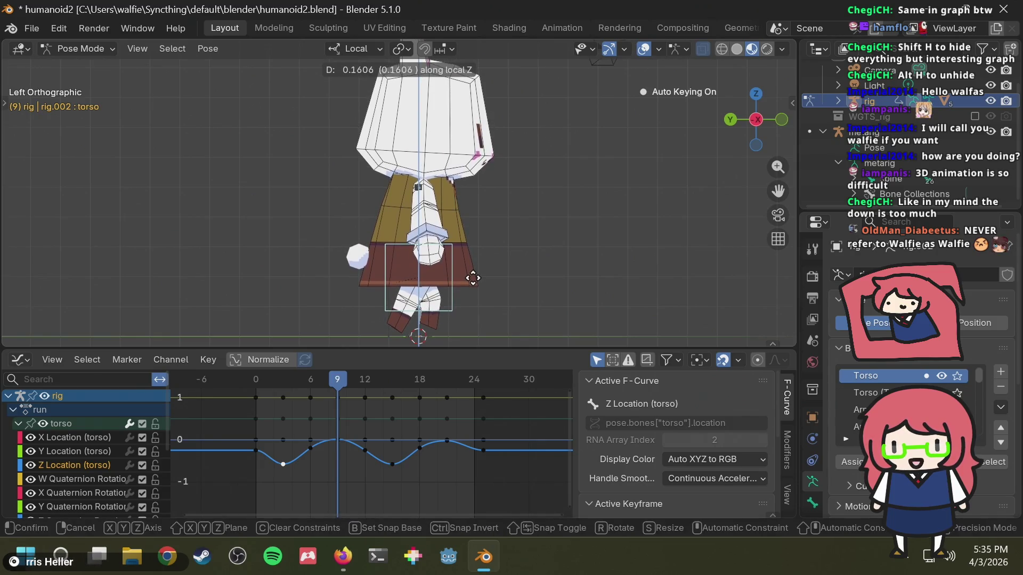
left_click(473, 276)
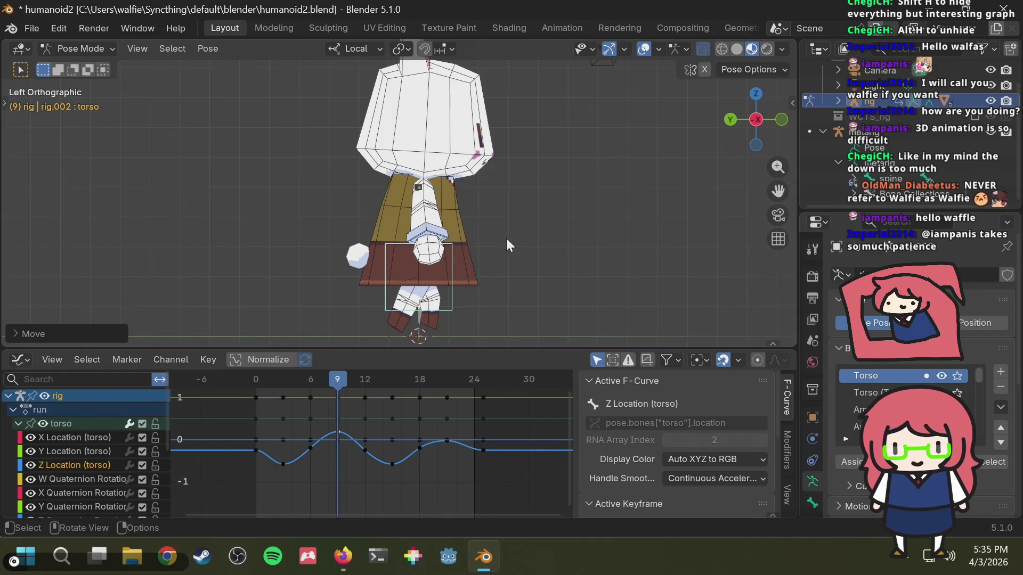
key("ctrl+z")
Step: Raise the torso's Z Location keys at frame 3 by about 0.16
left_click(280, 381)
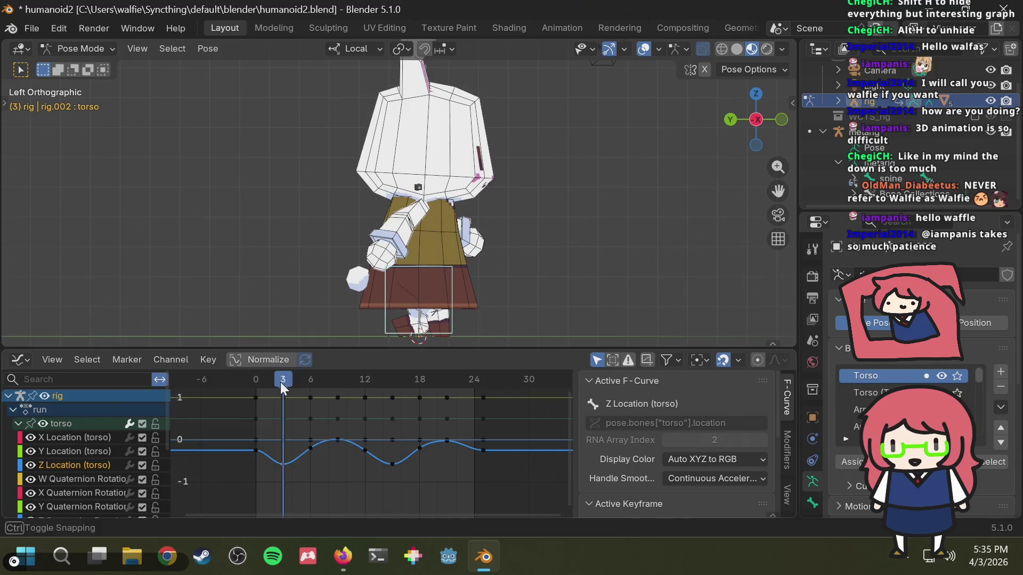
left_click(453, 302)
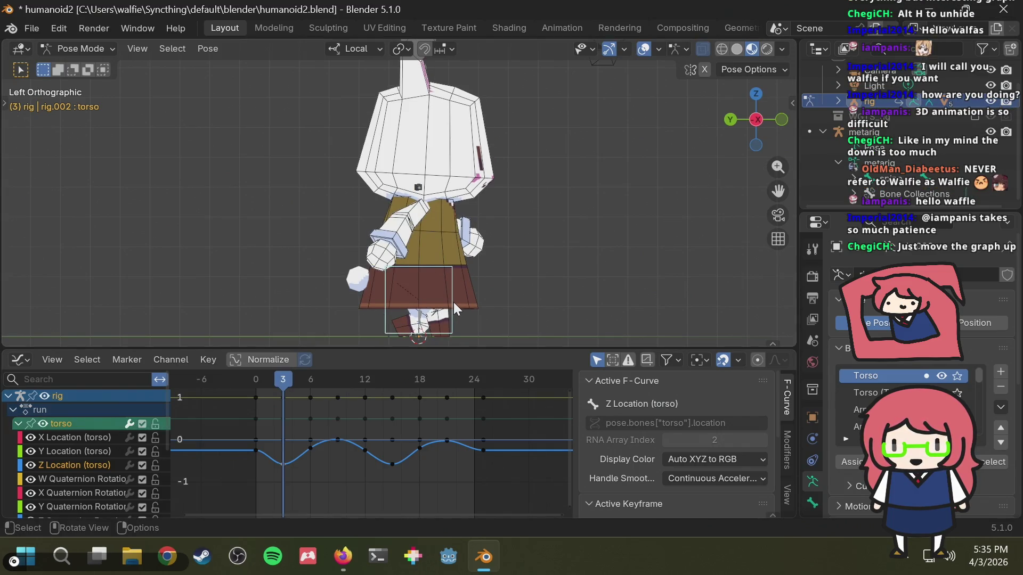
left_click_drag(266, 486, 293, 452)
key("g")
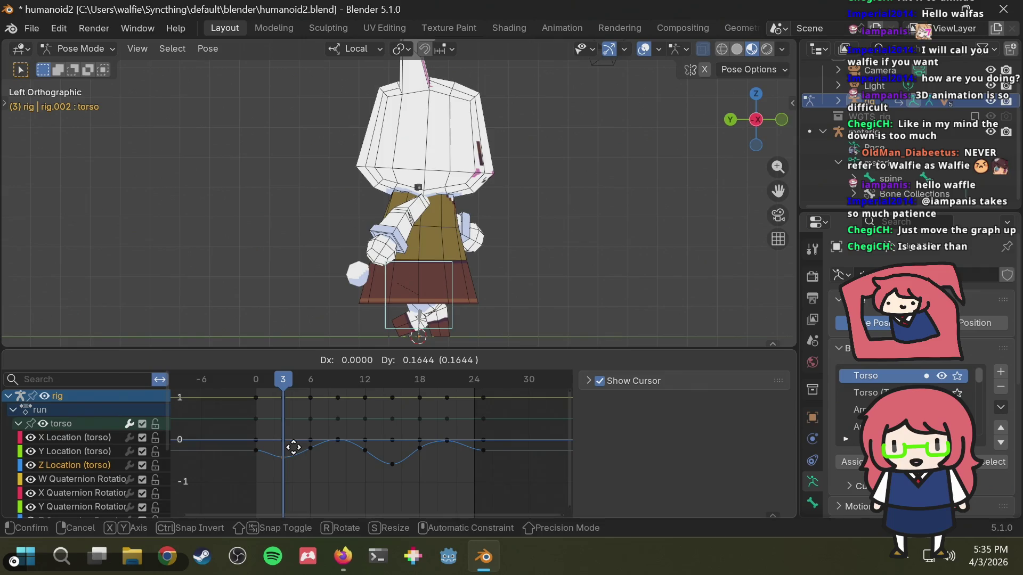
left_click(293, 448)
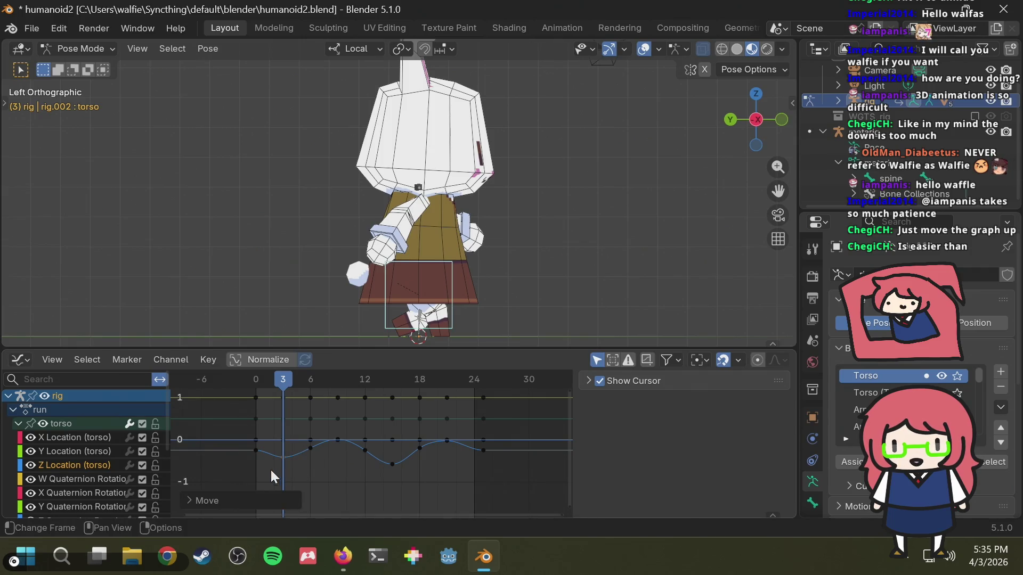
Step: Paste the lowest-dip key onto frames 3 and 15 so both dips match
left_click_drag(261, 470, 290, 445)
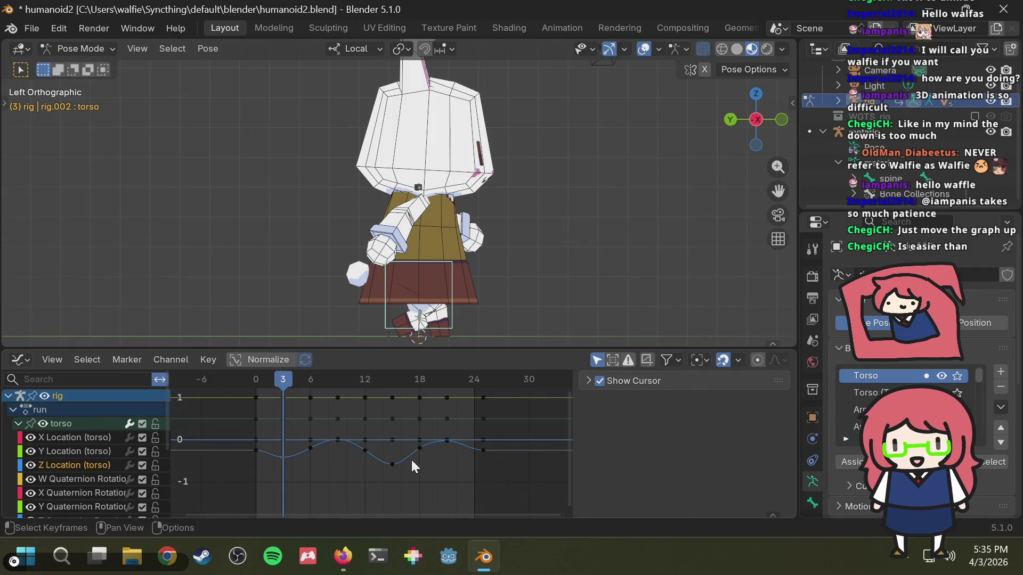
left_click(390, 466)
key("ctrl+v")
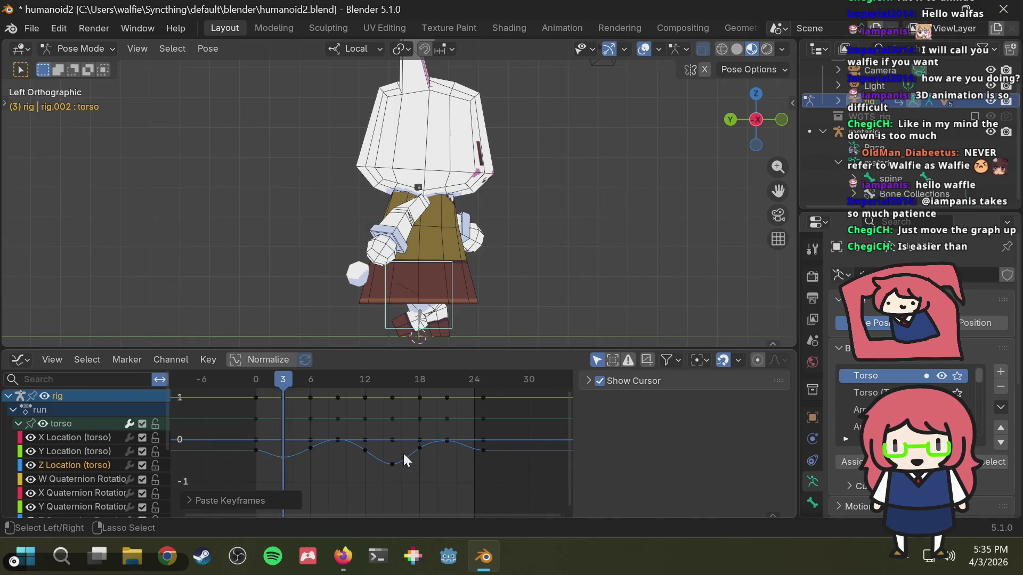
left_click_drag(298, 470, 271, 445)
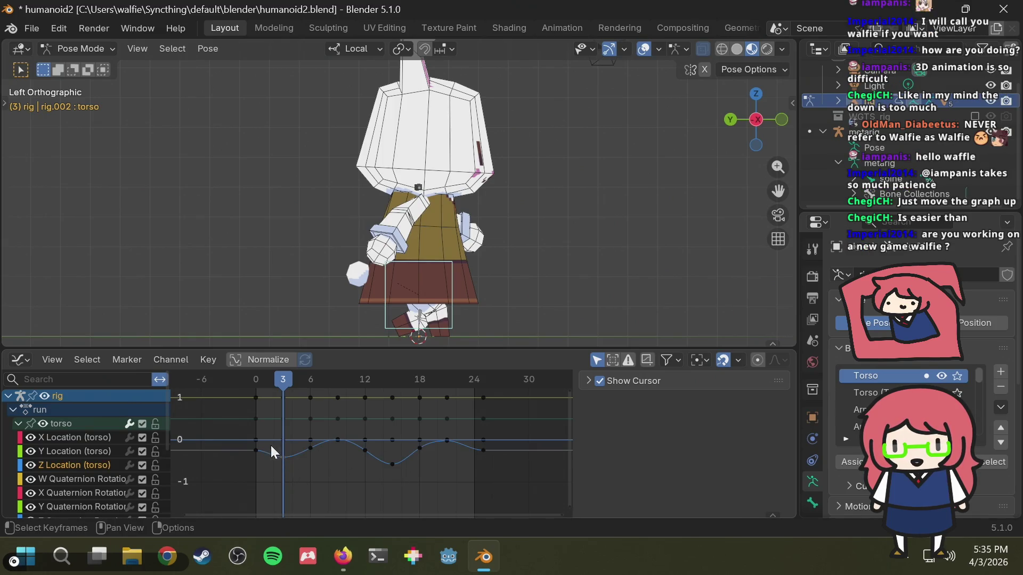
left_click(401, 456)
left_click(393, 381)
key("ctrl+v")
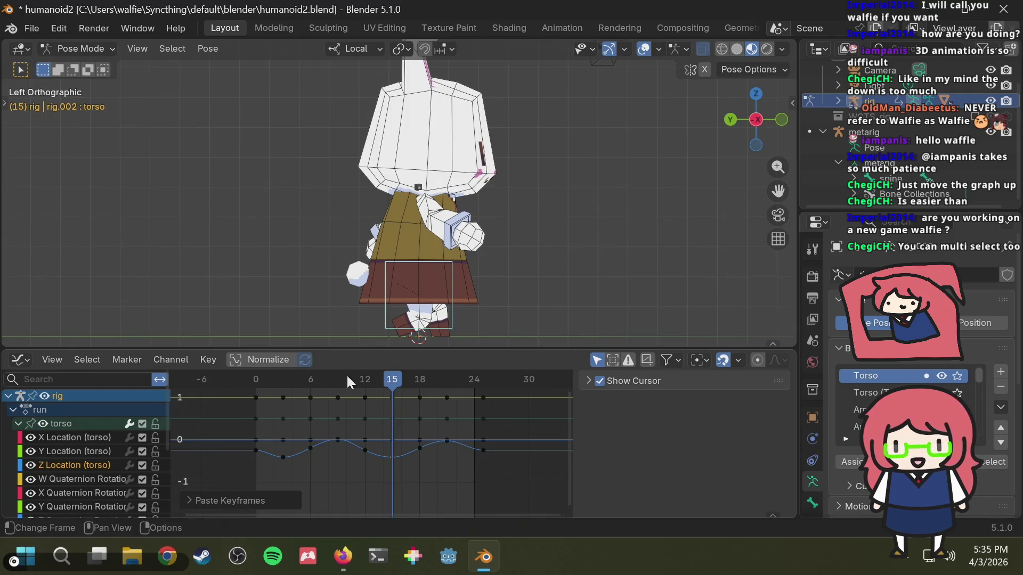
Step: Scrub back to frame 3 and play the walk cycle to check the torso bob
mouse_move(346, 374)
left_mouse_down()
mouse_move(279, 382)
mouse_move(469, 394)
mouse_move(249, 400)
mouse_move(466, 408)
mouse_move(248, 413)
left_mouse_up()
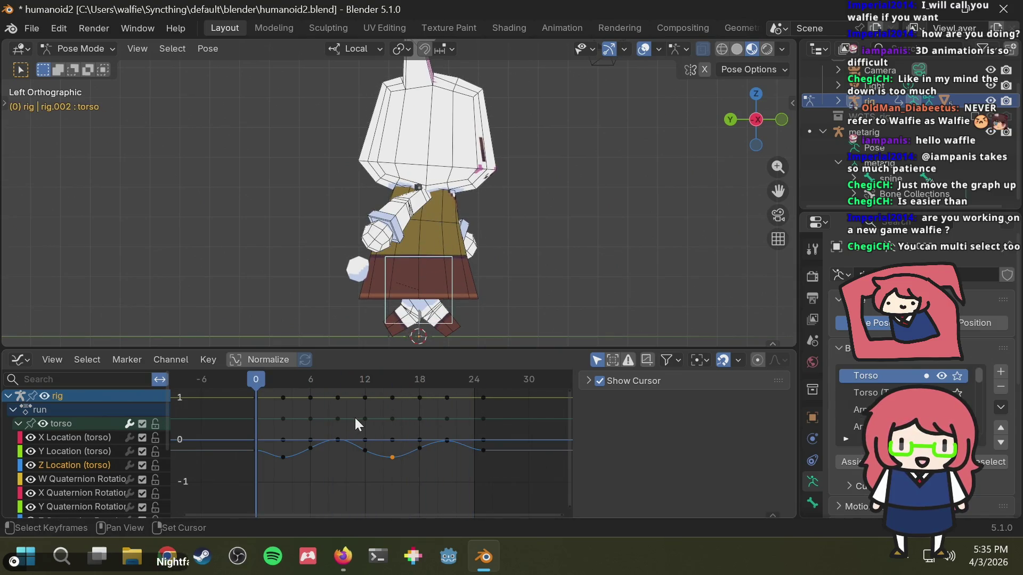
key("space")
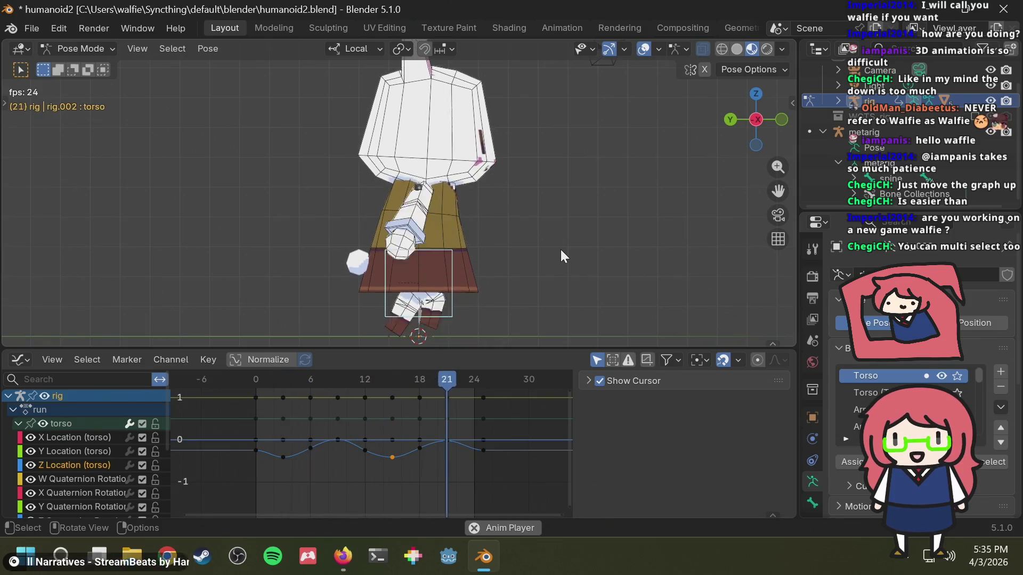
Step: Watch the looping walk from the front, back, angled and orthographic side views
mouse_move(560, 250)
middle_mouse_down()
mouse_move(354, 250)
mouse_move(395, 243)
mouse_move(463, 255)
middle_mouse_up()
scroll(397, 245, "down", 4)
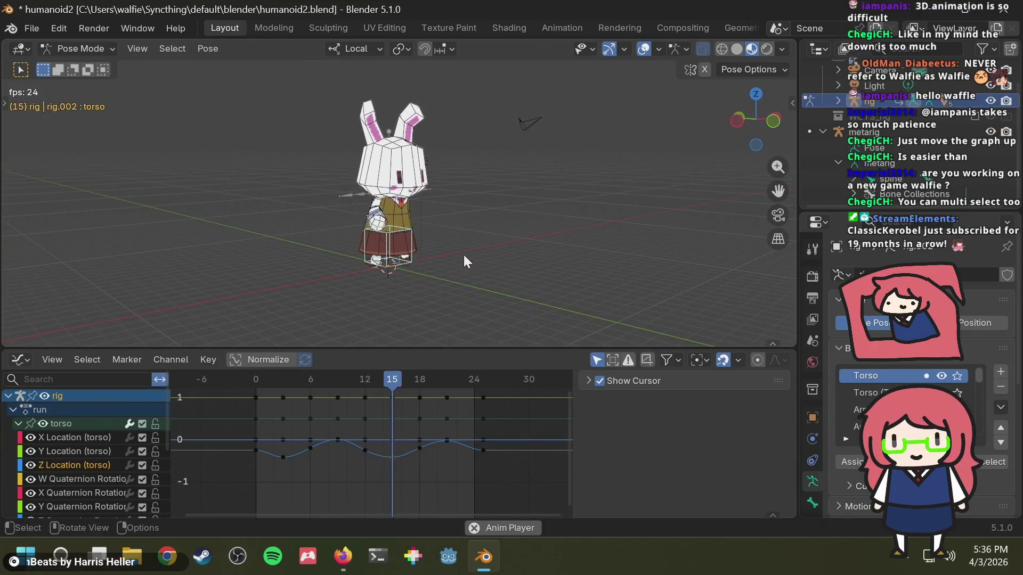
scroll(464, 255, "up", 2)
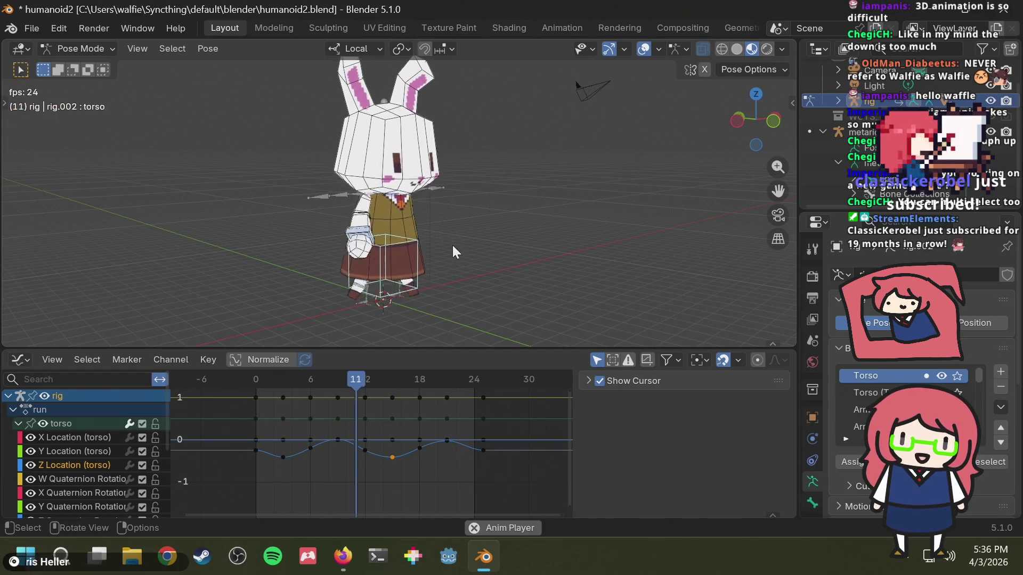
mouse_move(453, 231)
middle_mouse_down()
mouse_move(527, 220)
mouse_move(514, 204)
mouse_move(528, 182)
mouse_move(496, 155)
mouse_move(380, 190)
mouse_move(464, 186)
mouse_move(427, 192)
mouse_move(380, 182)
mouse_move(466, 196)
middle_mouse_up()
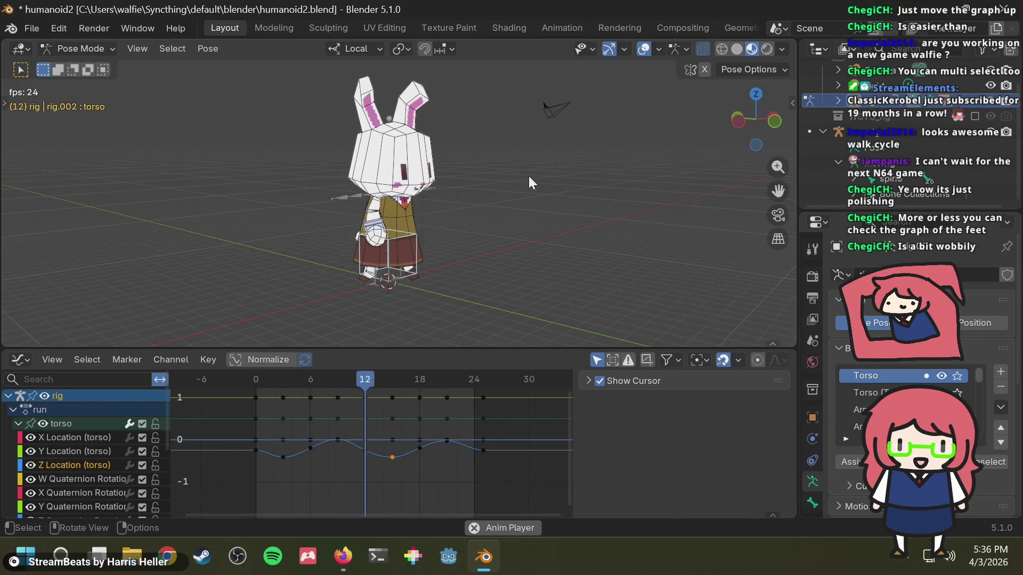
mouse_move(528, 185)
middle_mouse_down()
mouse_move(604, 165)
mouse_move(566, 207)
mouse_move(626, 176)
mouse_move(573, 192)
middle_mouse_up()
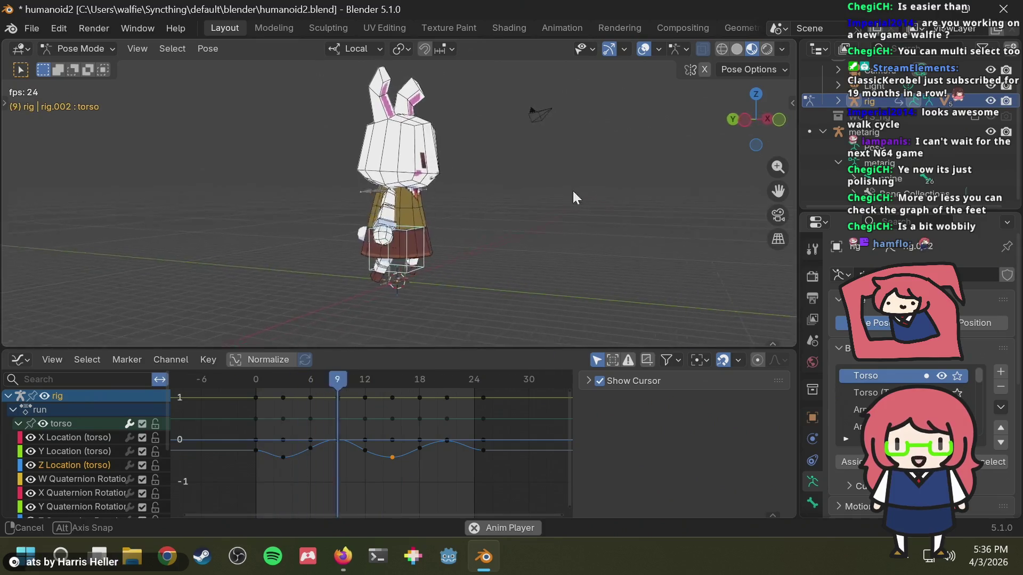
left_click(743, 116)
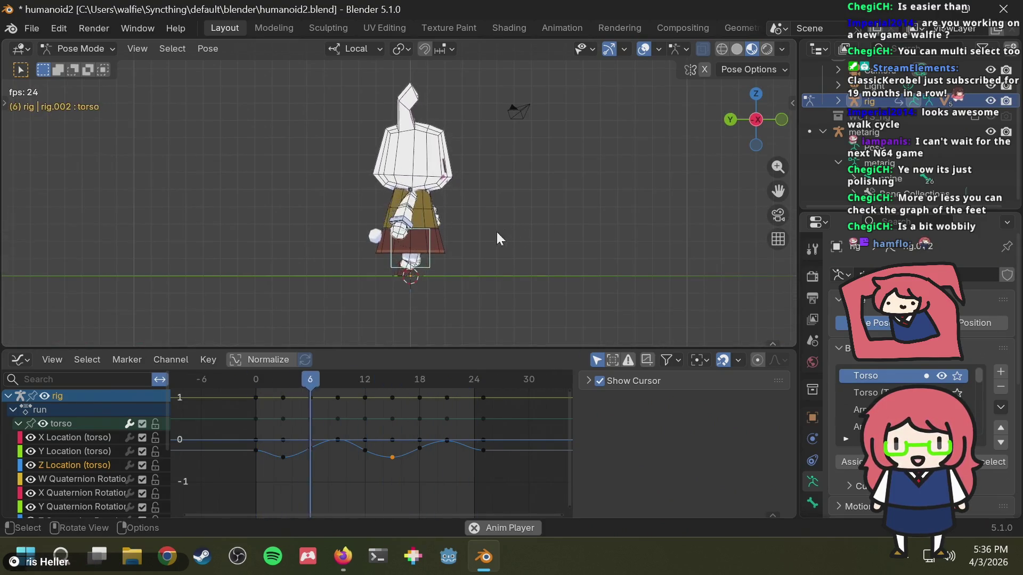
mouse_move(496, 231)
middle_mouse_down("ctrl")
mouse_move(437, 260)
mouse_move(513, 249)
mouse_move(536, 167)
middle_mouse_up("ctrl")
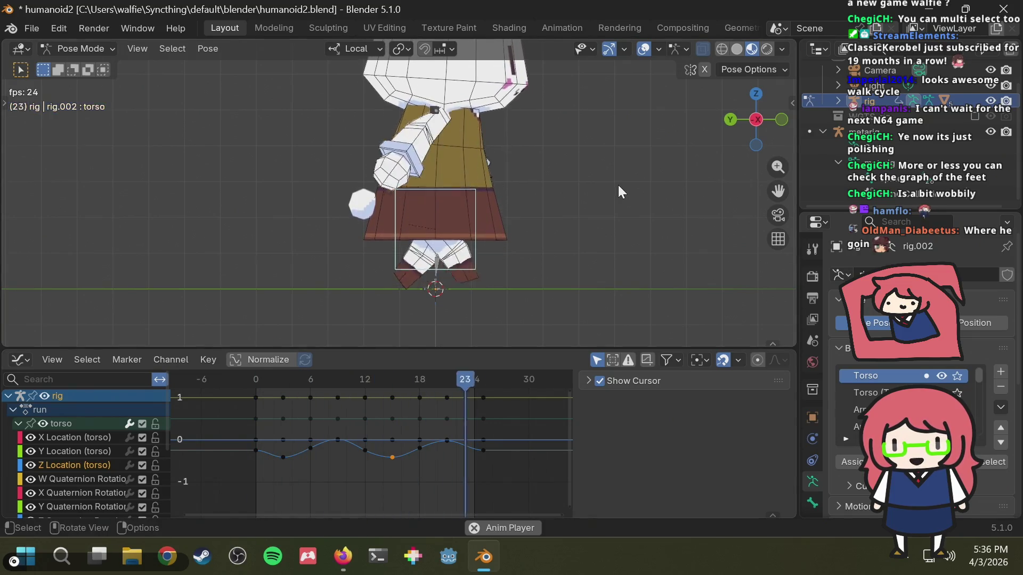
mouse_move(618, 184)
middle_mouse_down()
mouse_move(501, 206)
mouse_move(654, 102)
middle_mouse_up()
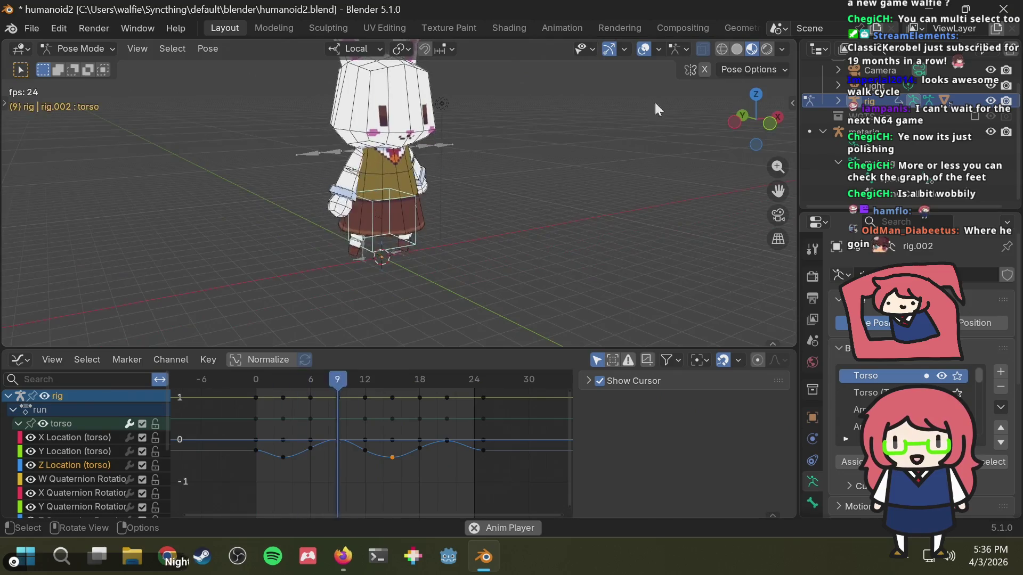
left_click(732, 123)
scroll(476, 248, "up", 3)
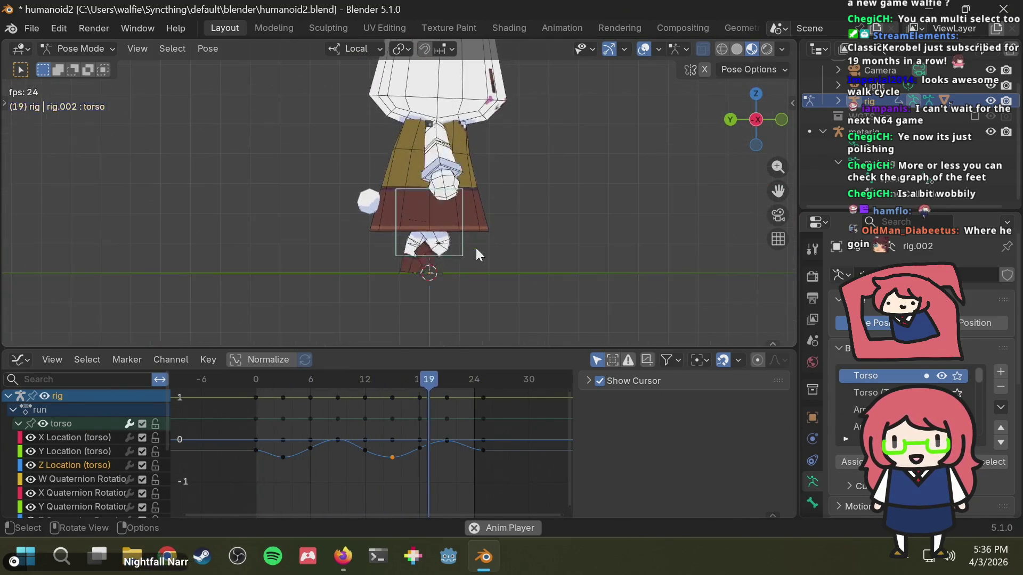
Step: Stop playback at frame 0 and save humanoid2.blend
key("space")
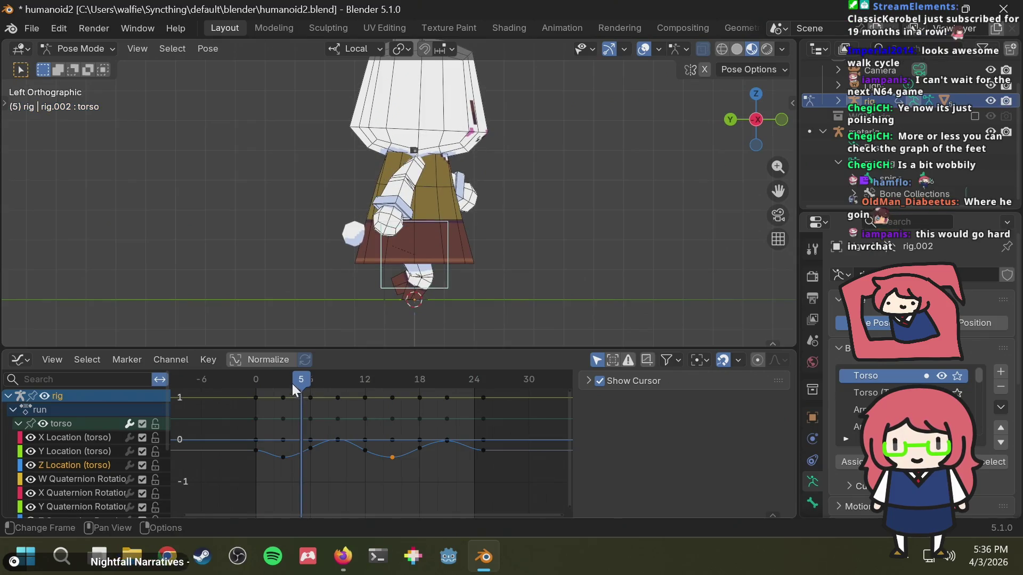
mouse_move(292, 384)
left_mouse_down()
mouse_move(247, 376)
mouse_move(467, 382)
mouse_move(261, 393)
mouse_move(485, 393)
mouse_move(259, 401)
mouse_move(336, 401)
left_mouse_up()
key("ctrl+s")
Step: Isolate the torso Z Location curve by hiding all other curves
left_click_drag(332, 443, 464, 429)
left_click(343, 459)
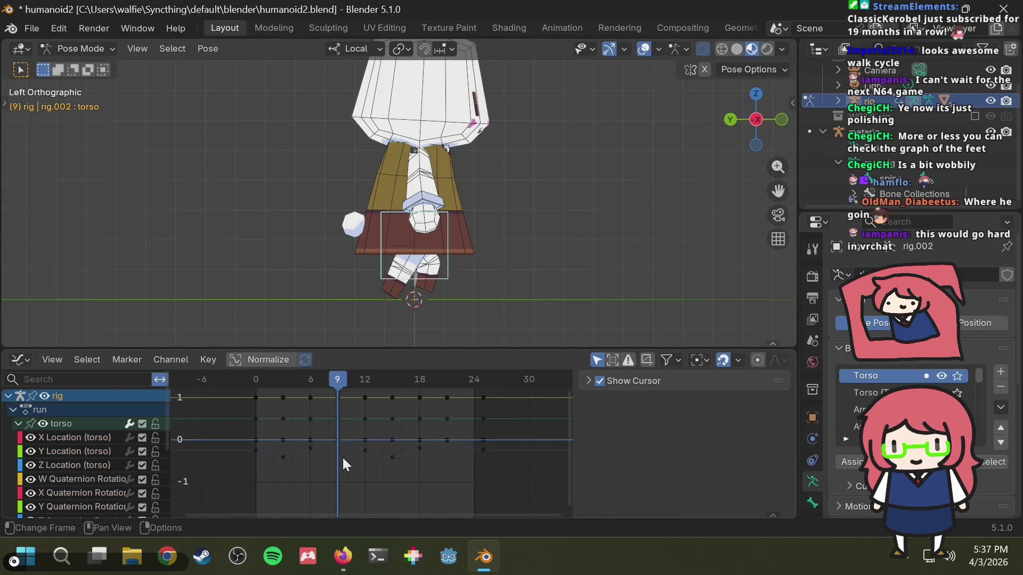
left_click(63, 462)
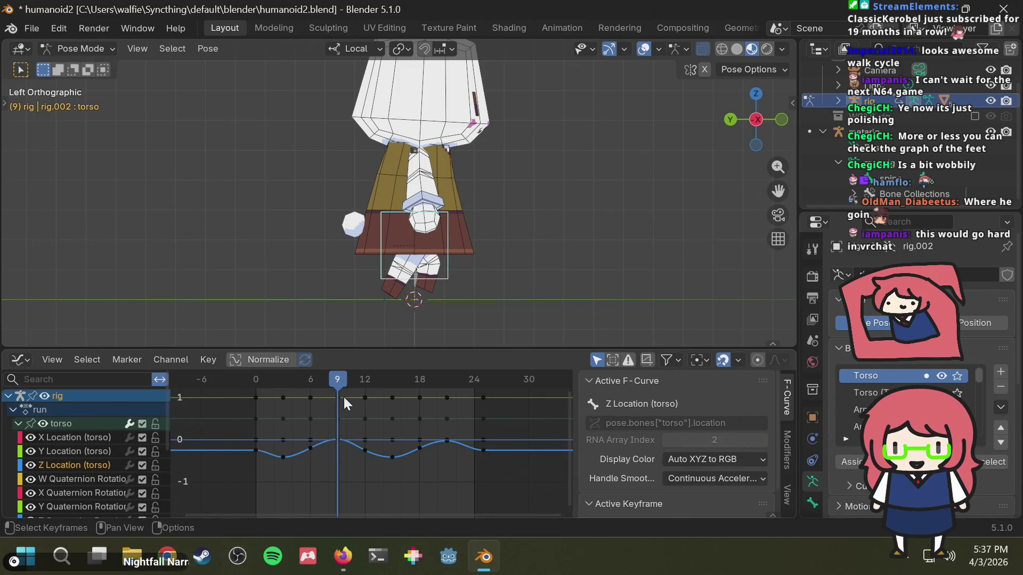
key("shift+h")
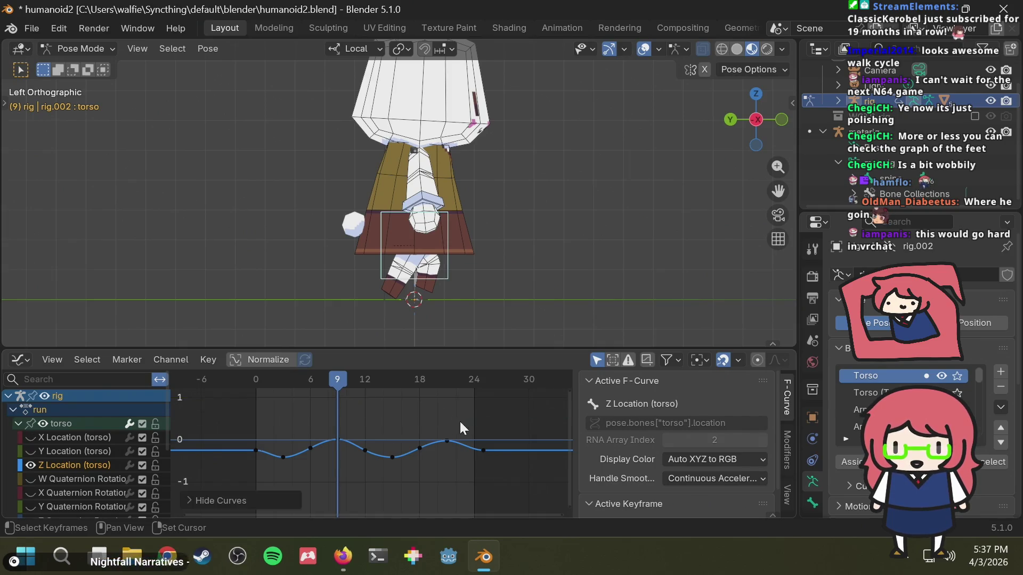
Step: Lower the frame-9 peak about 0.063, paste it onto frame 21, and replay the cycle
left_click_drag(330, 425, 344, 444)
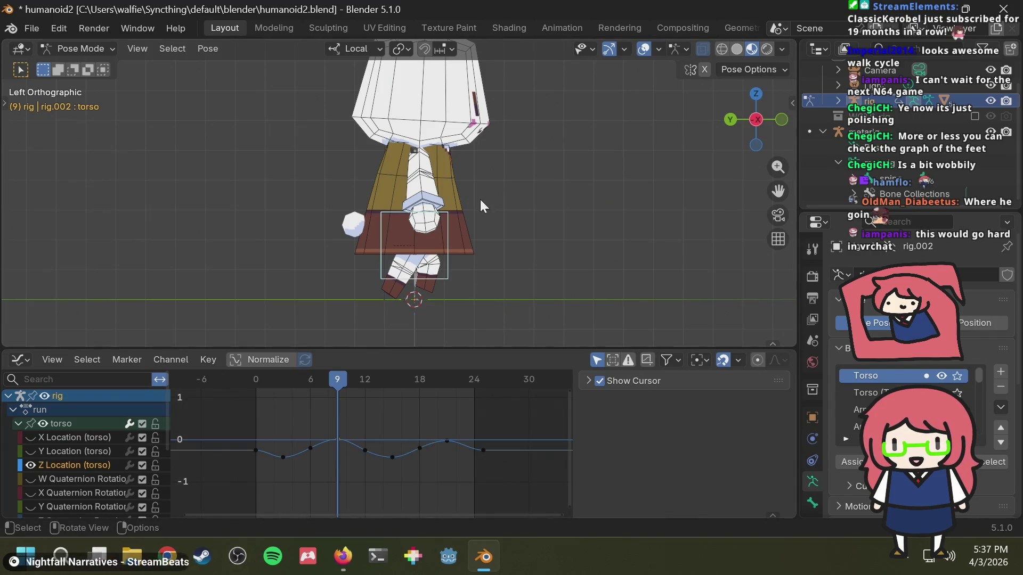
key("g")
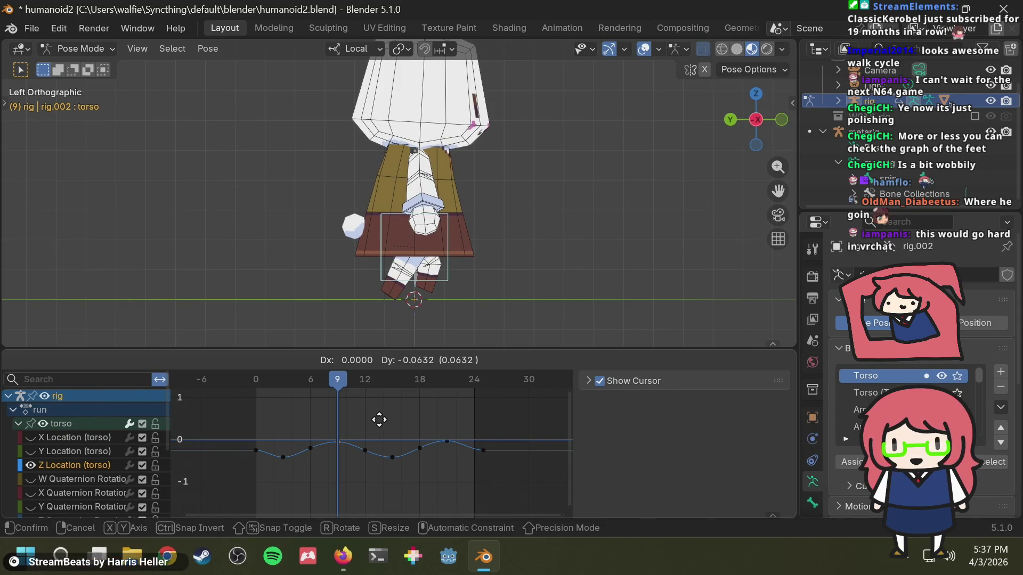
left_click(379, 420)
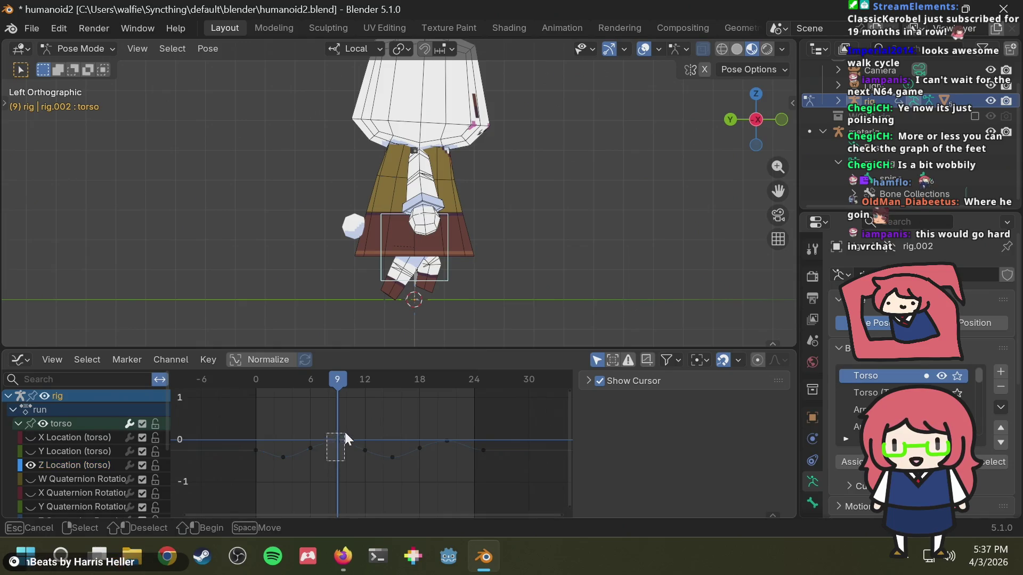
left_click(448, 378)
key("ctrl+v")
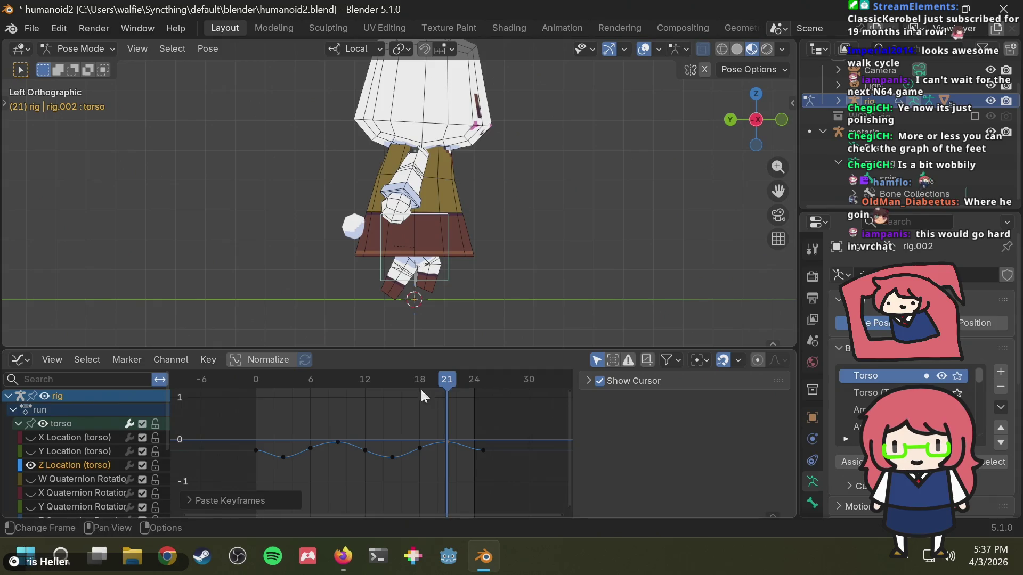
key("space")
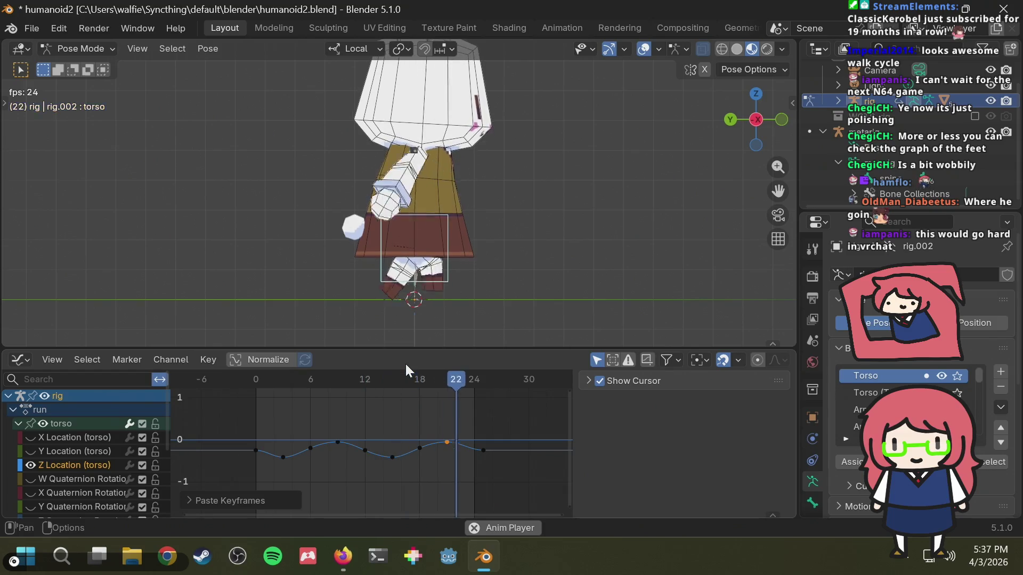
Step: Stop playback, deselect the torso, and unhide the hidden bones
key("space")
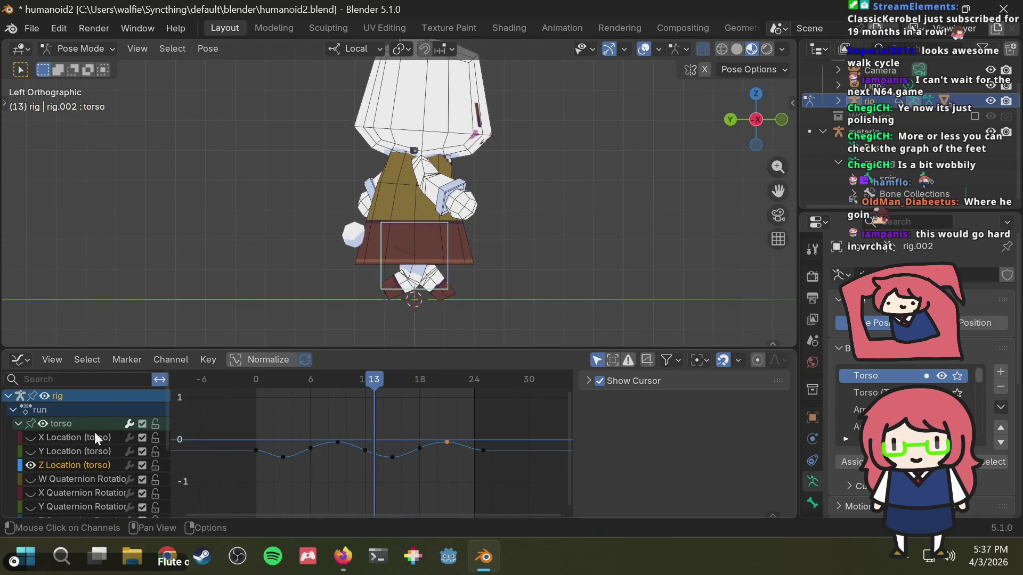
left_click(512, 213)
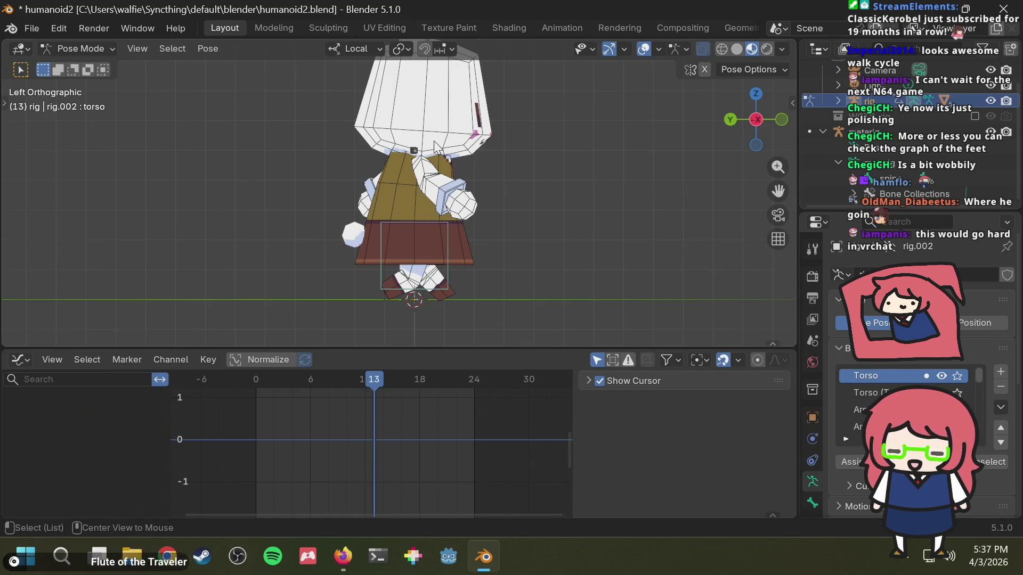
key("alt+h")
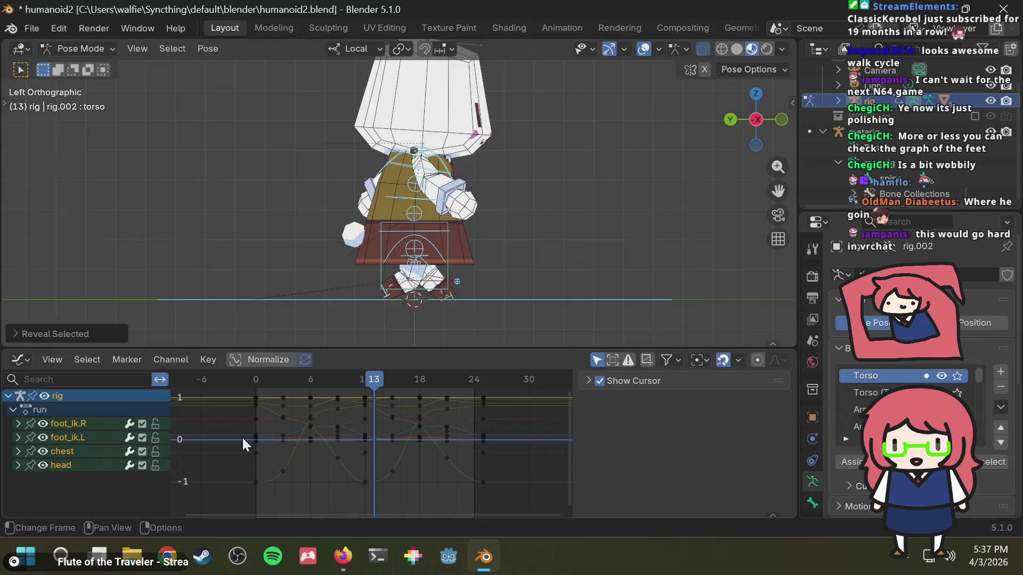
Step: Play the walk in a straight front view and select the chest and spine_fk.001 bones
key("space")
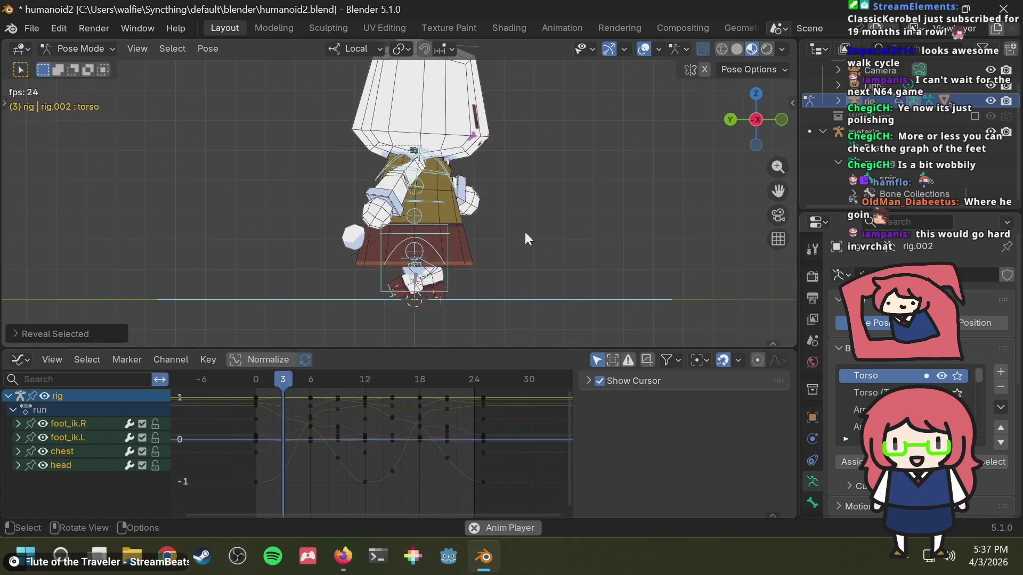
mouse_move(525, 231)
middle_mouse_down()
mouse_move(345, 231)
mouse_move(350, 246)
mouse_move(362, 233)
middle_mouse_up()
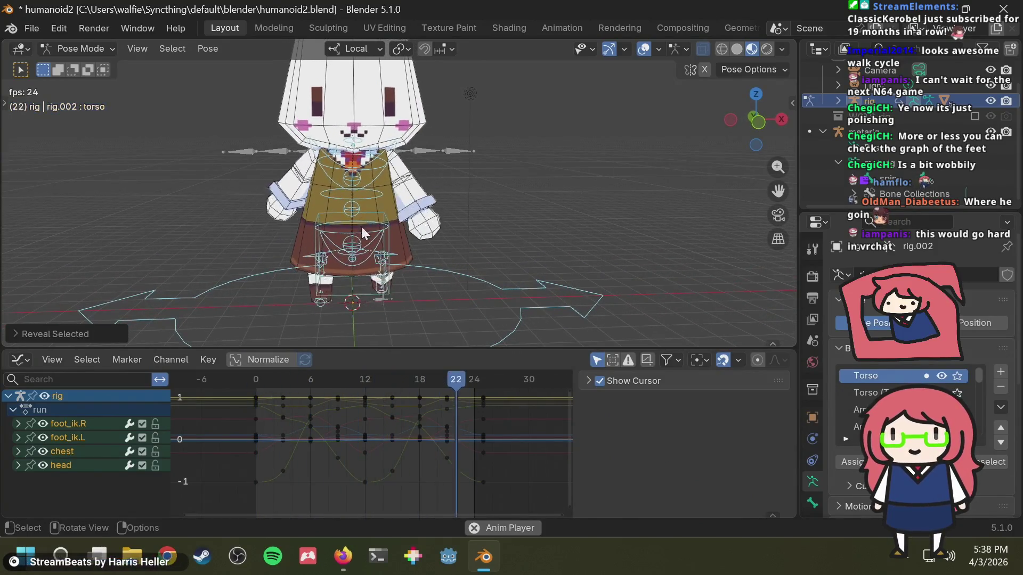
left_click(763, 125)
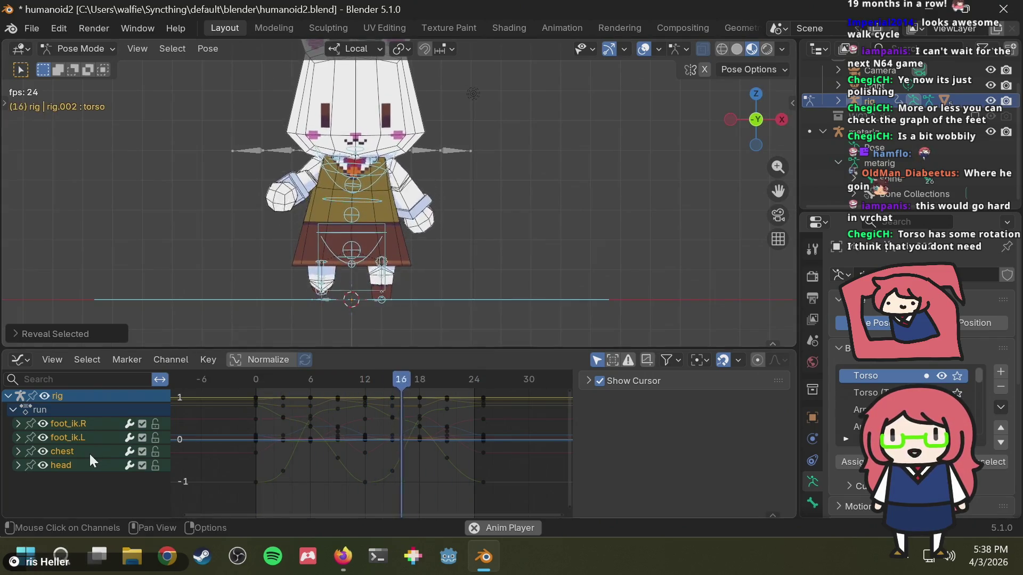
left_click(577, 151)
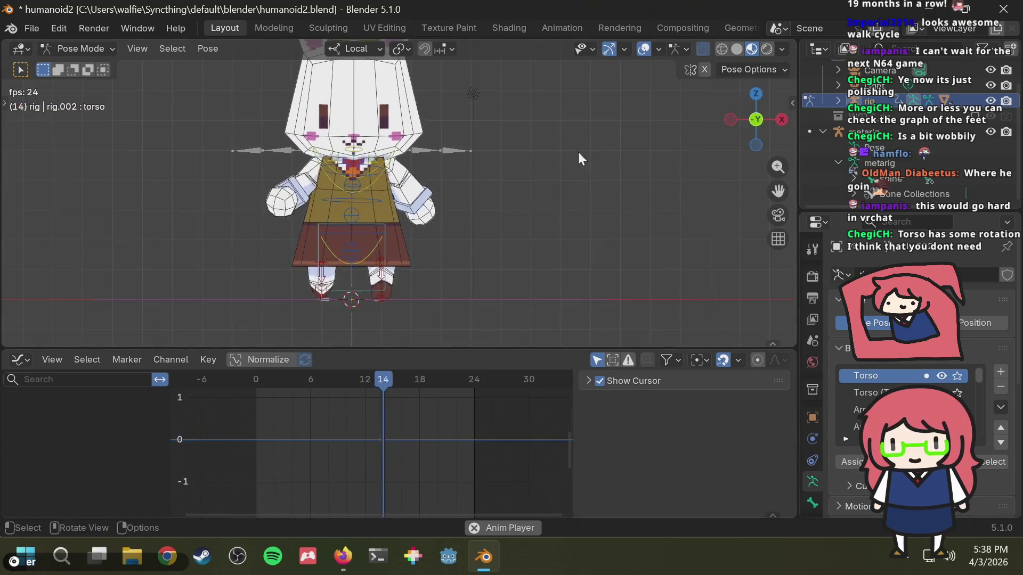
left_click(370, 170)
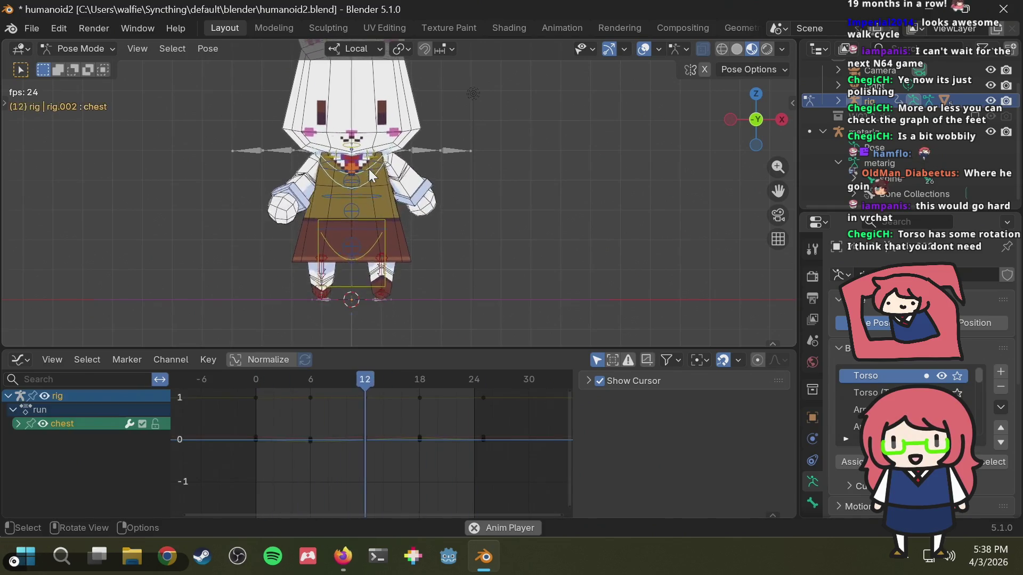
left_click(376, 225)
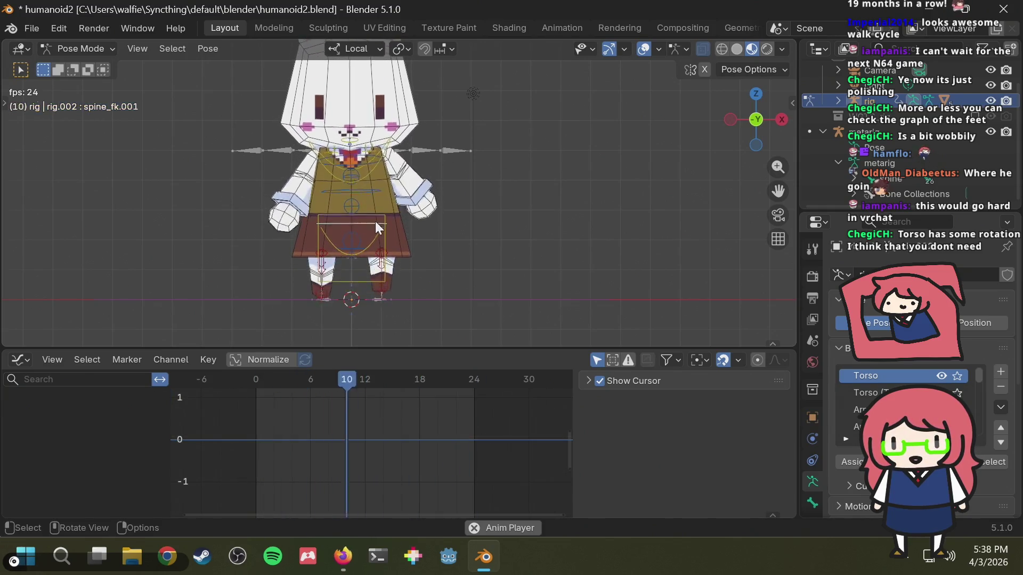
Step: Select the torso bone and unhide all its animation curves in the Graph Editor
left_click(371, 217)
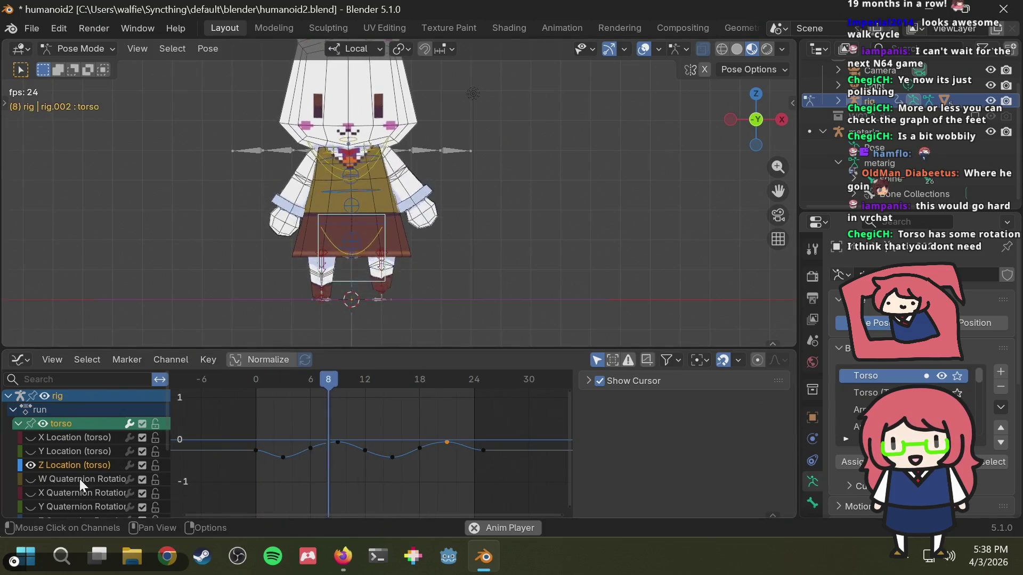
scroll(77, 479, "down", 2)
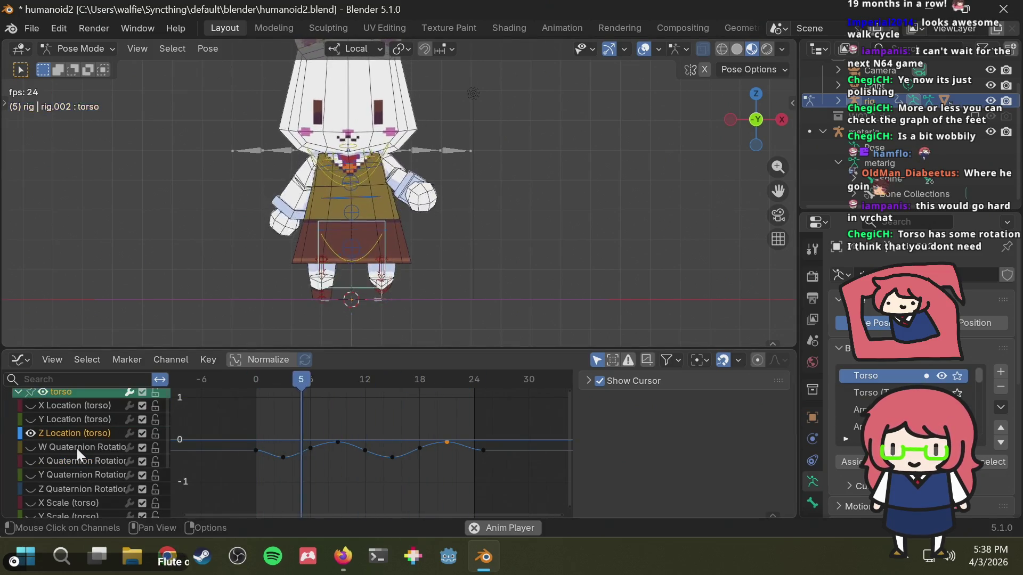
key("alt+h")
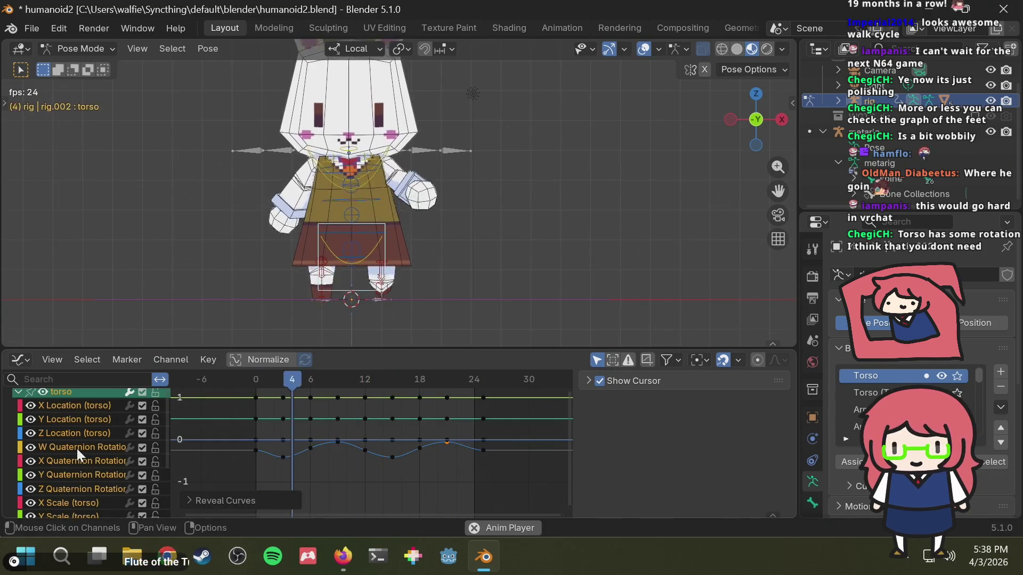
scroll(76, 449, "down", 4)
scroll(76, 449, "up", 3)
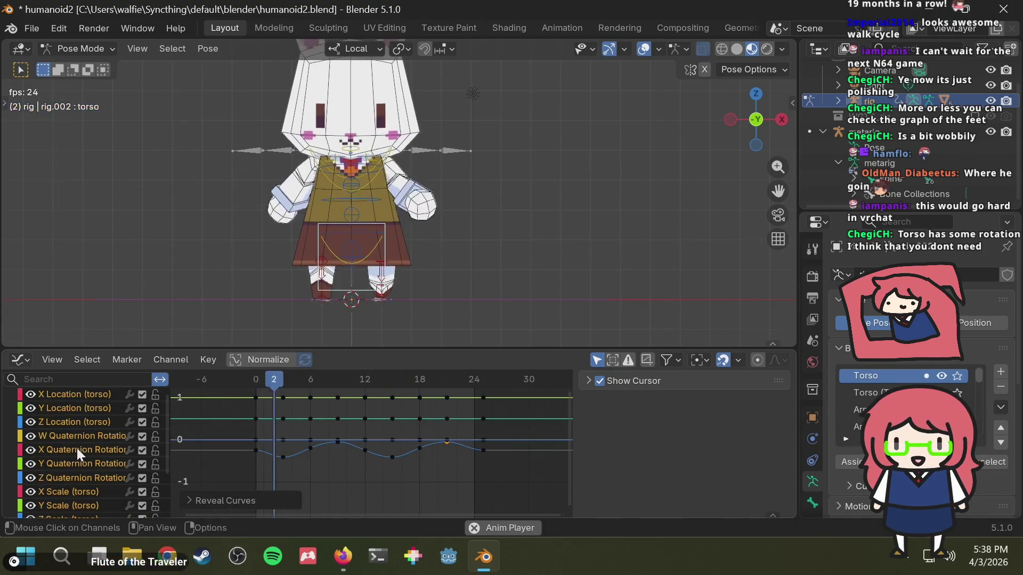
scroll(77, 448, "down", 5)
scroll(371, 227, "up", 2)
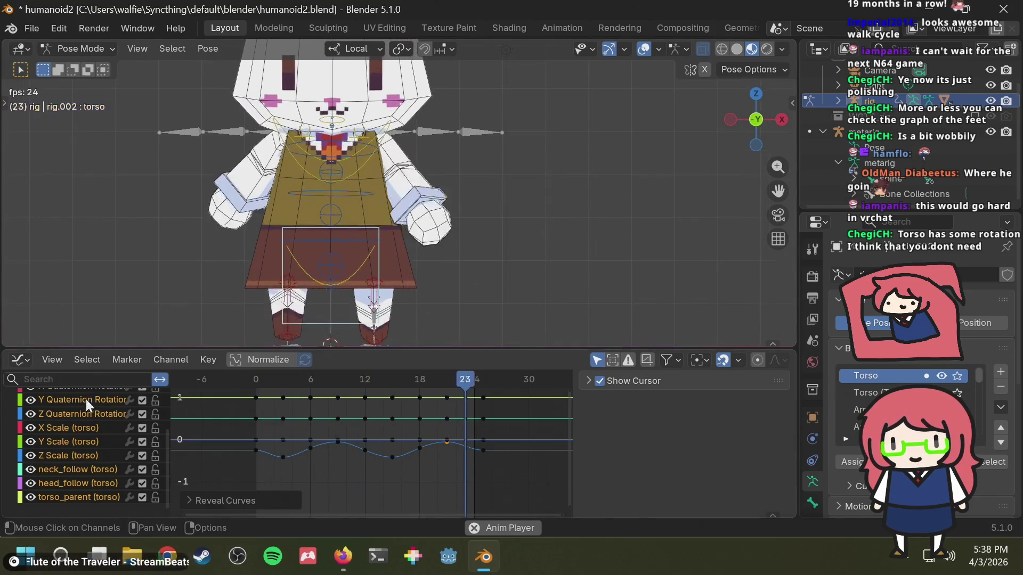
scroll(85, 405, "up", 4)
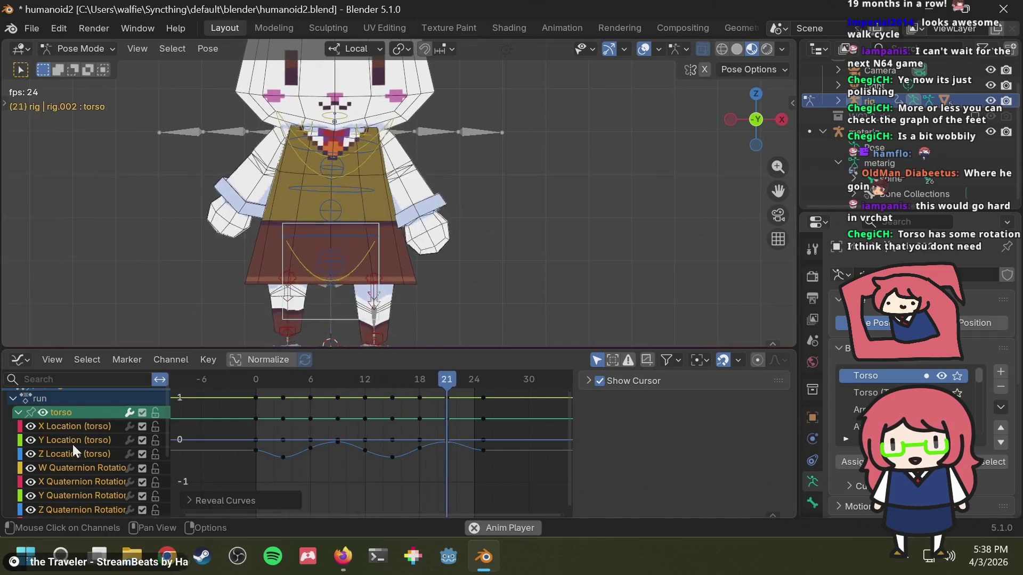
scroll(118, 466, "down", 4)
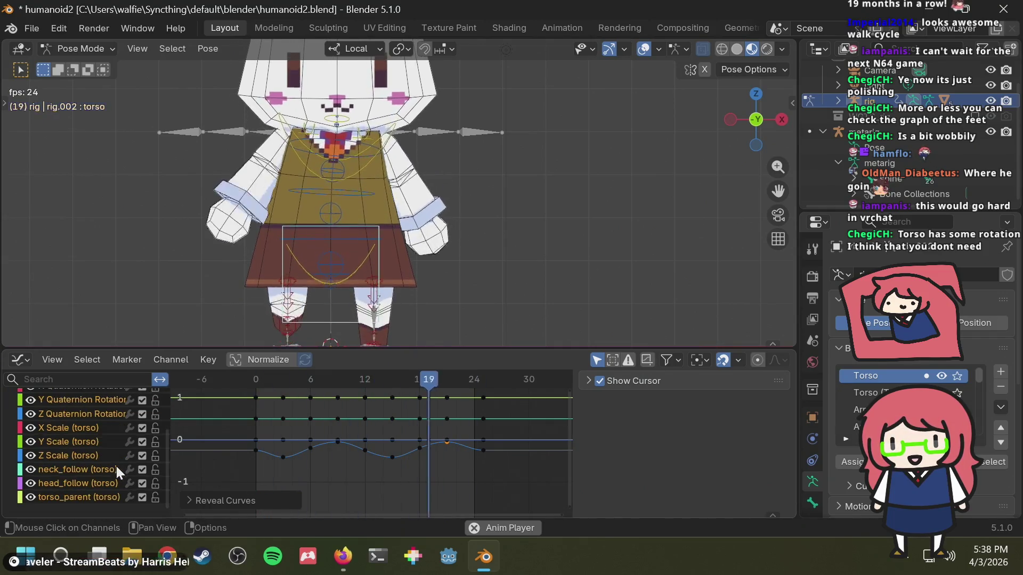
scroll(356, 456, "down", 3)
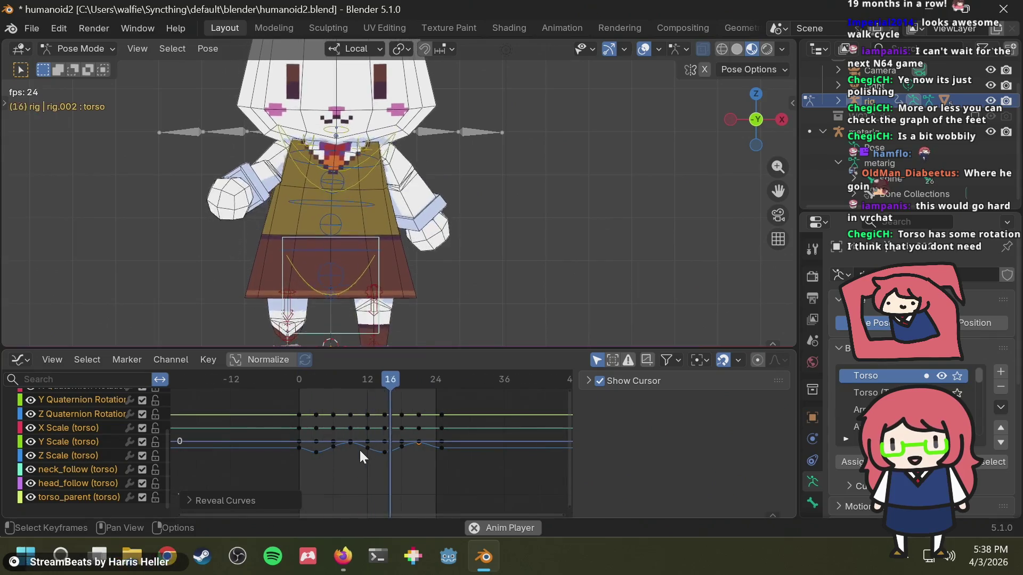
scroll(359, 449, "up", 2)
scroll(97, 455, "up", 4)
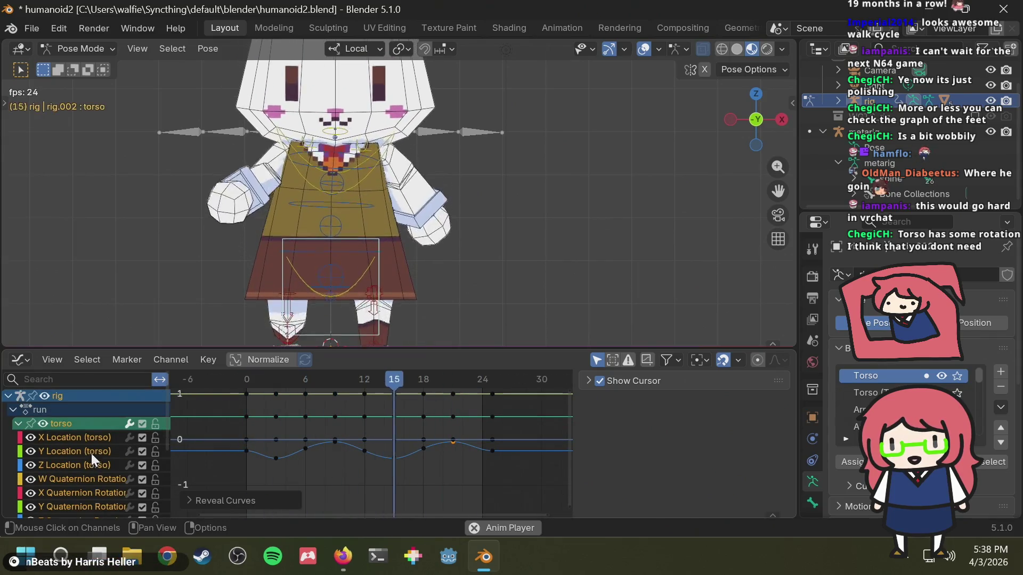
Step: Inspect the X Location and W, X, Y, Z Quaternion Rotation curves, then stop playback
left_click(80, 436)
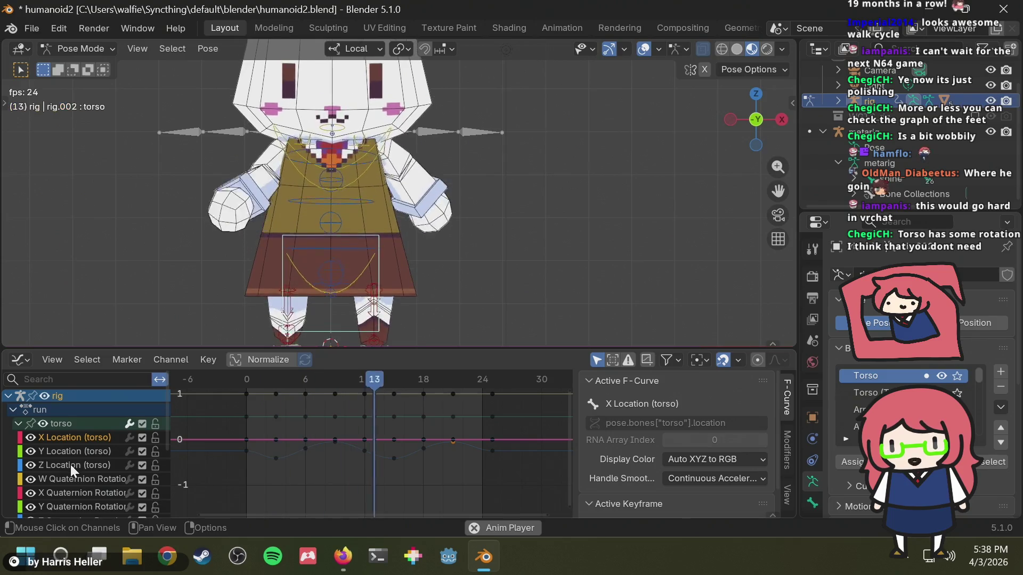
scroll(71, 465, "down", 2)
left_click(80, 445)
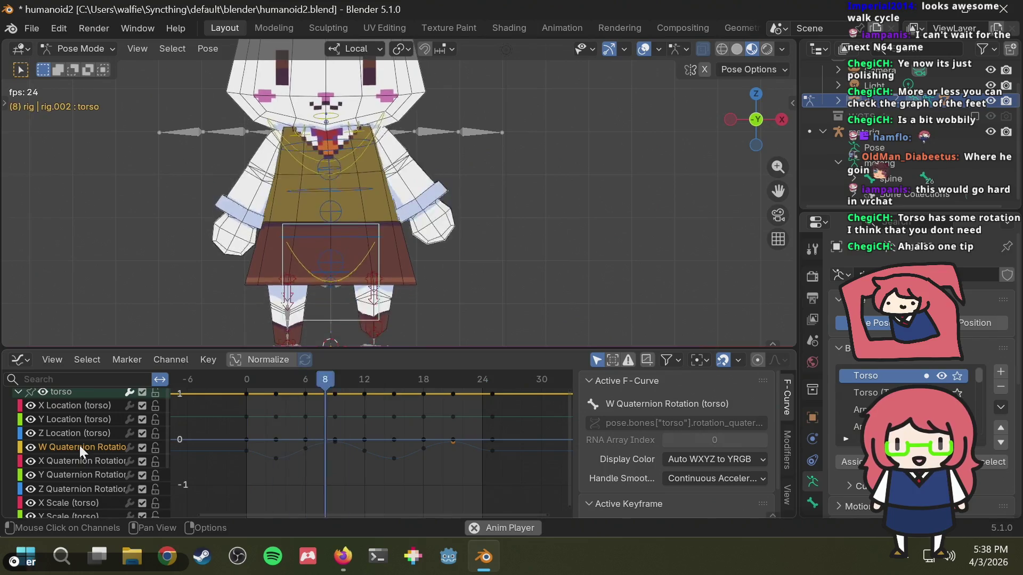
left_click(63, 487, "shift")
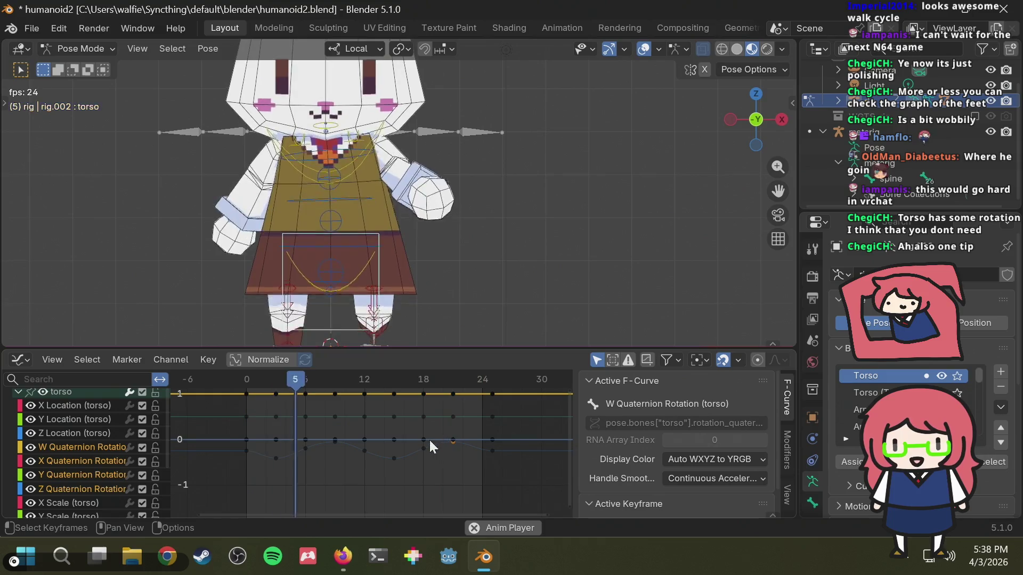
scroll(403, 448, "down", 1)
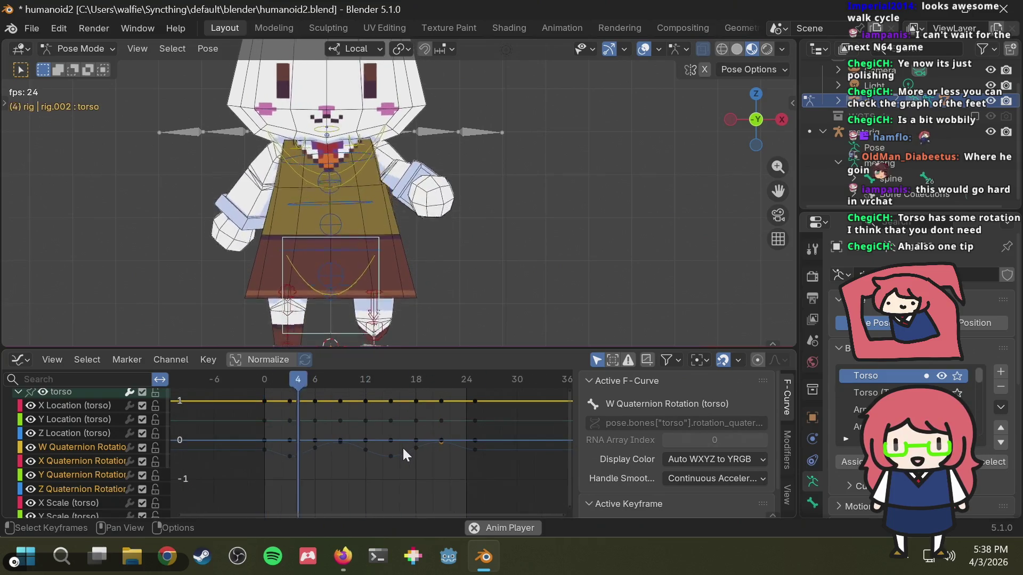
left_click(79, 449)
key("space")
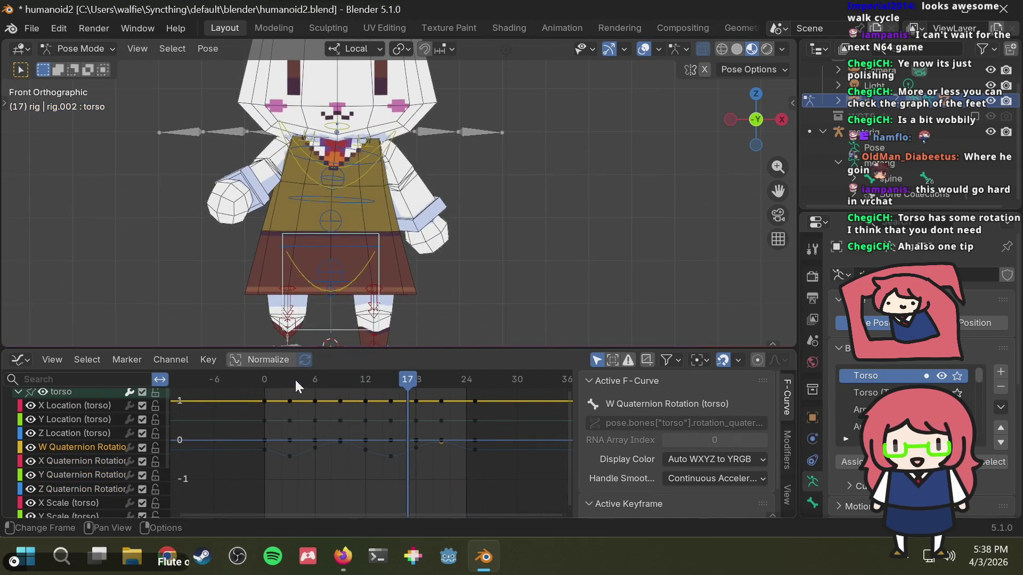
Step: Scrub to frame 16, replay the walk cycle, then stop and return to frame 0
mouse_move(295, 379)
left_mouse_down()
mouse_move(269, 381)
mouse_move(403, 381)
mouse_move(296, 383)
mouse_move(361, 384)
mouse_move(308, 395)
left_mouse_up()
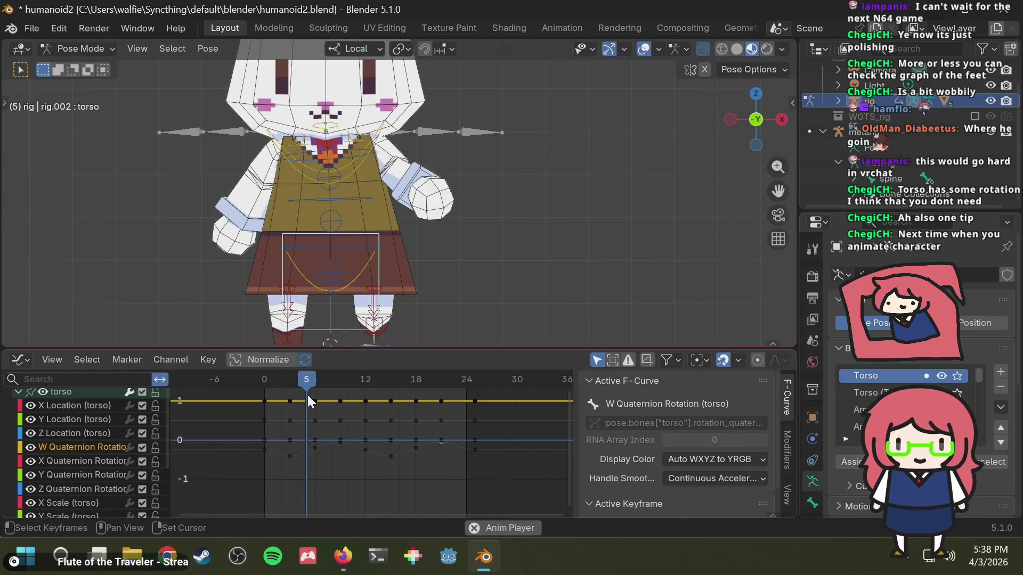
key("space")
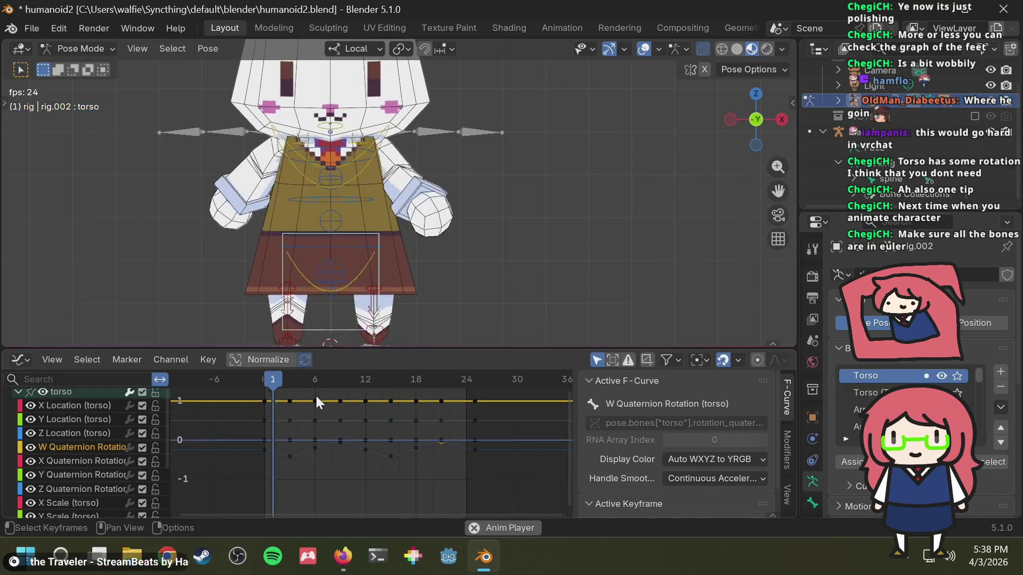
key("space")
key("shift+Left")
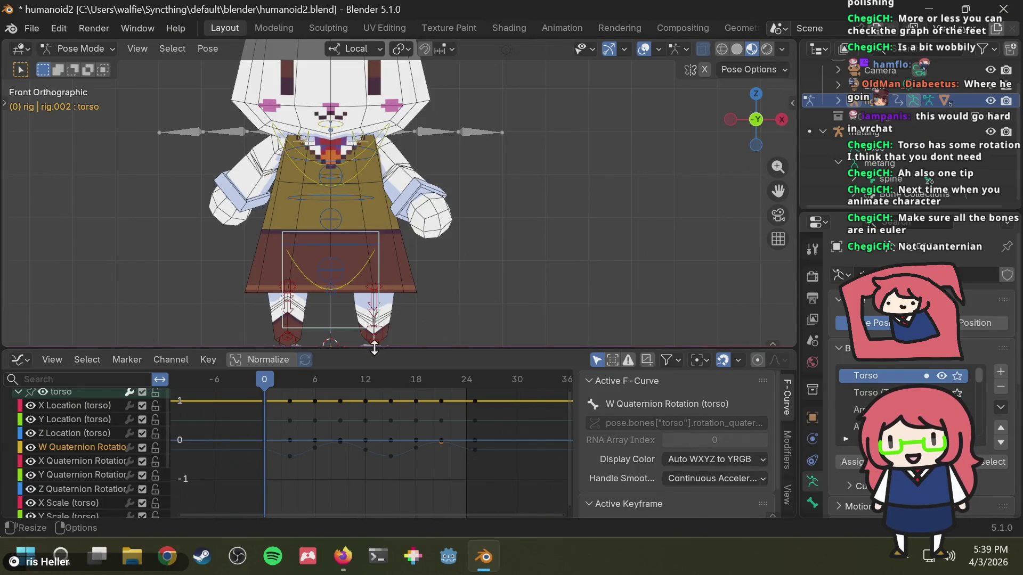
Step: Orbit to an angled perspective of the bunny's opening pose, zooming out and back in
mouse_move(496, 222)
middle_mouse_down()
mouse_move(536, 194)
mouse_move(573, 200)
middle_mouse_up()
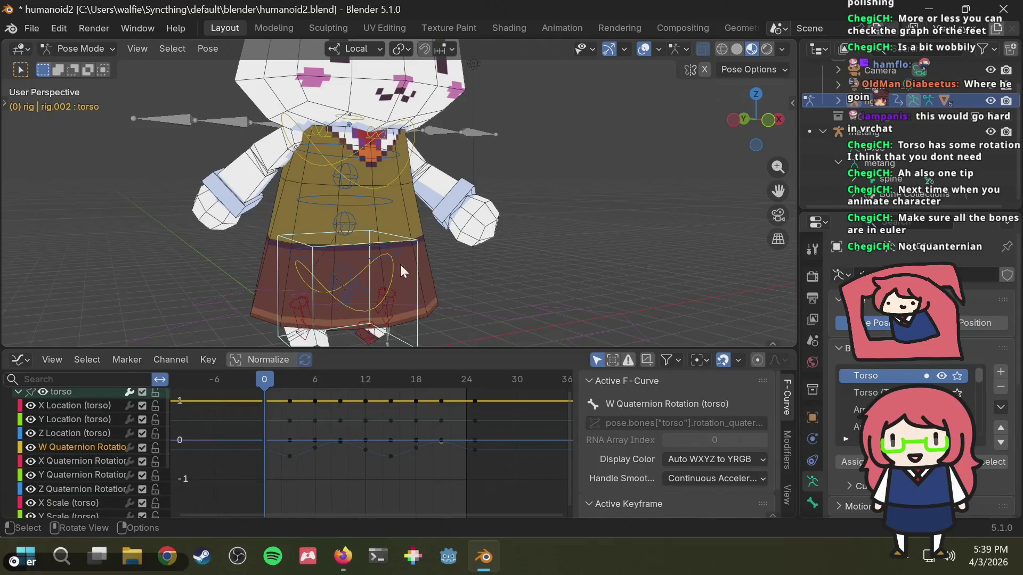
scroll(362, 256, "down", 4)
scroll(300, 256, "up", 6)
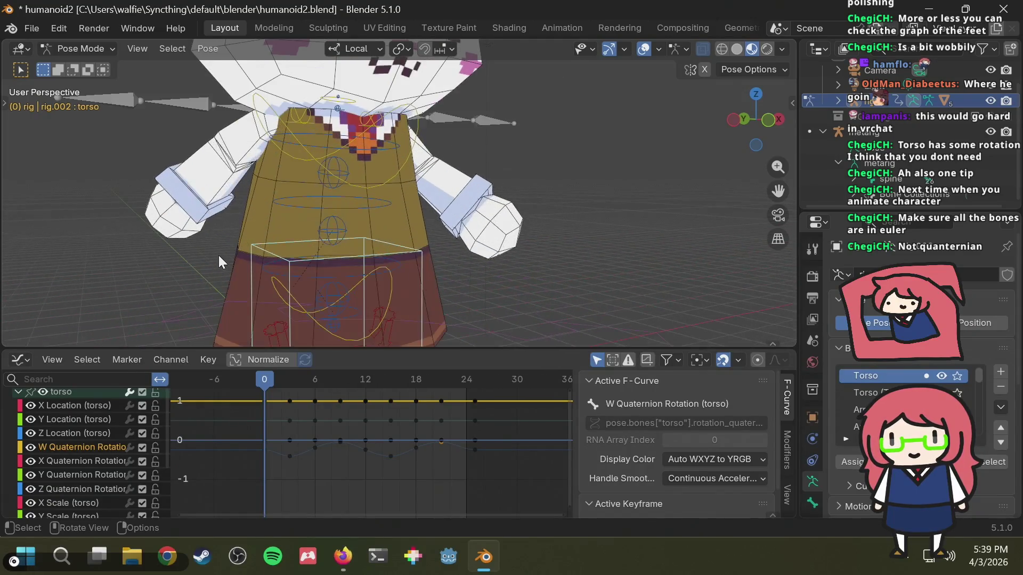
scroll(217, 257, "down", 7)
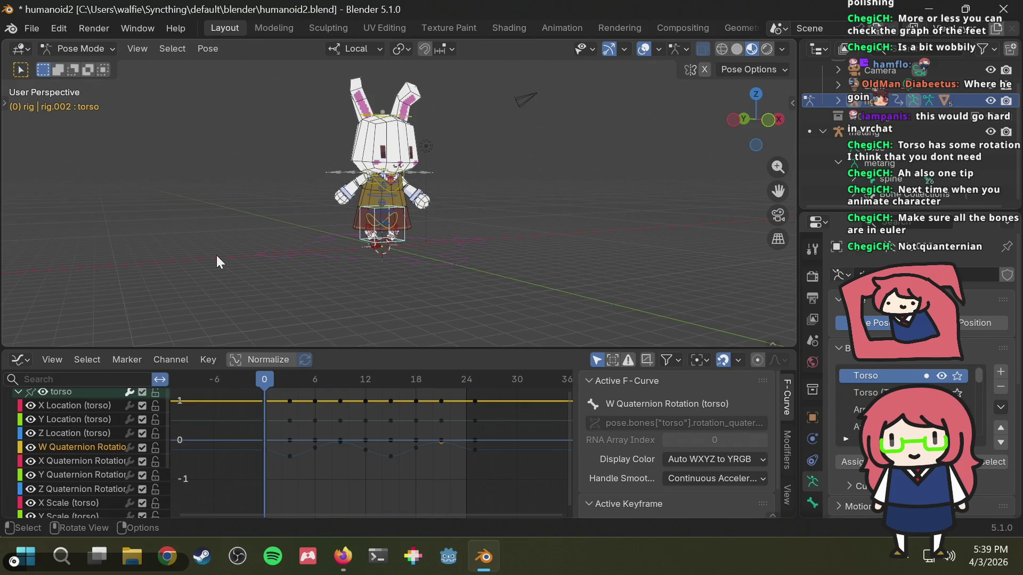
scroll(216, 255, "up", 7)
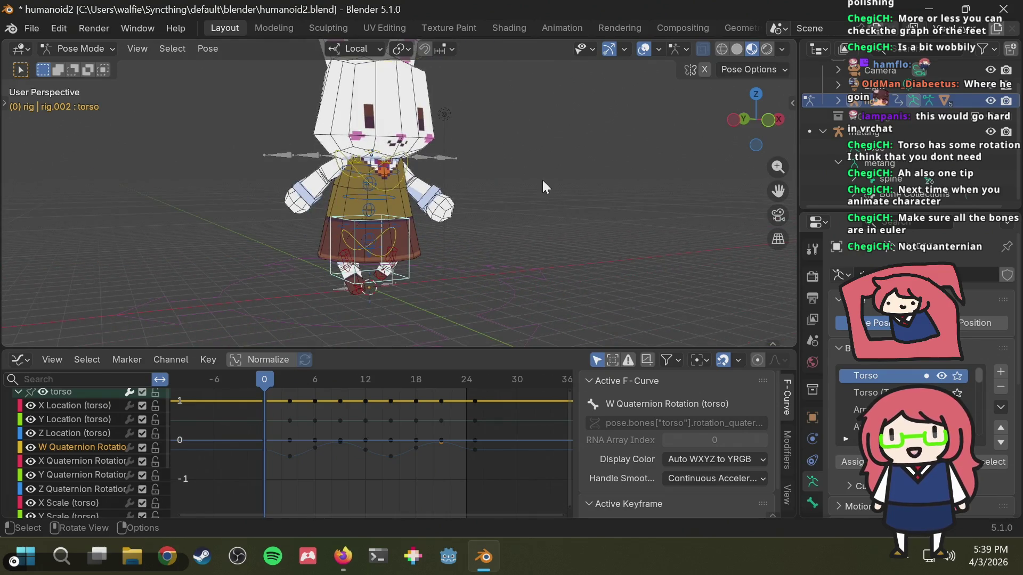
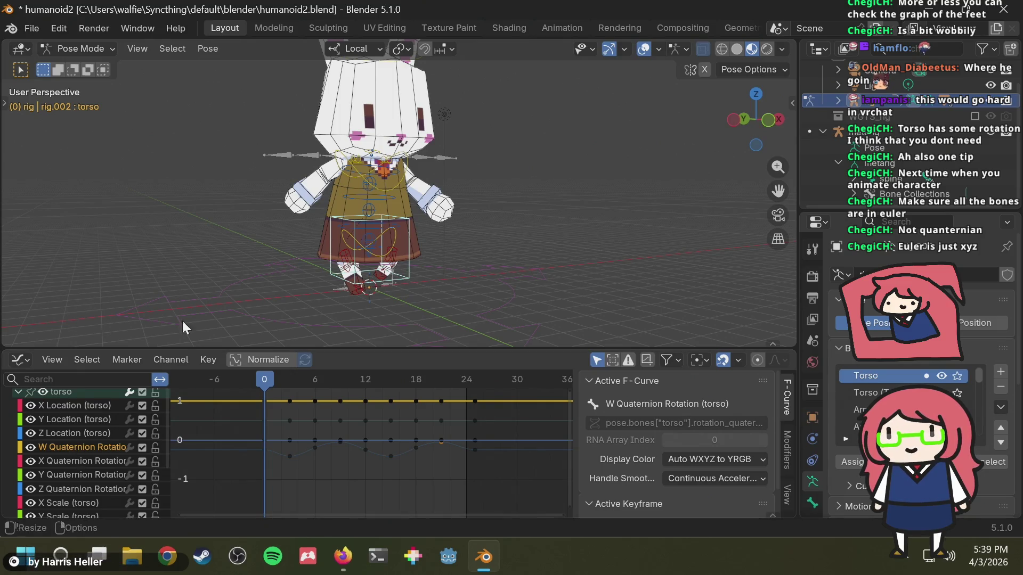
Step: Deselect the W Quaternion curve, save the bunny rig file and play the run cycle once
left_click(433, 471)
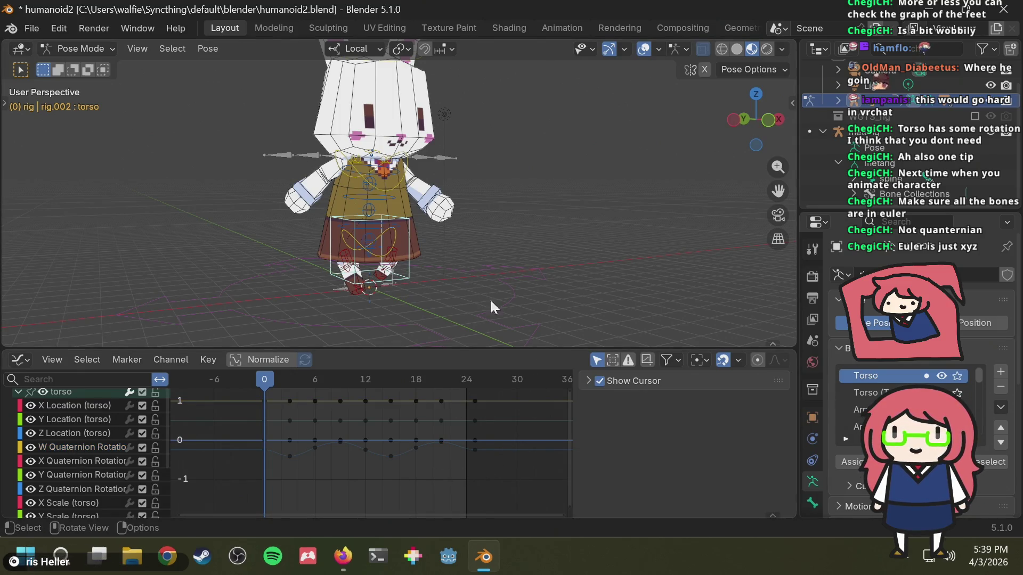
scroll(483, 255, "up", 3)
key("ctrl+s")
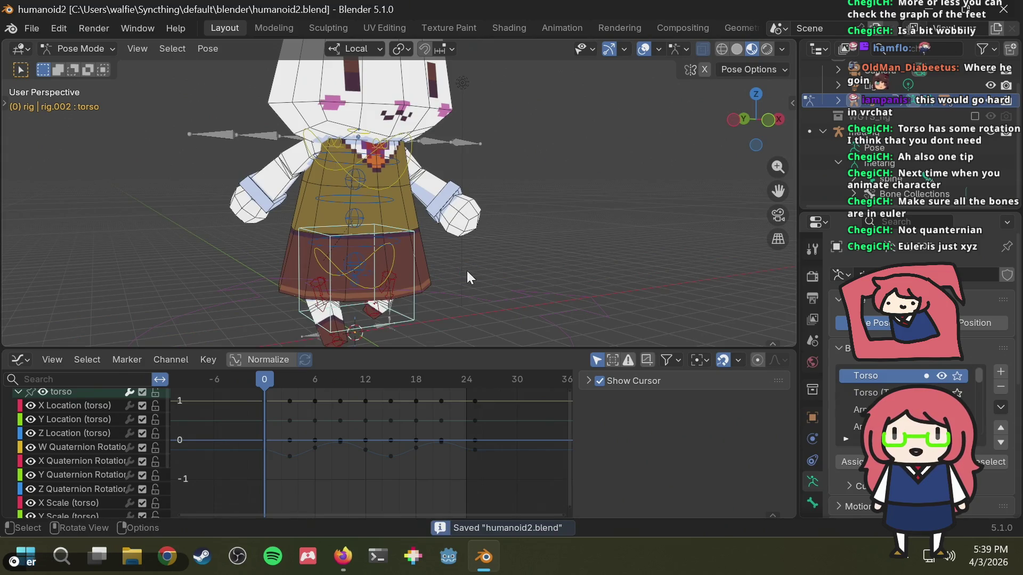
key("space")
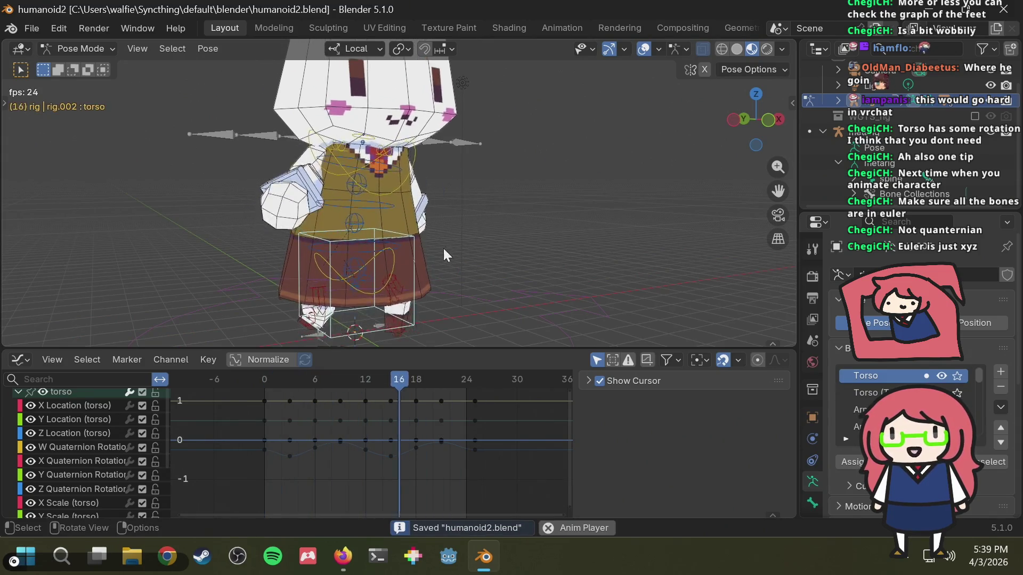
key("space")
Step: Rewind the playhead to frame 0 and play the run cycle through again
mouse_move(250, 375)
left_mouse_down()
mouse_move(198, 391)
mouse_move(477, 395)
mouse_move(238, 416)
left_mouse_up()
key("space")
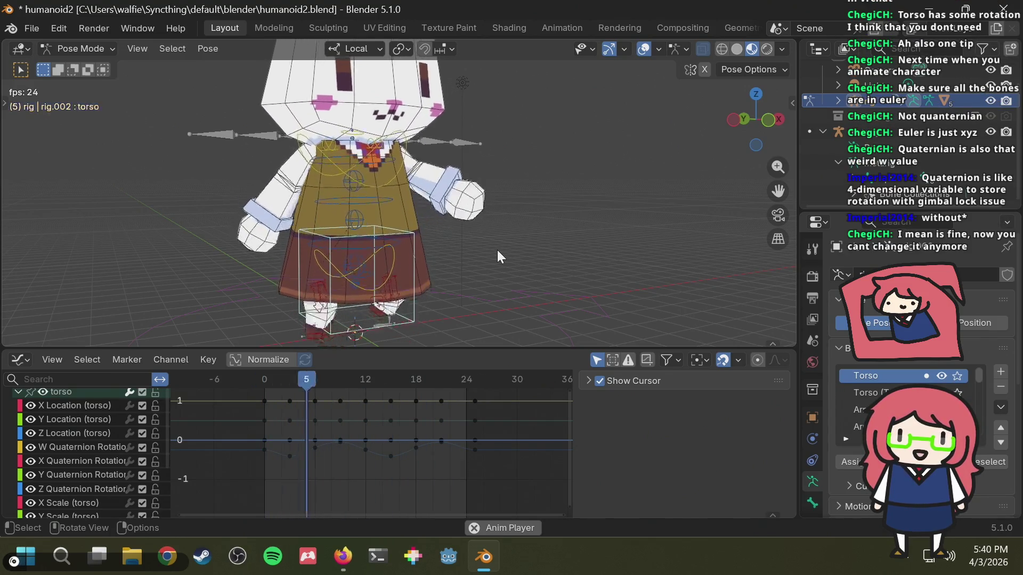
key("Escape")
Step: Orbit around the character and pick a spine bone
mouse_move(497, 250)
middle_mouse_down()
mouse_move(401, 231)
mouse_move(426, 239)
middle_mouse_up()
scroll(385, 254, "up", 3)
left_click(385, 254)
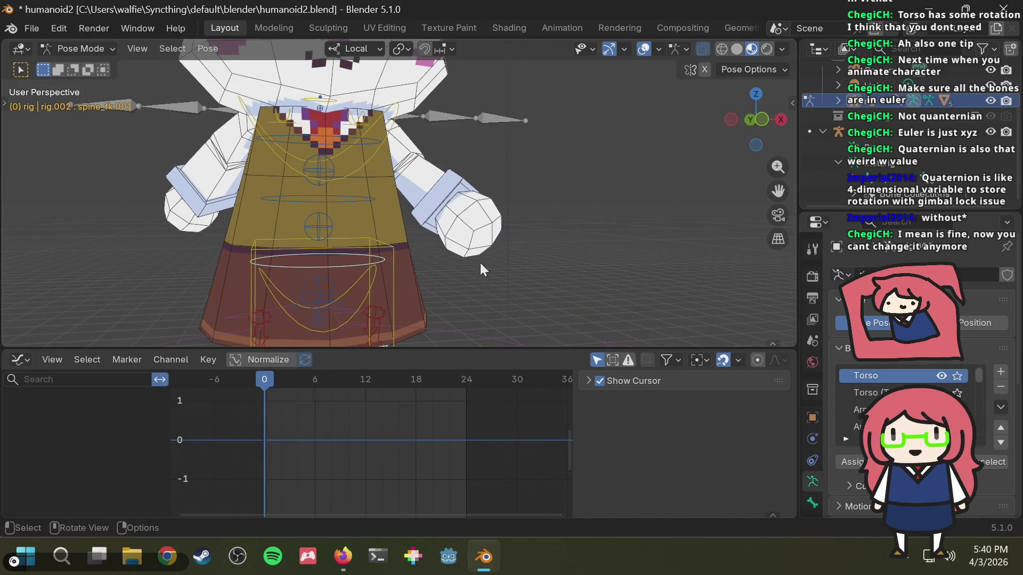
Step: Select the chest bone and inspect its W Quaternion and Z Location curves
left_click(393, 127)
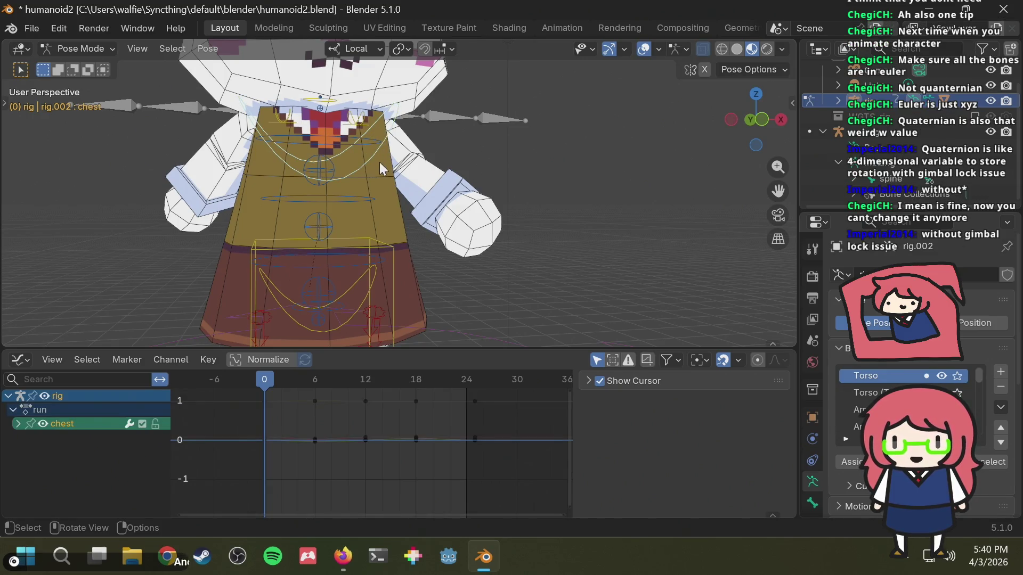
left_click(18, 424)
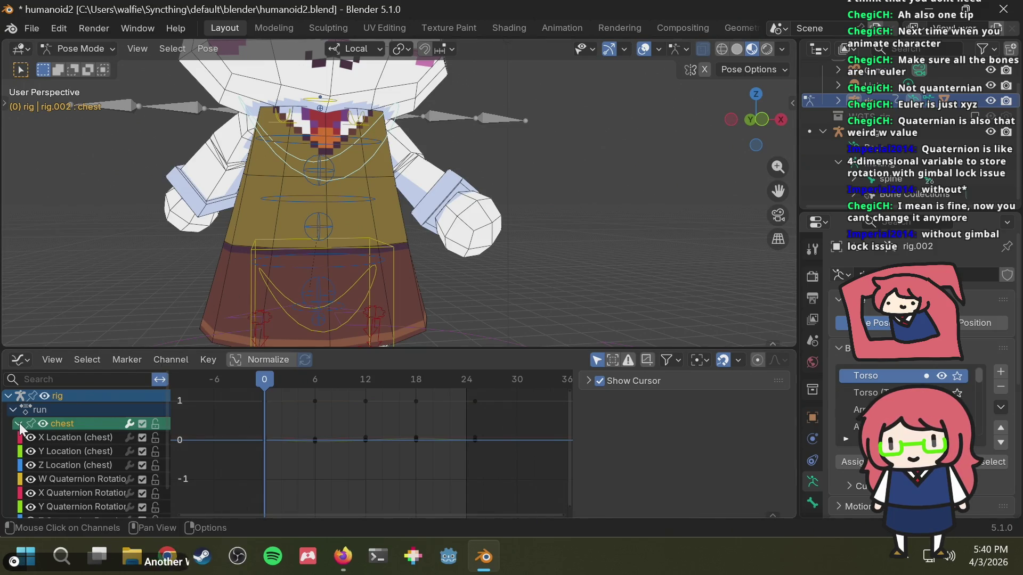
scroll(81, 454, "down", 2)
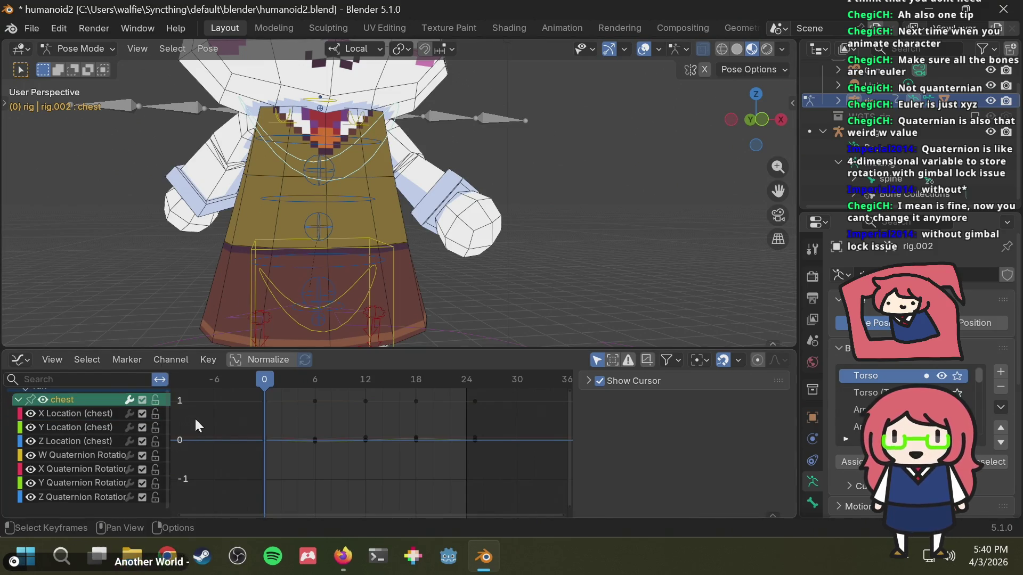
left_click(67, 453)
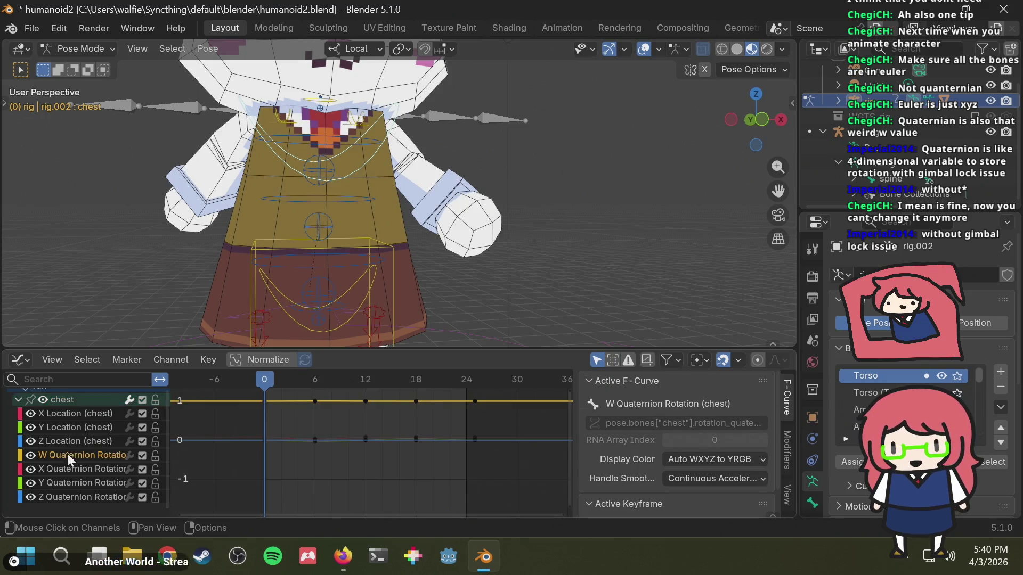
left_click(67, 438)
scroll(386, 448, "down", 1)
scroll(361, 461, "down", 1)
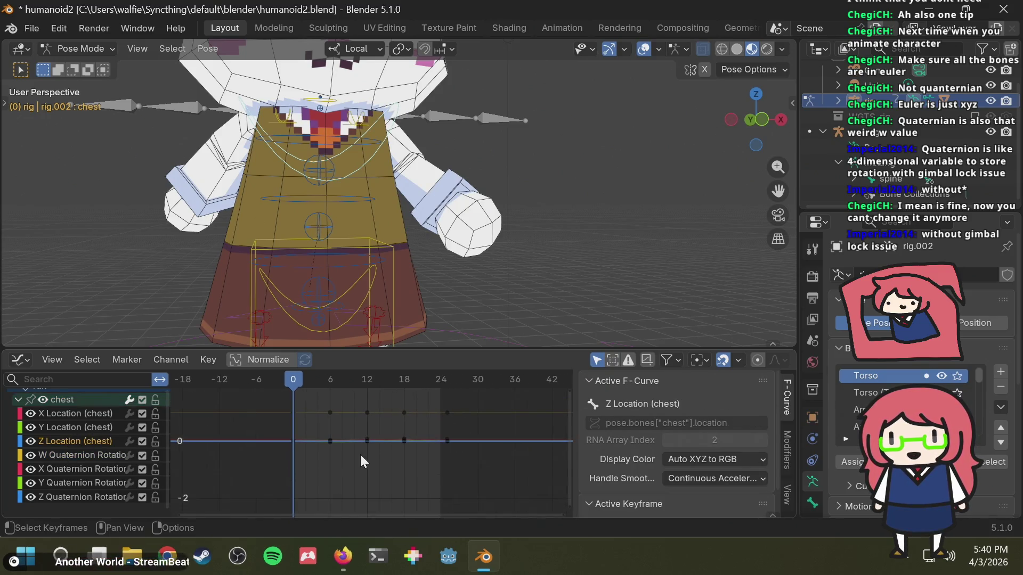
scroll(85, 464, "up", 2)
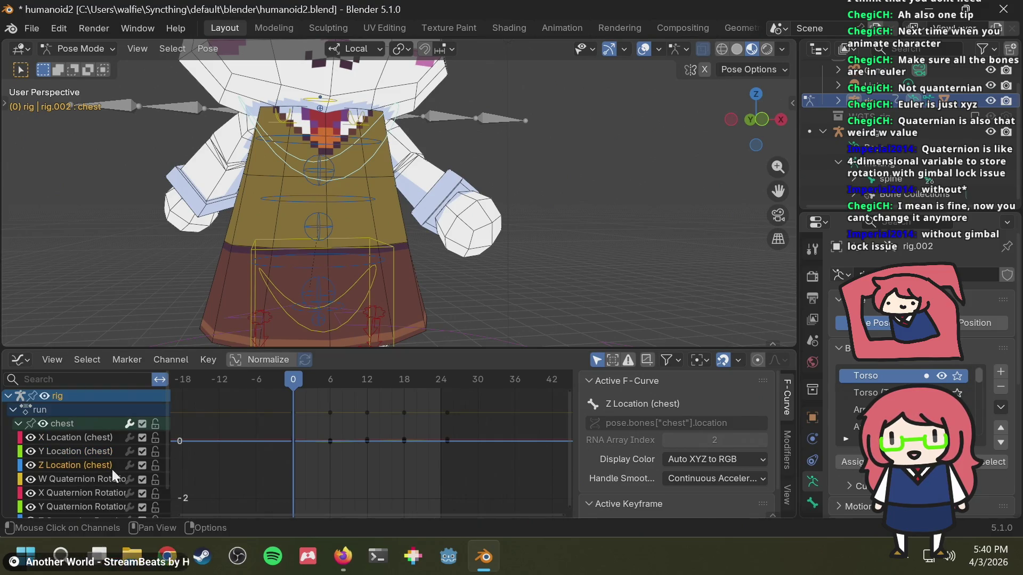
scroll(112, 468, "down", 2)
middle_click_drag(611, 192, 602, 193)
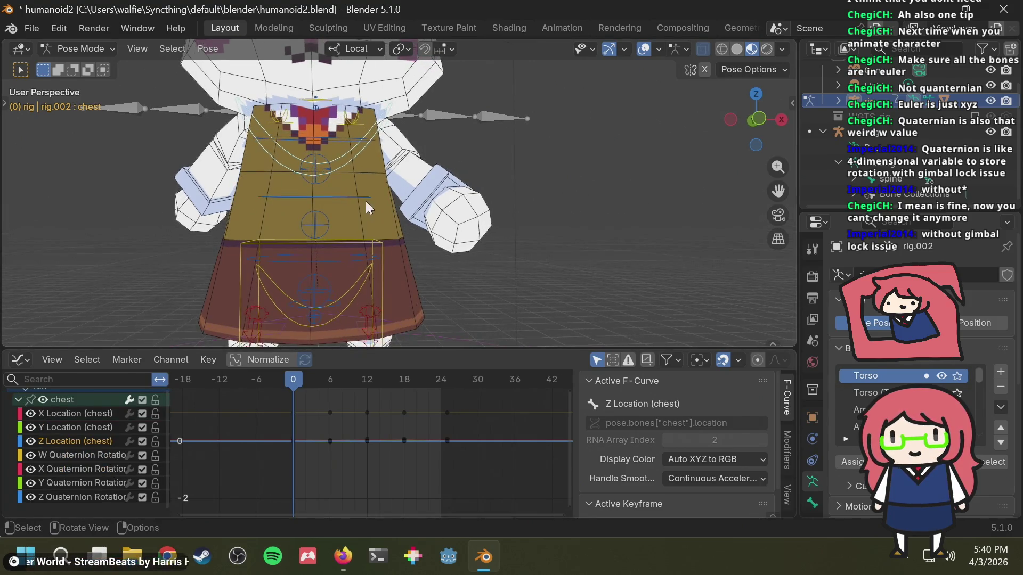
Step: Select the torso bone and its keyframe at frame 0
left_click(355, 292)
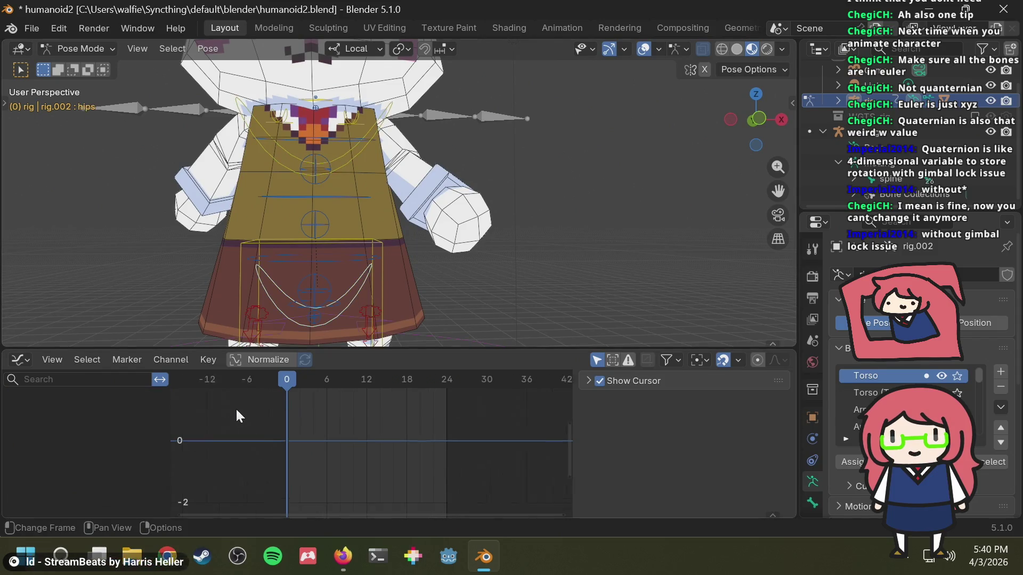
left_click(379, 296)
scroll(72, 487, "down", 3)
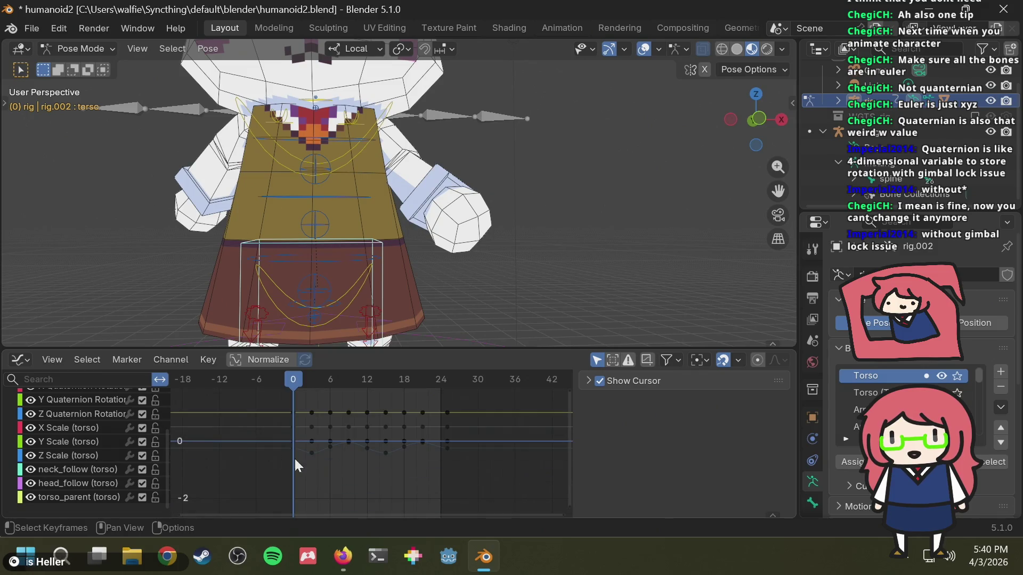
scroll(271, 432, "up", 1)
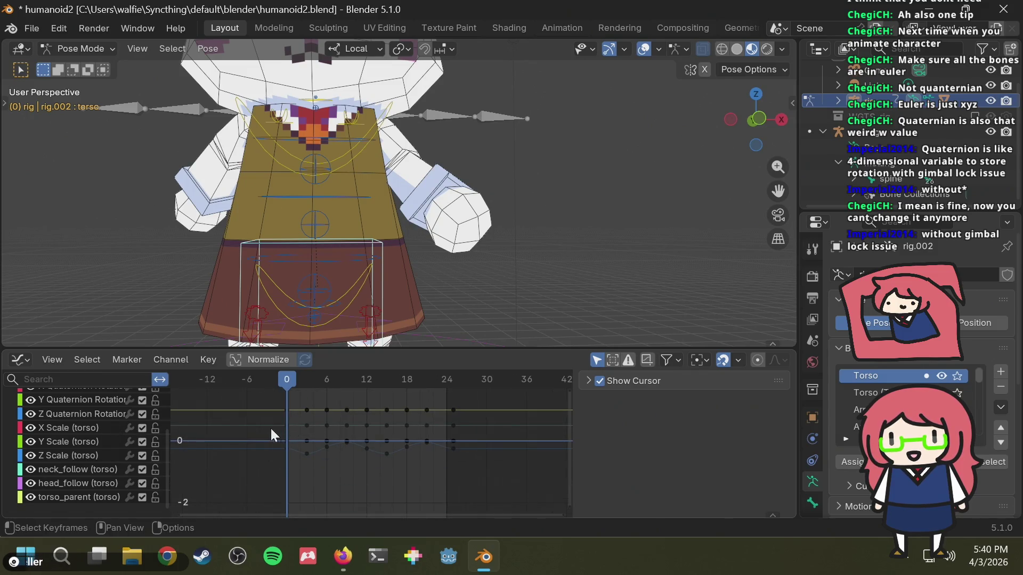
left_click(307, 410)
scroll(97, 444, "up", 3)
scroll(97, 444, "up", 2)
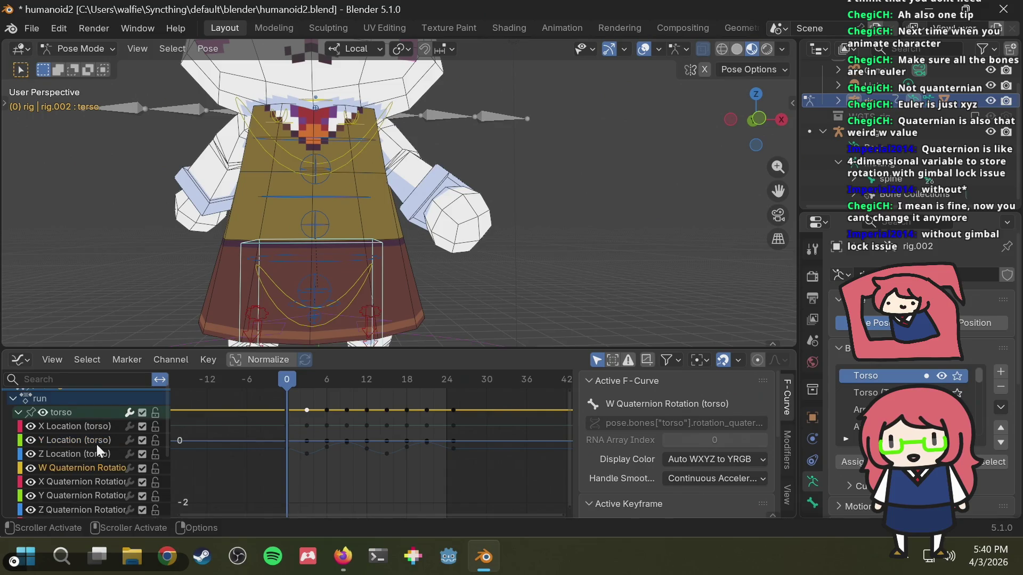
Step: Inspect the torso's X and W Quaternion curves and box-select the summary-row and middle-row keyframes
left_click(78, 481)
left_click(82, 471)
left_click_drag(299, 397, 475, 413)
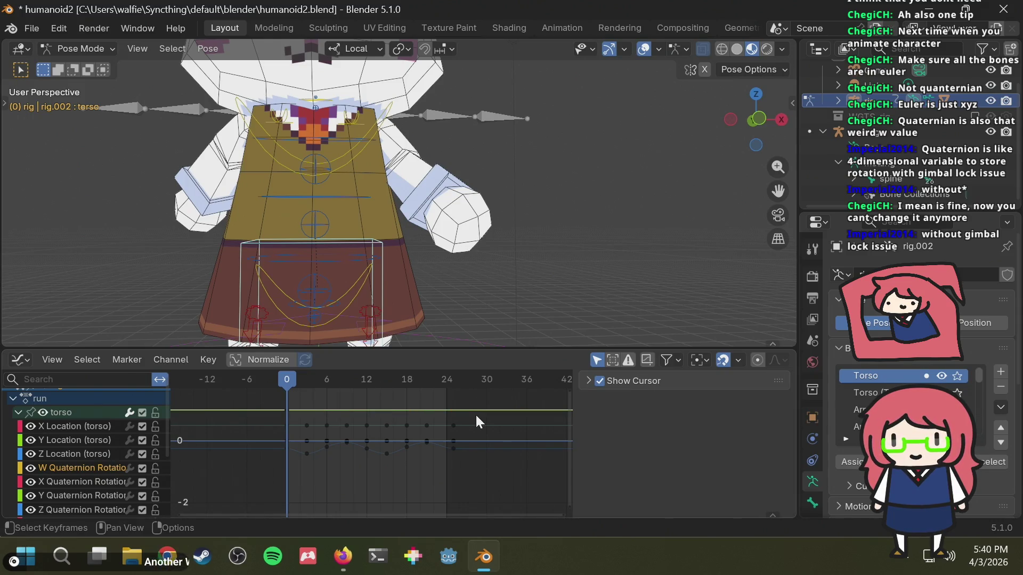
left_click(92, 480)
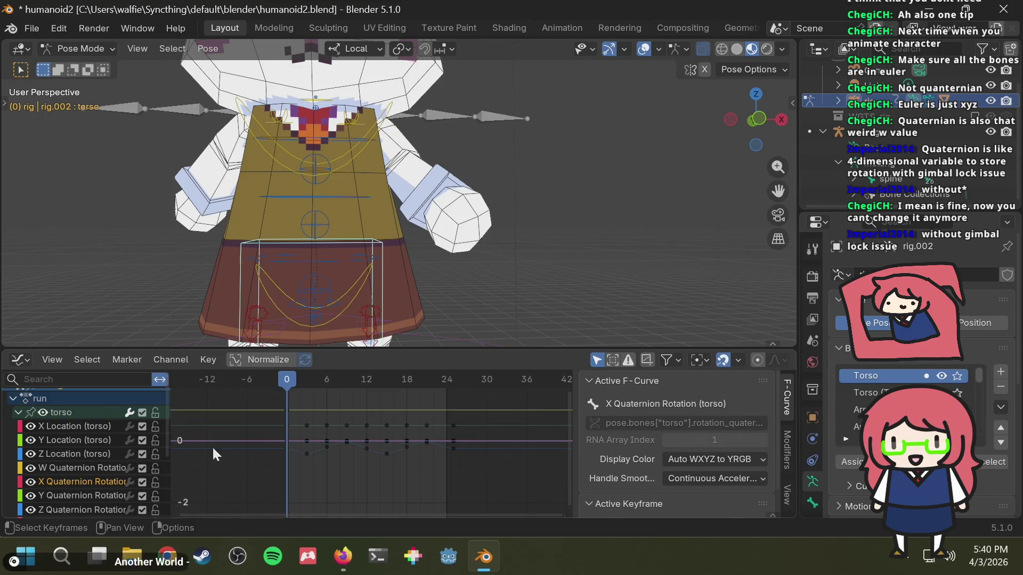
scroll(362, 441, "up", 1)
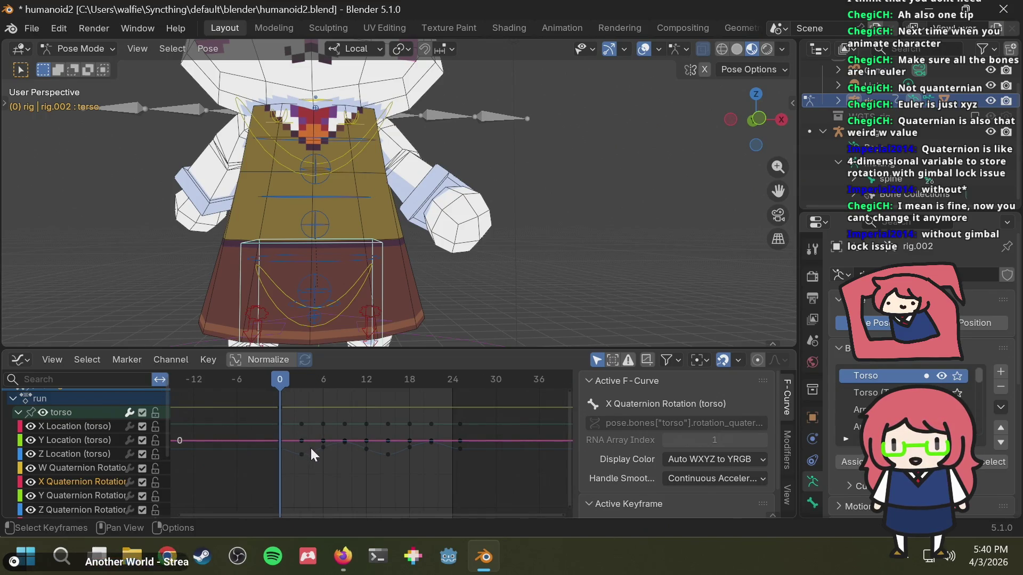
mouse_move(293, 432)
left_mouse_down()
mouse_move(496, 442)
mouse_move(498, 432)
left_mouse_up()
Step: Unhide the torso curves, then remove the four quaternion rotation curves
key("h")
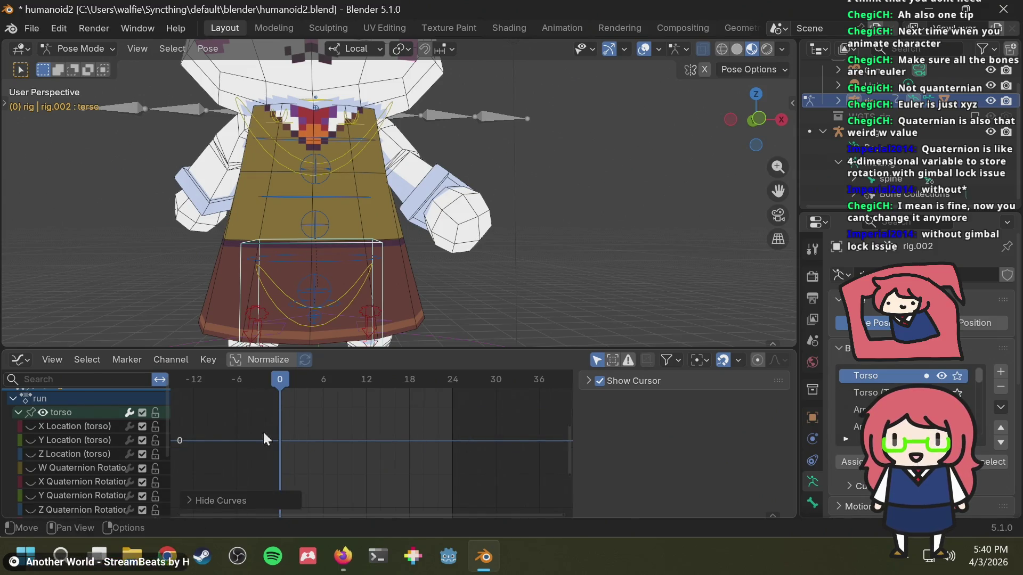
key("alt+h")
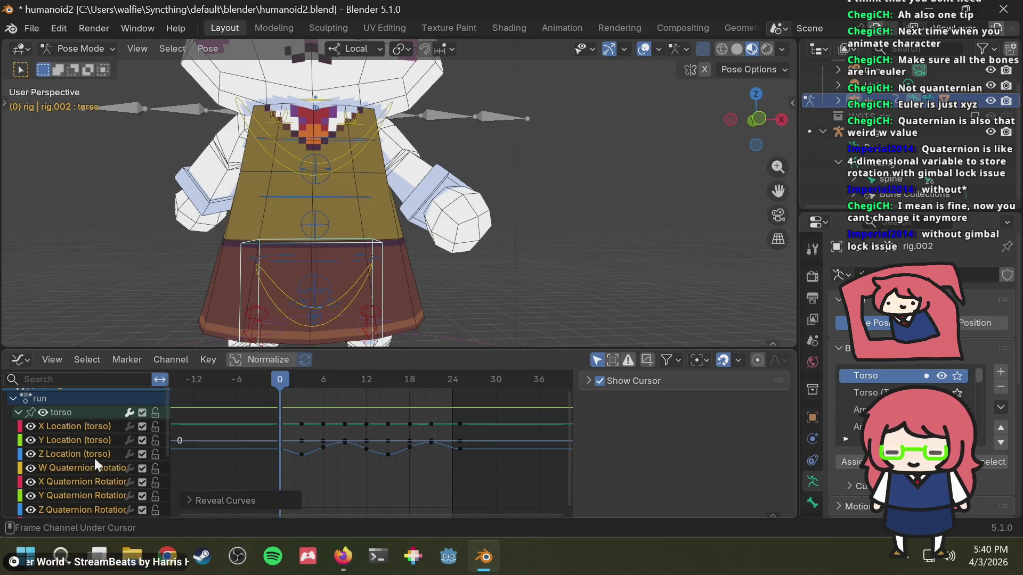
left_click(82, 469)
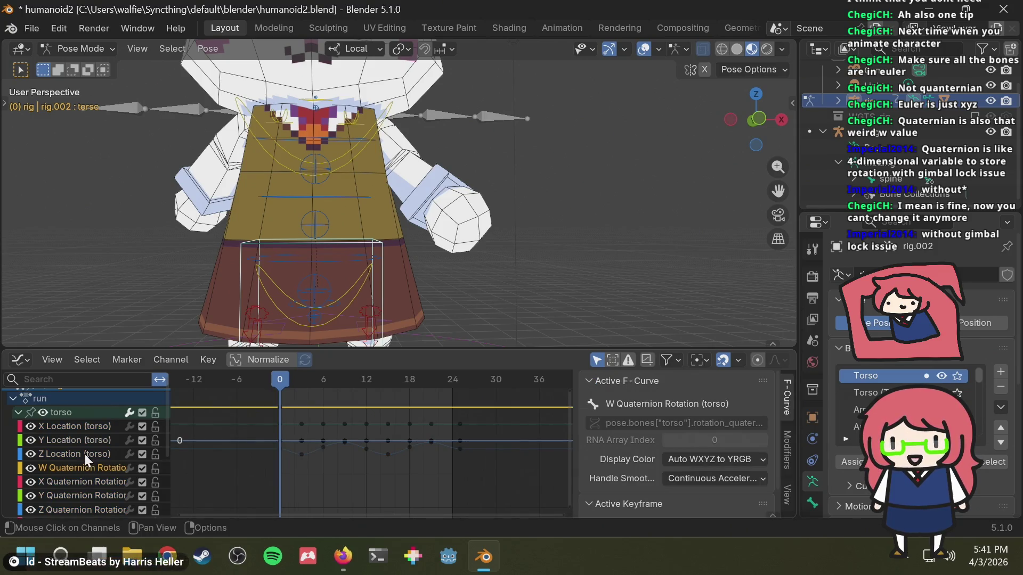
left_click(85, 429)
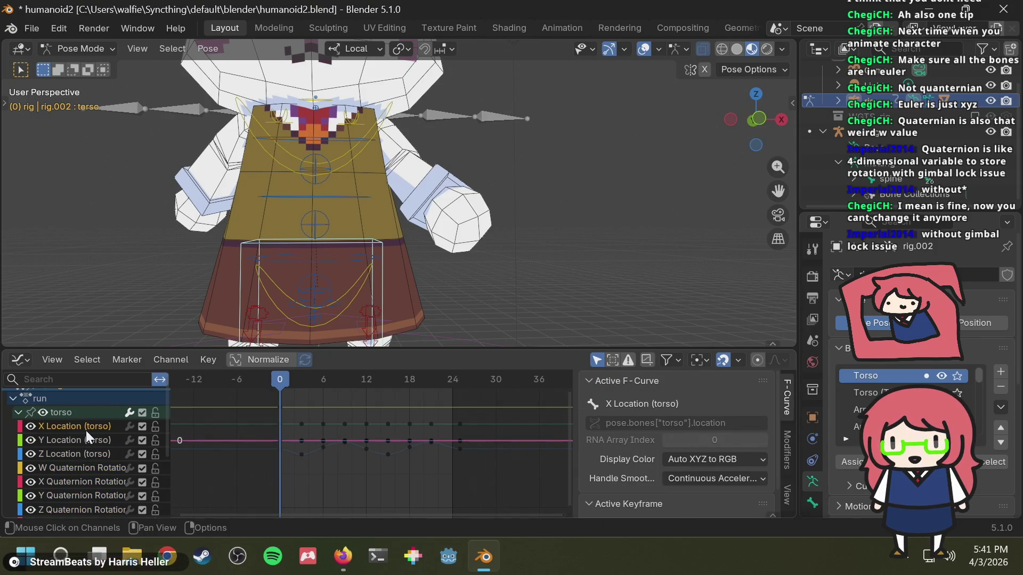
left_click(81, 471)
scroll(82, 471, "down", 3)
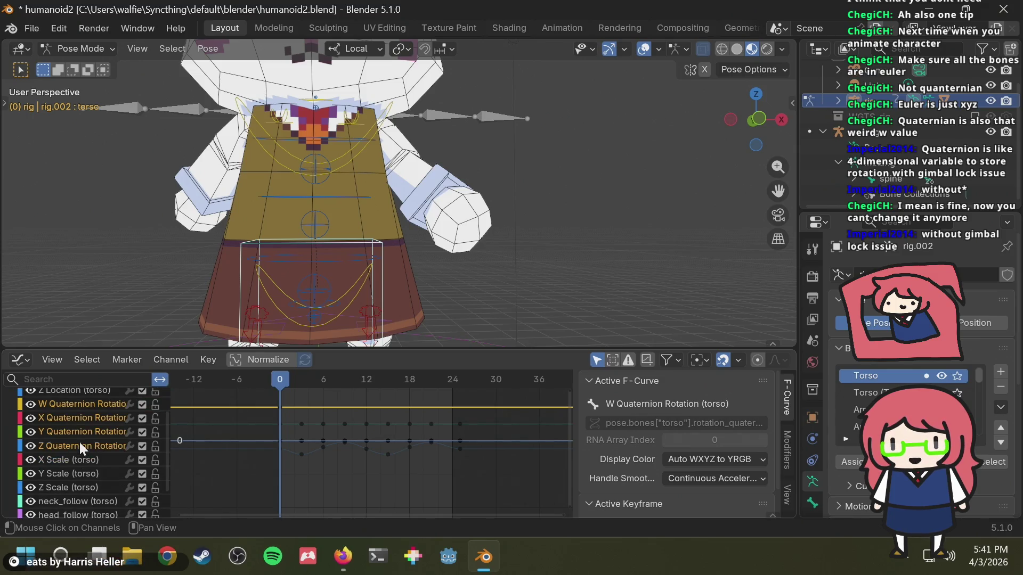
key("x")
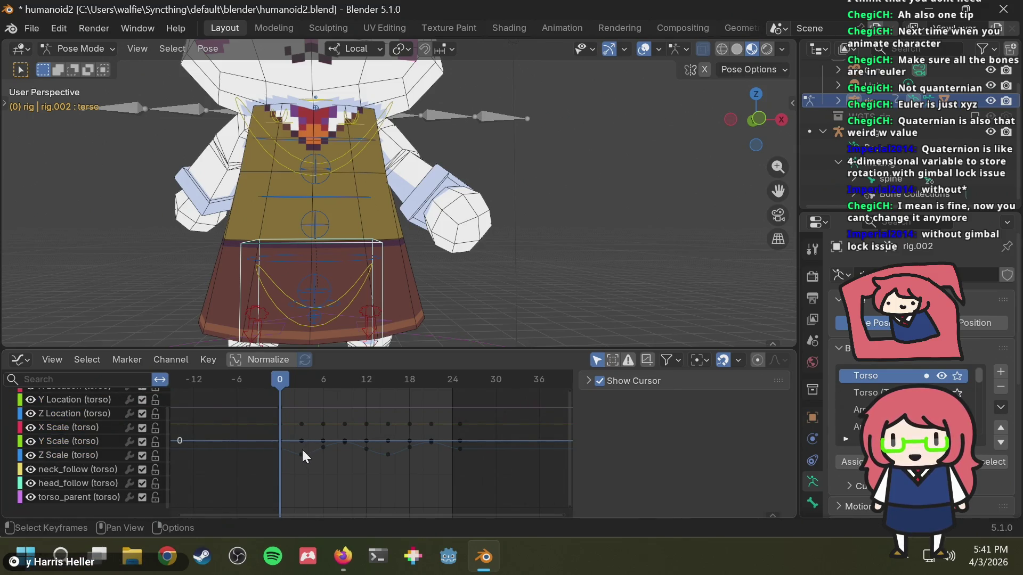
scroll(75, 440, "up", 3)
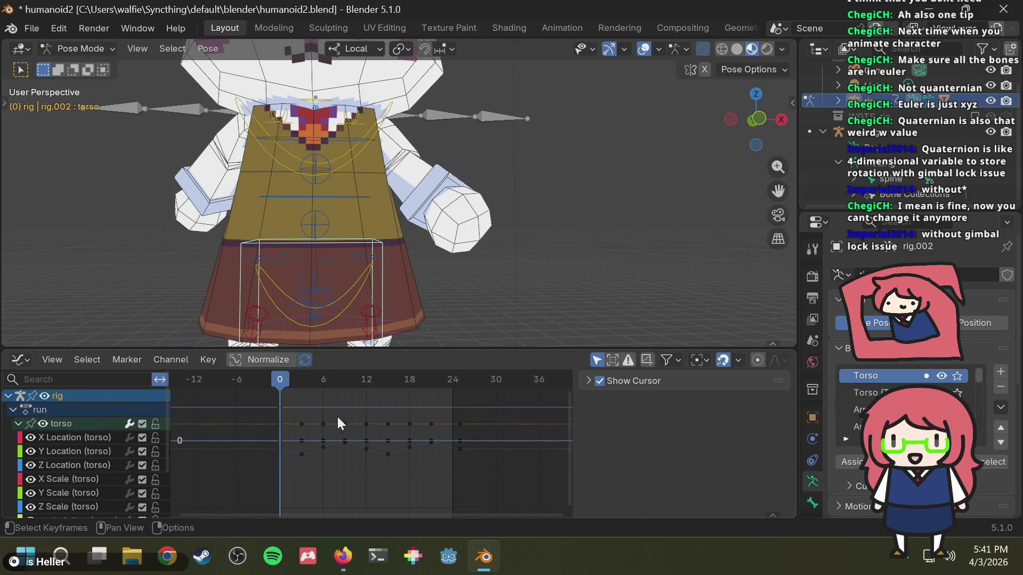
Step: Delete the torso_parent, neck_follow and head_follow curves
left_click(301, 425)
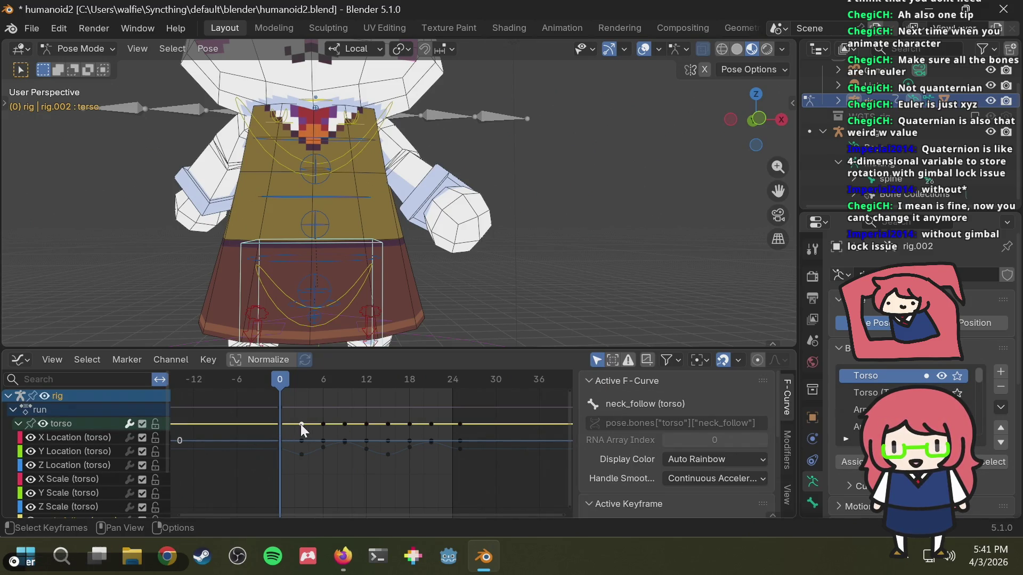
scroll(110, 458, "down", 3)
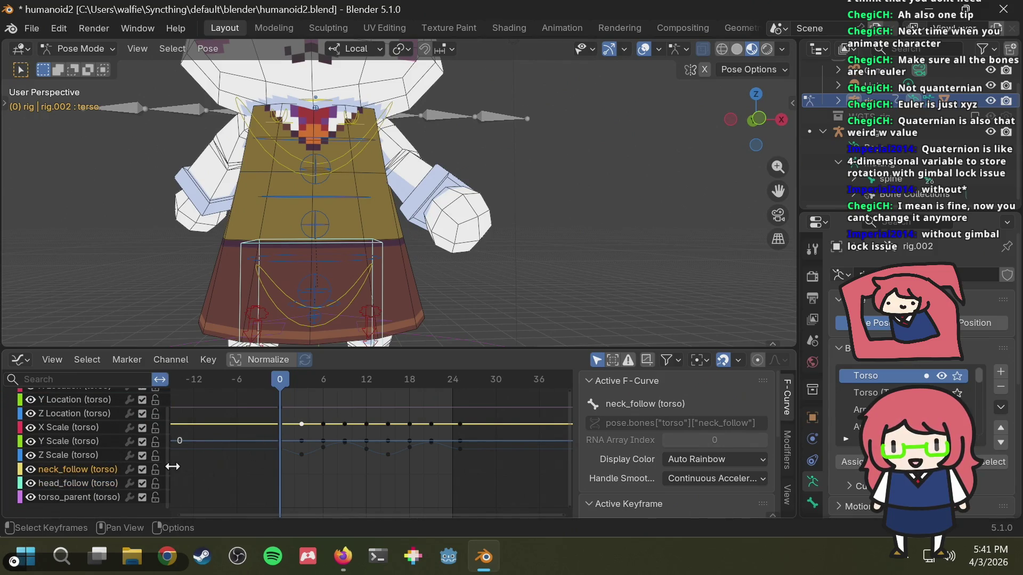
left_click(55, 480)
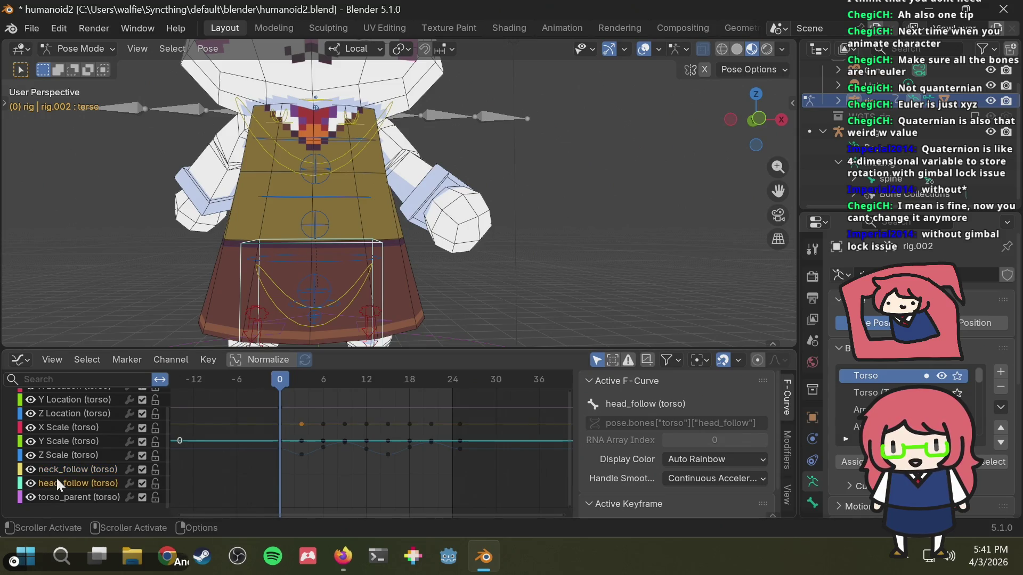
left_click(68, 497)
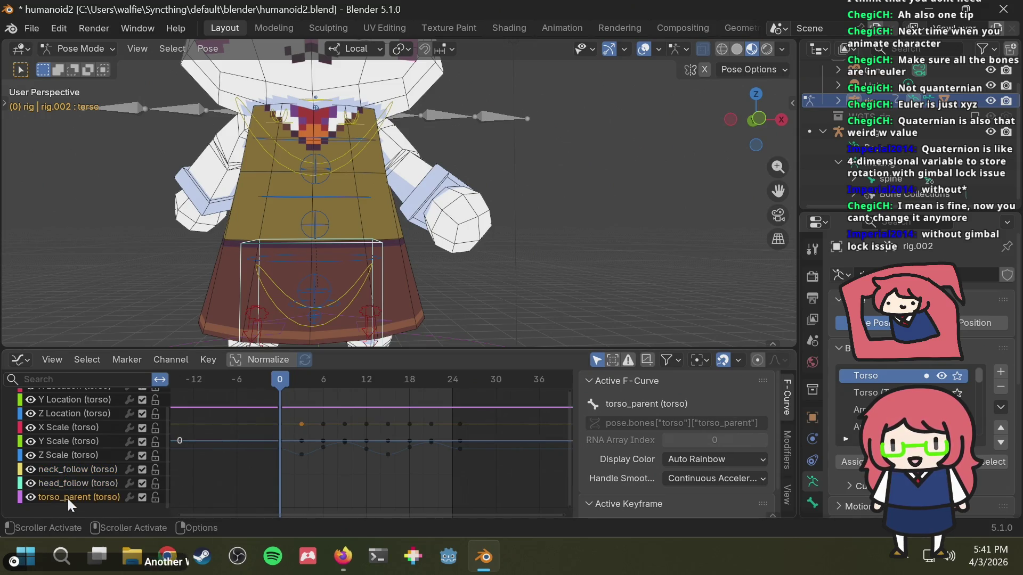
left_click(82, 469, "shift")
key("x")
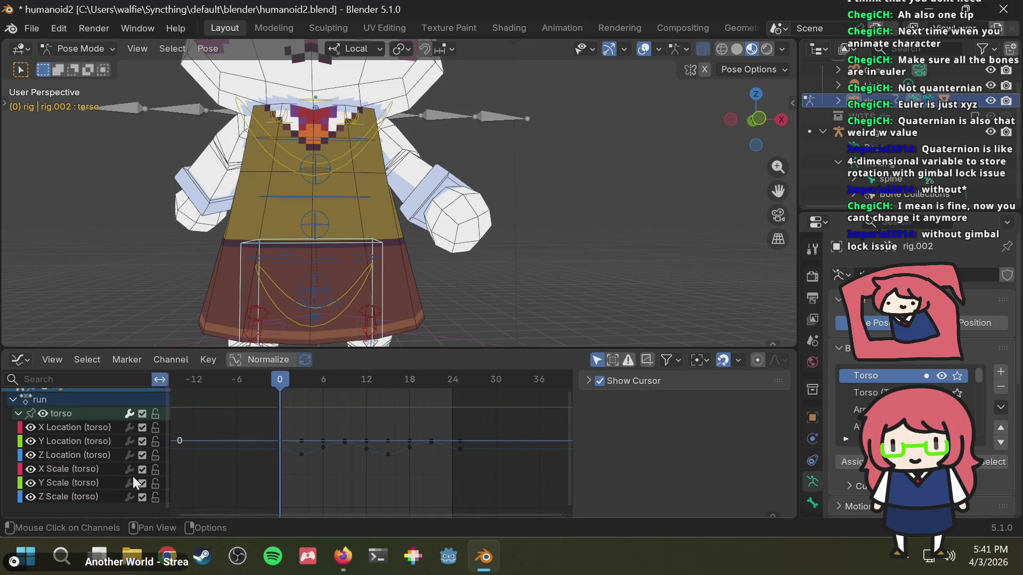
Step: Delete the torso's X Location and Y Location curves
left_click(60, 469)
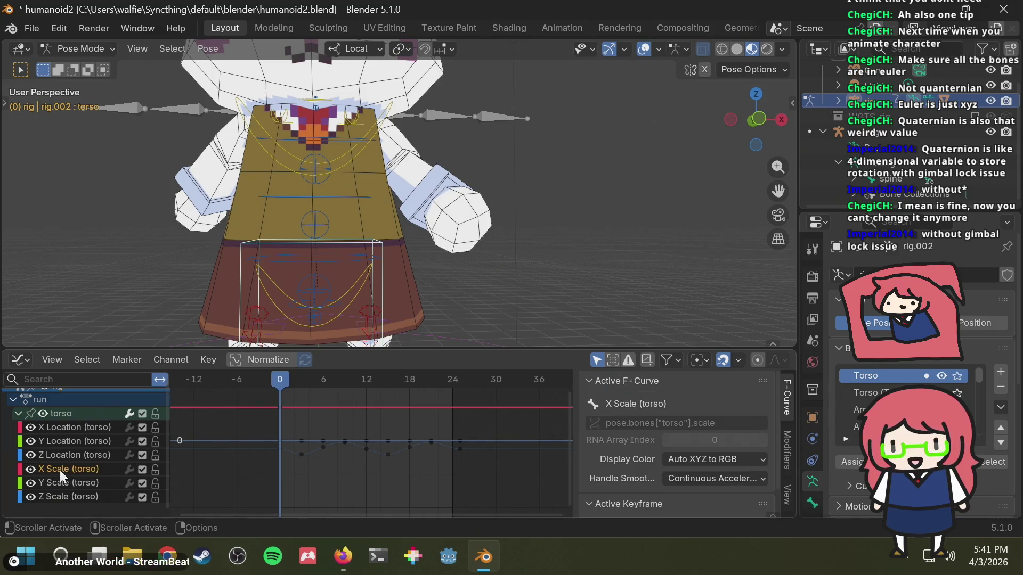
left_click(301, 442)
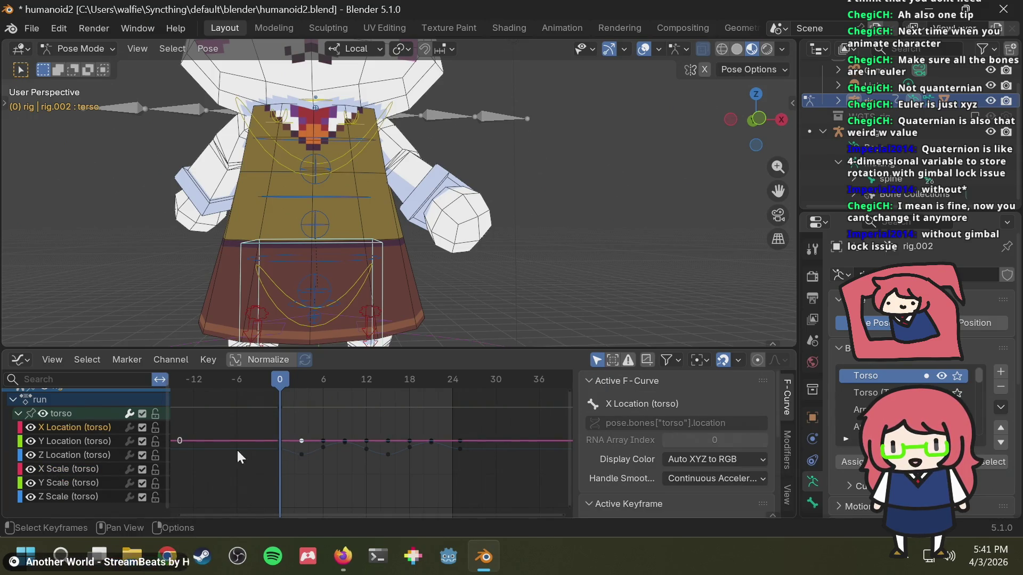
key("Delete")
left_click(73, 438)
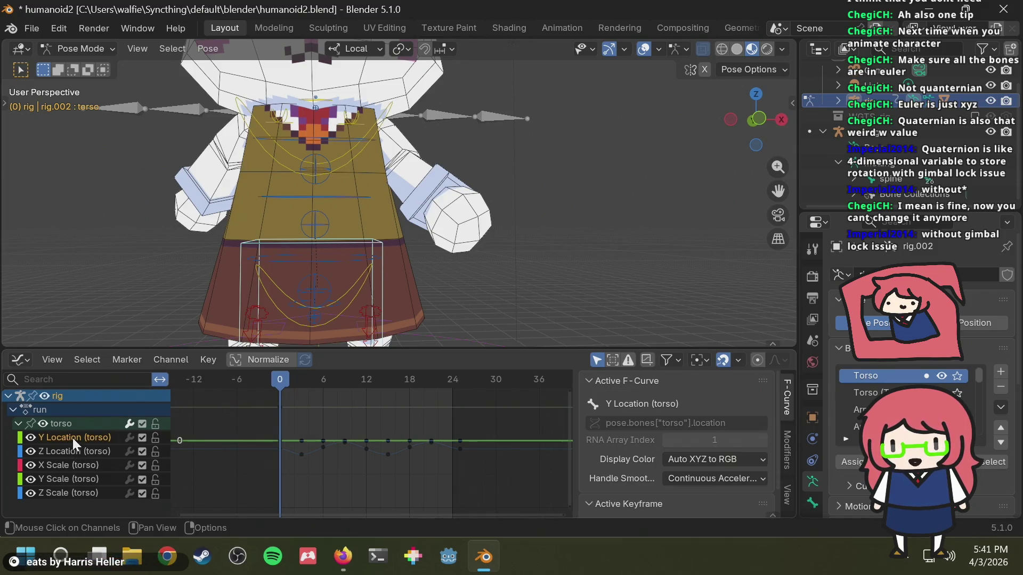
key("Delete")
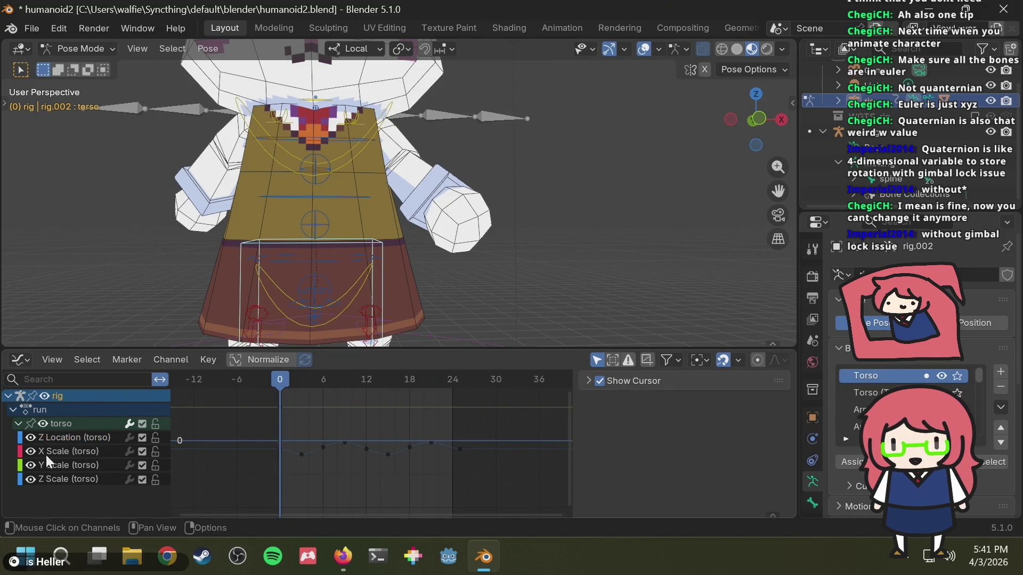
Step: Delete the torso's X, Y and Z Scale curves, keeping Z Location
left_click(74, 437)
left_click(75, 452)
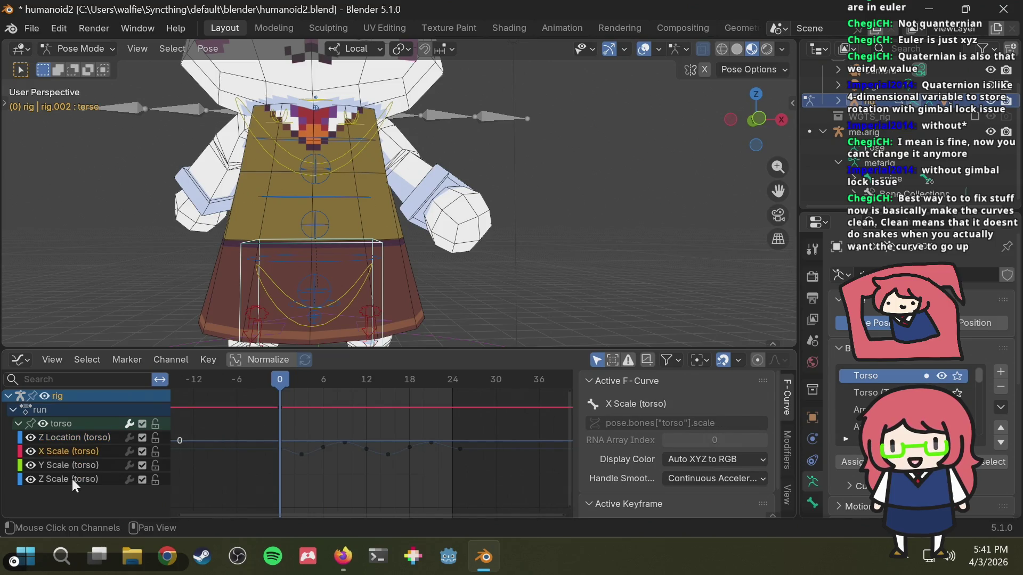
left_click(71, 477, "shift")
key("Delete")
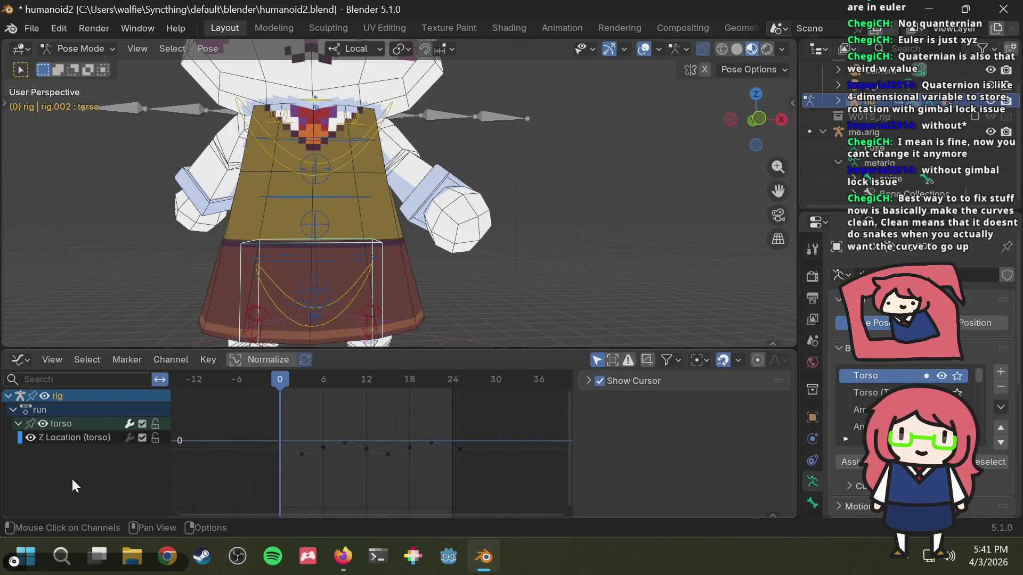
Step: Save humanoid2.blend with only the Z Location curve left
scroll(401, 440, "up", 2)
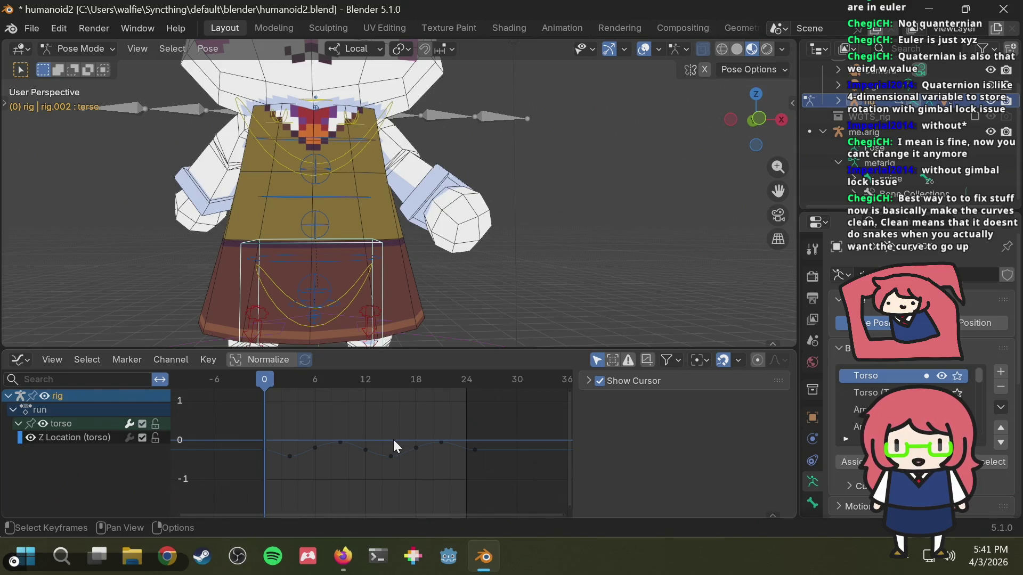
scroll(325, 461, "up", 2)
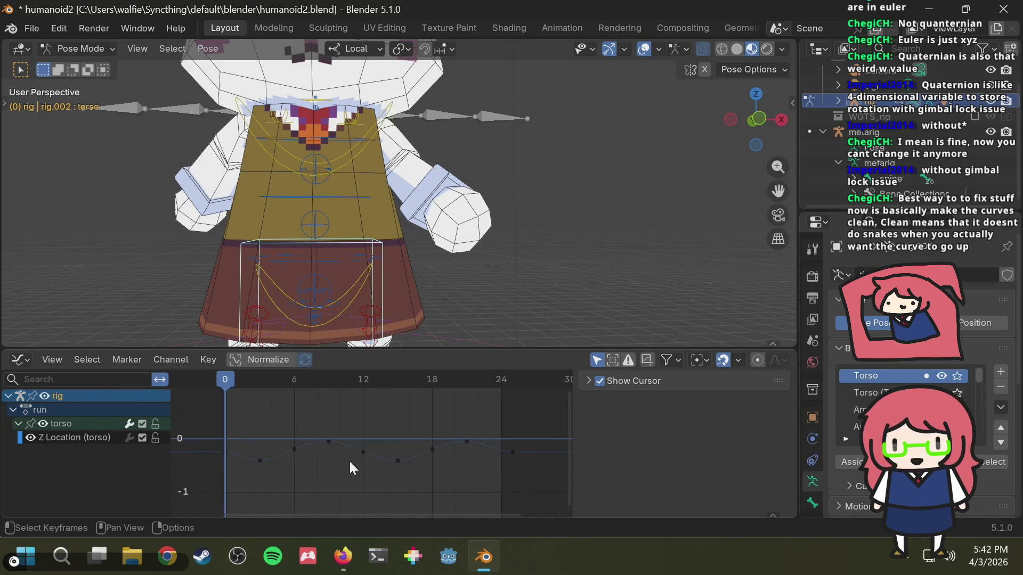
key("ctrl+s")
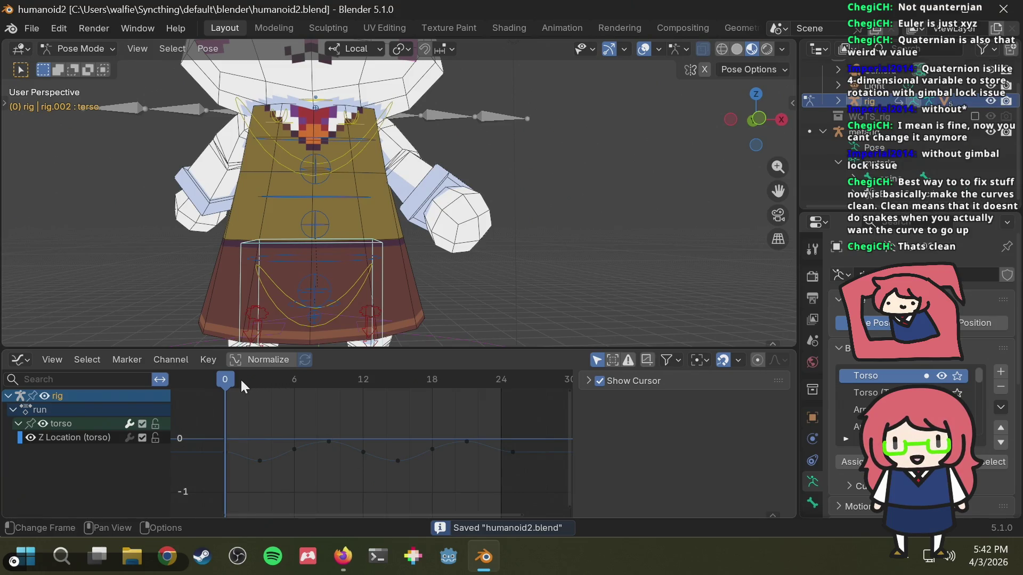
Step: Select the Z Location keyframes and paste the copied keyframe at frame 25
mouse_move(241, 381)
left_mouse_down()
mouse_move(513, 388)
mouse_move(235, 408)
mouse_move(222, 451)
left_mouse_up()
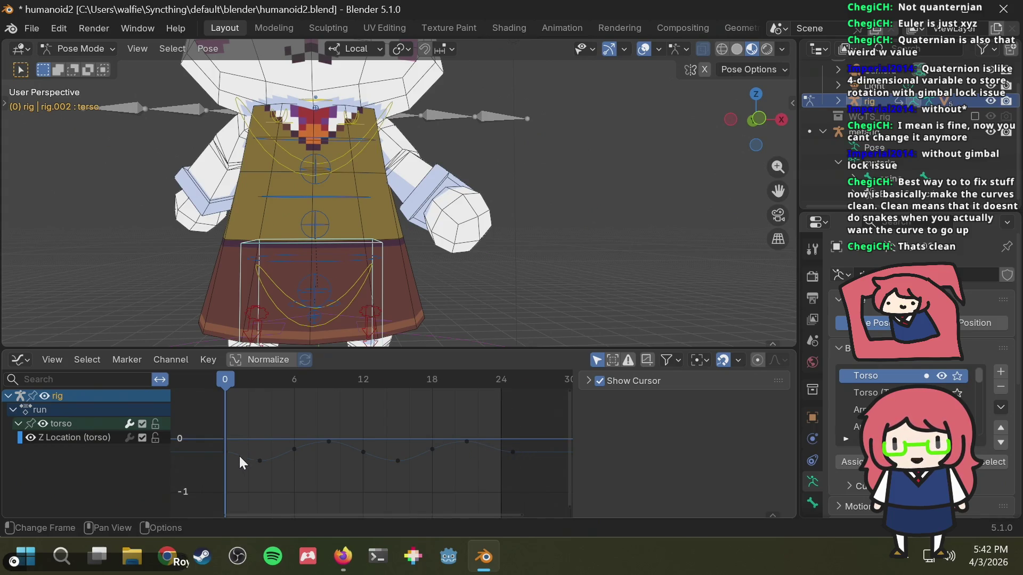
left_click(219, 454)
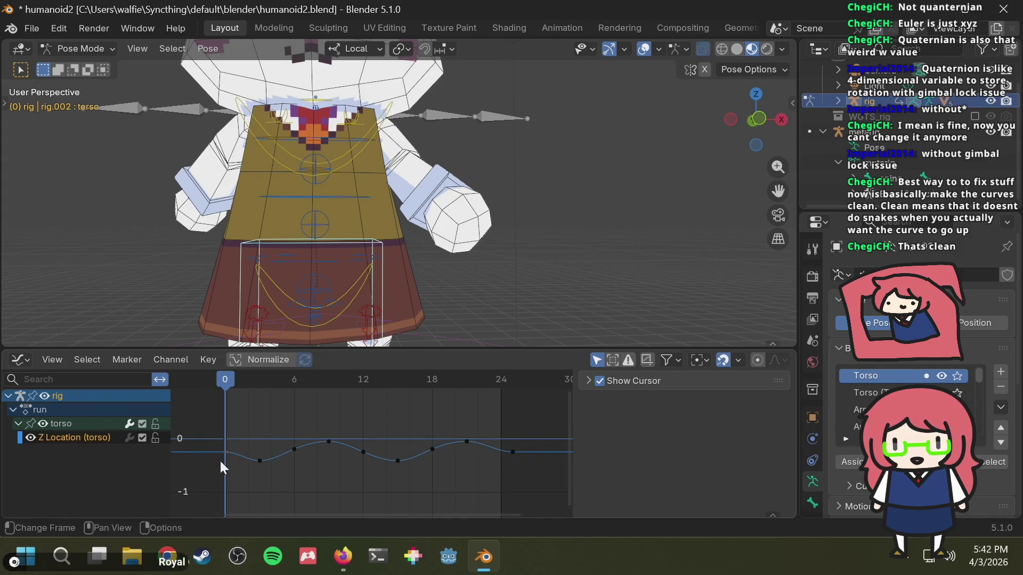
left_click(512, 379)
key("ctrl+v")
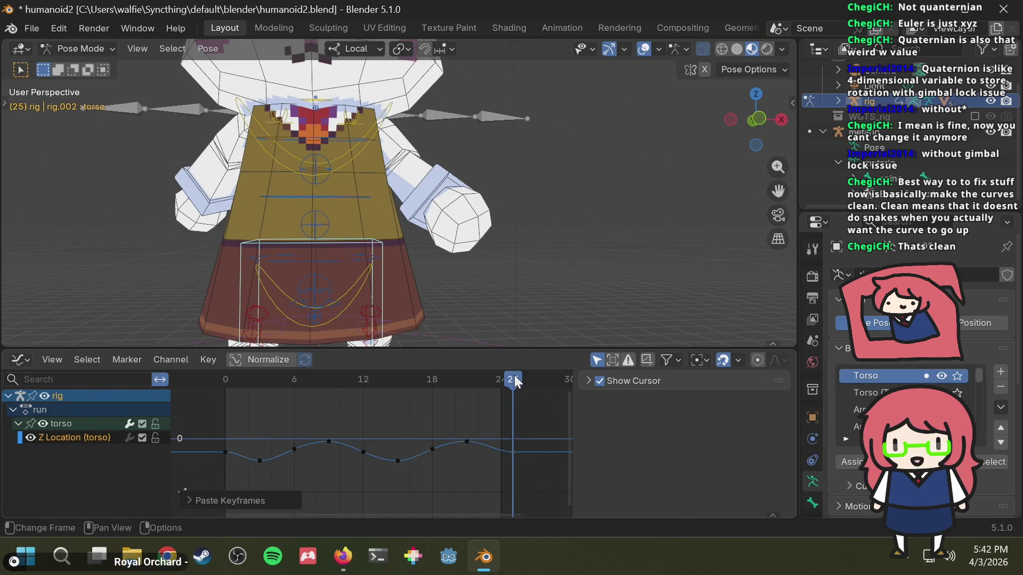
Step: Play the run, view the bunny from behind, then stop and clear the bone selection
key("space")
scroll(500, 248, "down", 3)
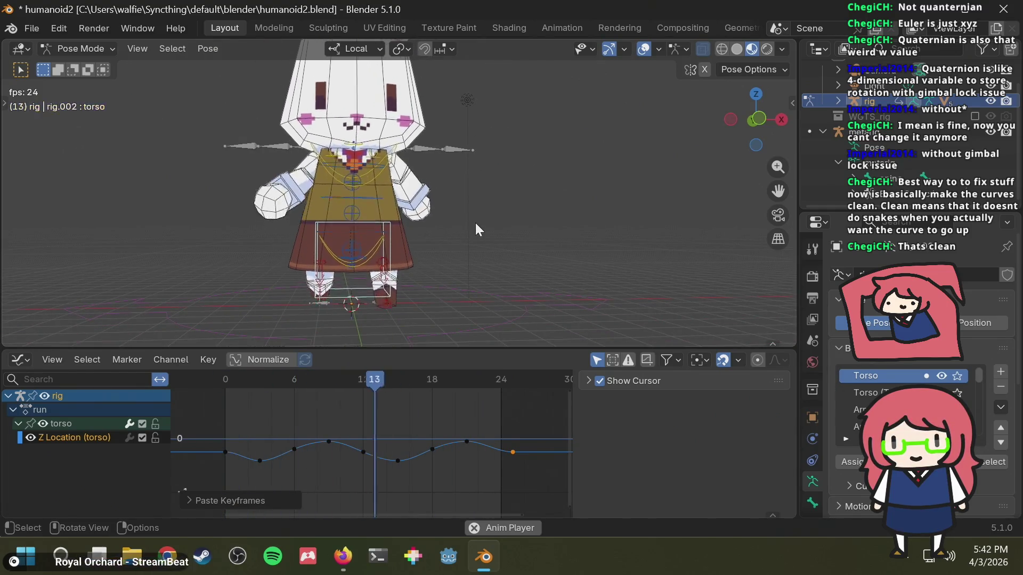
middle_click_drag(476, 222, 626, 231)
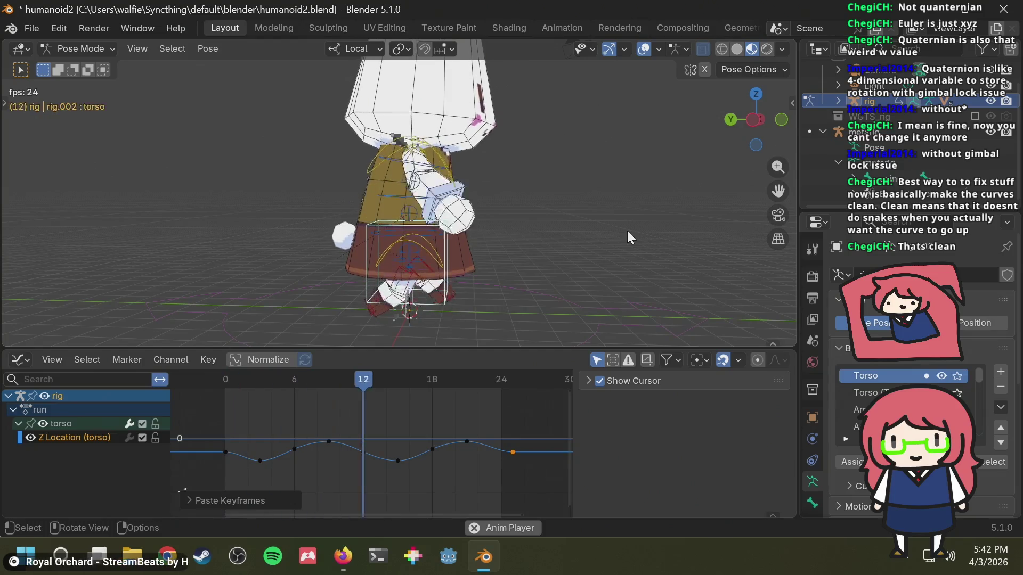
key("space")
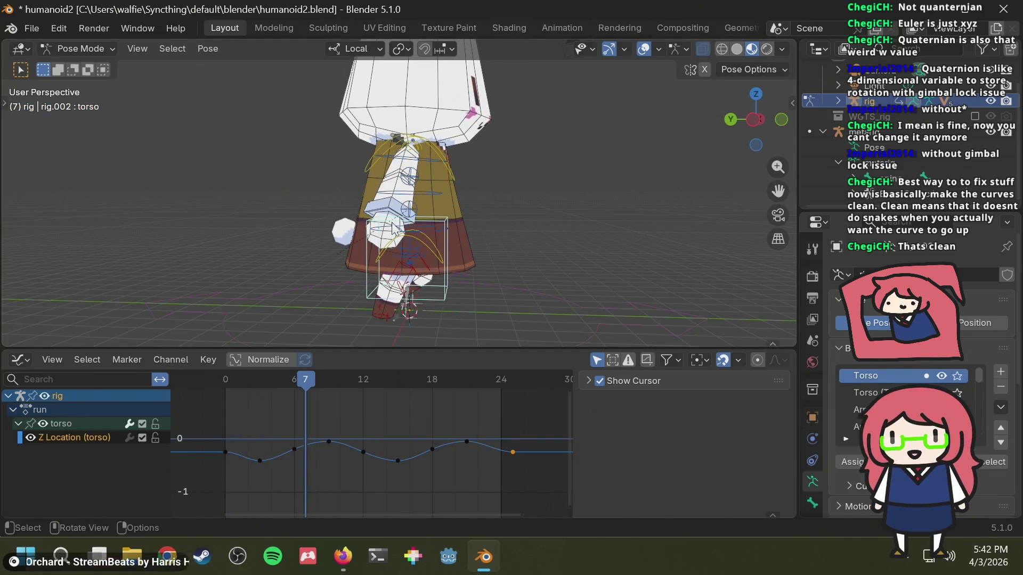
left_click(527, 176)
middle_click_drag(496, 155, 469, 159)
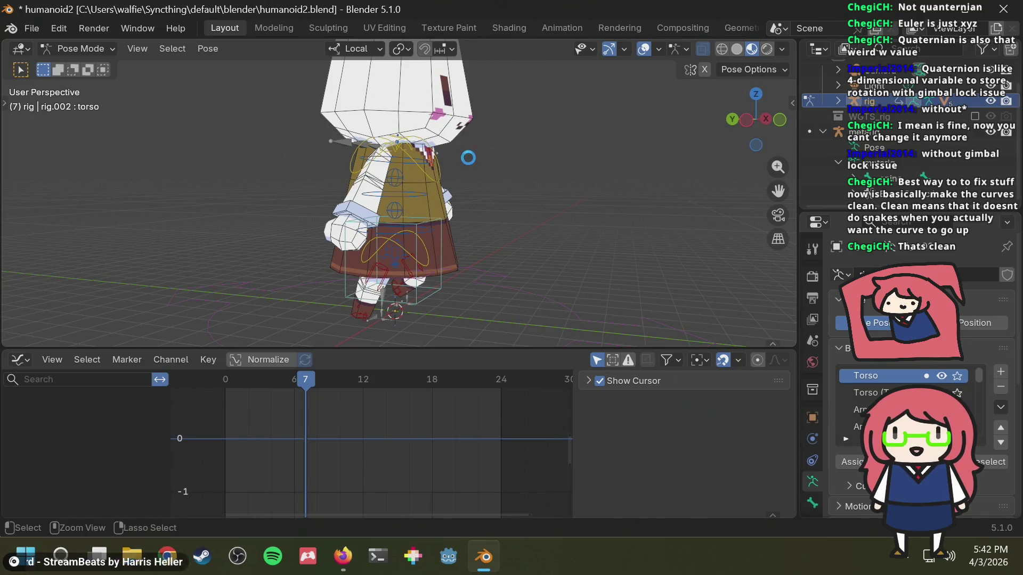
Step: Save, replay from a straight side view, stop at frame 11 and select the chest bone
key("ctrl+s")
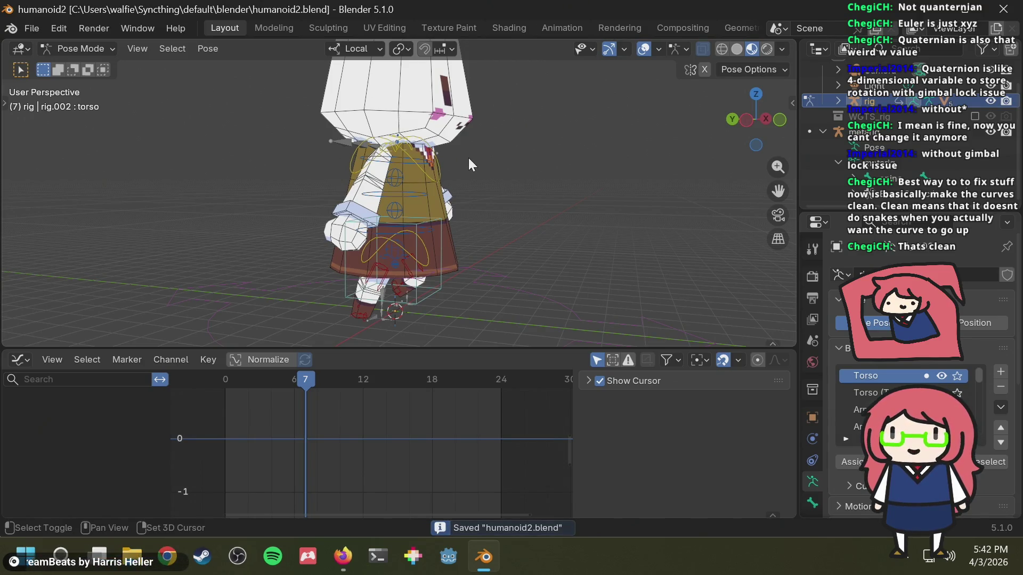
key("space")
left_click(749, 119)
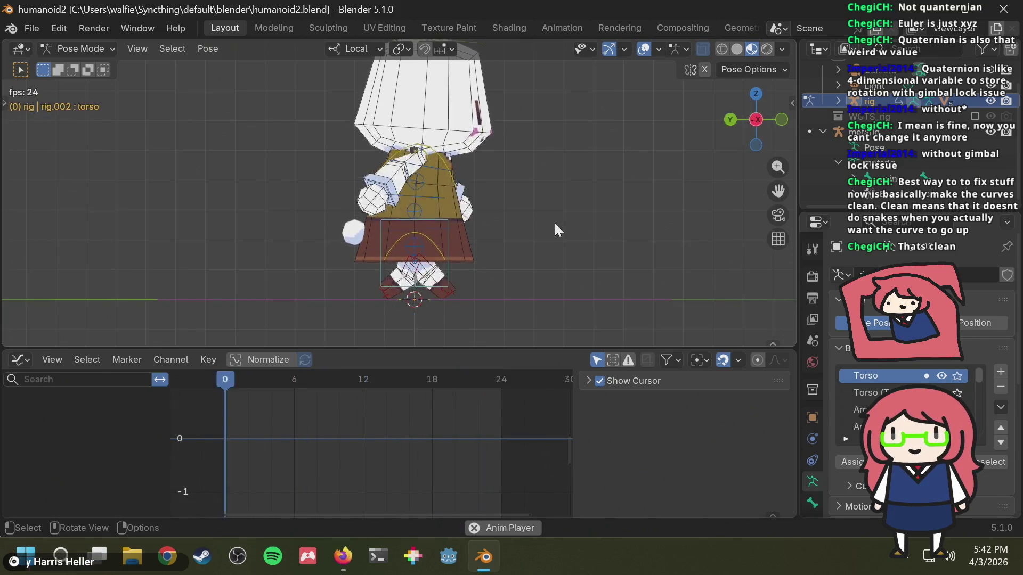
key("alt+Tab")
key("alt+Tab")
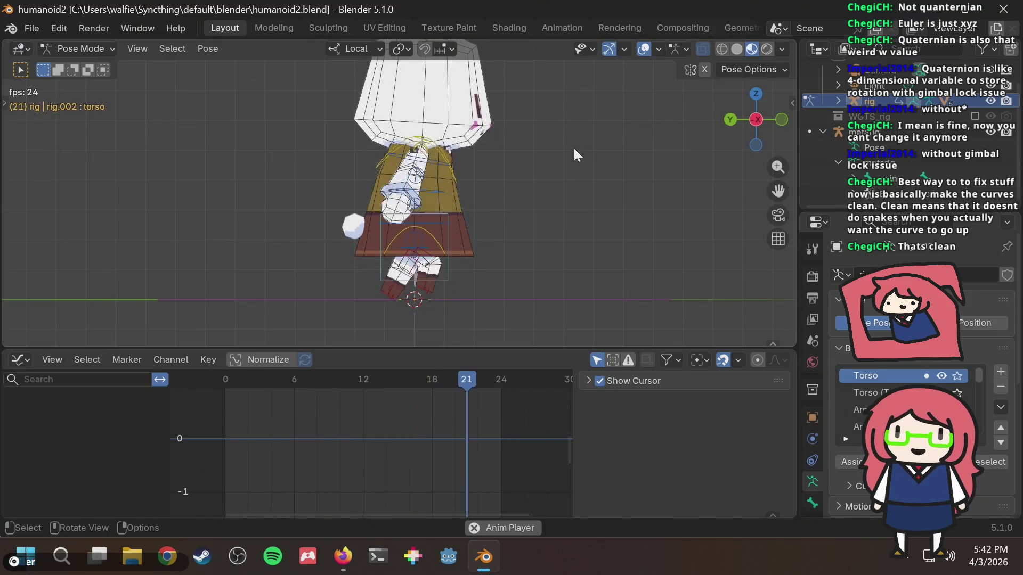
key("space")
left_click(443, 155)
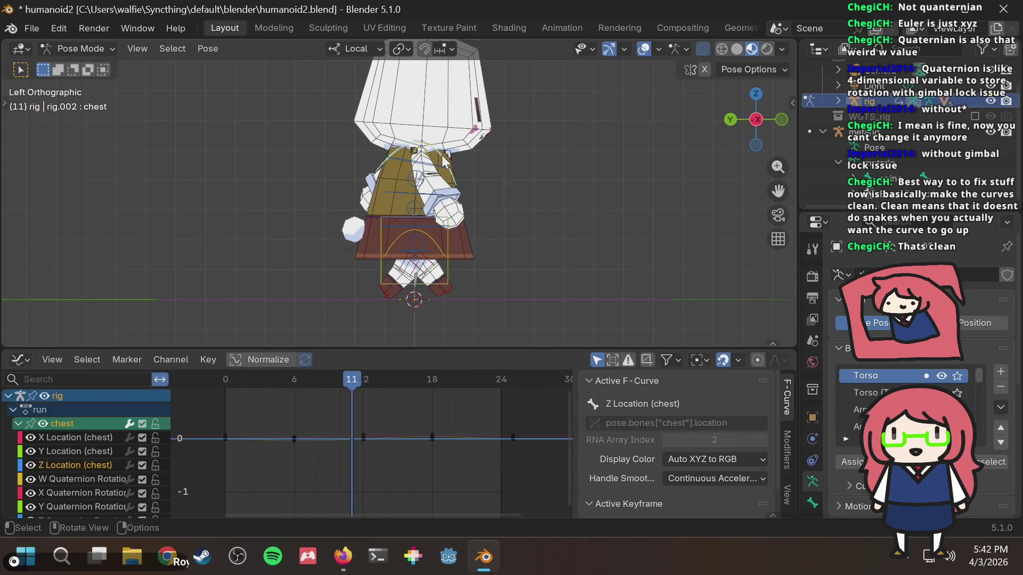
Step: Play the run cycle from a level perspective view, then stop back at frame 0
middle_click_drag(583, 173, 439, 173)
key("space")
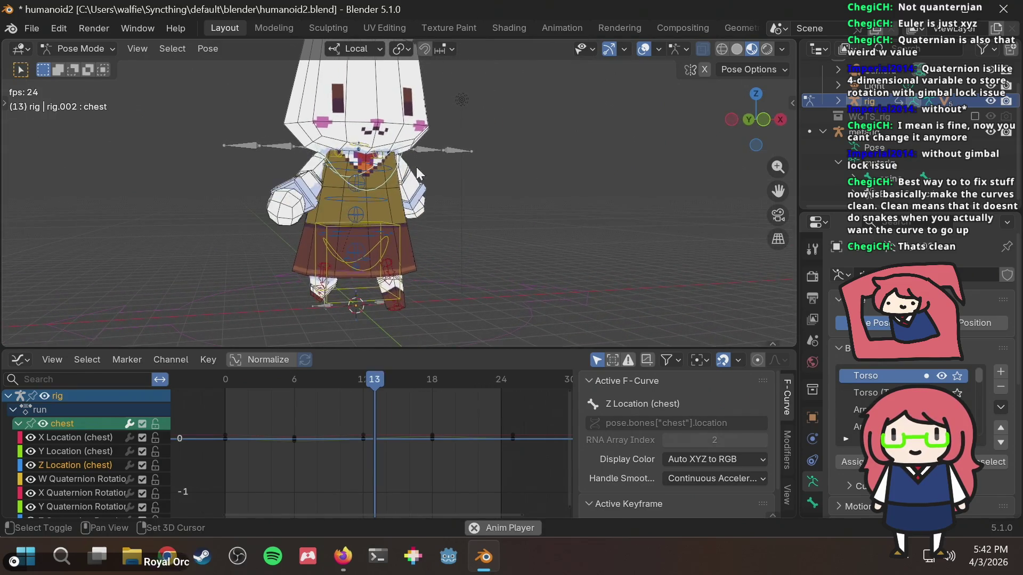
scroll(423, 155, "up", 4)
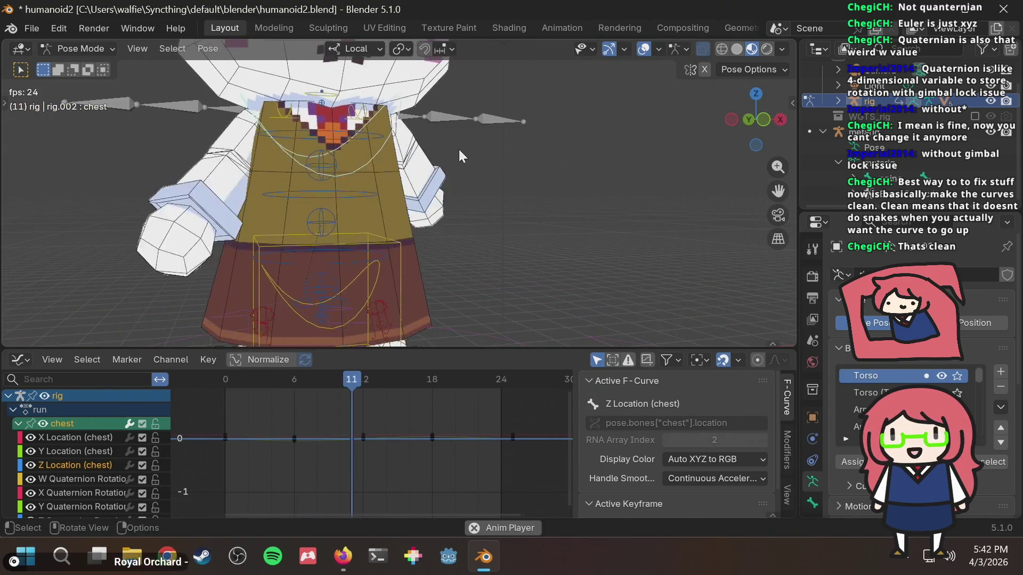
mouse_move(491, 152)
middle_mouse_down()
mouse_move(455, 162)
mouse_move(477, 165)
middle_mouse_up()
scroll(455, 162, "down", 4)
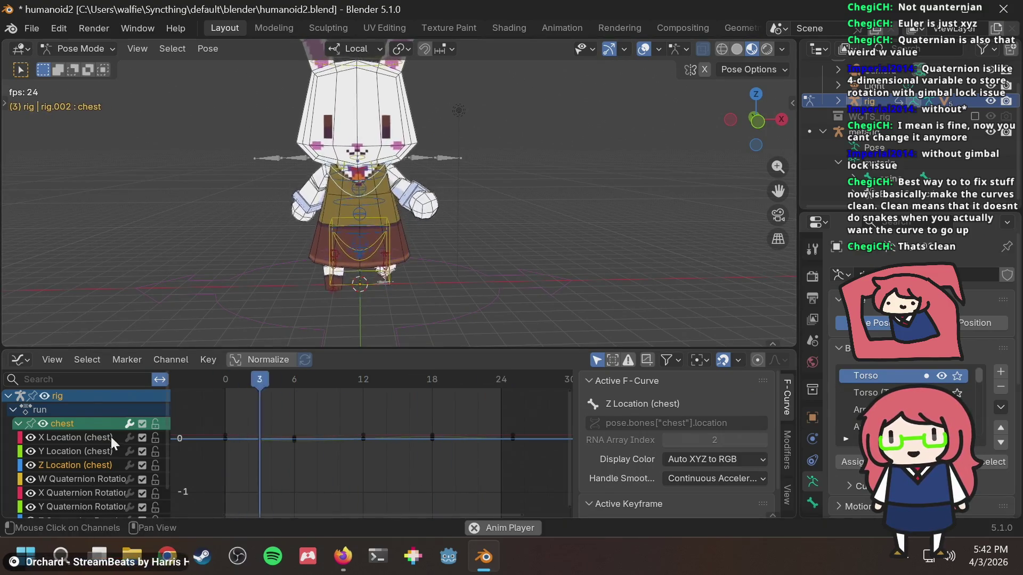
key("space")
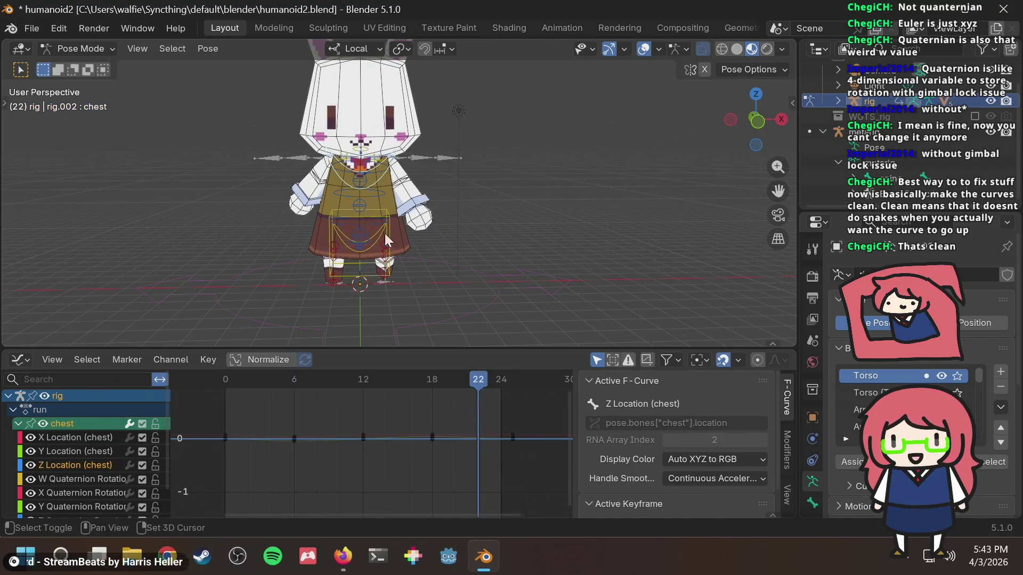
key("space")
mouse_move(544, 162)
middle_mouse_down()
mouse_move(508, 163)
mouse_move(529, 167)
mouse_move(520, 171)
mouse_move(502, 152)
mouse_move(679, 160)
mouse_move(582, 174)
mouse_move(503, 165)
middle_mouse_up()
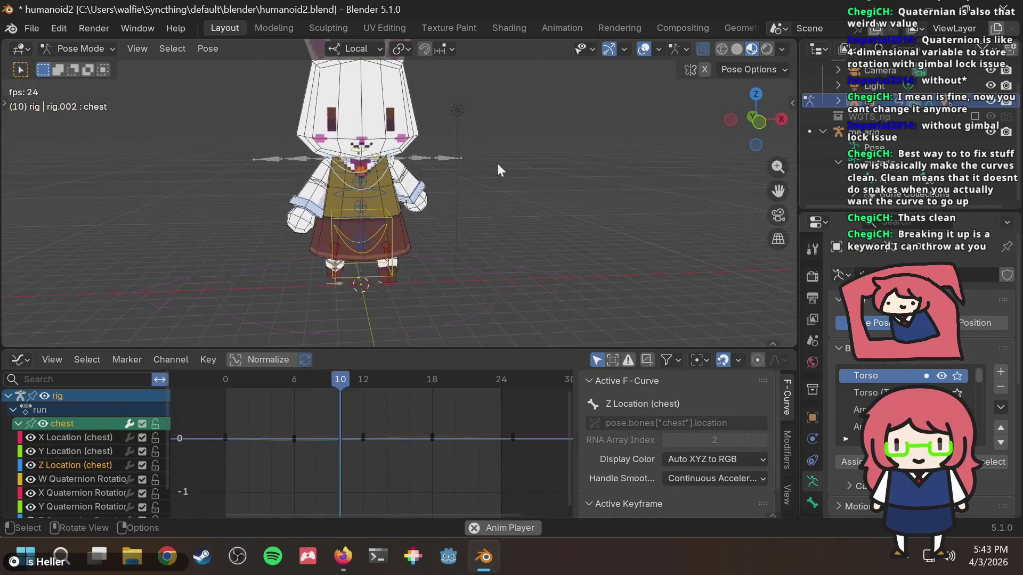
key("Escape")
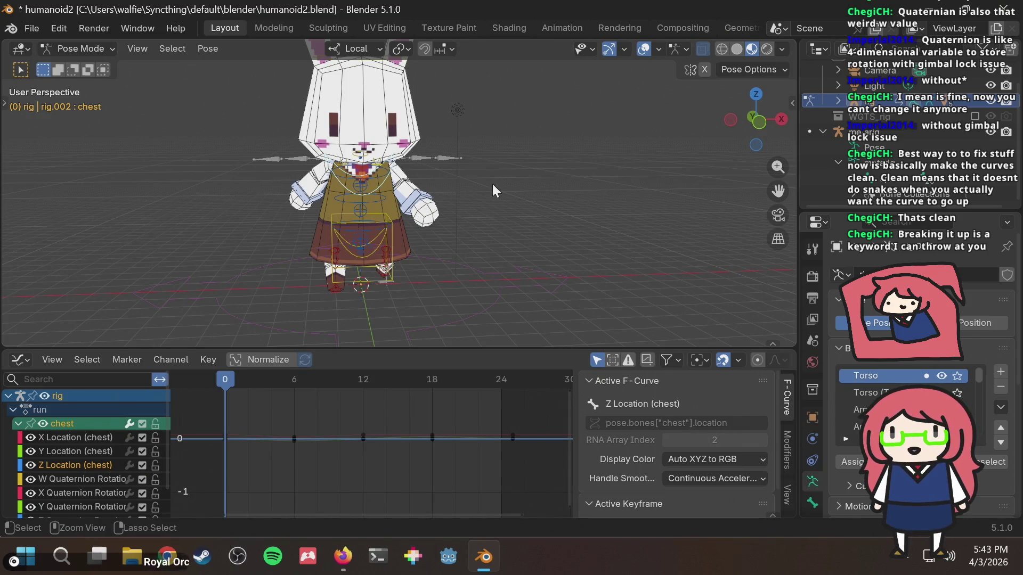
Step: Save, replay the run side-on and compare it with the Firefox walk-cycle reference
key("ctrl+s")
middle_click_drag(443, 170, 461, 167)
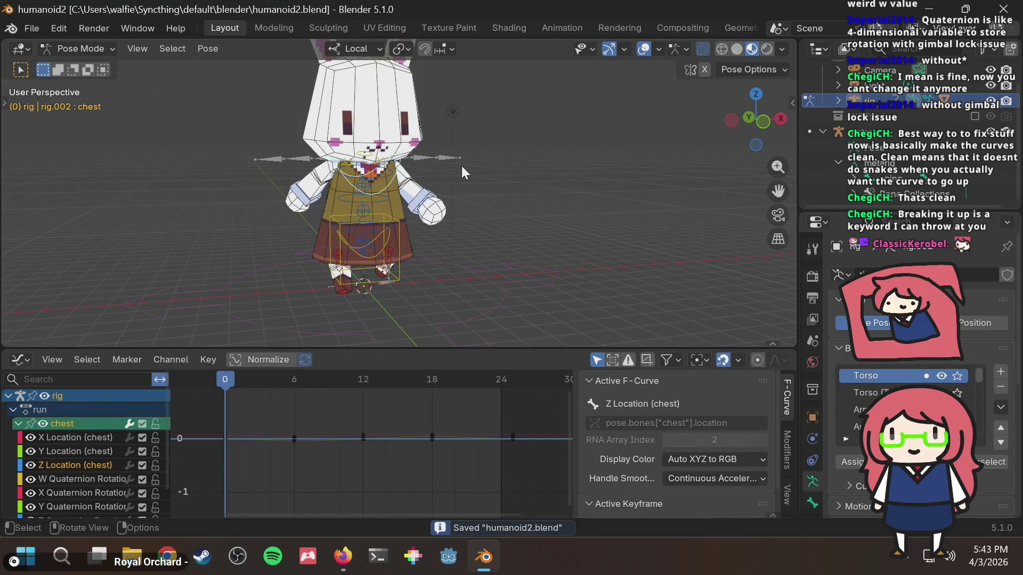
key("space")
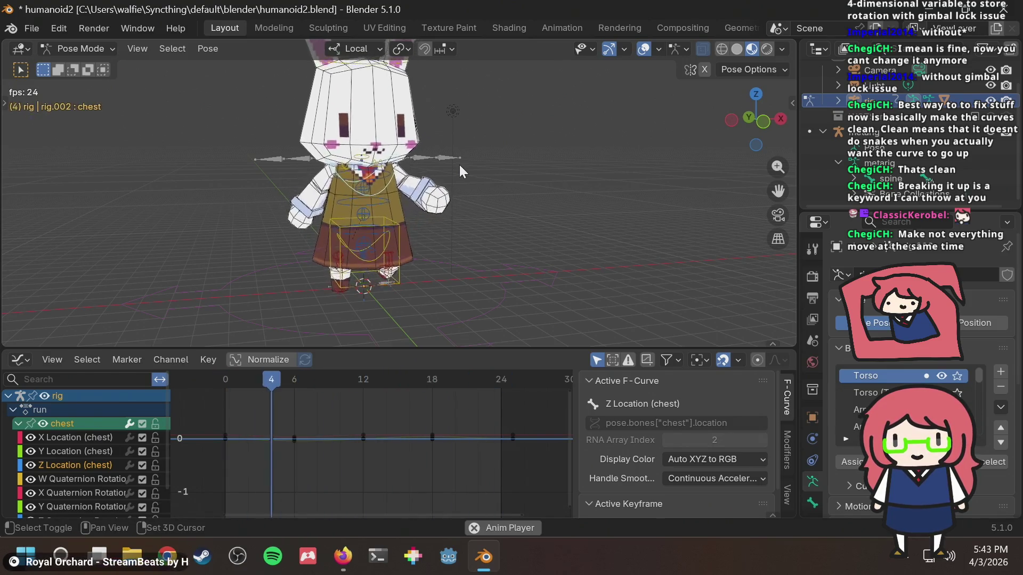
mouse_move(408, 244)
middle_mouse_down()
mouse_move(496, 220)
mouse_move(555, 227)
mouse_move(545, 200)
mouse_move(531, 213)
mouse_move(454, 206)
mouse_move(465, 221)
middle_mouse_up()
scroll(465, 221, "up", 3)
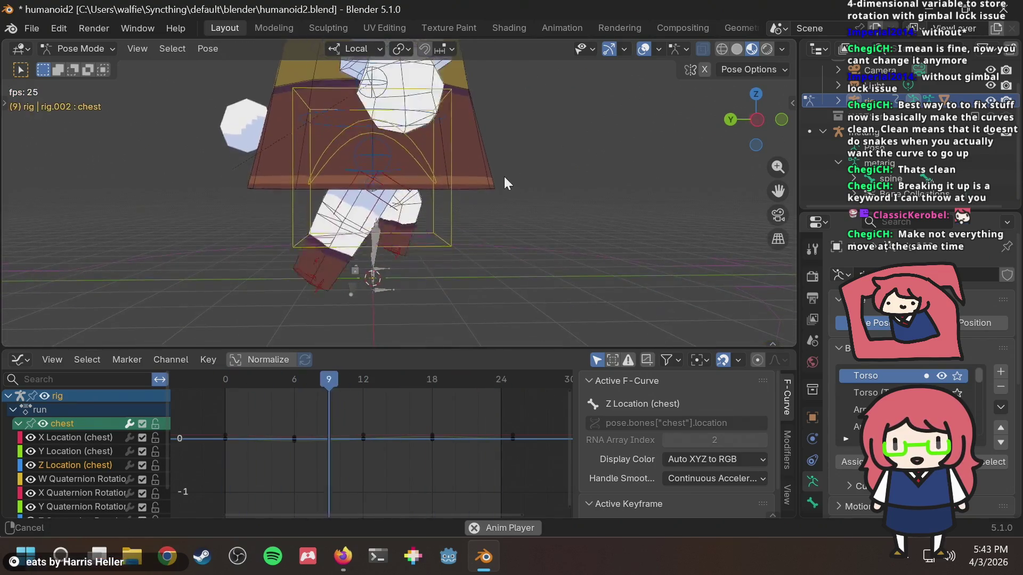
middle_click_drag(513, 184, 530, 178)
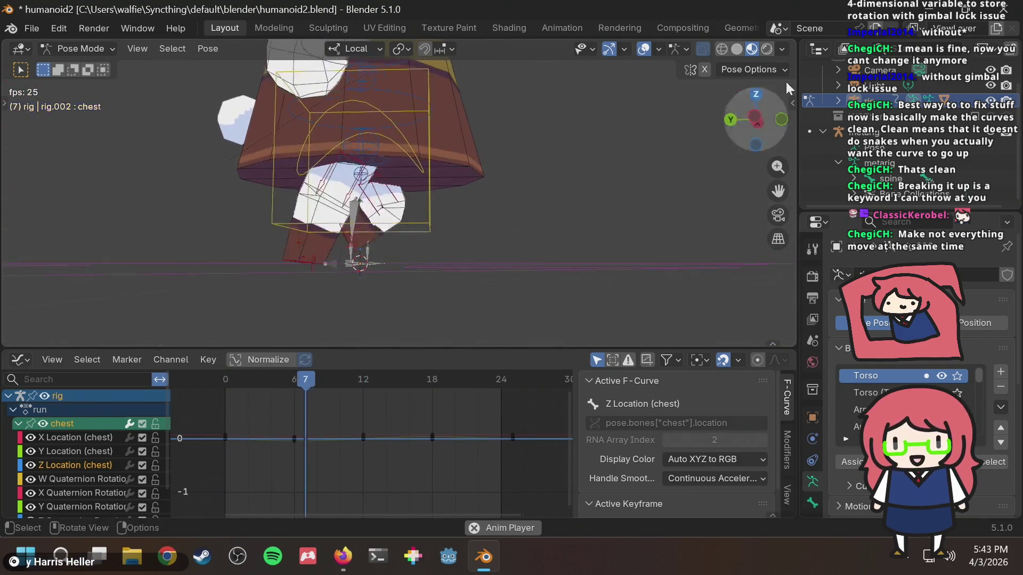
left_click_drag(777, 120, 526, 147)
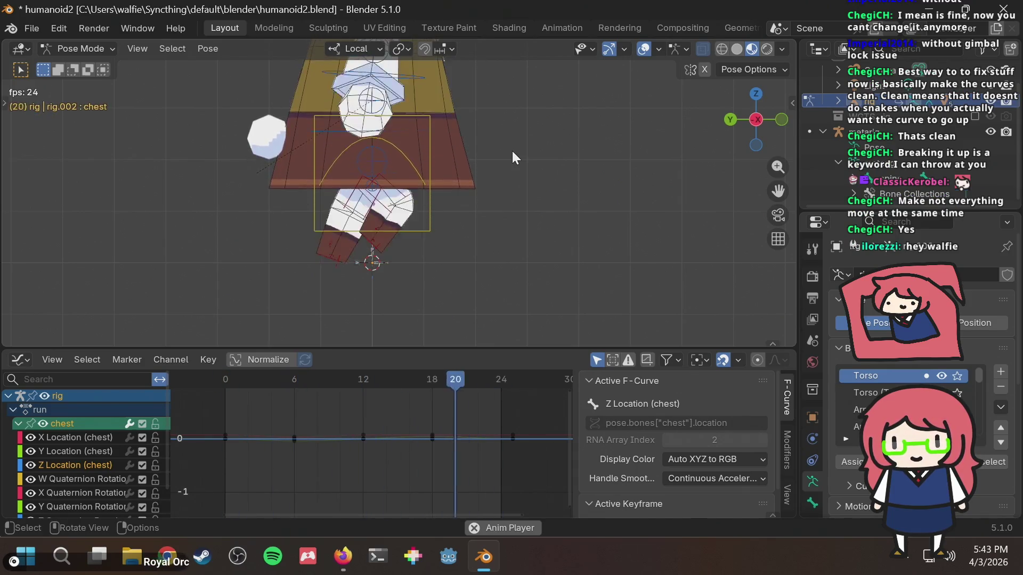
key("alt+Tab")
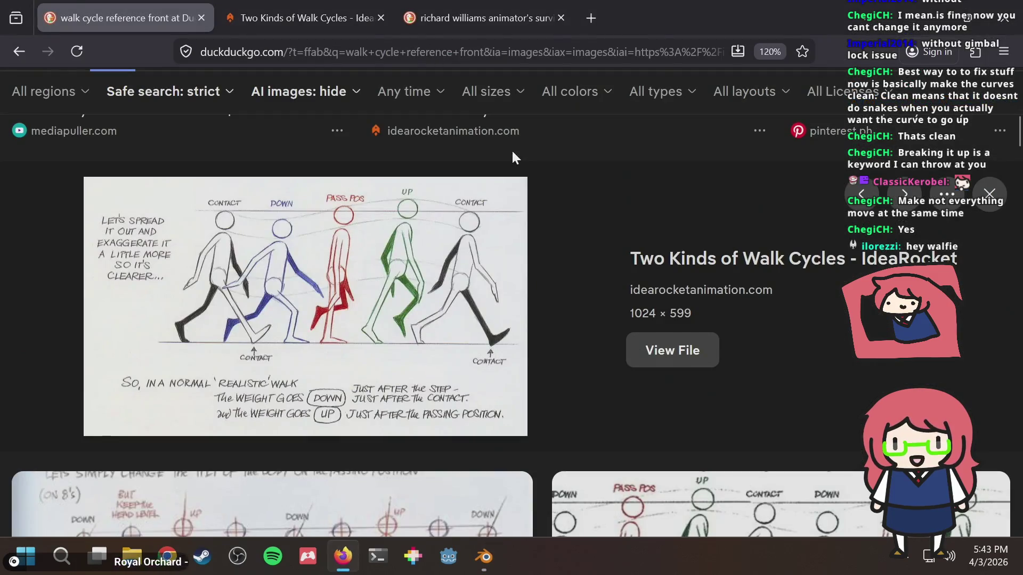
key("alt+Tab")
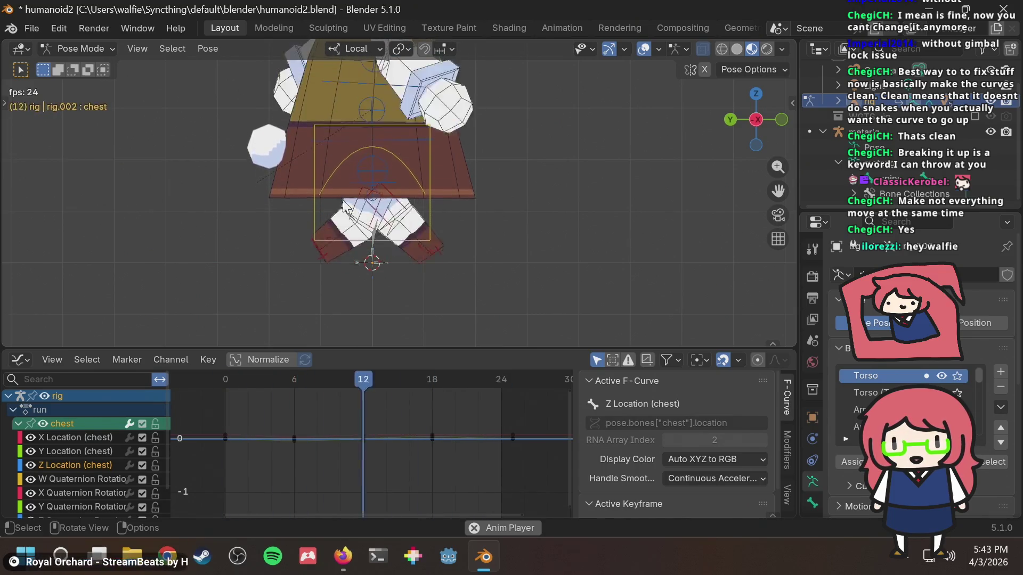
Step: Snap to an exact side view, stop playback, rewind to frame 0 and recentre the bunny
mouse_move(568, 197)
middle_mouse_down()
mouse_move(393, 199)
mouse_move(410, 210)
mouse_move(400, 211)
mouse_move(566, 216)
mouse_move(570, 208)
middle_mouse_up()
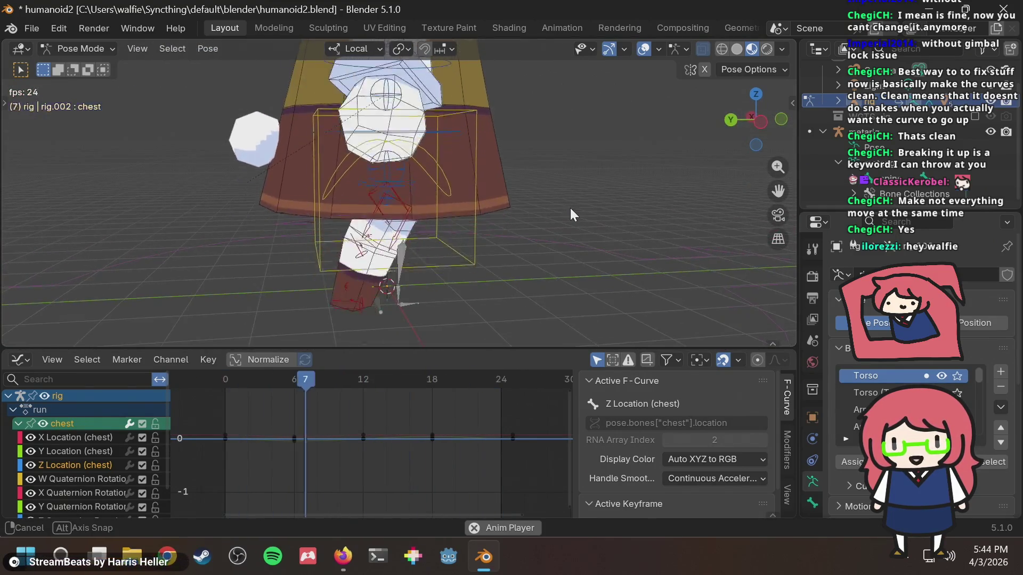
left_click(765, 123)
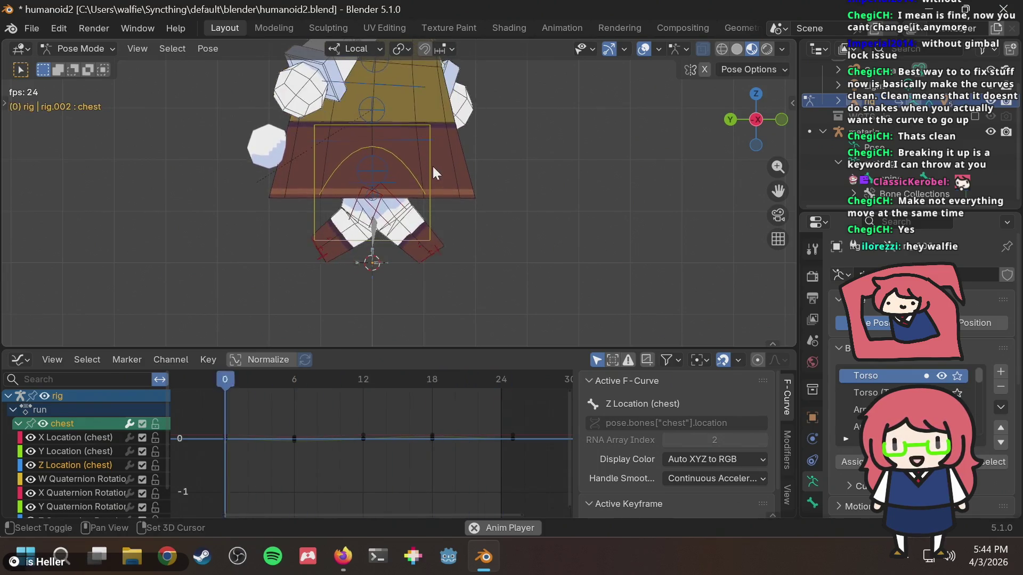
key("space")
left_click_drag(240, 383, 224, 381)
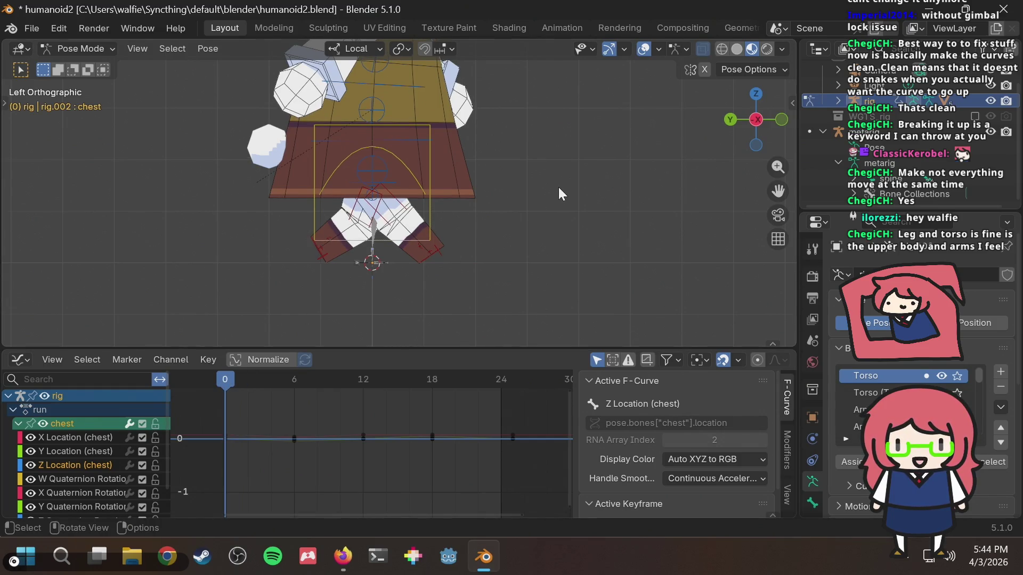
mouse_move(598, 156)
middle_mouse_down("shift")
mouse_move(573, 216)
mouse_move(539, 191)
mouse_move(427, 183)
mouse_move(352, 193)
middle_mouse_up("shift")
Step: Save humanoid2.blend, then play the run cycle from the front view and stop to inspect
key("ctrl+s")
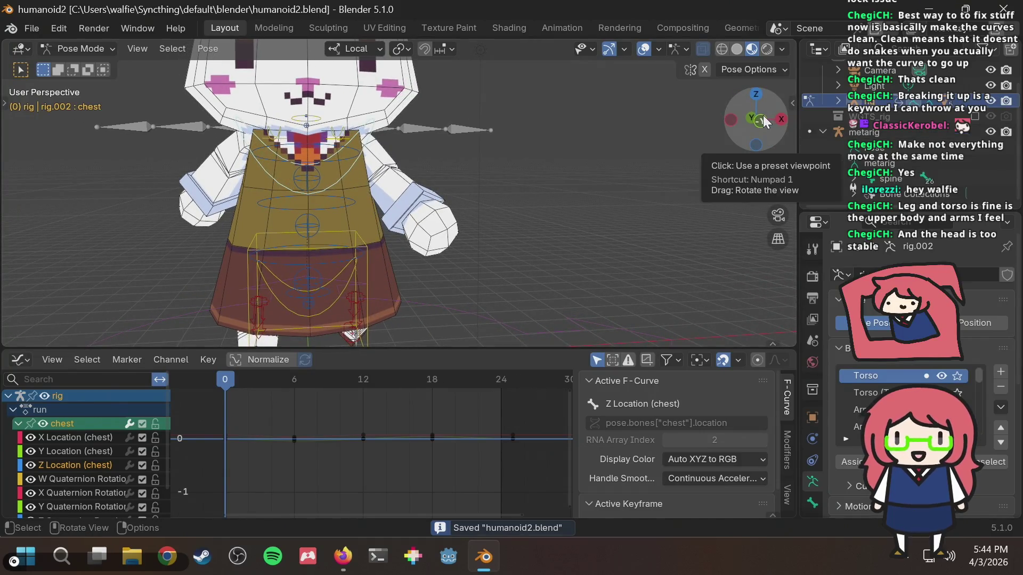
left_click(762, 118)
middle_click_drag(469, 155, 487, 199, "shift")
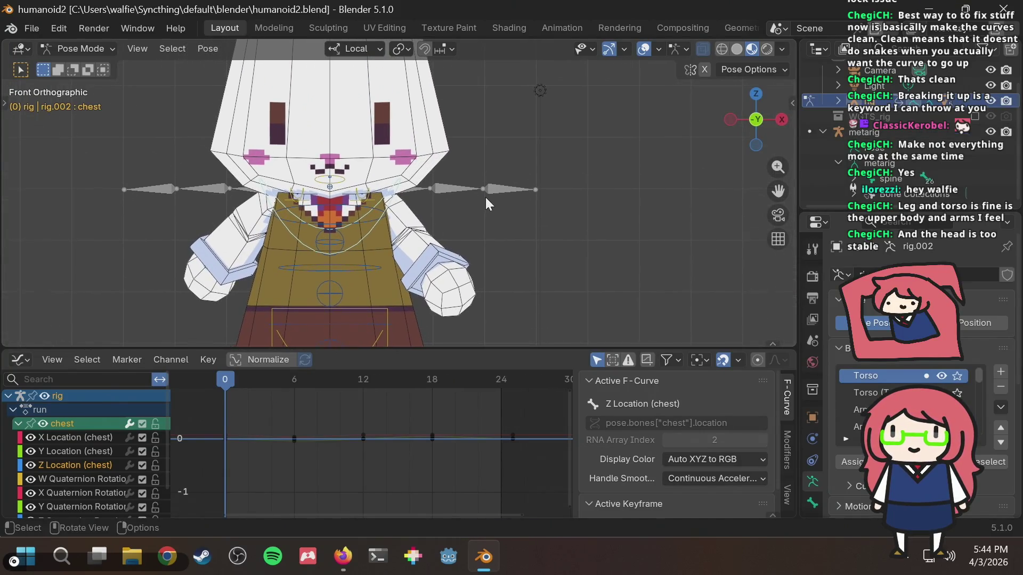
key("space")
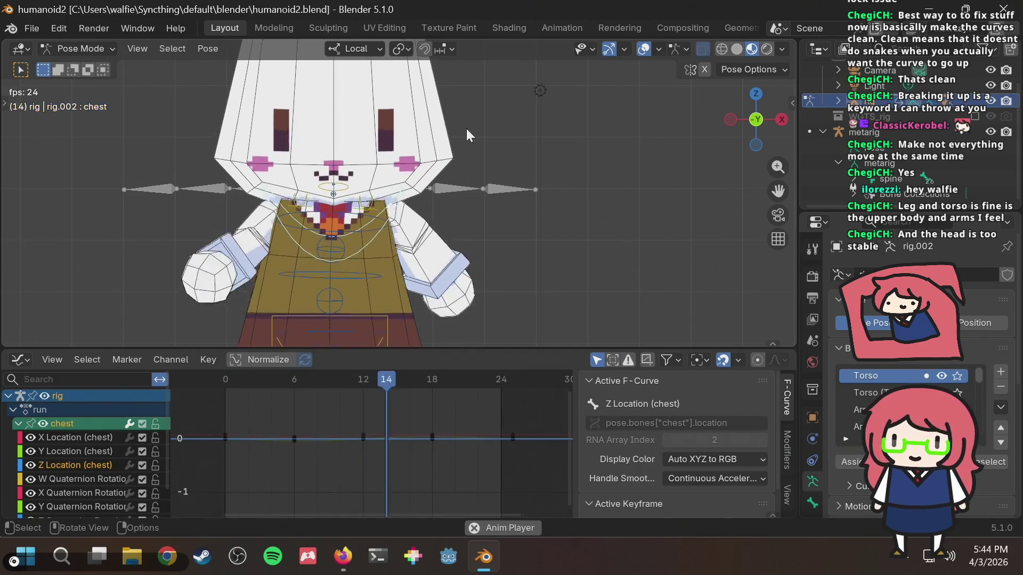
scroll(484, 132, "down", 2)
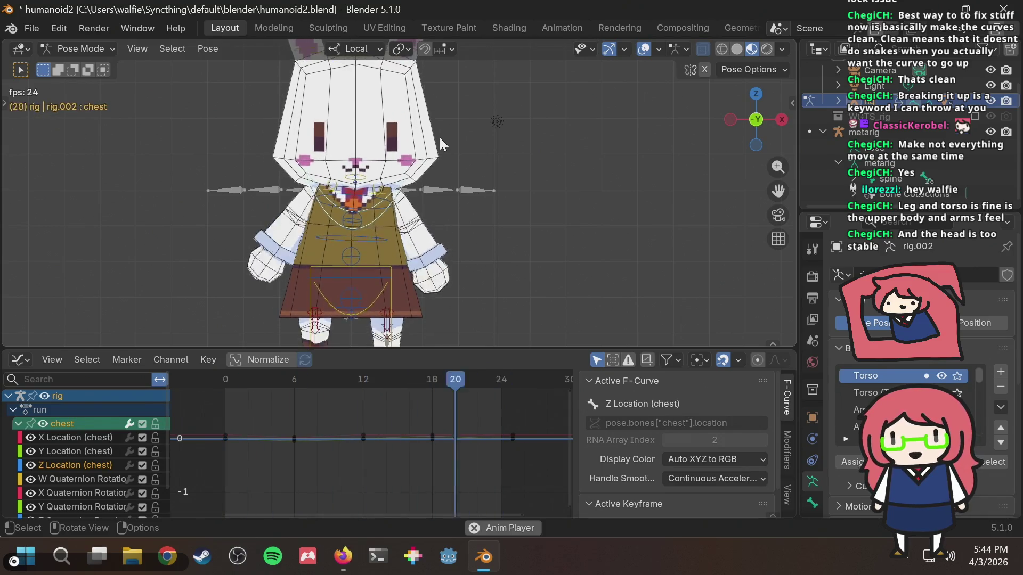
key("space")
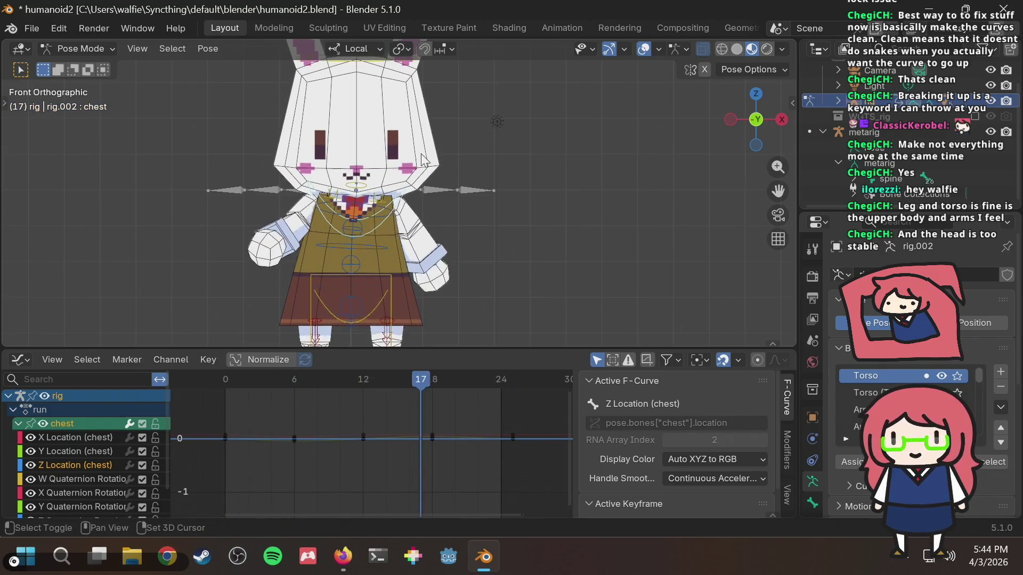
Step: Reselect the chest bone to show its curves and save the file
left_click(382, 210)
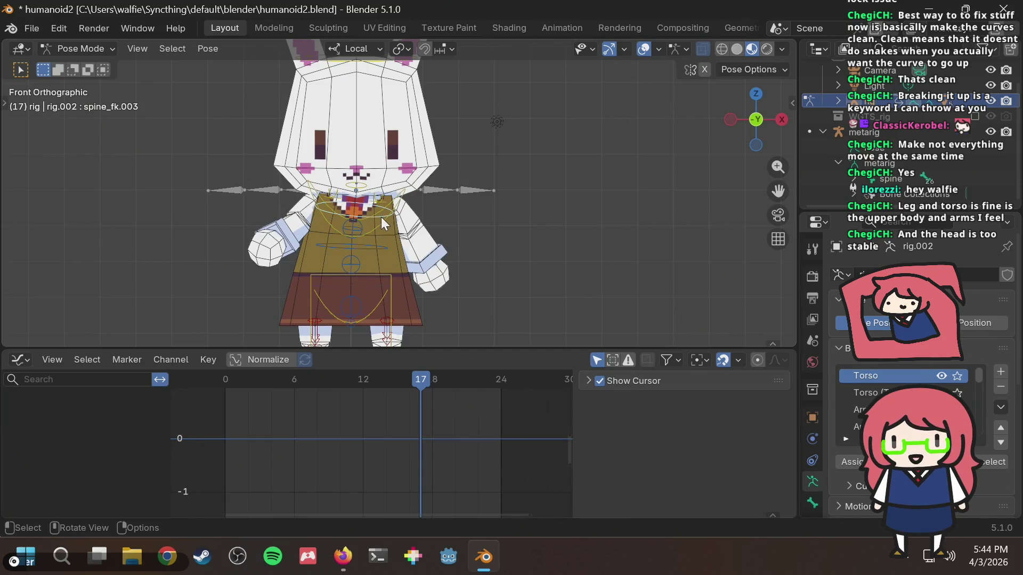
left_click(381, 222)
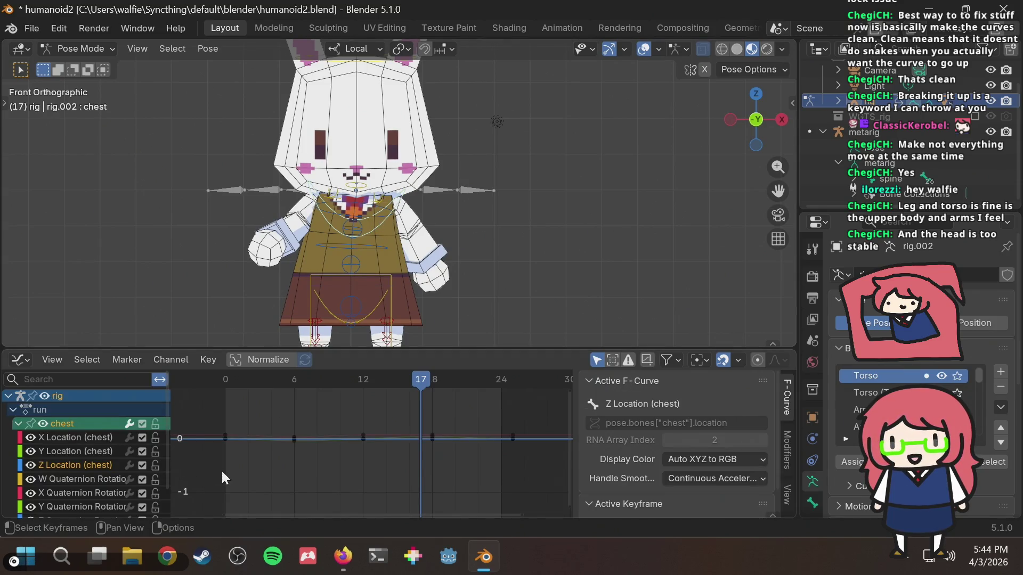
scroll(222, 468, "down", 1)
scroll(323, 442, "down", 3)
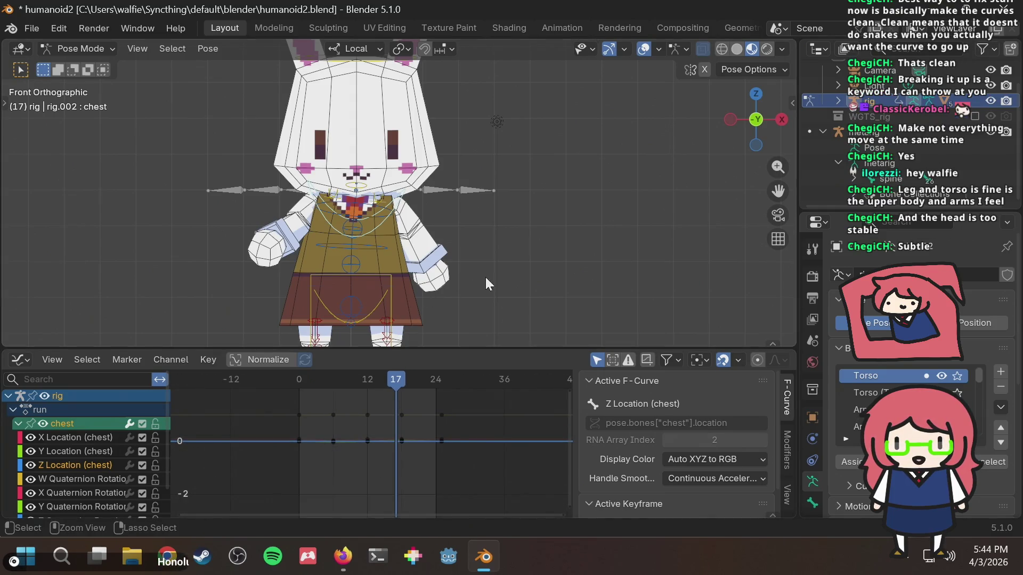
key("ctrl+s")
scroll(451, 266, "up", 3)
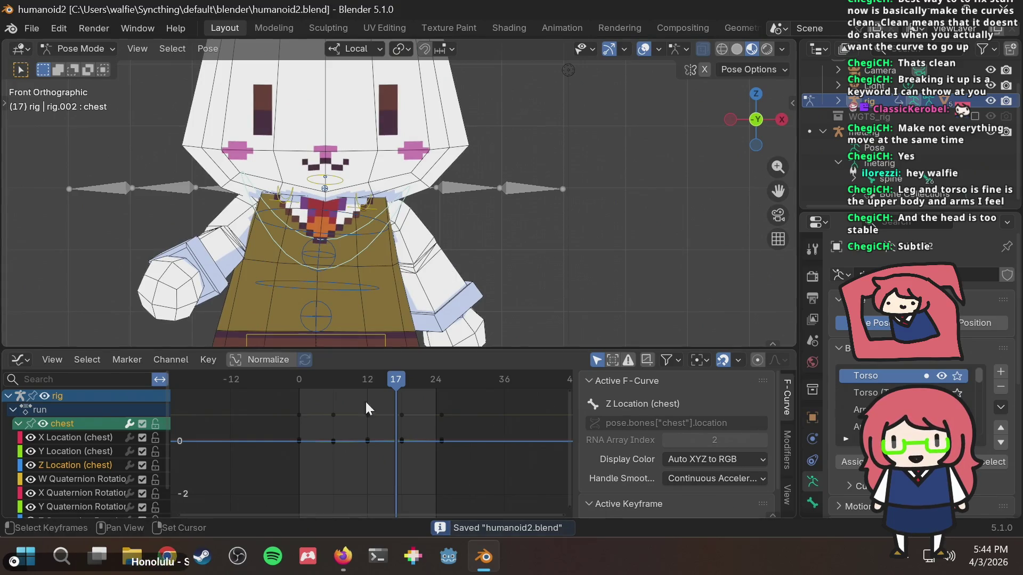
Step: Play the run cycle, pausing at frame 14, reframe the bunny and play again
key("space")
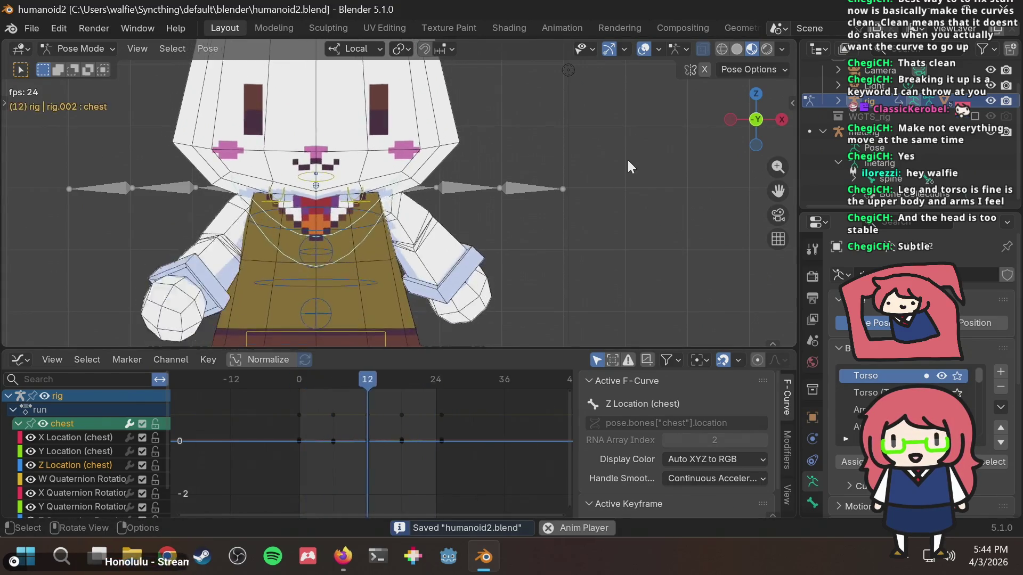
key("space")
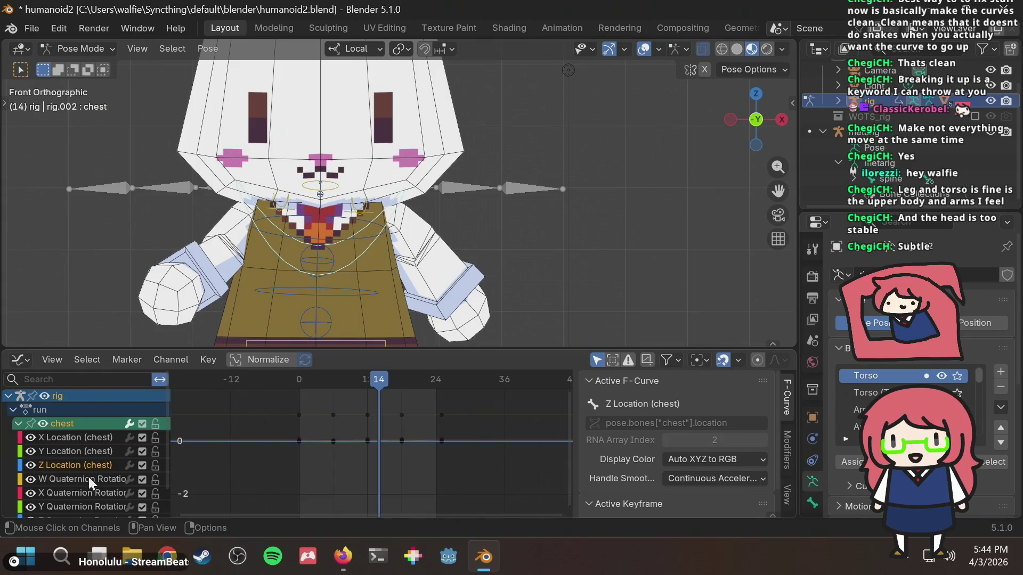
scroll(363, 482, "up", 4)
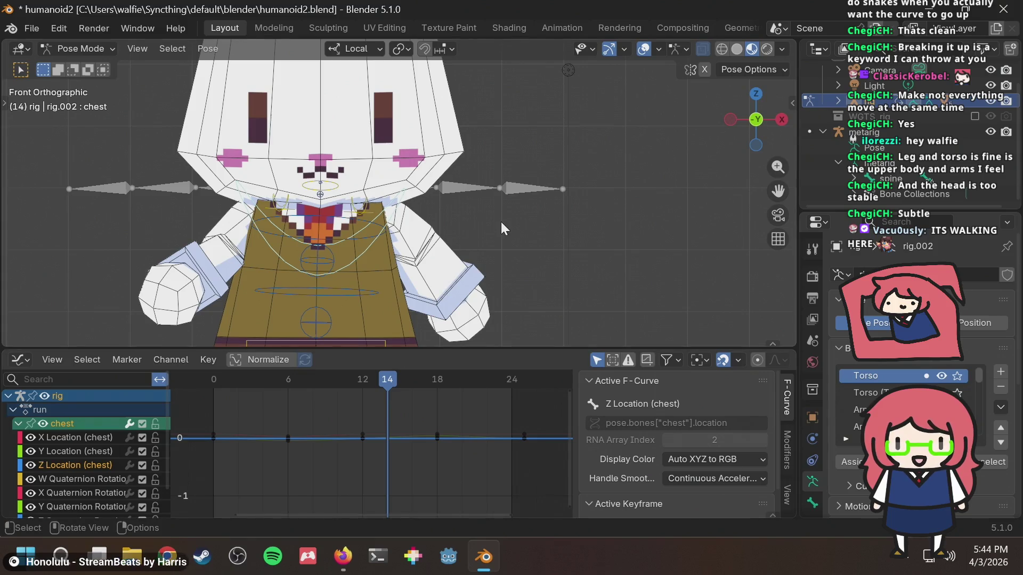
scroll(501, 221, "down", 6)
scroll(501, 221, "up", 2)
middle_click_drag(461, 196, 470, 210, "shift")
key("space")
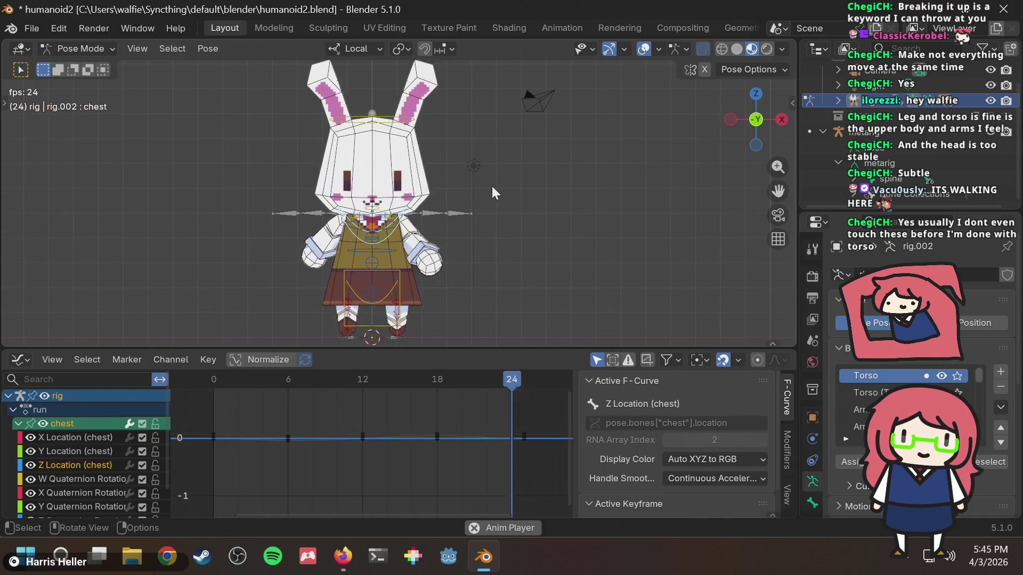
key("ctrl+shift+space")
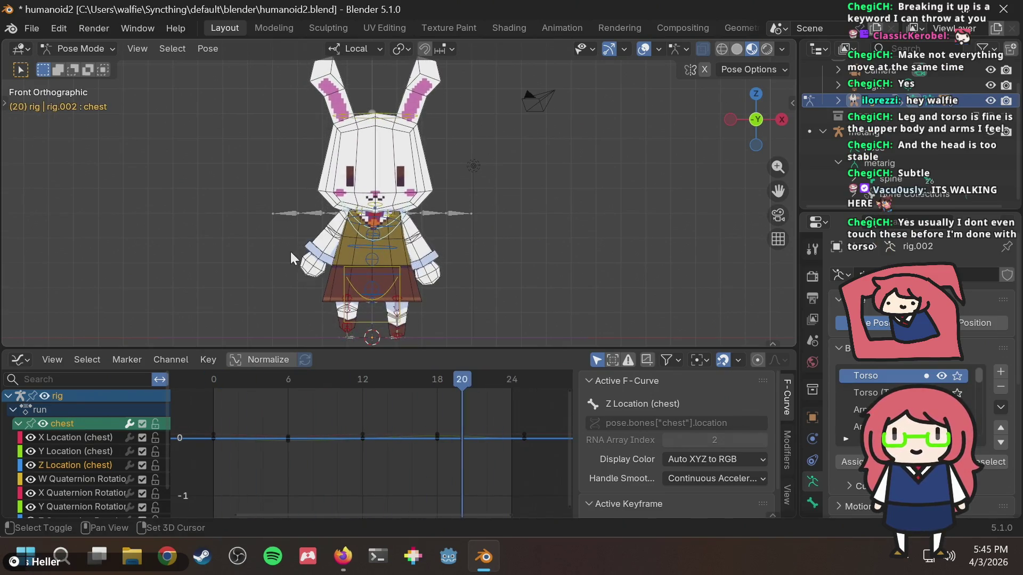
Step: Check the chest's X Location curve during playback, stop at frame 15, and remove the quaternion curves
left_click(75, 436)
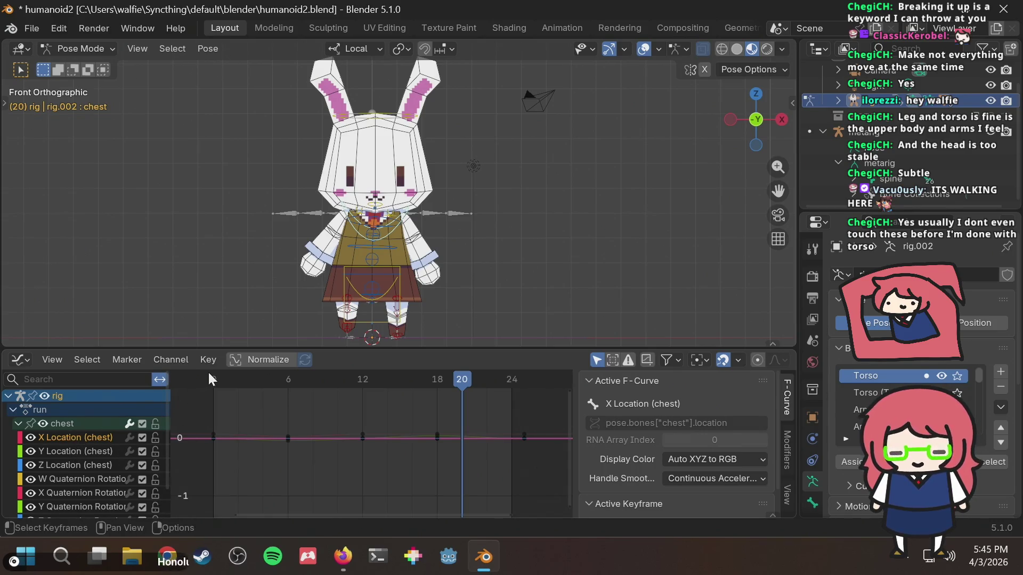
key("space")
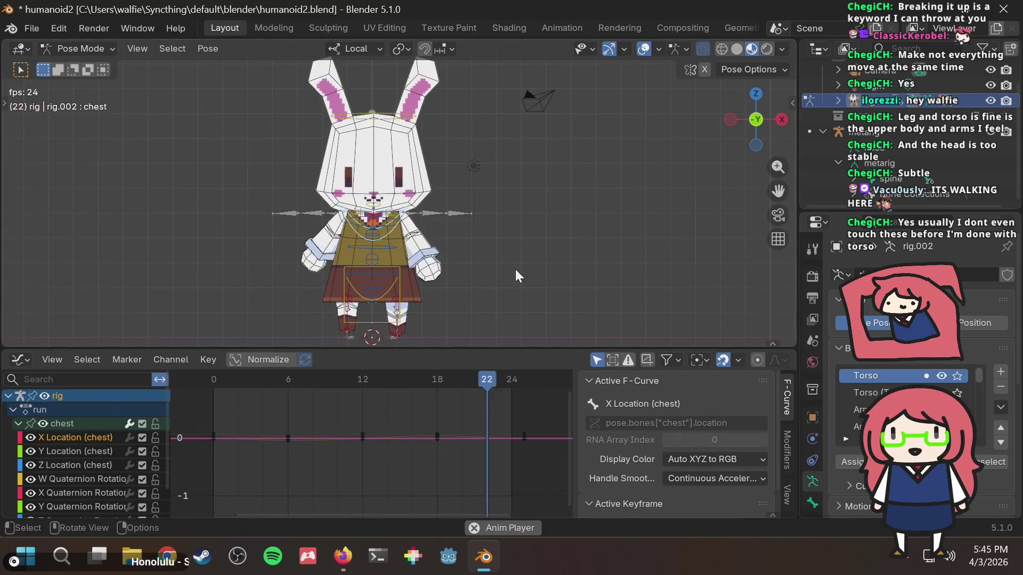
key("space")
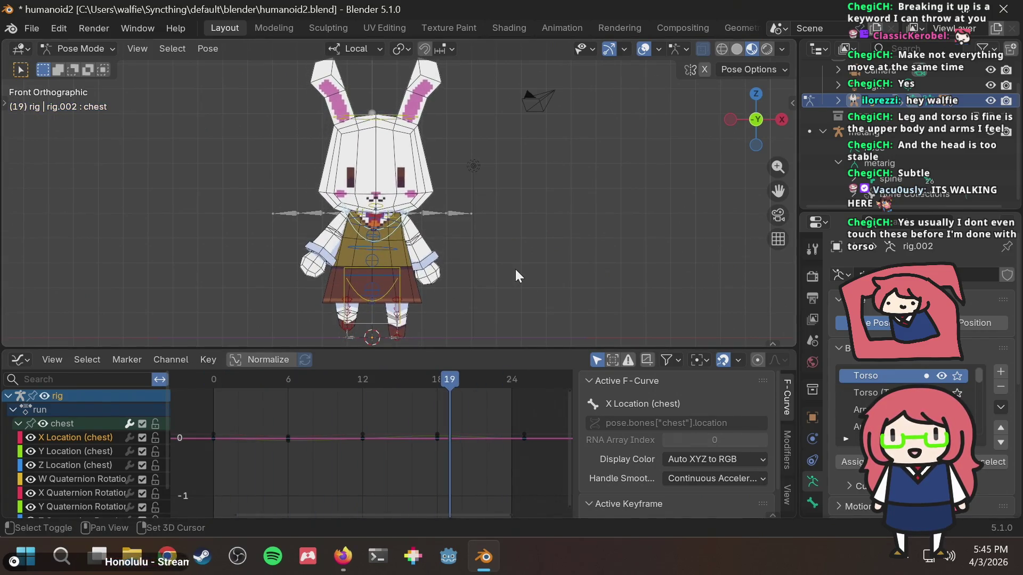
key("space")
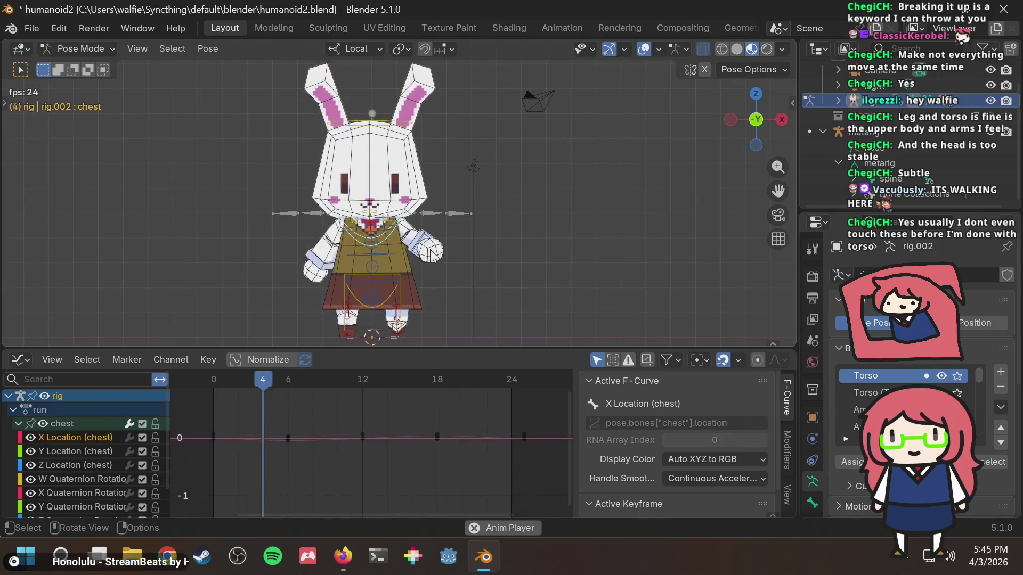
key("space")
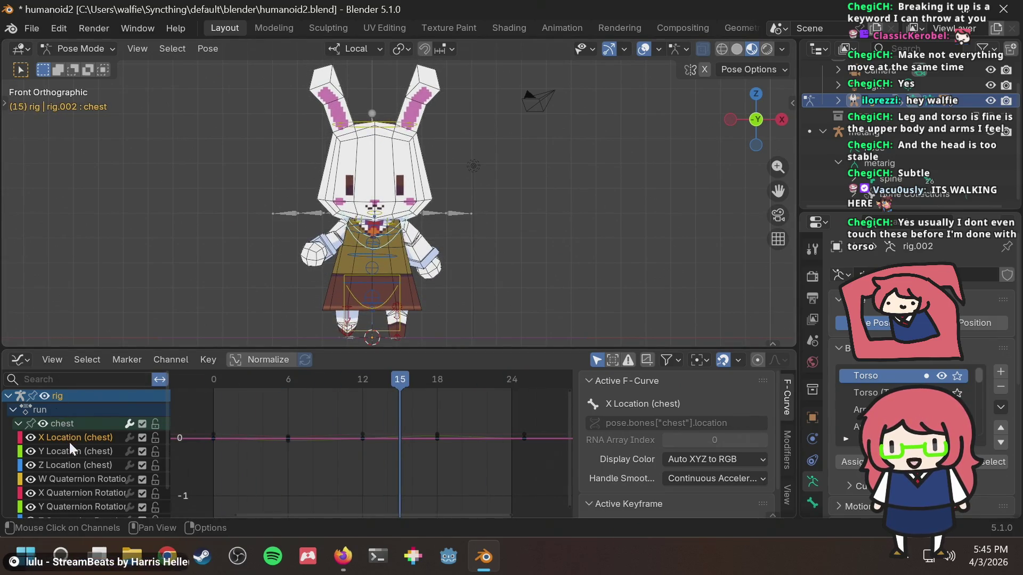
scroll(75, 453, "down", 1)
left_click_drag(75, 452, 70, 500)
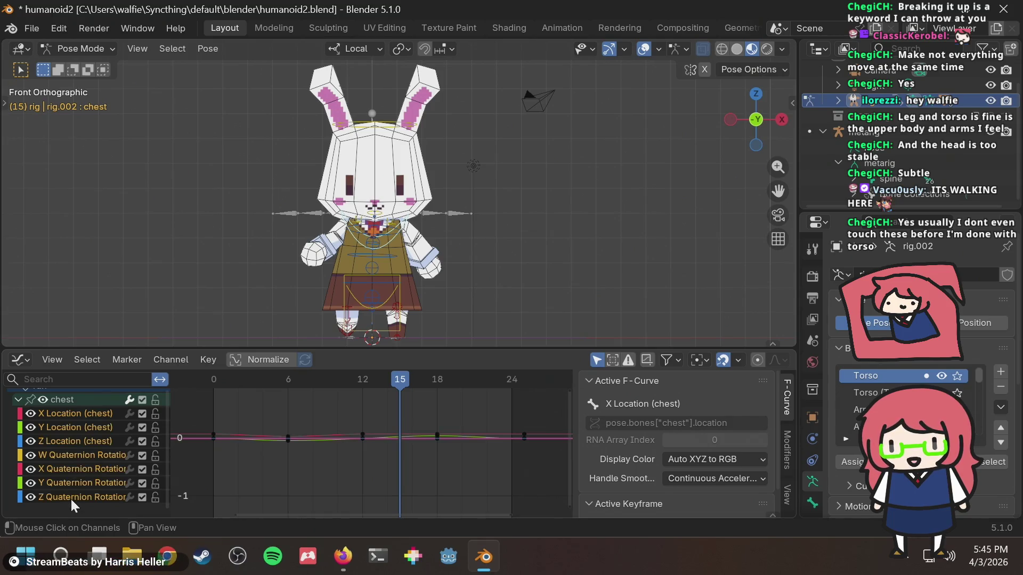
key("x")
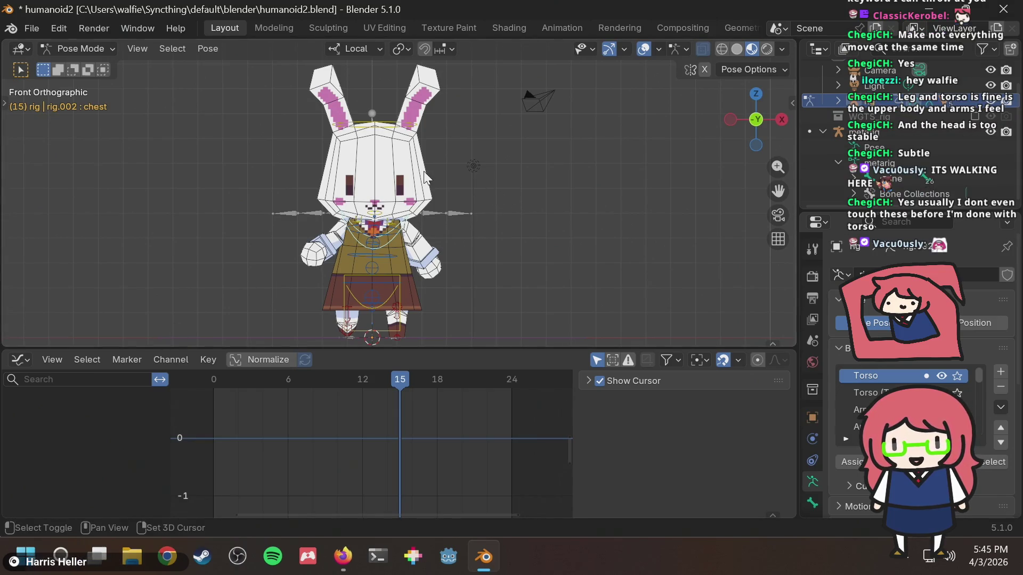
Step: Play the run cycle and orbit to watch the bunny from behind
key("space")
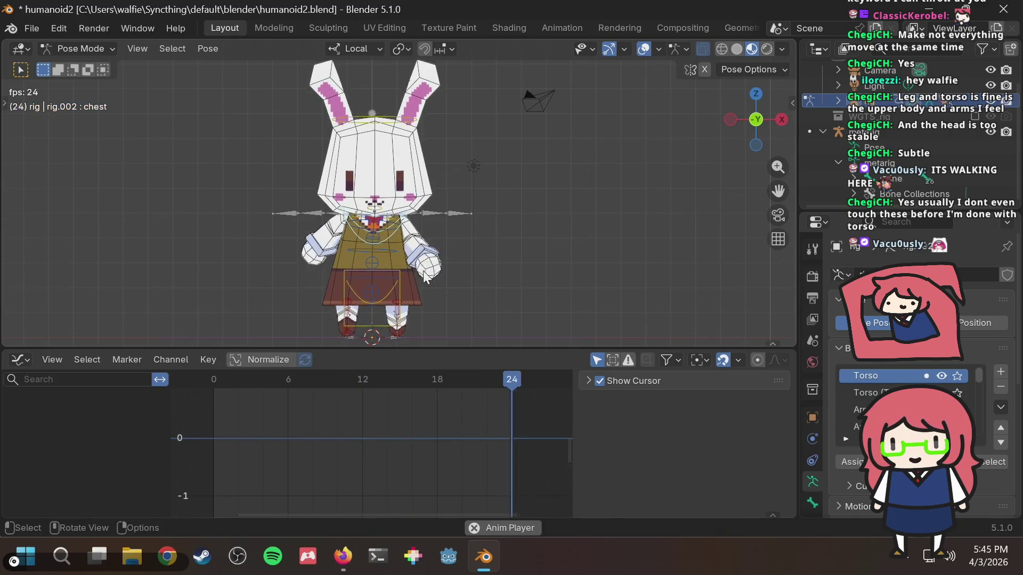
mouse_move(460, 225)
middle_mouse_down()
mouse_move(581, 194)
mouse_move(378, 159)
middle_mouse_up()
key("space")
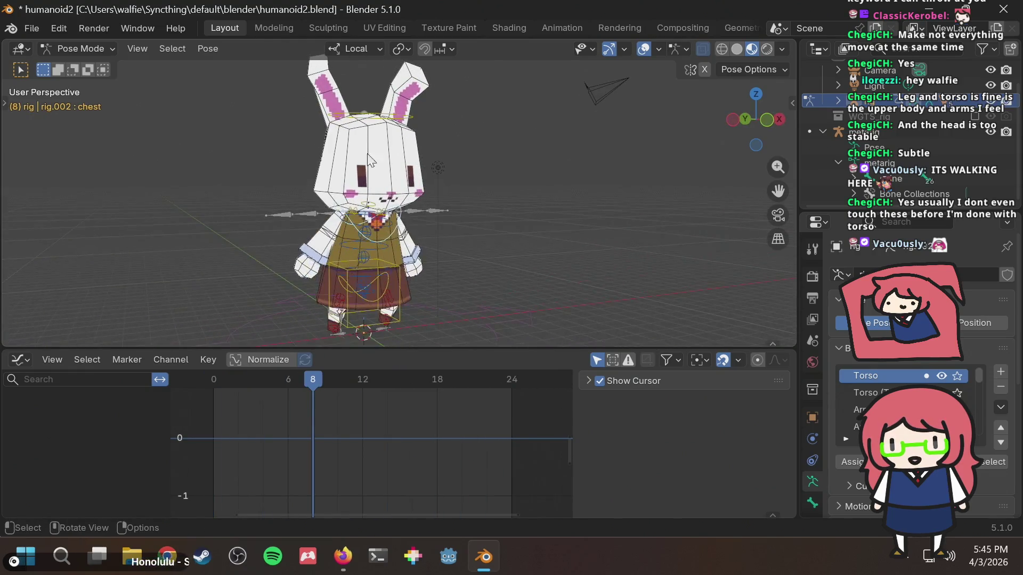
Step: Select the head and chest controls and replay the run cycle from behind
left_click(379, 118)
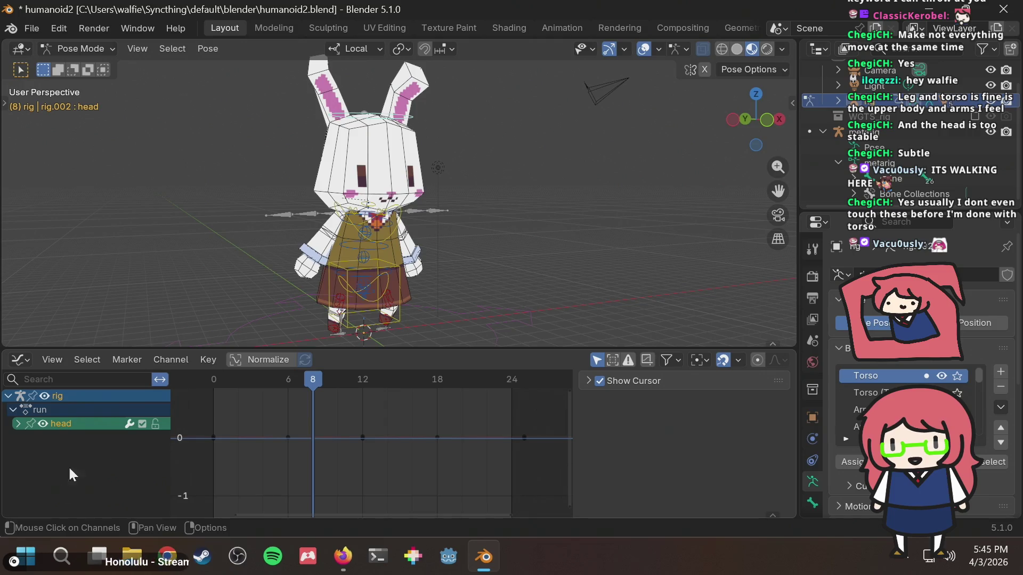
left_click(372, 211)
key("space")
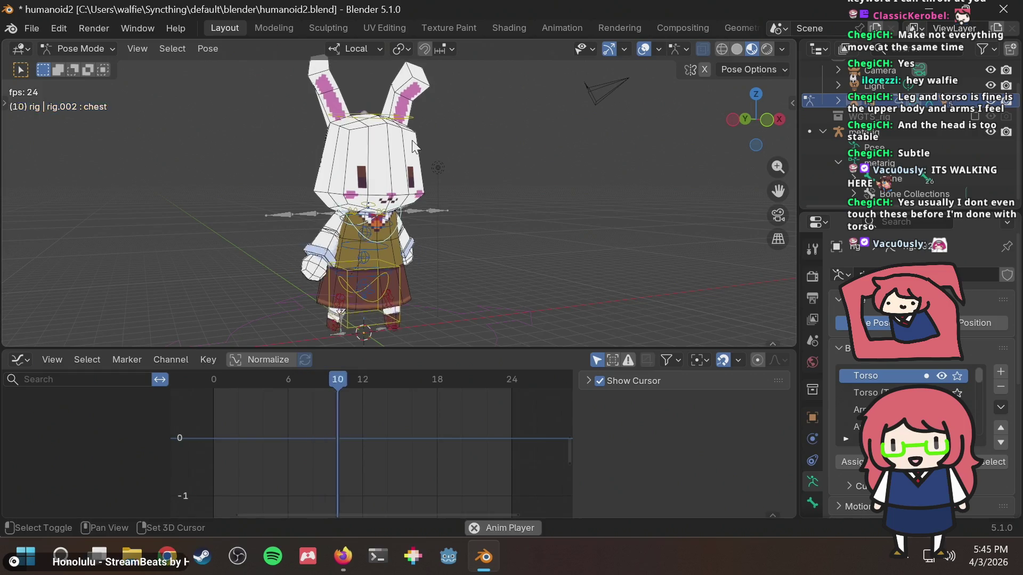
mouse_move(384, 115)
middle_mouse_down()
mouse_move(481, 145)
mouse_move(507, 136)
mouse_move(401, 132)
middle_mouse_up()
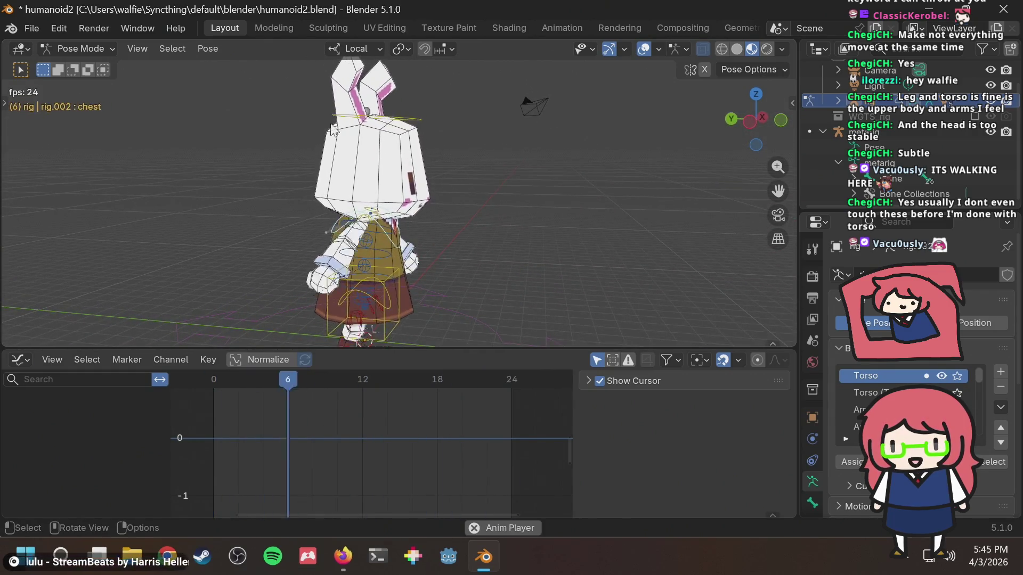
middle_click_drag(513, 210, 406, 271)
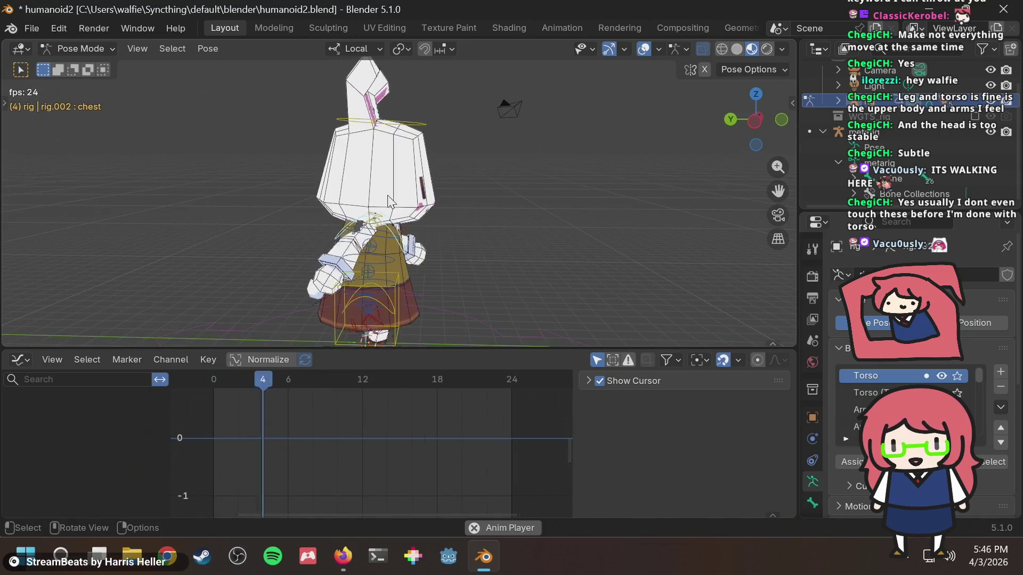
scroll(358, 234, "up", 5)
Step: Select the head bone and expand its quaternion rotation channels in the Graph Editor
left_click(358, 234)
middle_click_drag(422, 183, 426, 273, "shift")
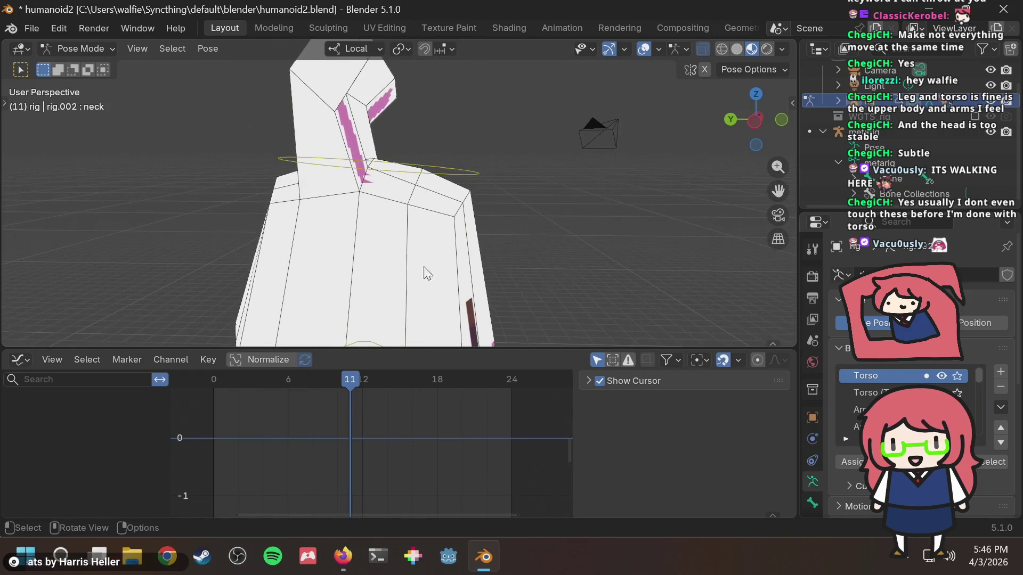
left_click(430, 162)
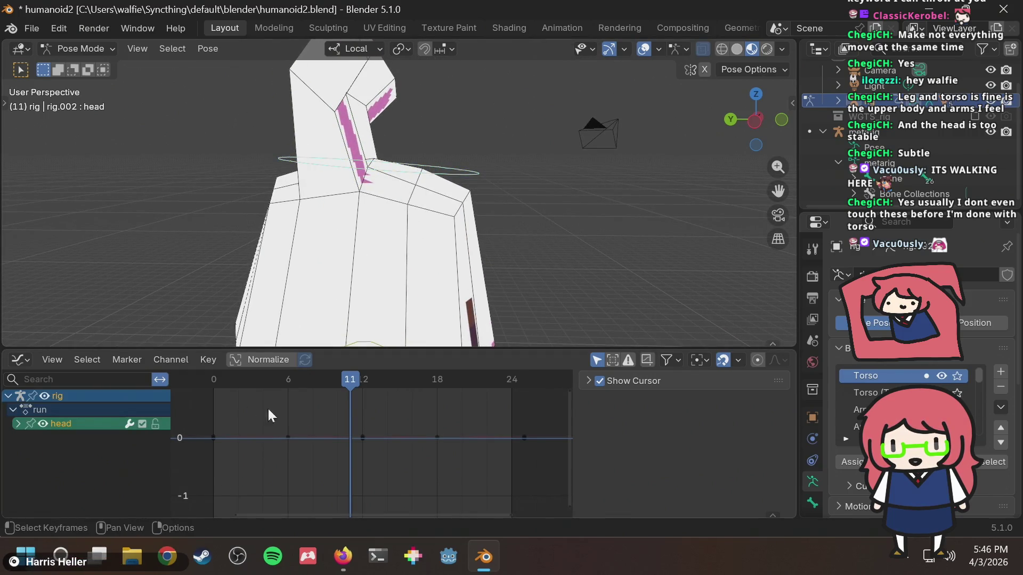
left_click(23, 421)
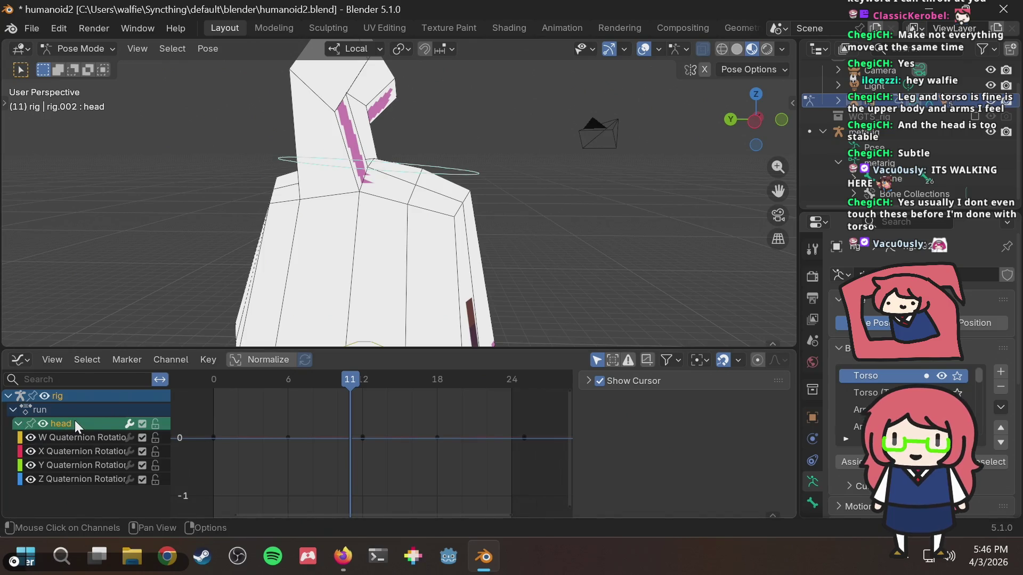
left_click(75, 437)
left_click(70, 477, "shift")
key("x")
Step: Replay the run cycle while orbiting to a rear-side view, then stop playback
key("space")
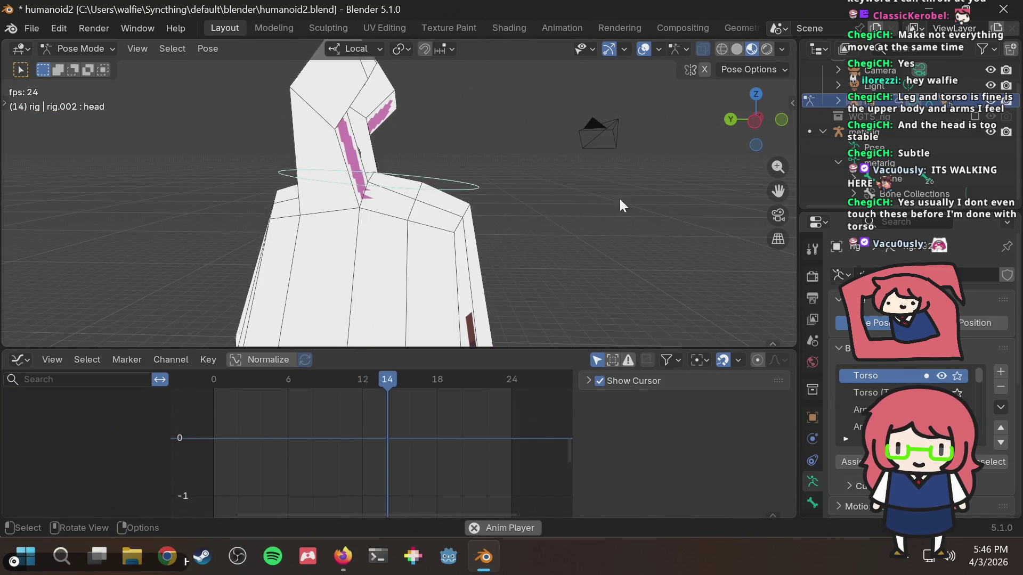
scroll(596, 214, "down", 5)
middle_click_drag(589, 216, 436, 173)
mouse_move(390, 212)
middle_mouse_down()
mouse_move(539, 219)
mouse_move(564, 210)
mouse_move(426, 274)
mouse_move(458, 247)
mouse_move(501, 163)
middle_mouse_up()
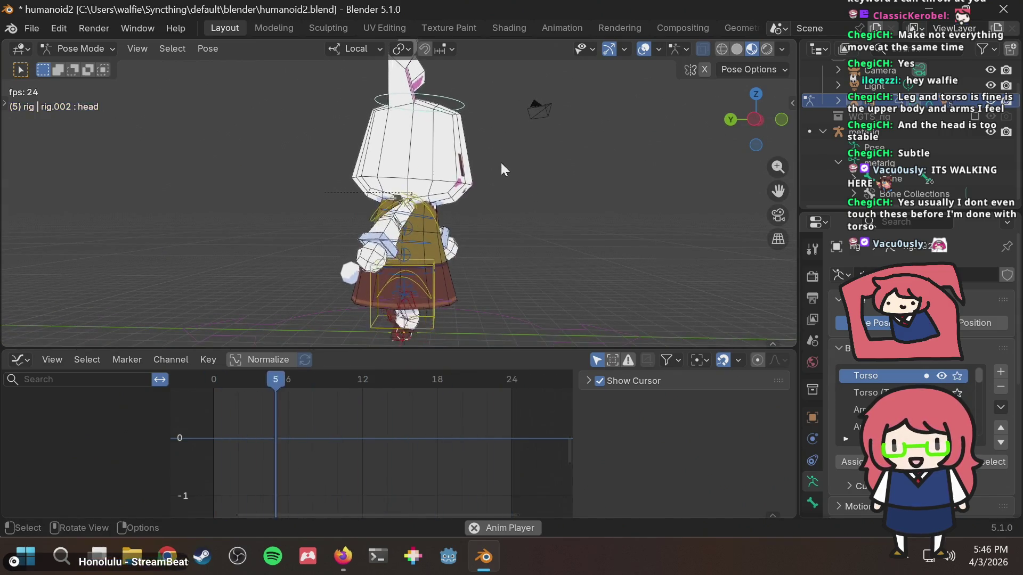
key("space")
Step: Save humanoid2.blend and switch to the walk-cycle reference in Firefox
key("ctrl+s")
middle_click_drag(516, 161, 349, 170)
key("alt+Tab")
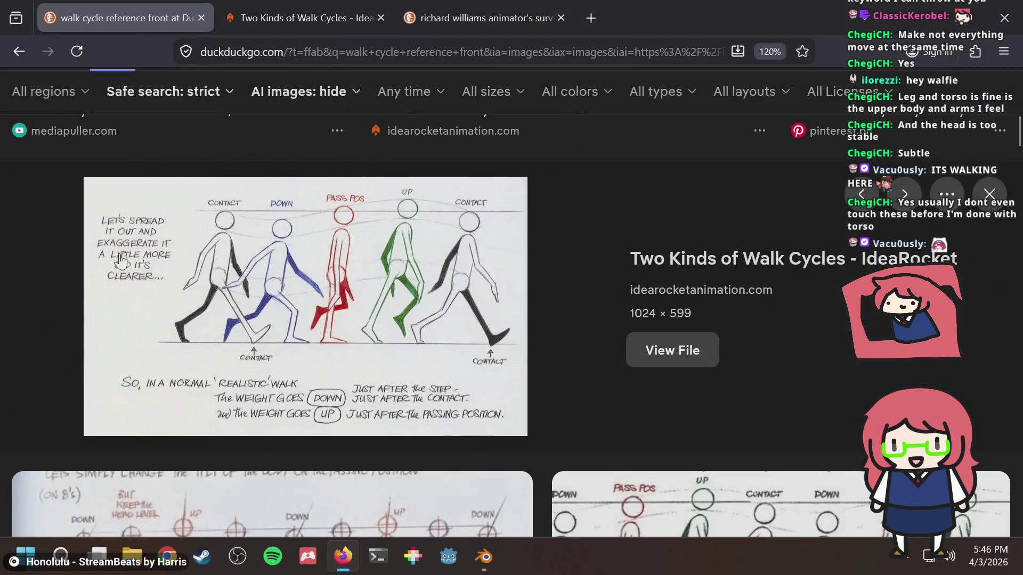
Step: Snap the viewport to Left Orthographic and compare it with the walk-cycle reference
key("alt+Tab")
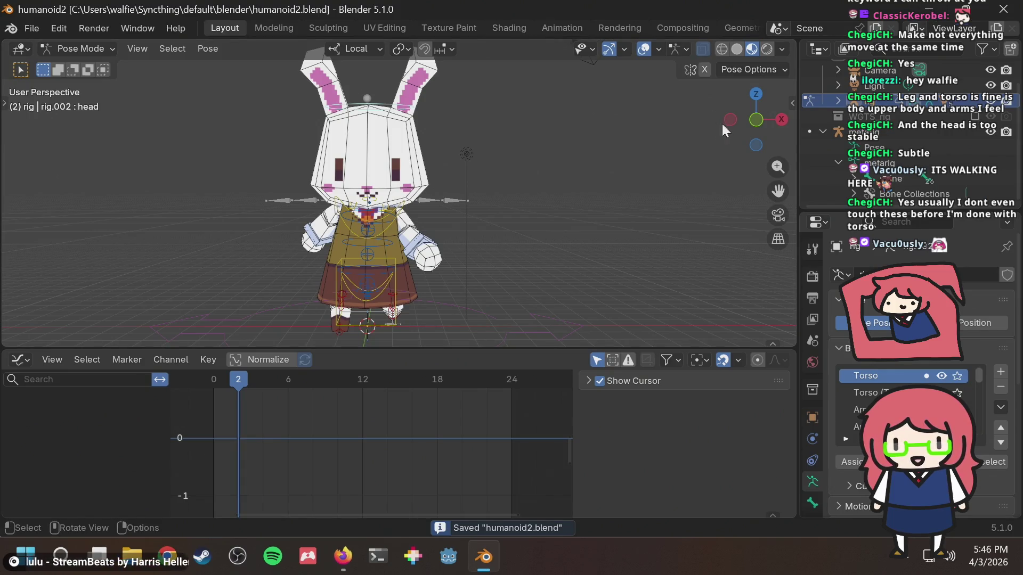
left_click(729, 120)
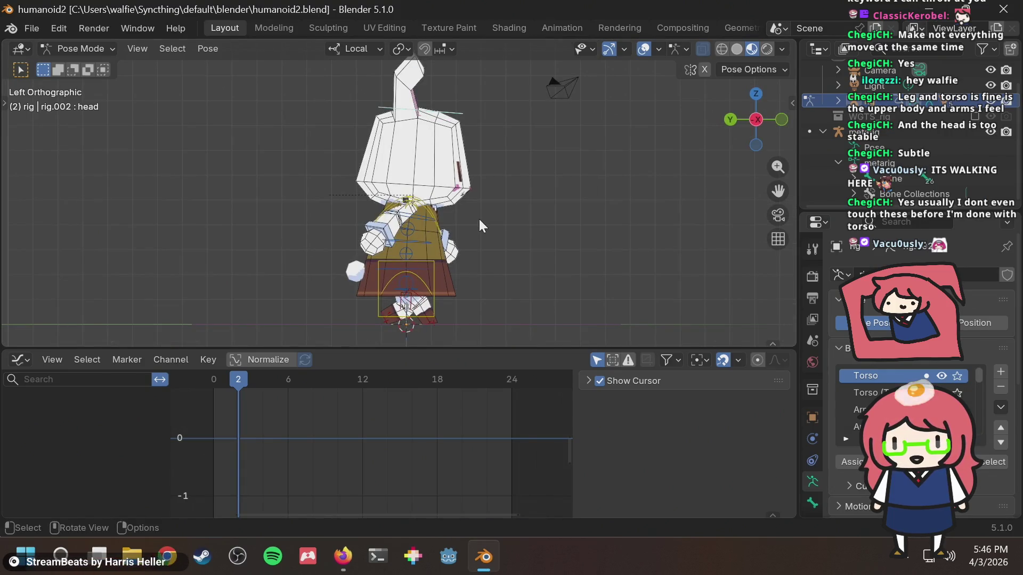
key("alt+Tab")
key("alt+Tab")
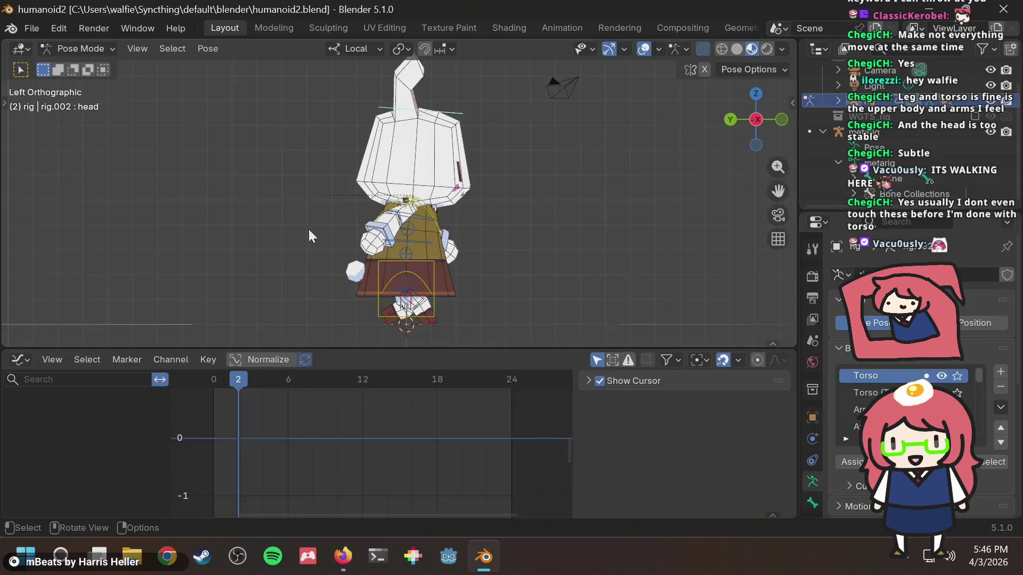
scroll(411, 215, "up", 2)
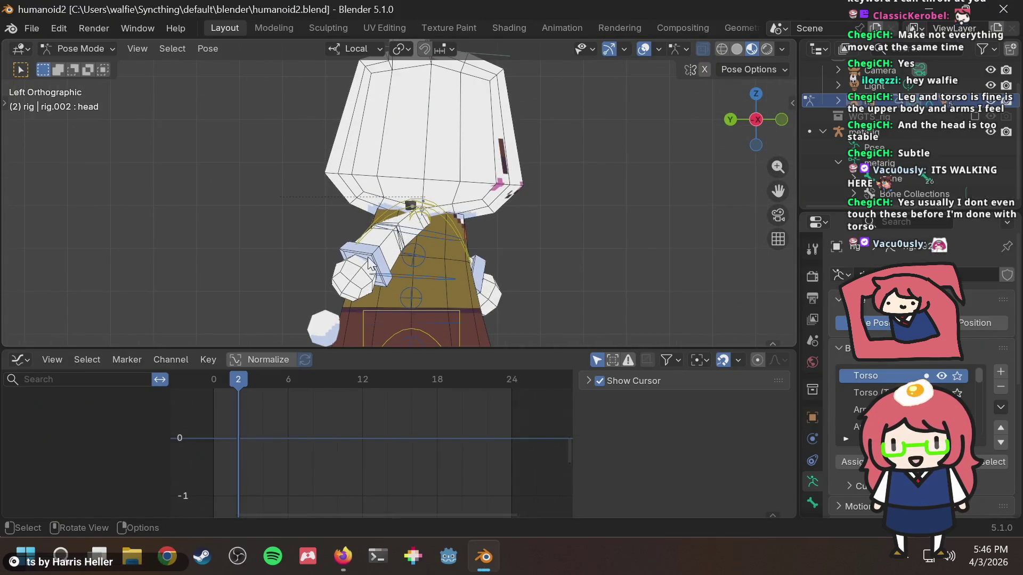
key("alt+Tab")
key("alt+Tab")
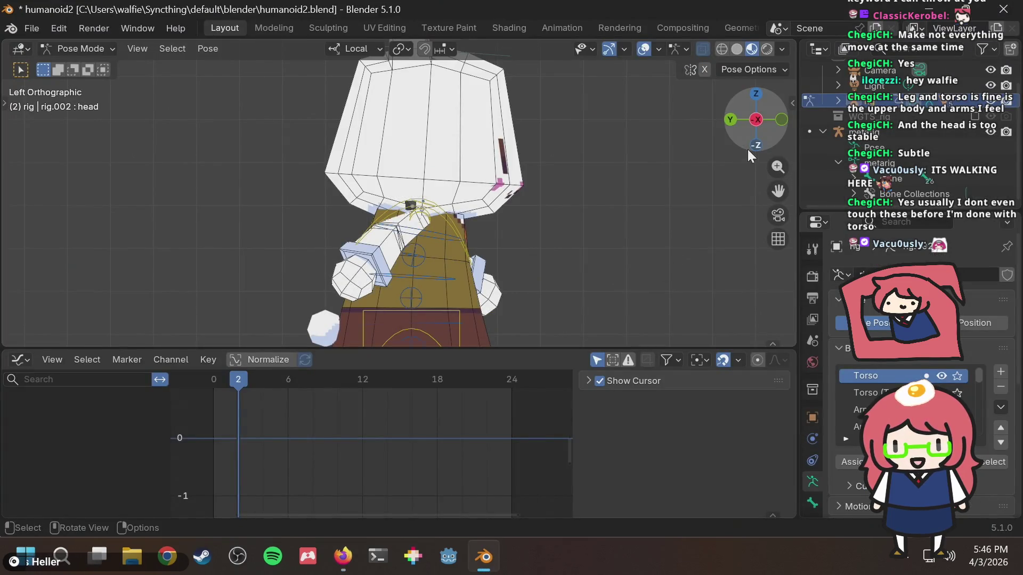
Step: Hide both Leg IK rig layers, show Arm.L (FK), and select forearm_fk.R
key("n")
scroll(700, 230, "down", 5)
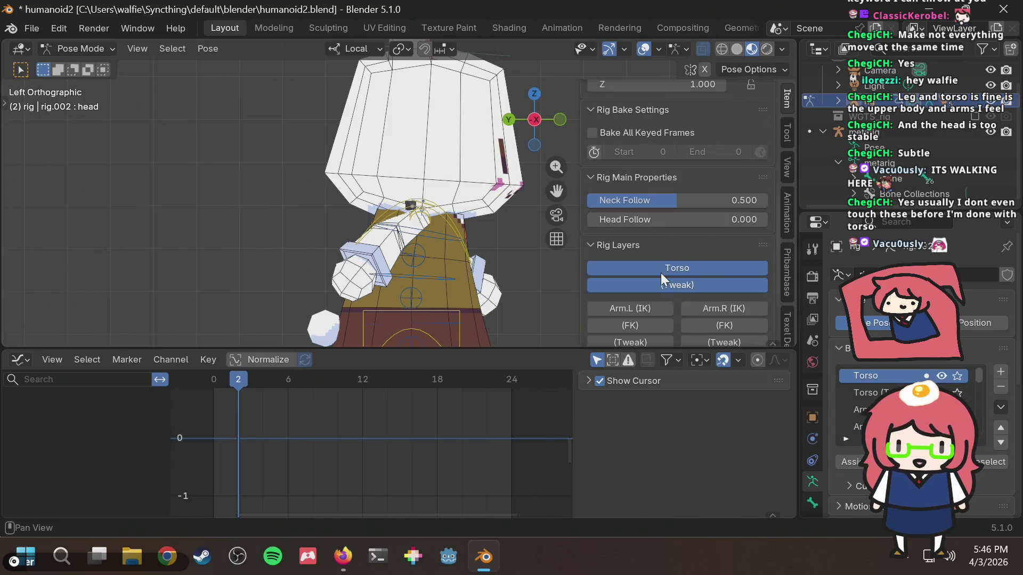
scroll(660, 272, "down", 4)
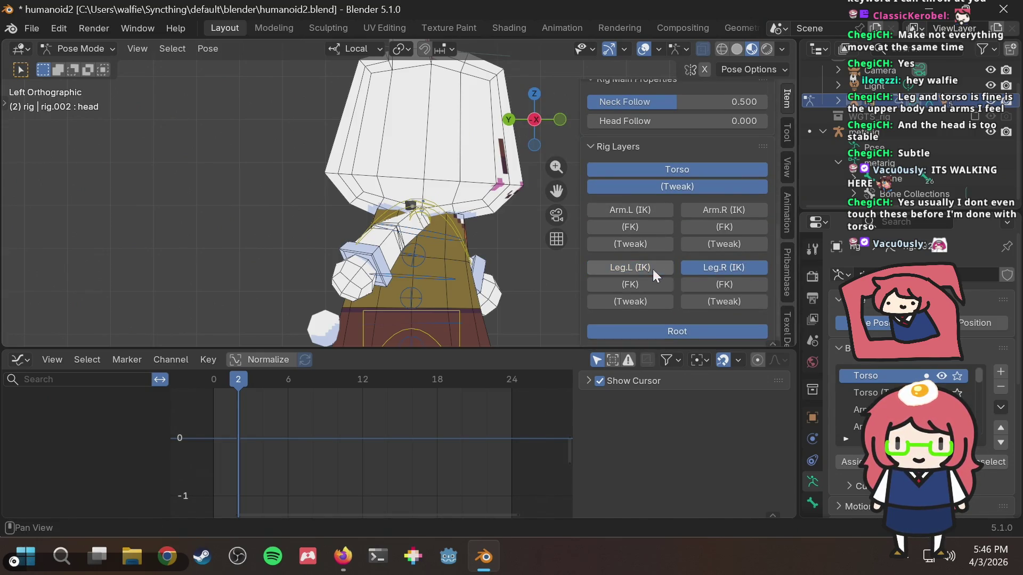
left_click(645, 269)
left_click(691, 267)
left_click(657, 230)
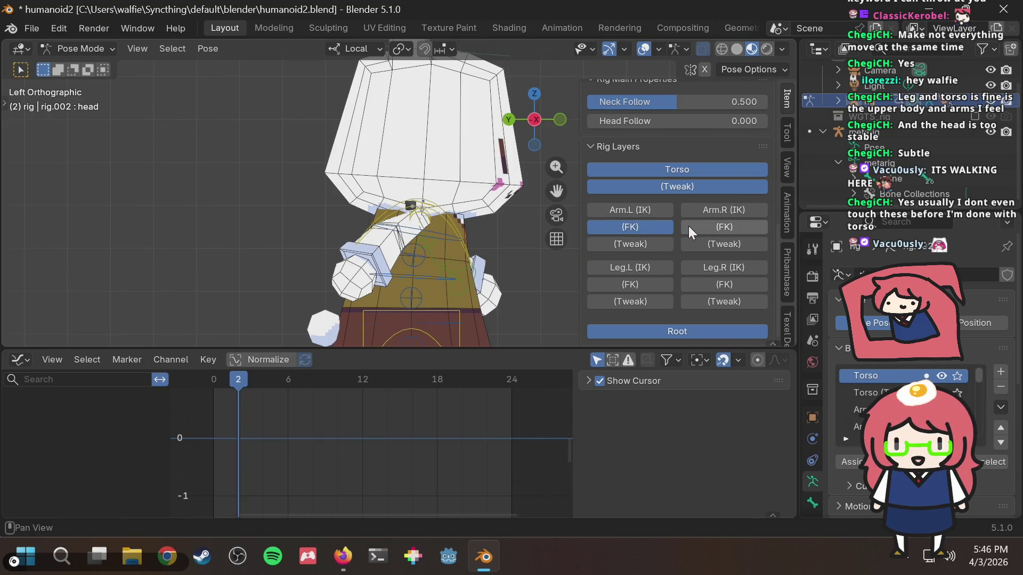
key("n")
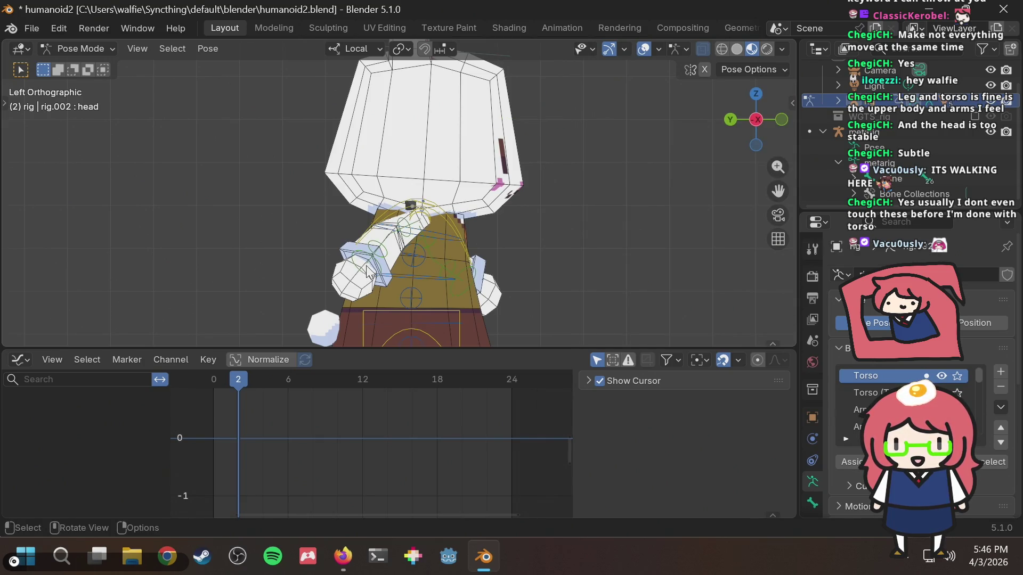
left_click(374, 269)
key("alt+Tab")
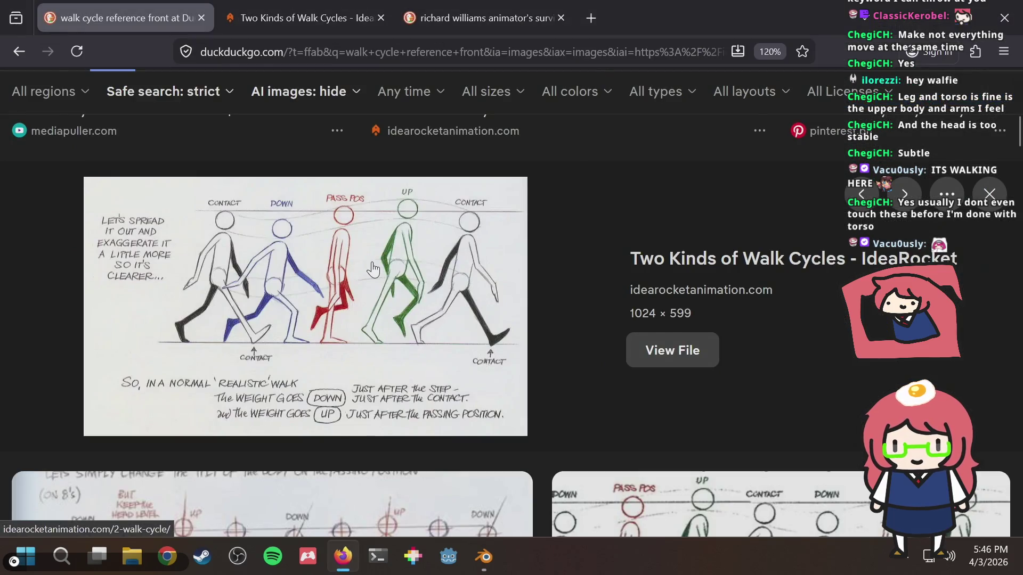
key("alt+Tab")
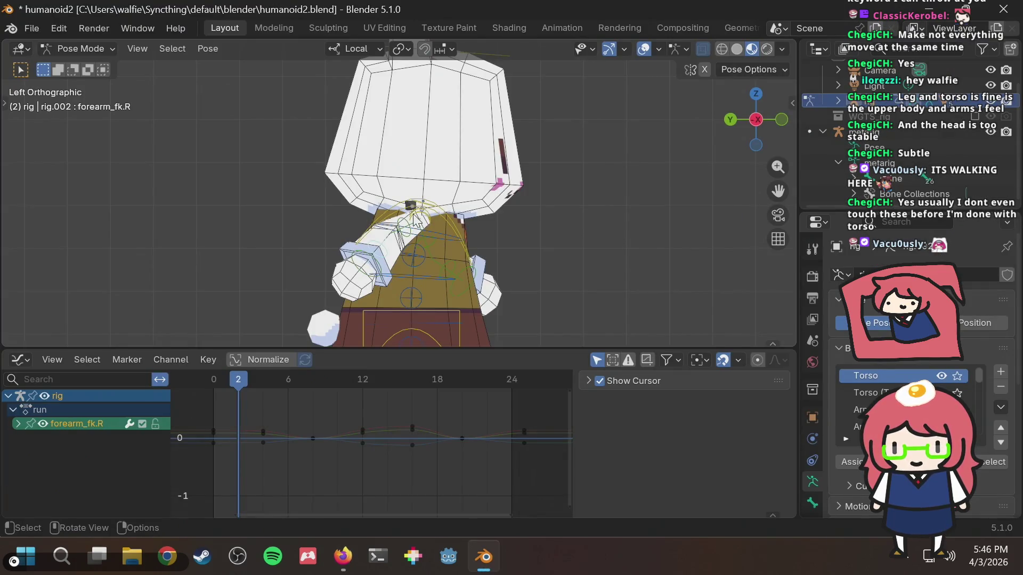
key("alt+Tab")
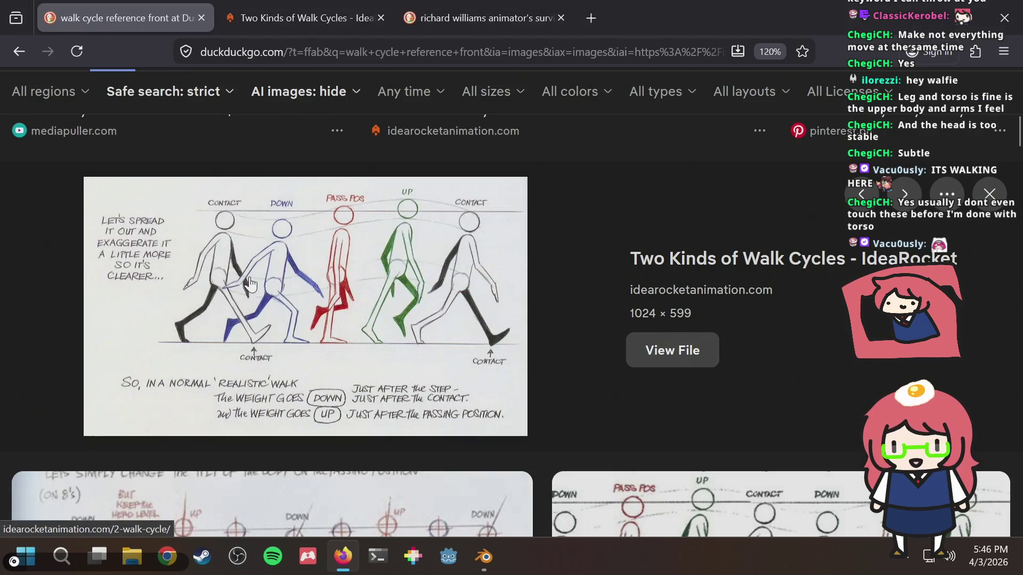
key("alt+Tab")
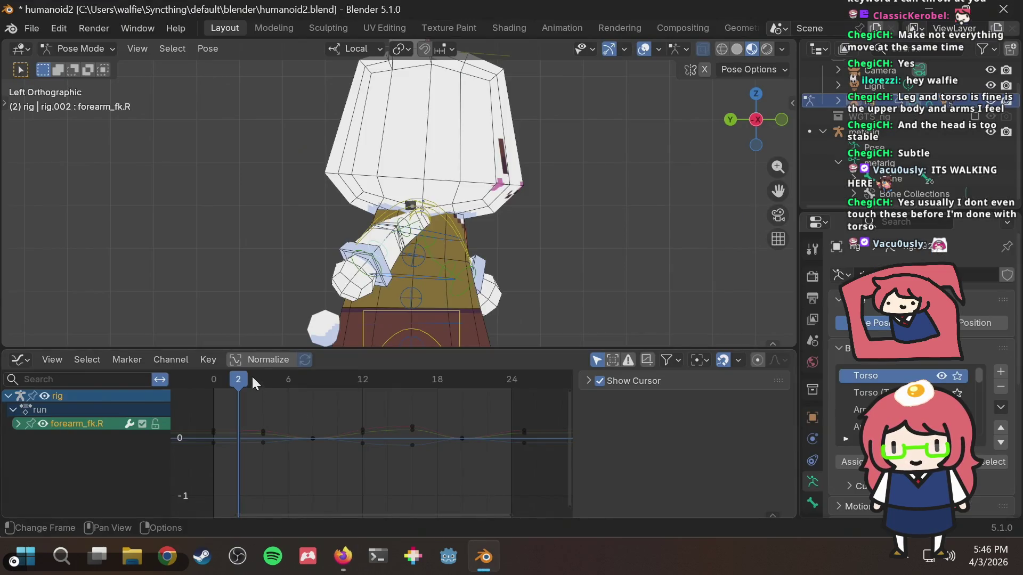
key("alt+Tab")
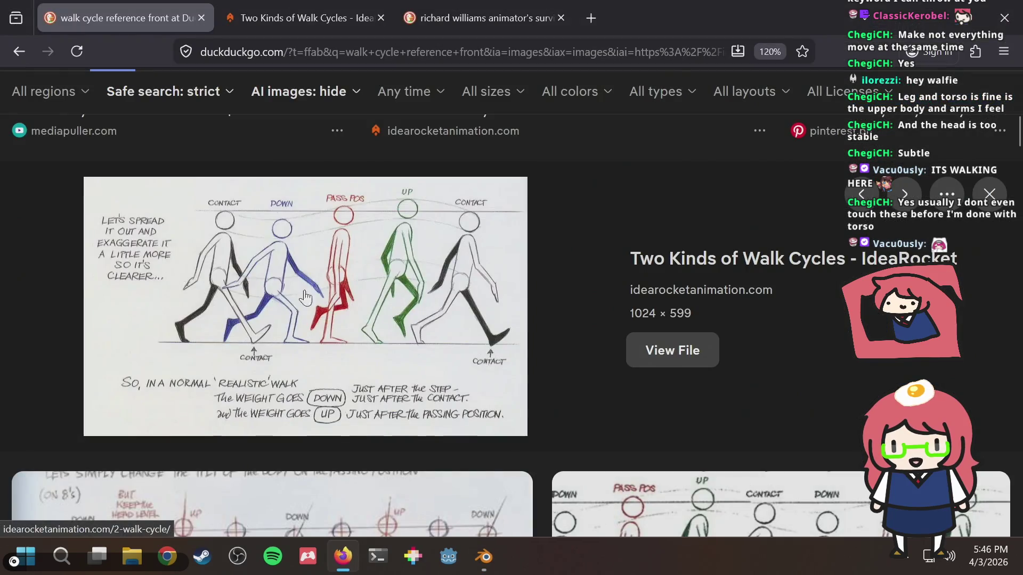
key("alt+Tab")
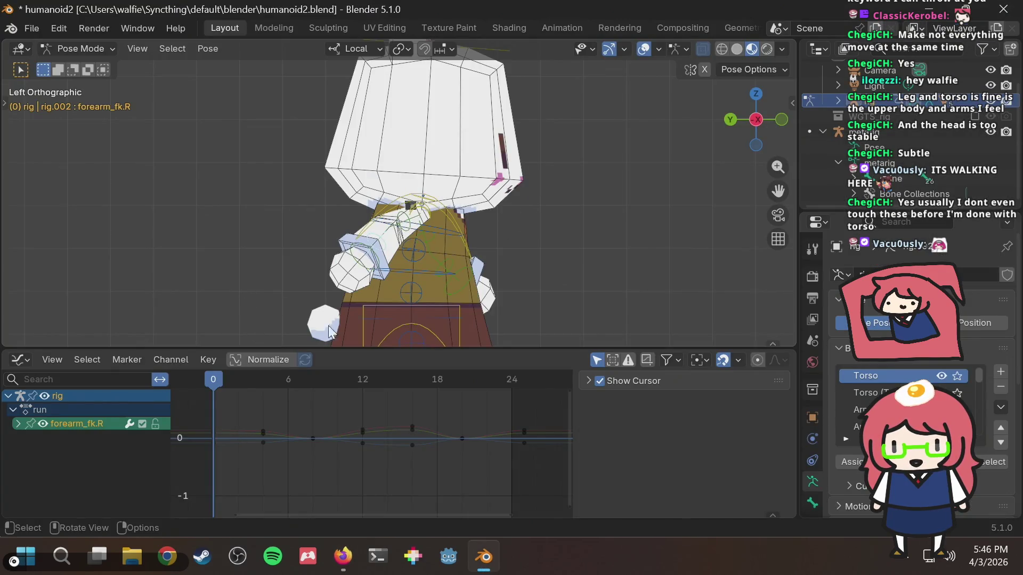
key("alt+Tab")
key("alt+Tab")
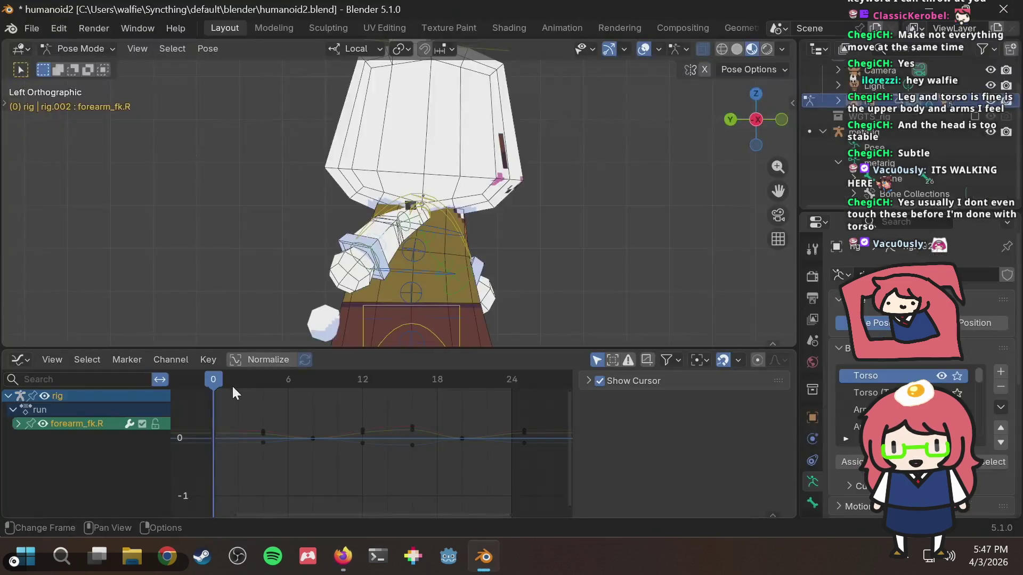
key("alt+Tab")
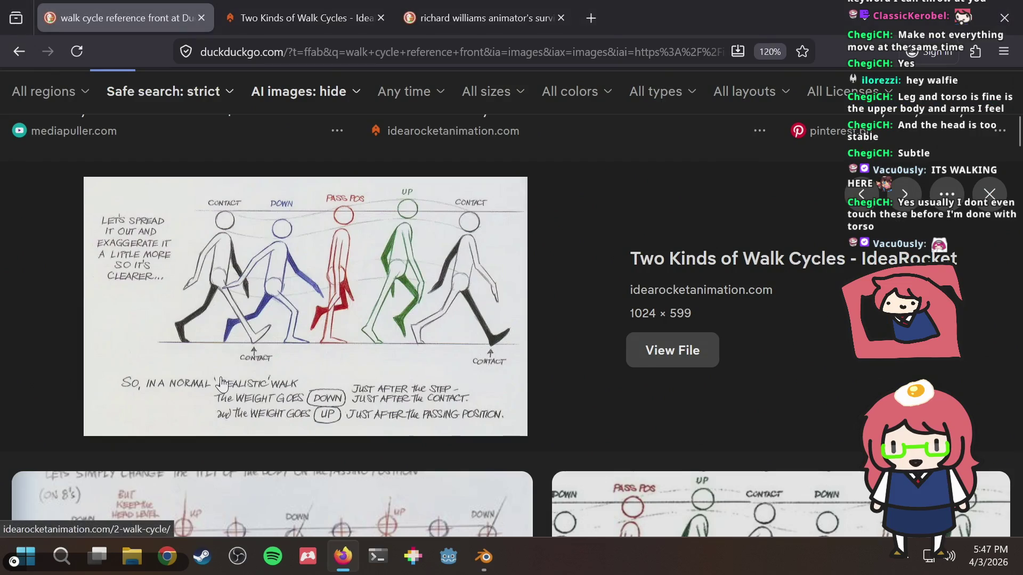
key("alt+Tab")
mouse_move(228, 378)
left_mouse_down()
mouse_move(275, 375)
mouse_move(263, 375)
left_mouse_up()
key("alt+Tab")
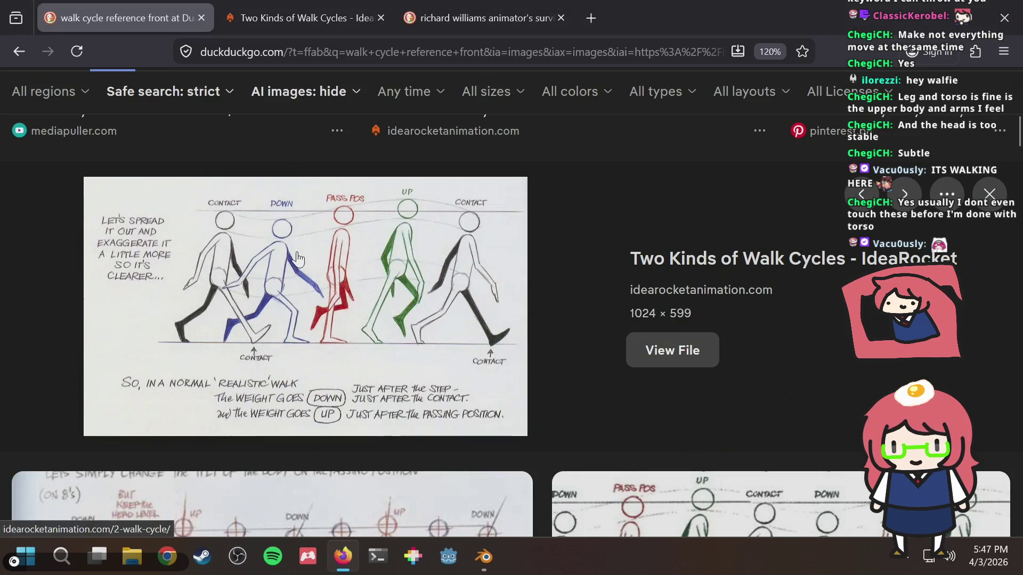
key("alt+Tab")
left_click_drag(235, 379, 201, 380)
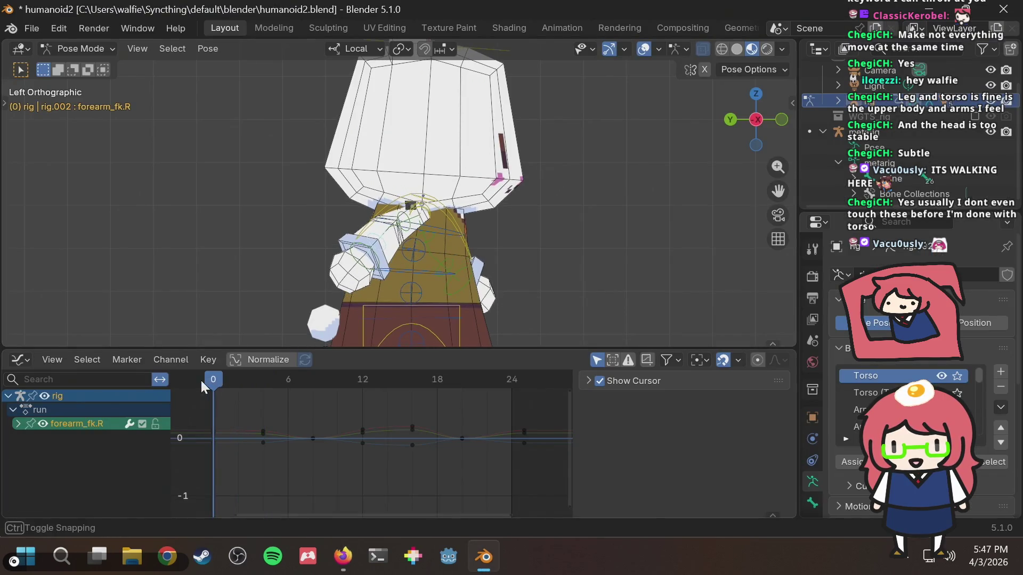
key("alt+Tab")
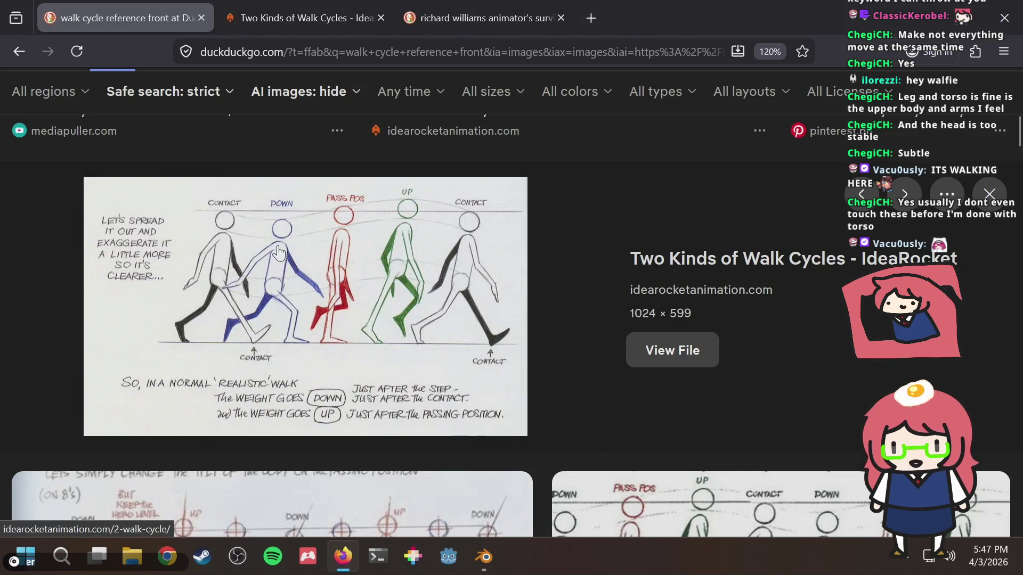
key("alt+Tab")
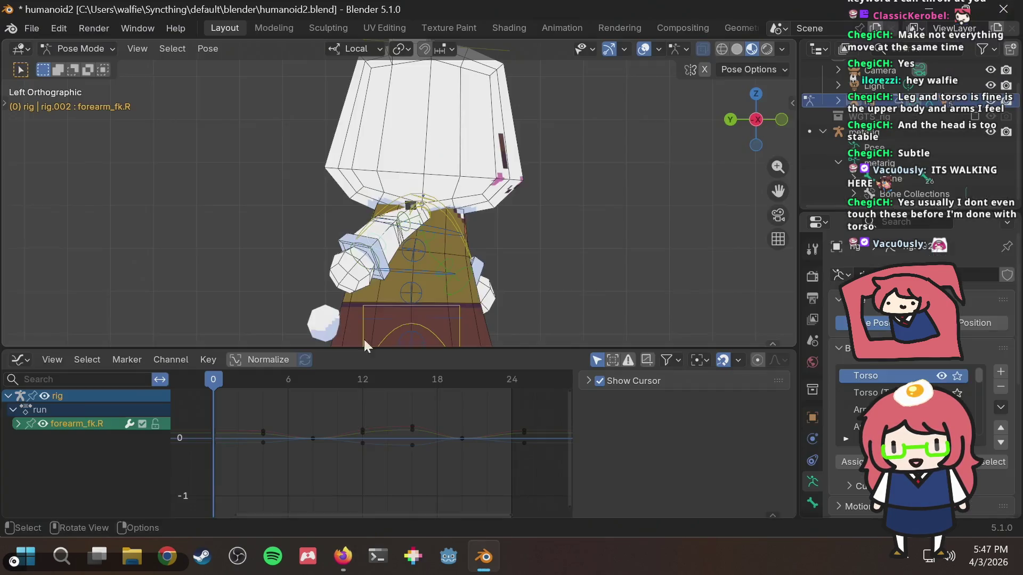
key("alt+Tab")
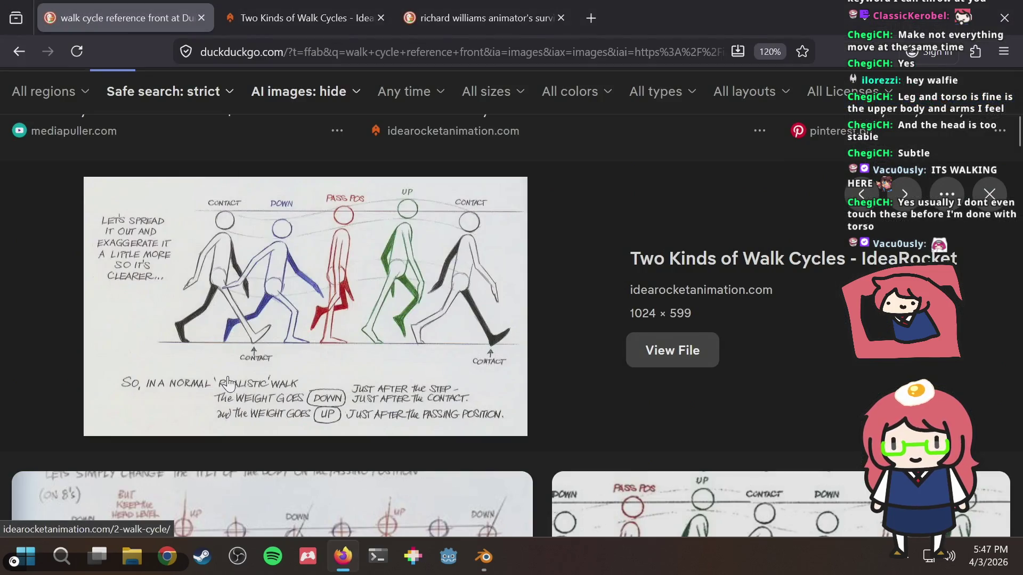
scroll(336, 308, "down", 5)
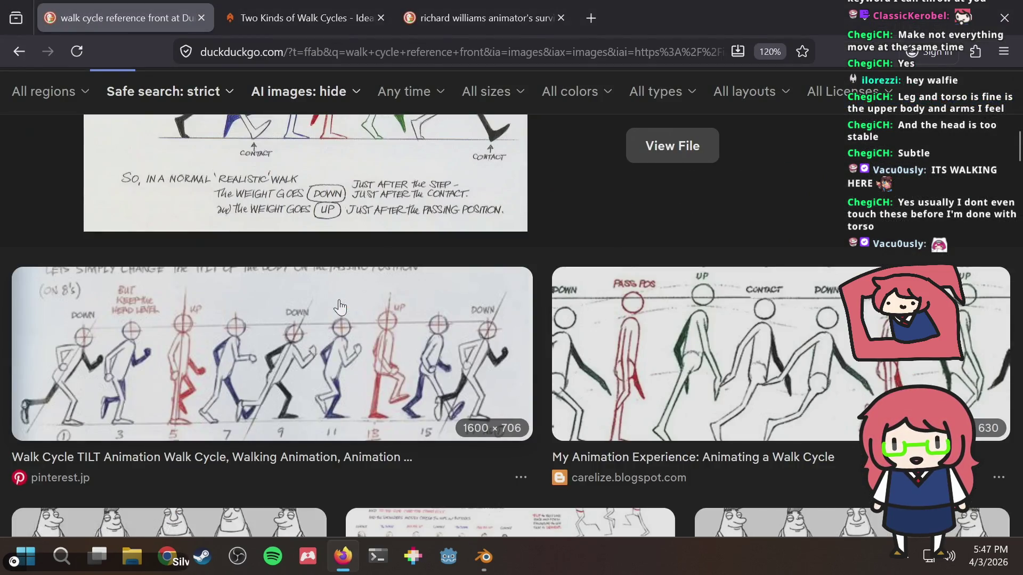
scroll(339, 308, "up", 10)
scroll(340, 307, "up", 2)
scroll(339, 304, "down", 8)
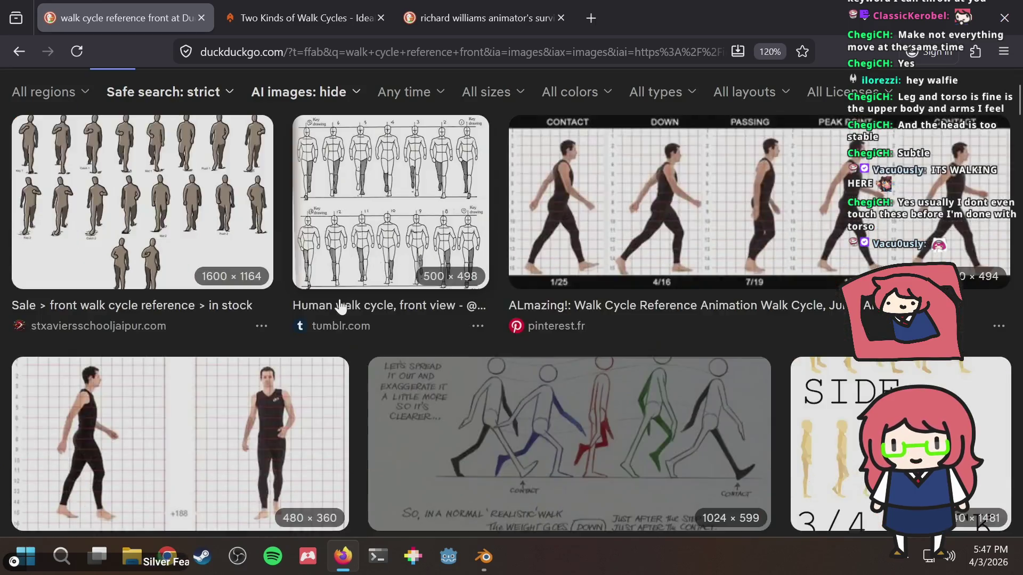
key("alt+Tab")
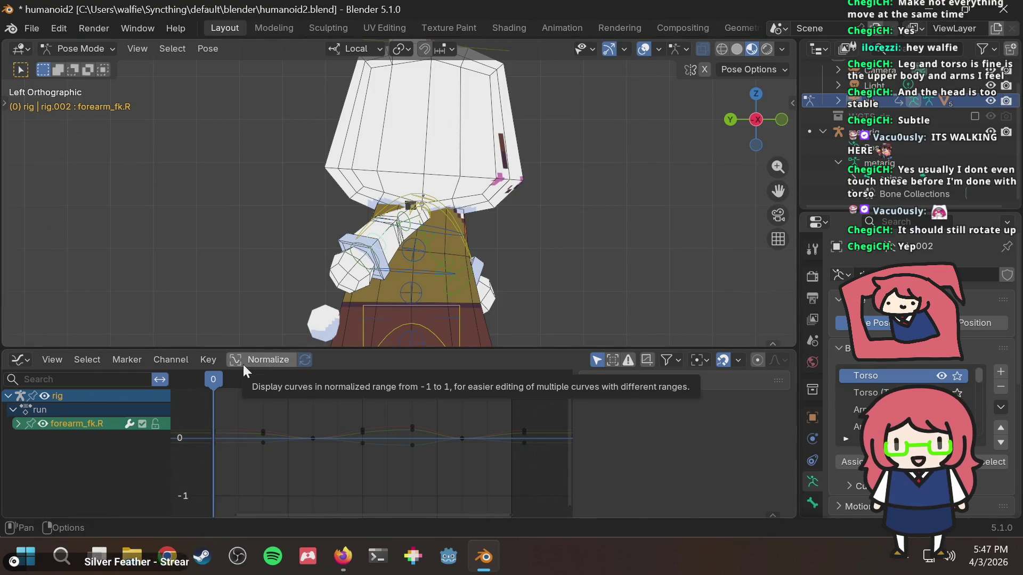
mouse_move(204, 382)
left_mouse_down()
mouse_move(252, 381)
mouse_move(225, 395)
mouse_move(203, 391)
left_mouse_up()
key("alt+Tab")
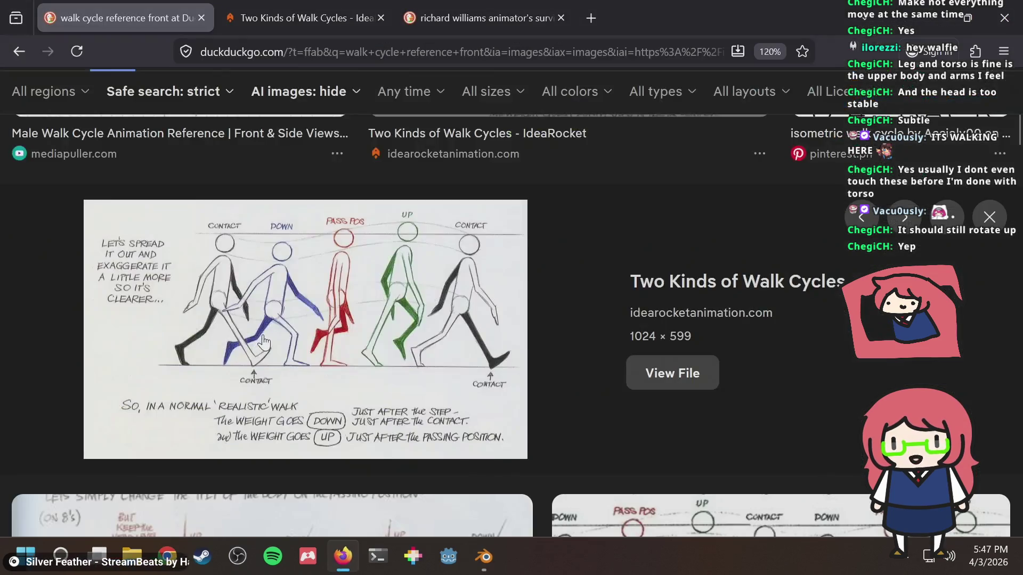
key("alt+Tab")
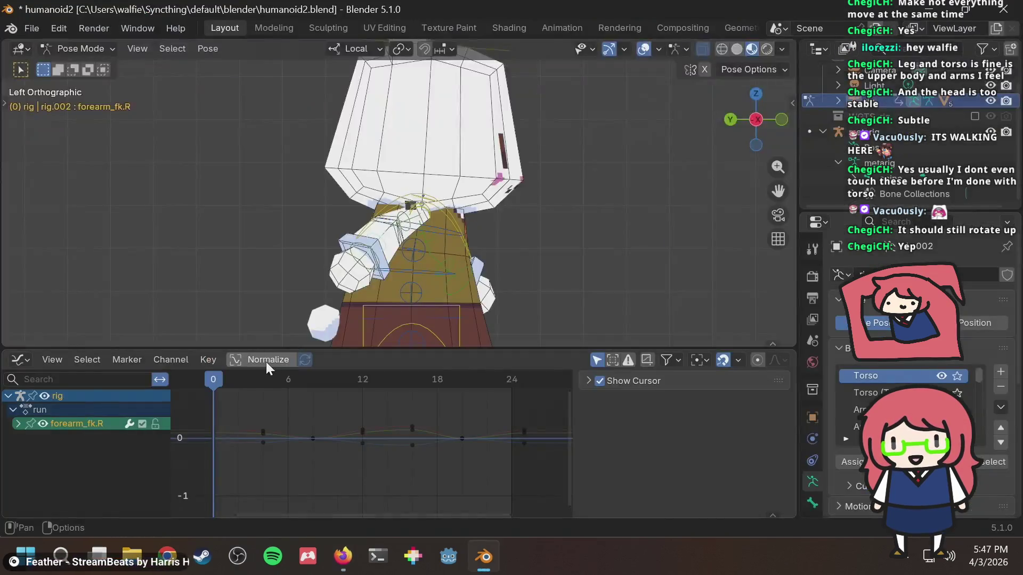
mouse_move(261, 375)
left_mouse_down()
mouse_move(190, 382)
mouse_move(266, 383)
mouse_move(205, 386)
left_mouse_up()
left_click(18, 424)
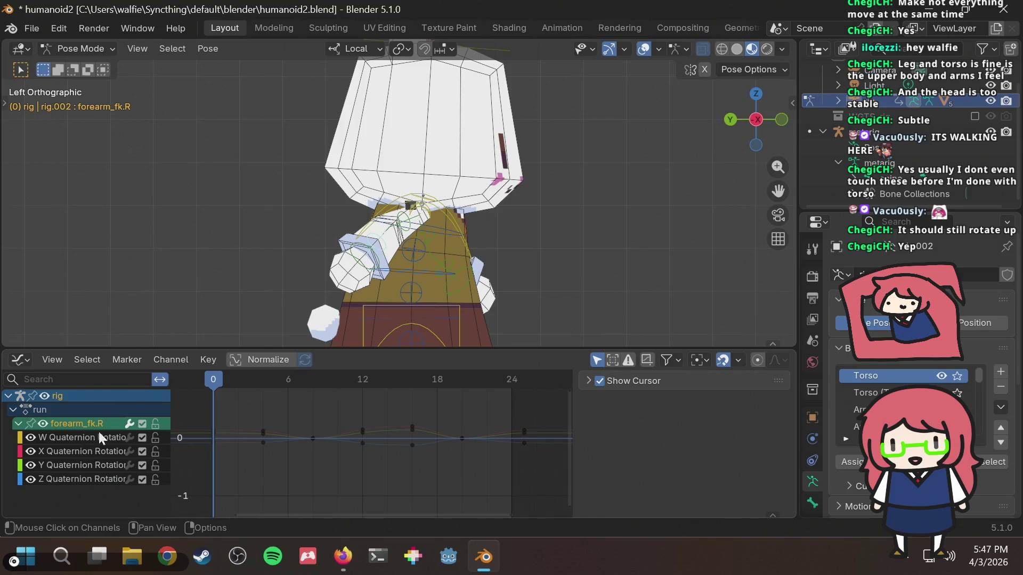
Step: Check the reference, then box-select the frame-4 arm keys and browse the right-click keyframe menu
left_click_drag(275, 400, 241, 476)
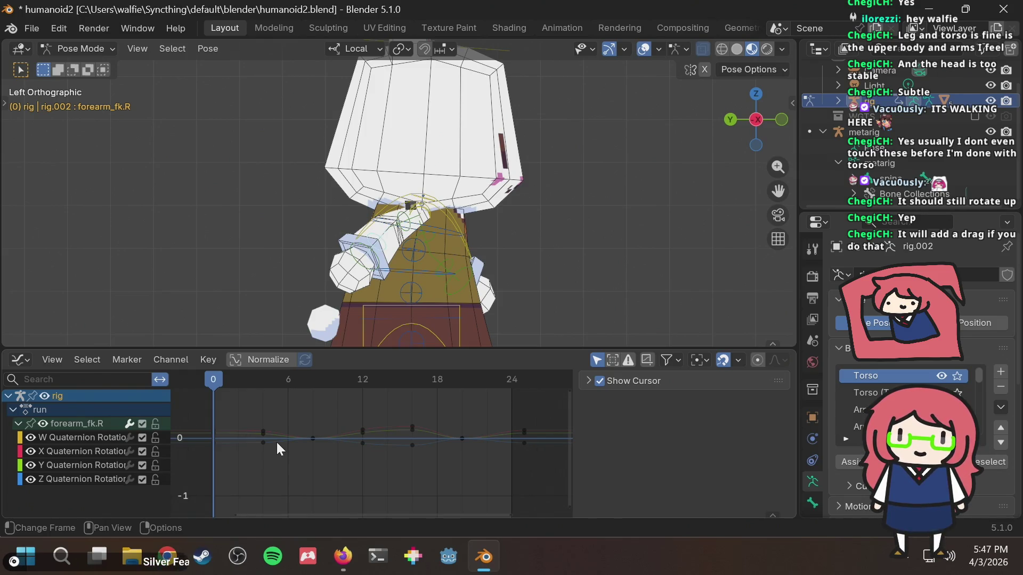
key("alt+Tab")
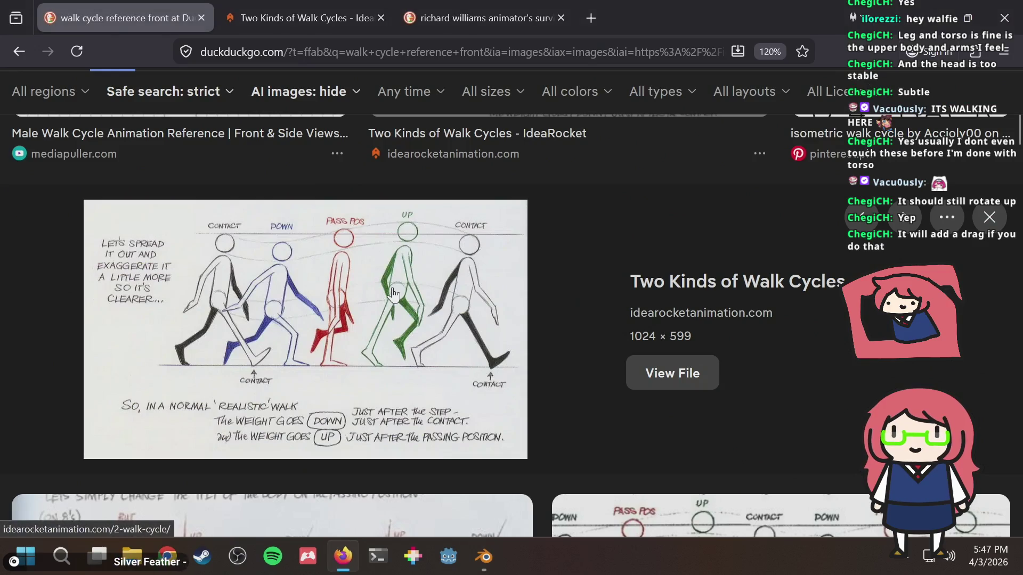
key("alt+Tab")
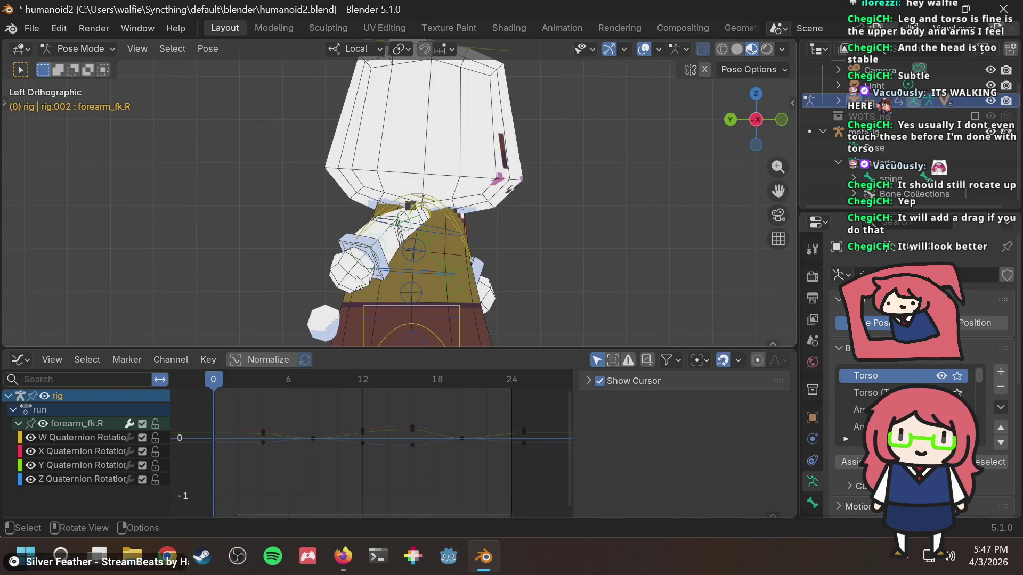
left_click_drag(268, 406, 186, 467)
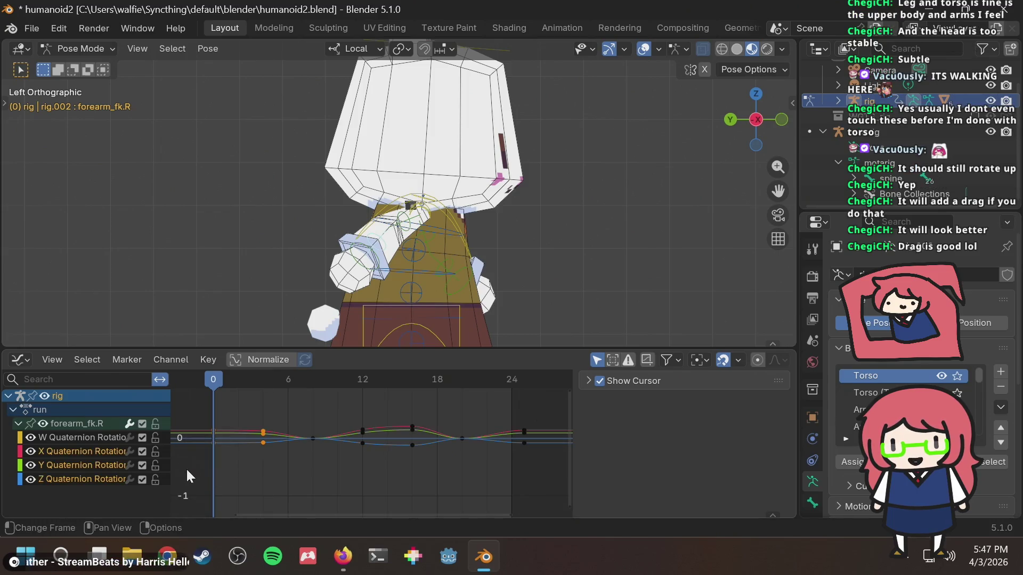
right_click(263, 429)
mouse_move(263, 429)
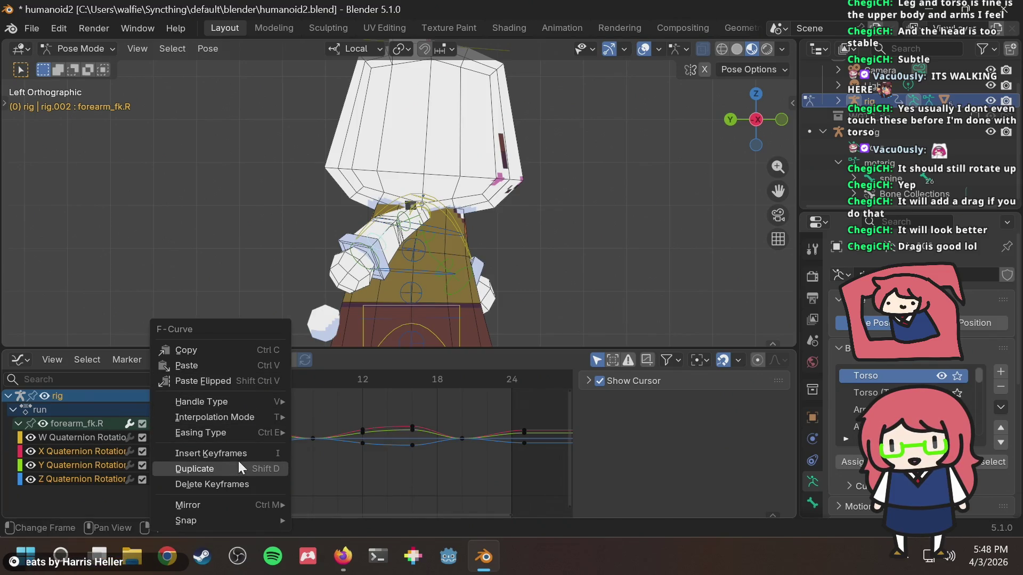
mouse_move(227, 509)
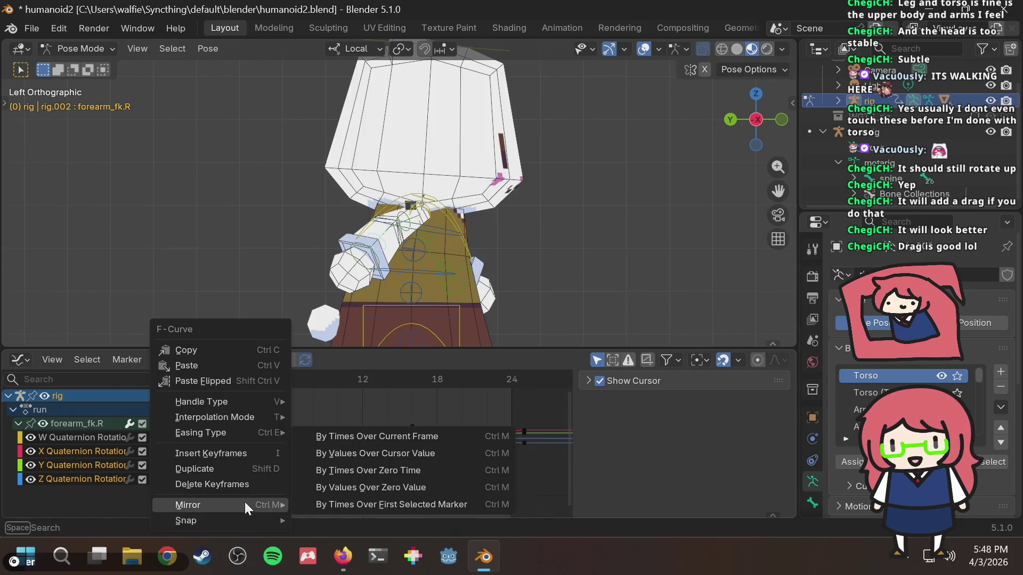
left_click(274, 460)
Step: Try sliding the frame-0 keys toward frame 5, cancel, and reselect the keys around frame 4
left_click_drag(222, 454, 188, 409)
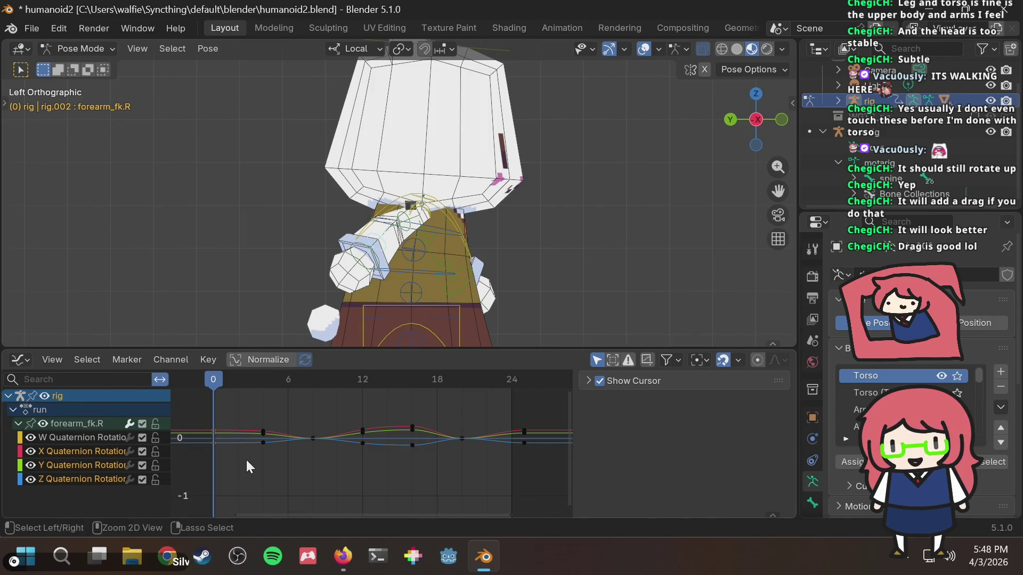
mouse_move(216, 432)
left_mouse_down()
mouse_move(287, 430)
mouse_move(256, 411)
mouse_move(267, 399)
left_mouse_up()
right_click(273, 401)
left_click(271, 455)
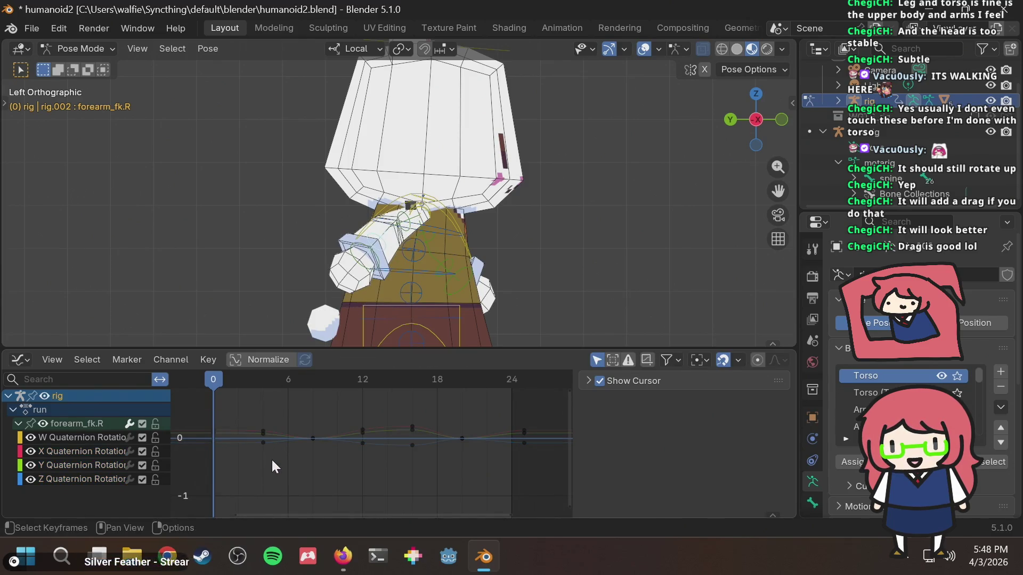
left_click_drag(186, 473, 275, 405)
left_click(342, 556)
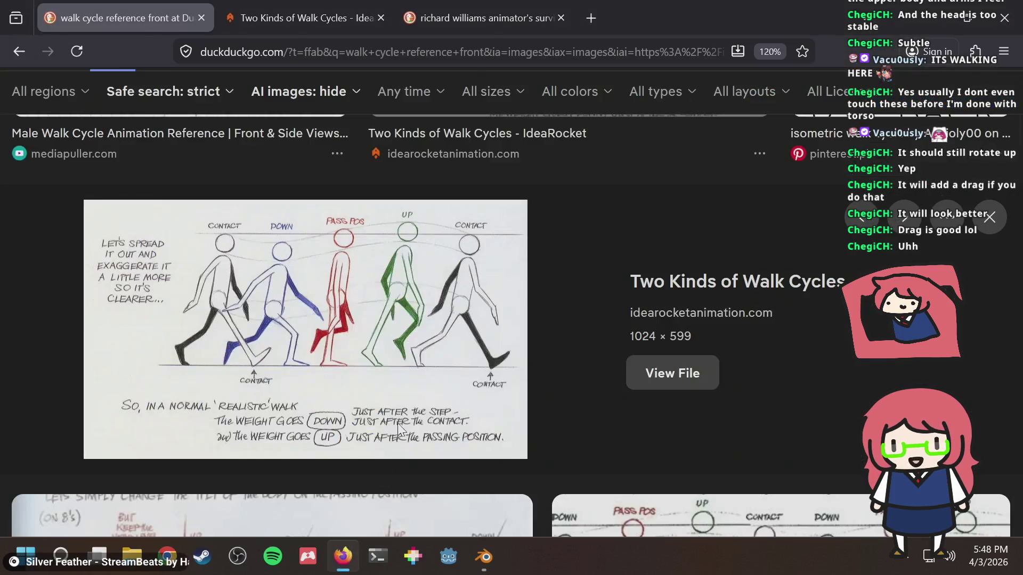
Step: Search 'blender swap keyframes' in a new tab and check the Blender Artists result
key("ctrl+t")
type("blender swap keyf")
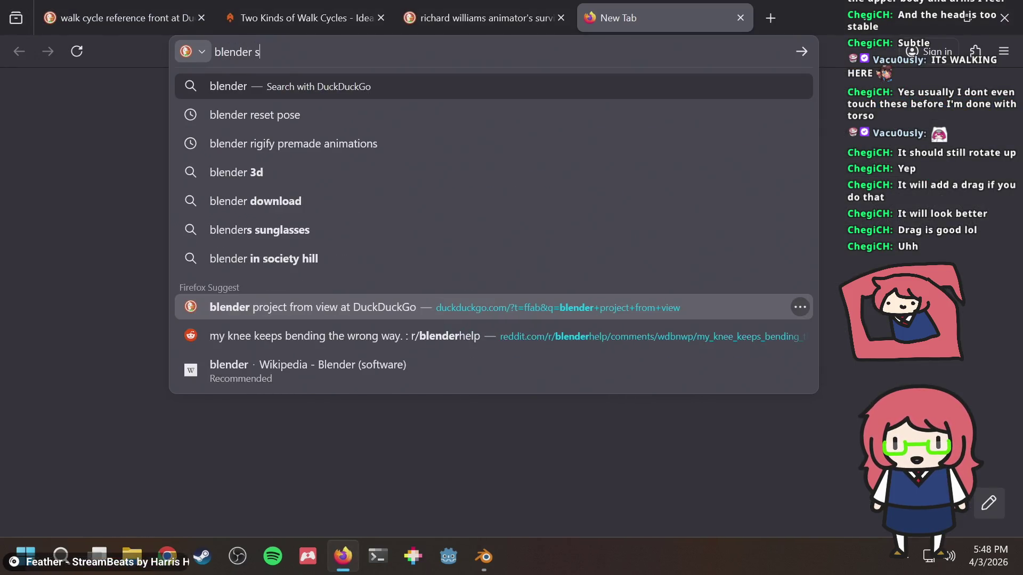
type("rames")
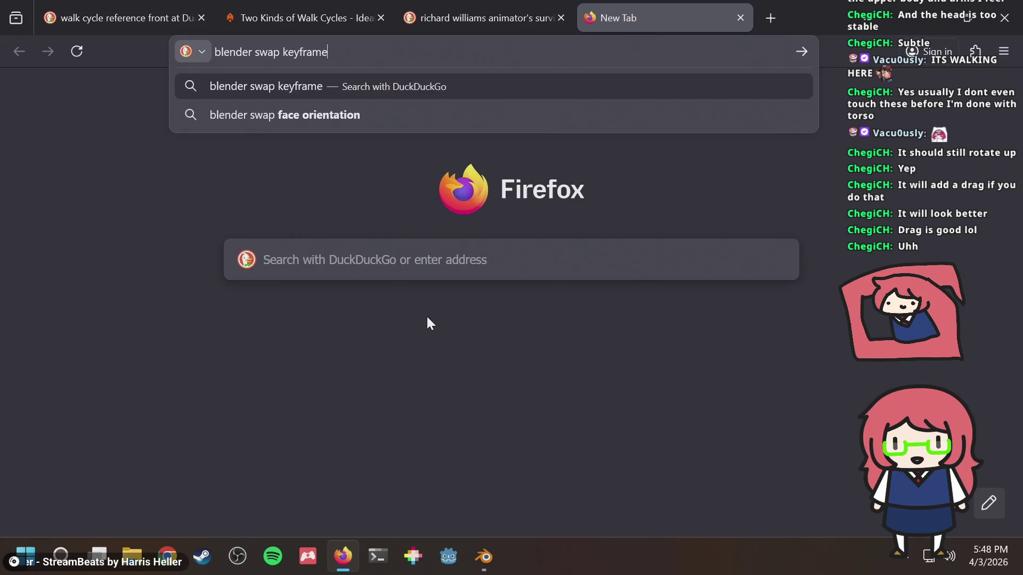
key("Return")
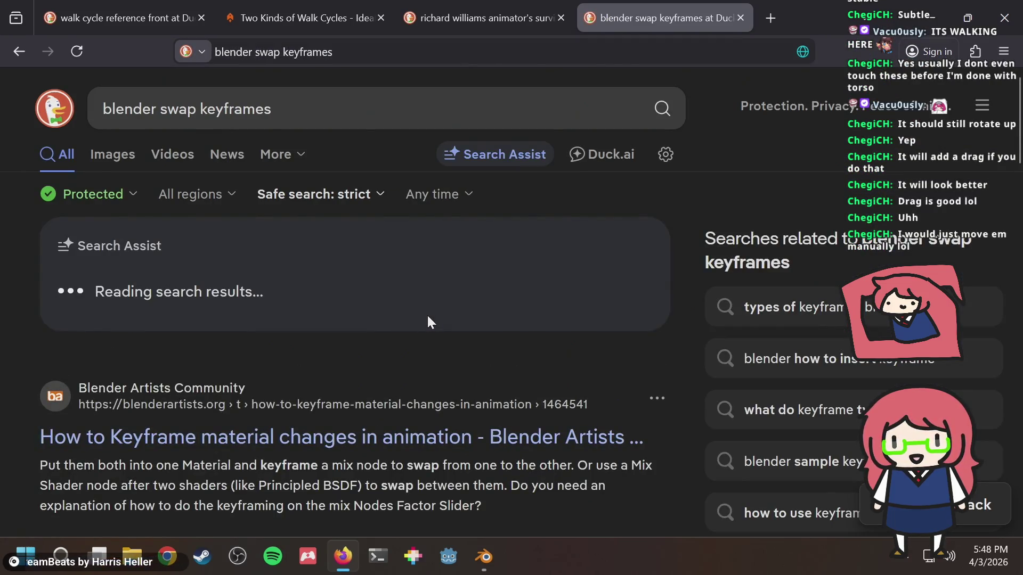
scroll(427, 315, "down", 3)
scroll(352, 374, "down", 4)
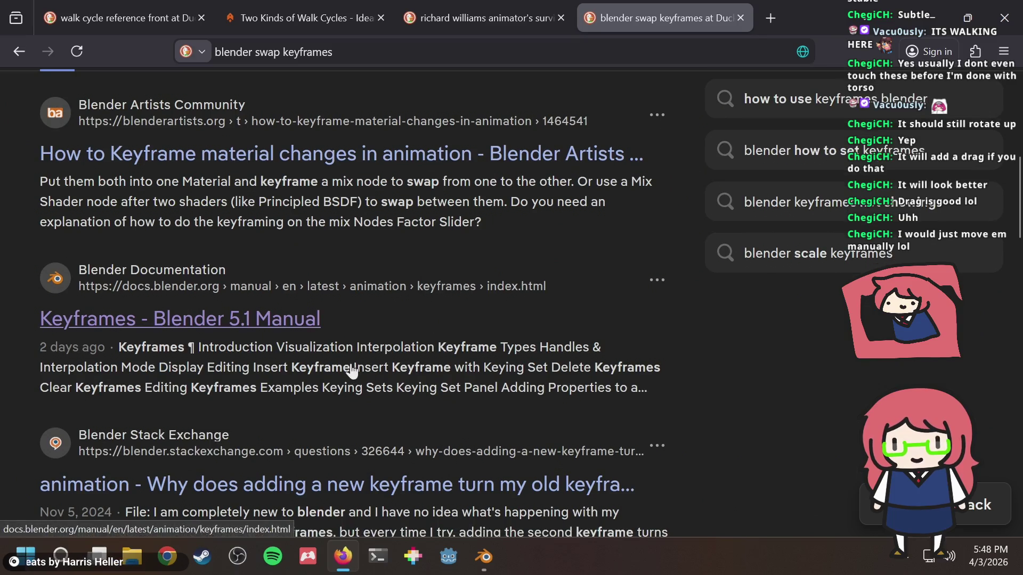
left_click(336, 155)
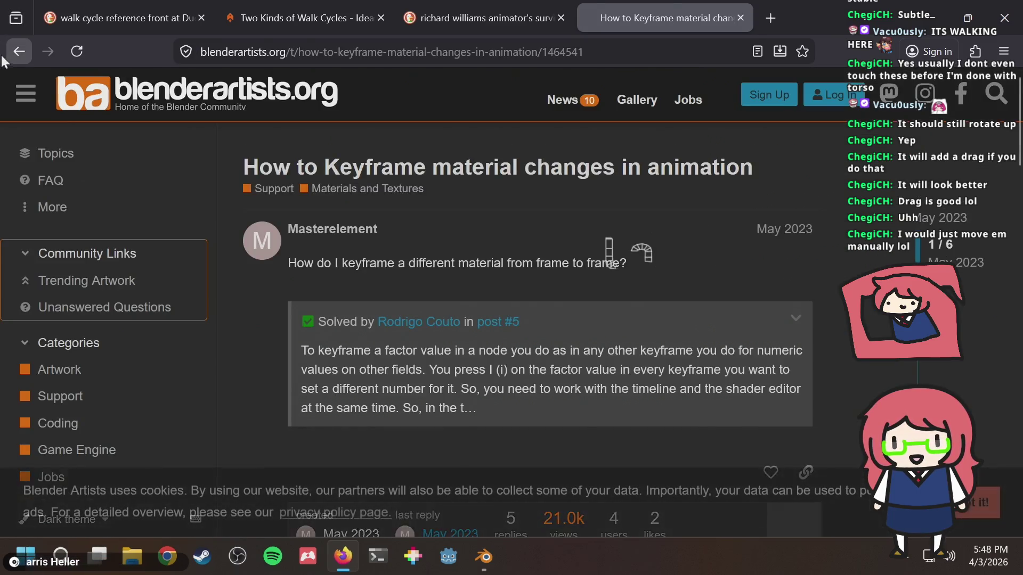
left_click(18, 51)
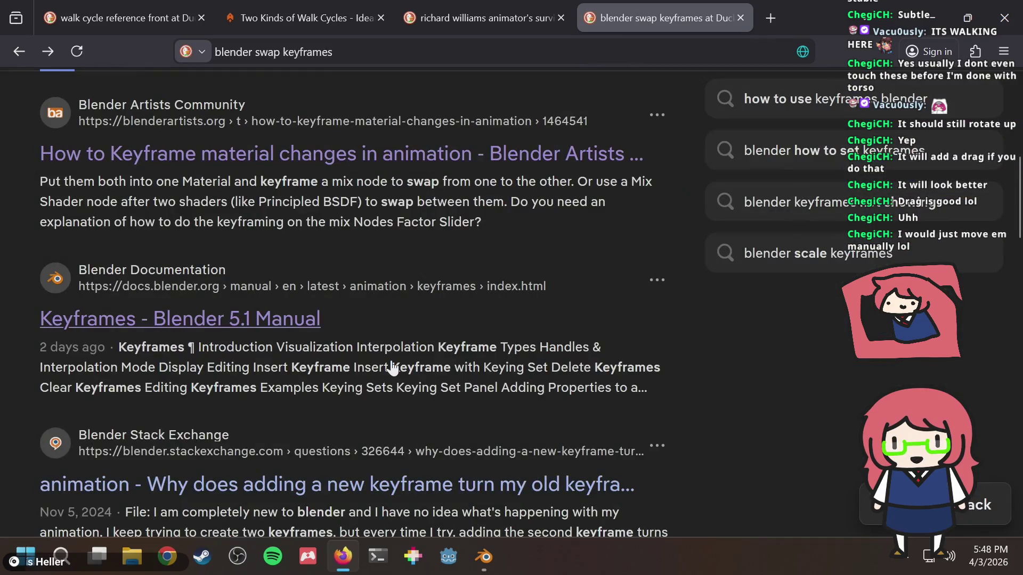
scroll(393, 367, "down", 3)
scroll(393, 368, "up", 3)
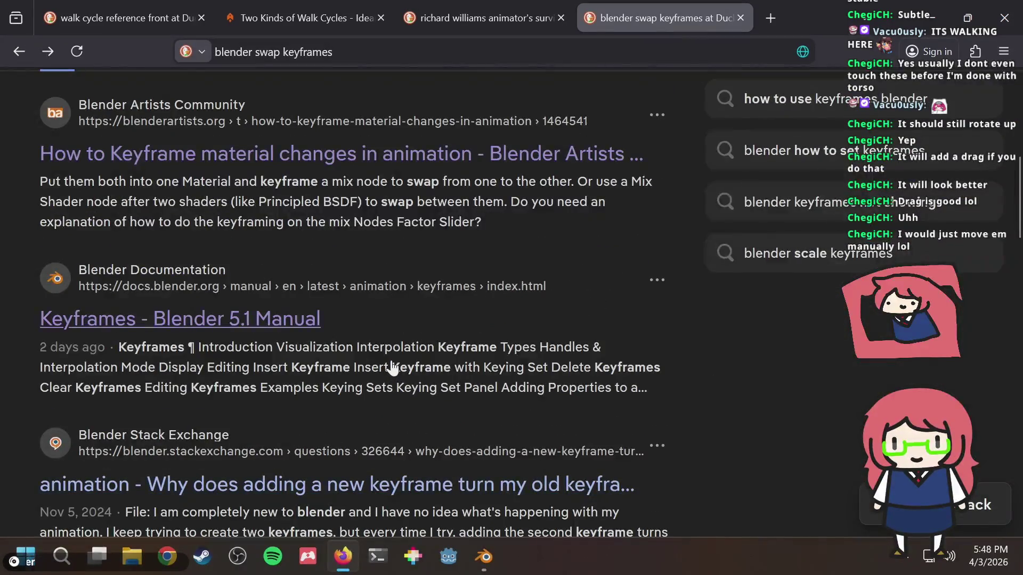
Step: Test sliding the frame-0 keyframe toward frame 5 twice, cancelling each move
key("alt+Tab")
left_click(243, 467)
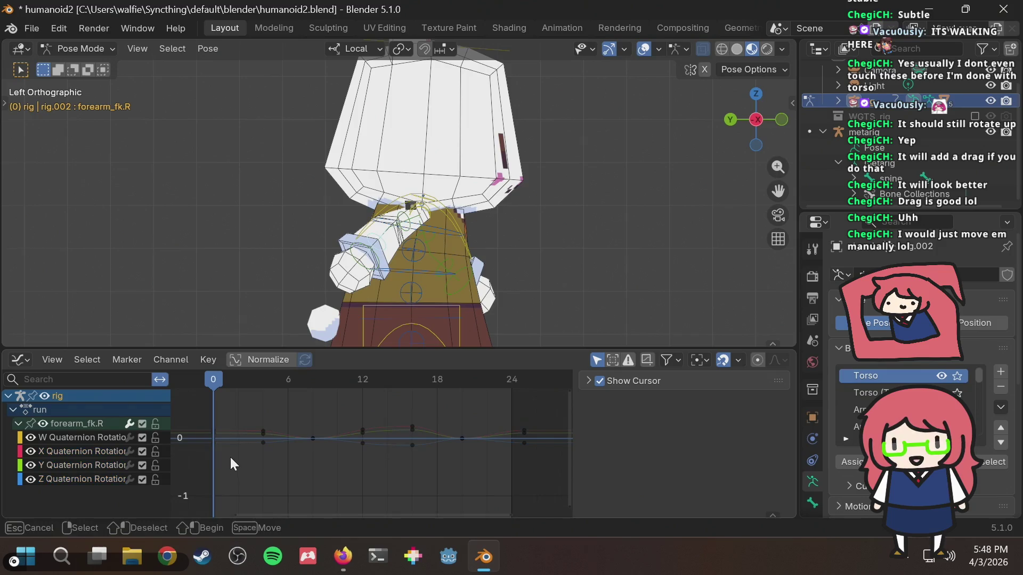
left_click_drag(213, 446, 276, 448)
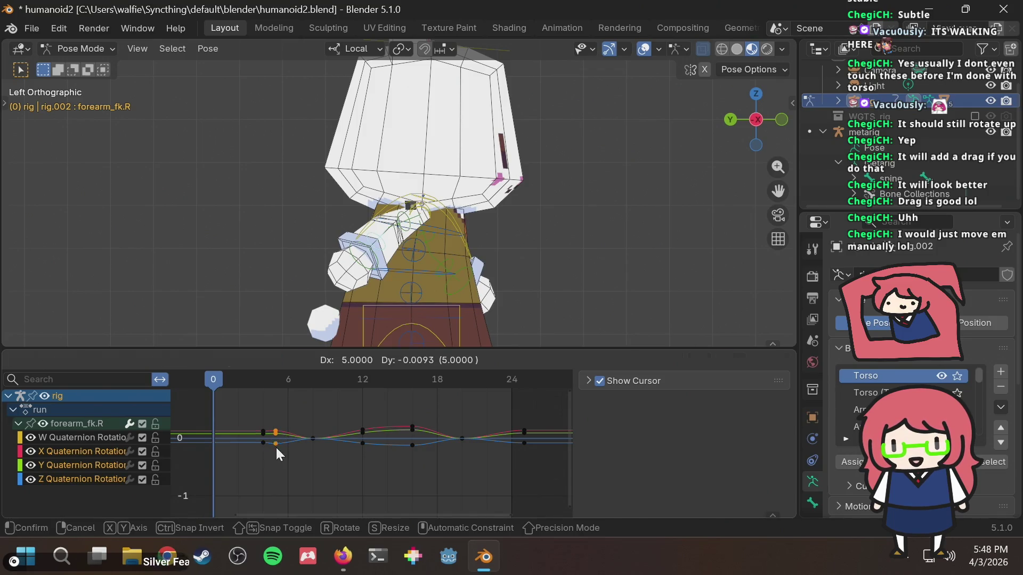
right_click(276, 446)
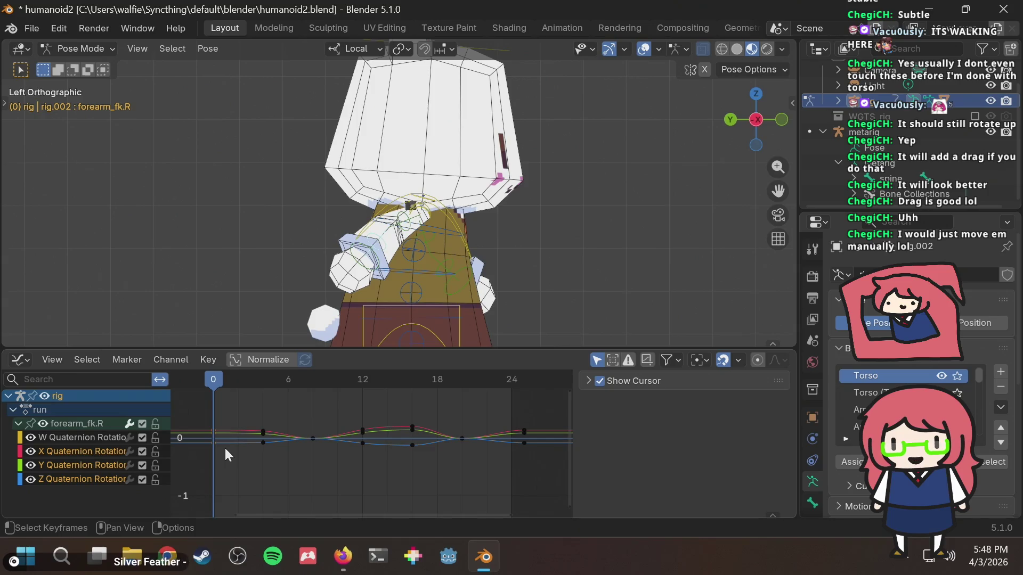
scroll(225, 447, "up", 1)
middle_click_drag(225, 447, 270, 446)
key("g")
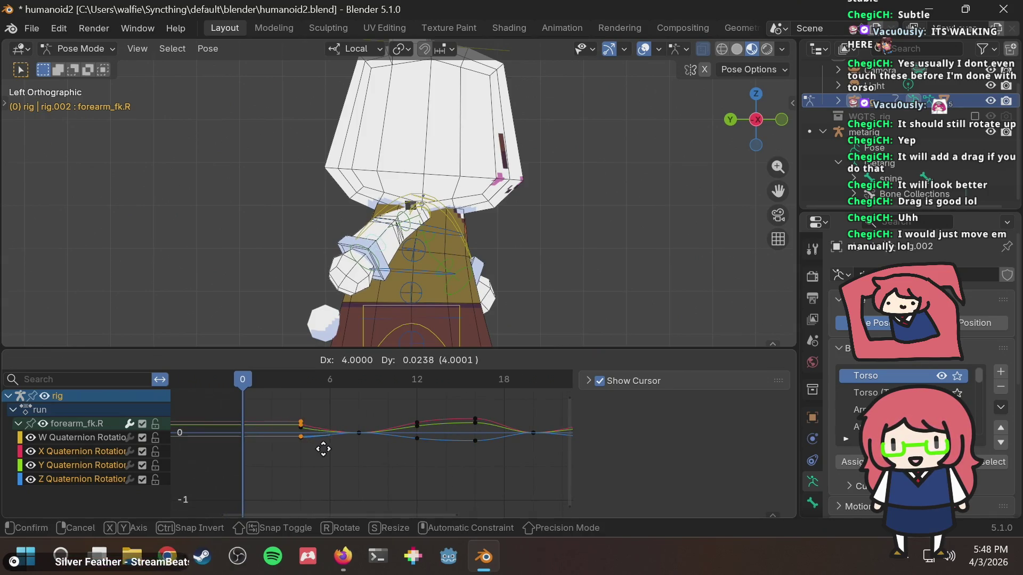
right_click(183, 446)
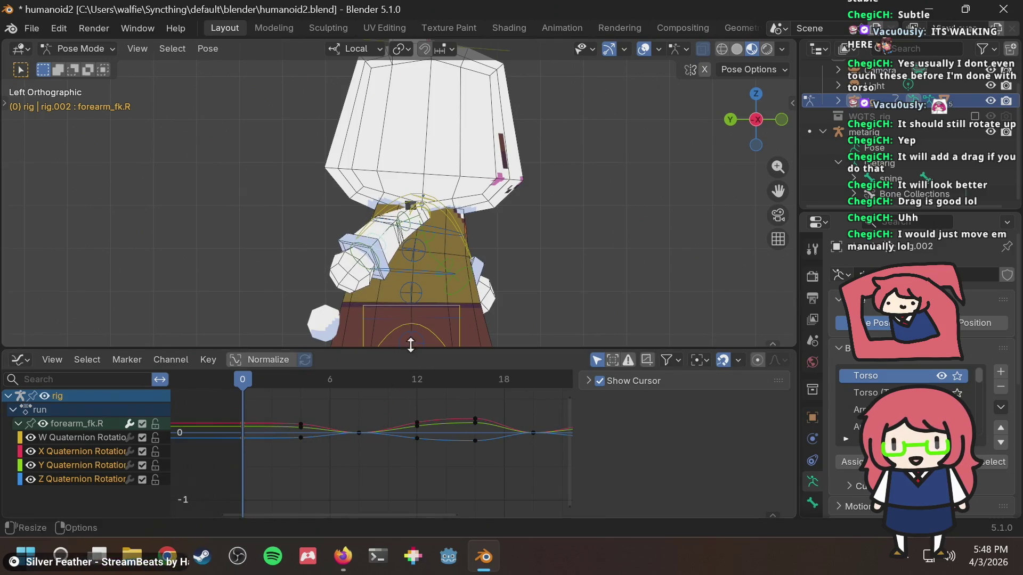
Step: Select forearm_fk.R, after briefly picking hand_fk.R, so its quaternion curves are listed
left_click(408, 305)
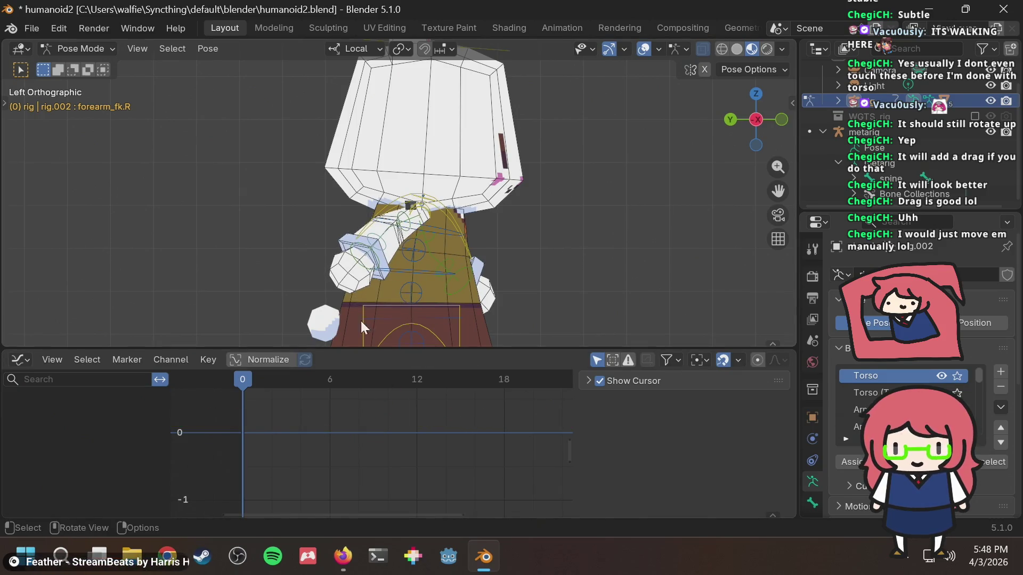
left_click(369, 265)
left_click(371, 270)
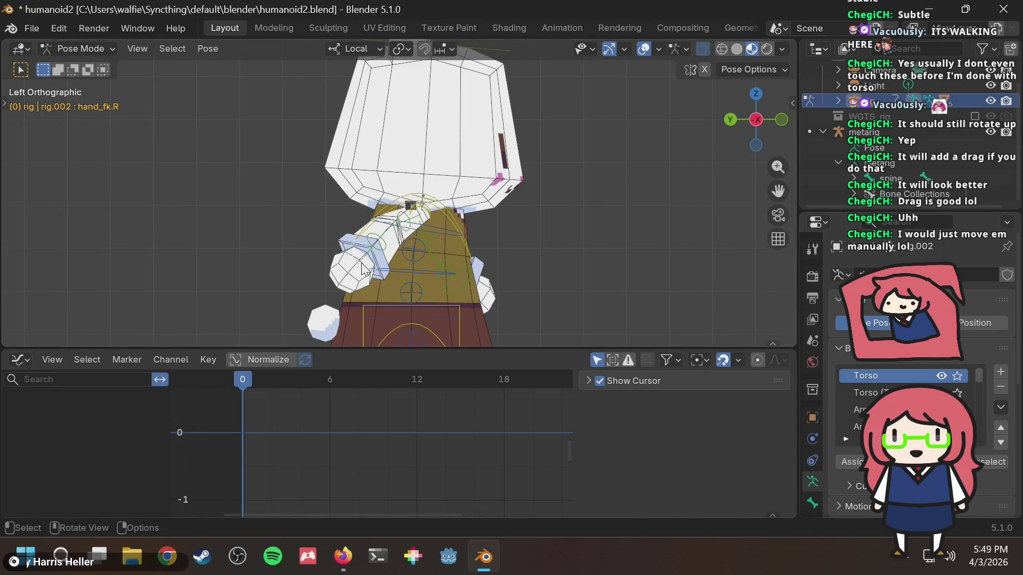
left_click(390, 251)
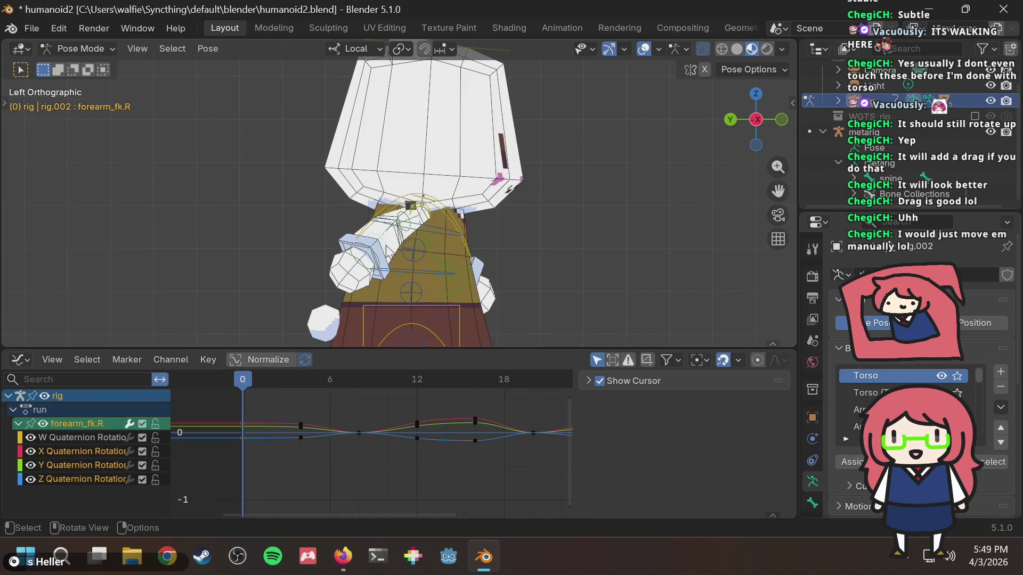
key("alt+Tab")
scroll(372, 256, "up", 3)
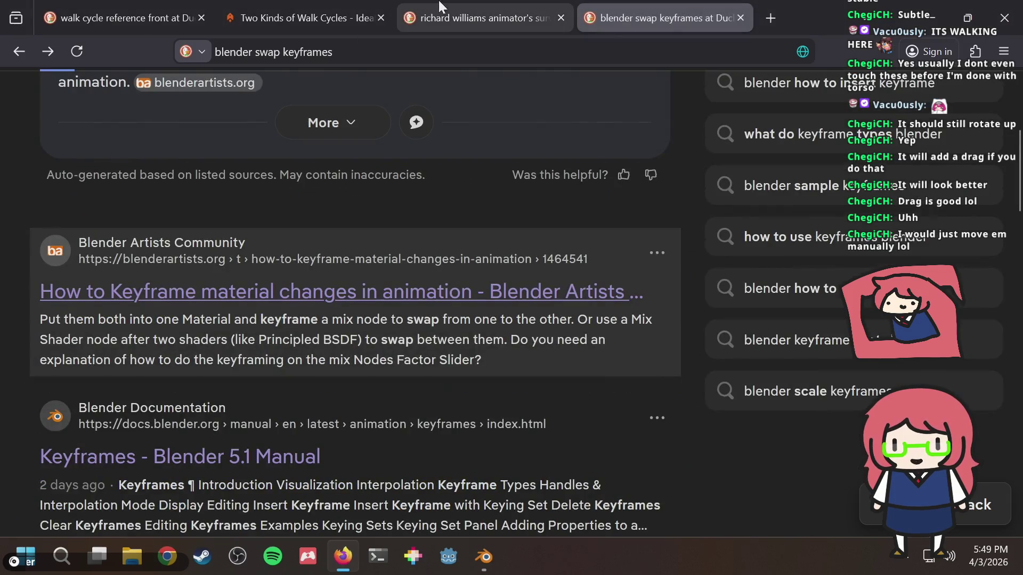
Step: Browse the Richard Williams and Two Kinds of Walk Cycles tabs, ending on 'walk cycle reference front'
left_click(452, 7)
left_click(319, 11)
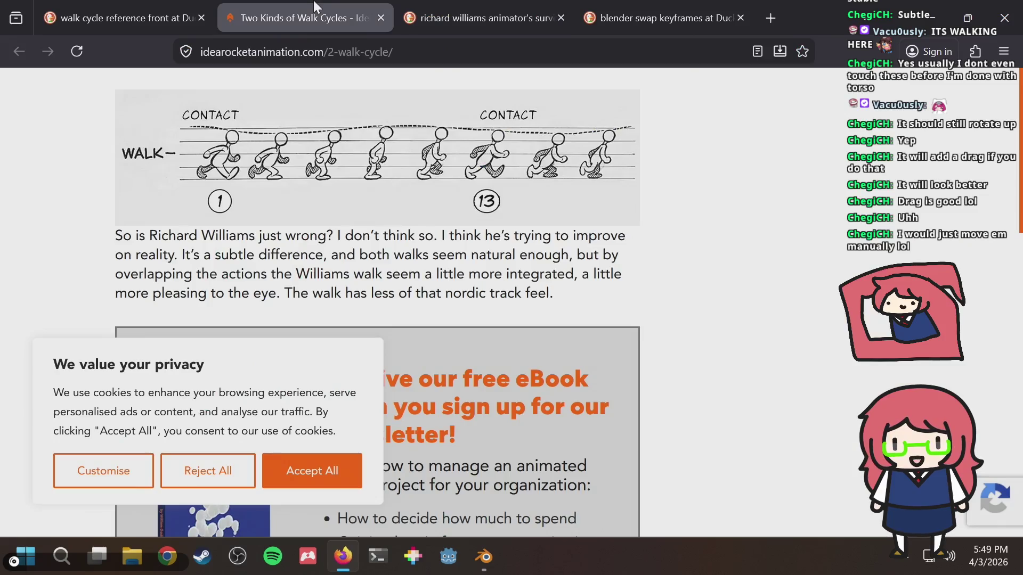
key("ctrl+shift+Tab")
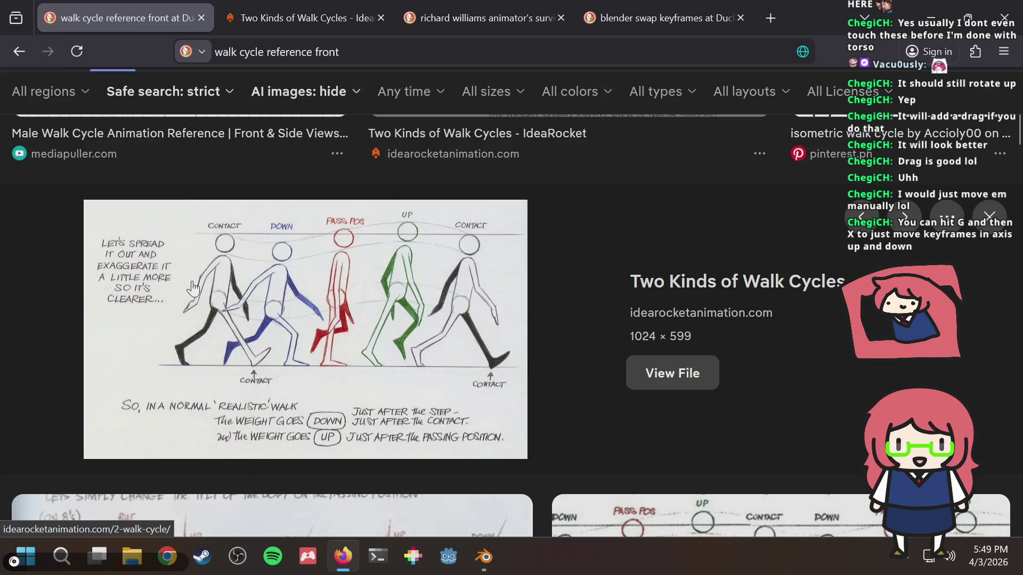
key("alt+Tab")
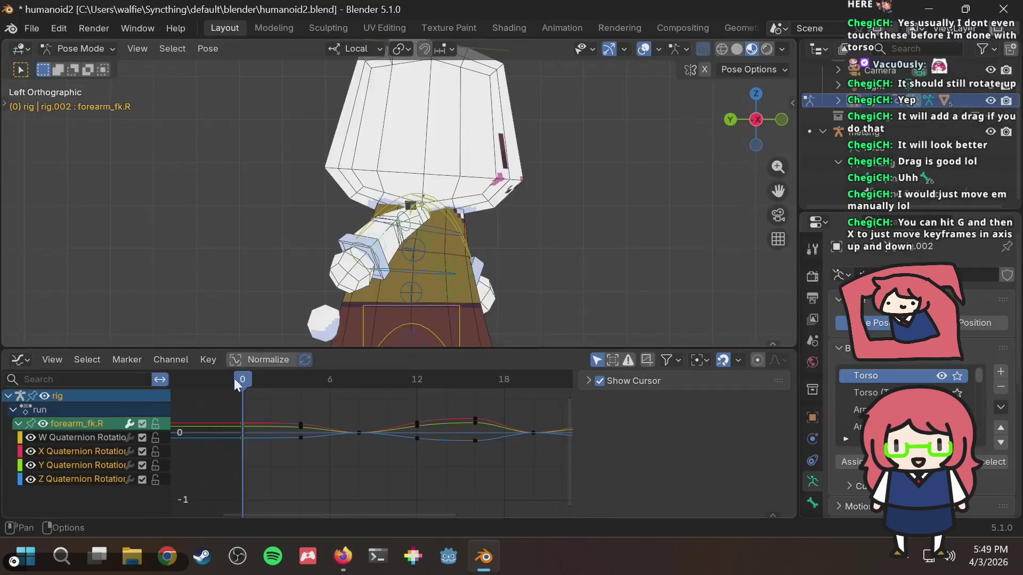
Step: Box-select the forearm's frame-0 keys and slide them later along time
left_click_drag(265, 406, 237, 447)
key("g")
key("x")
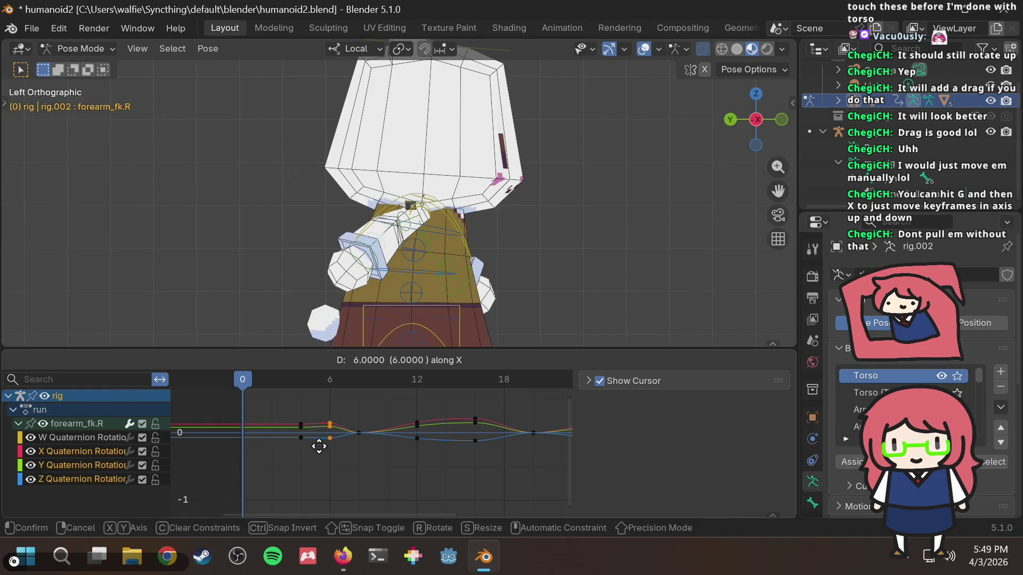
key("x")
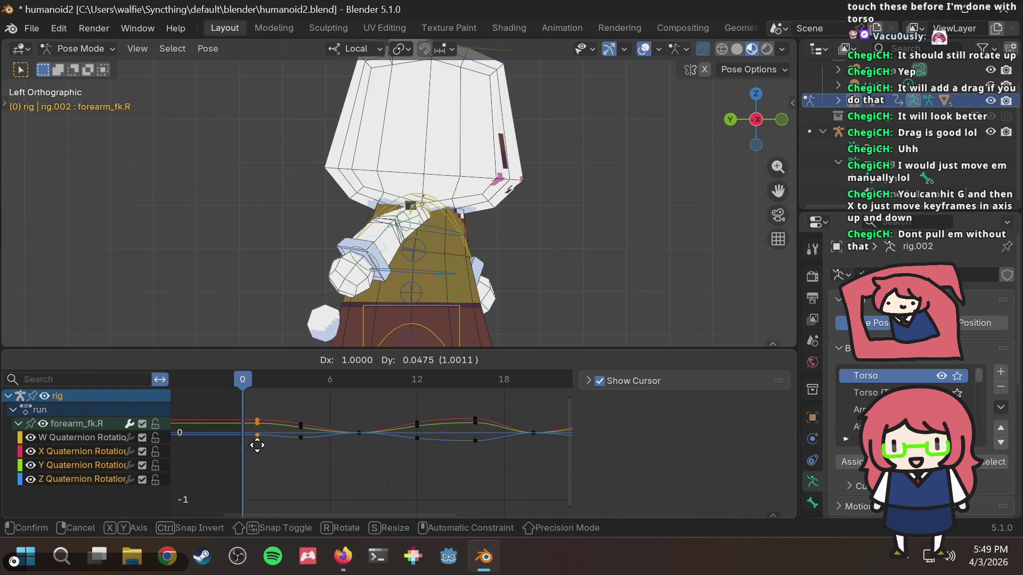
left_click(293, 445)
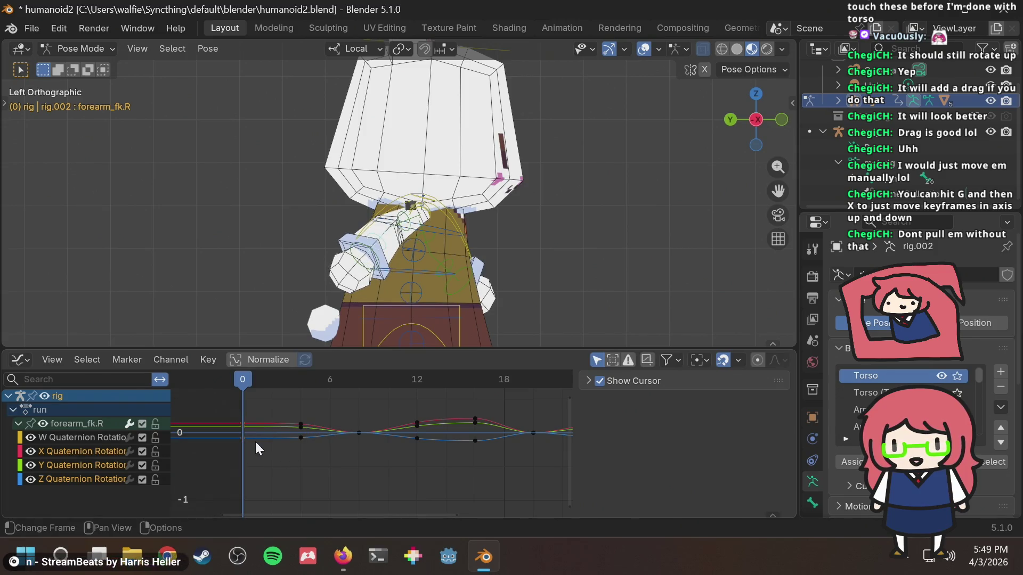
key("g")
key("x")
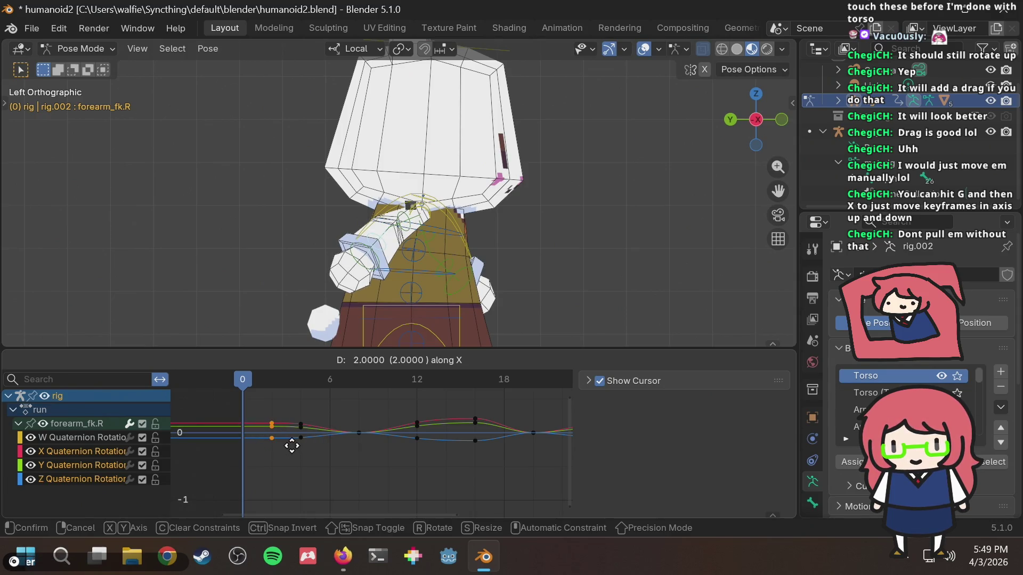
left_click(292, 443)
Step: Return those keys to frame 0, then select the frame-2 keys and begin a time-only move
key("g")
key("x")
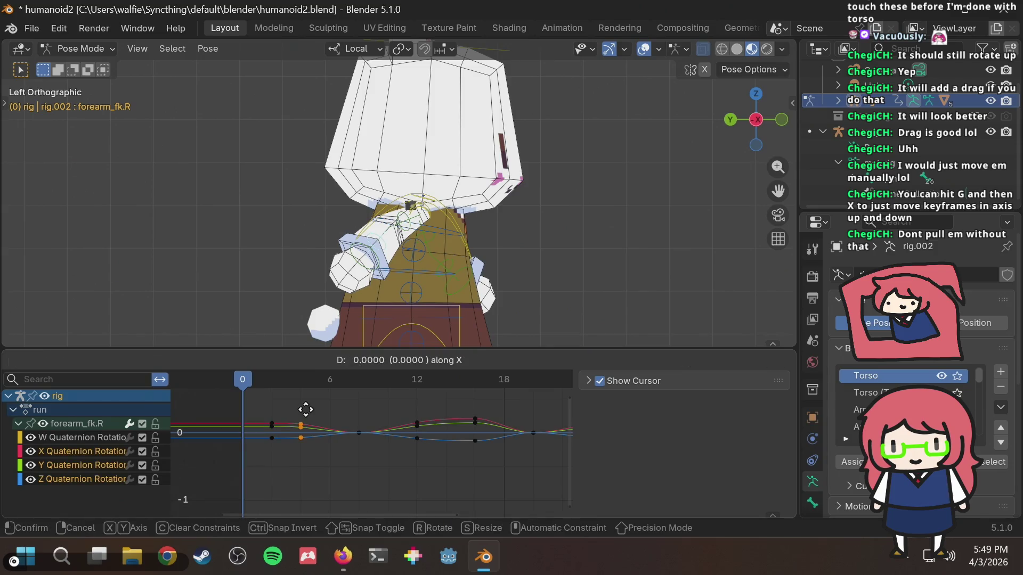
left_click(243, 415)
left_click_drag(264, 457, 283, 401)
key("g")
key("x")
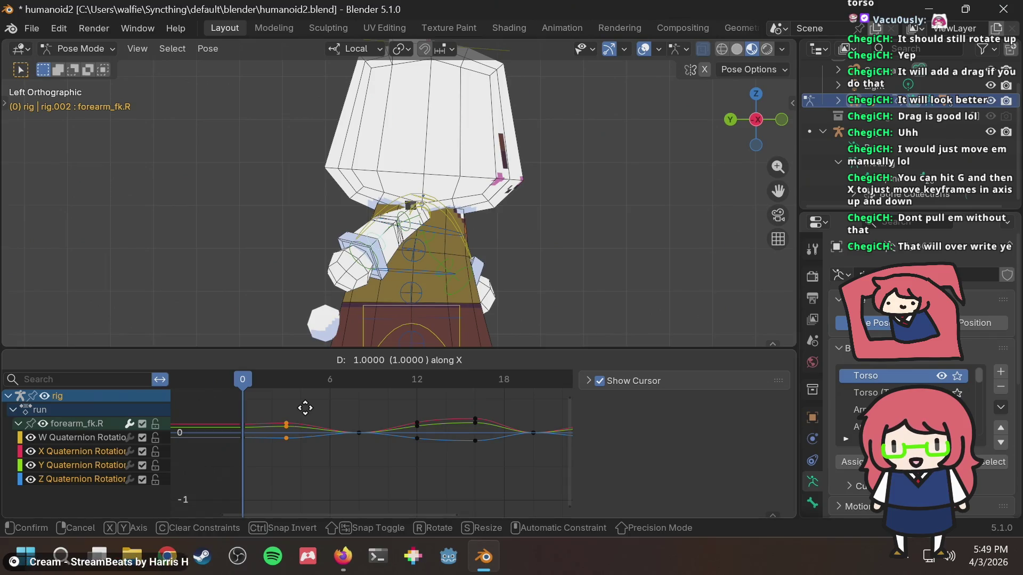
Step: Undo the last shift and move the forearm keys near frame 2 to frame 4
left_click(305, 415)
left_click(304, 414)
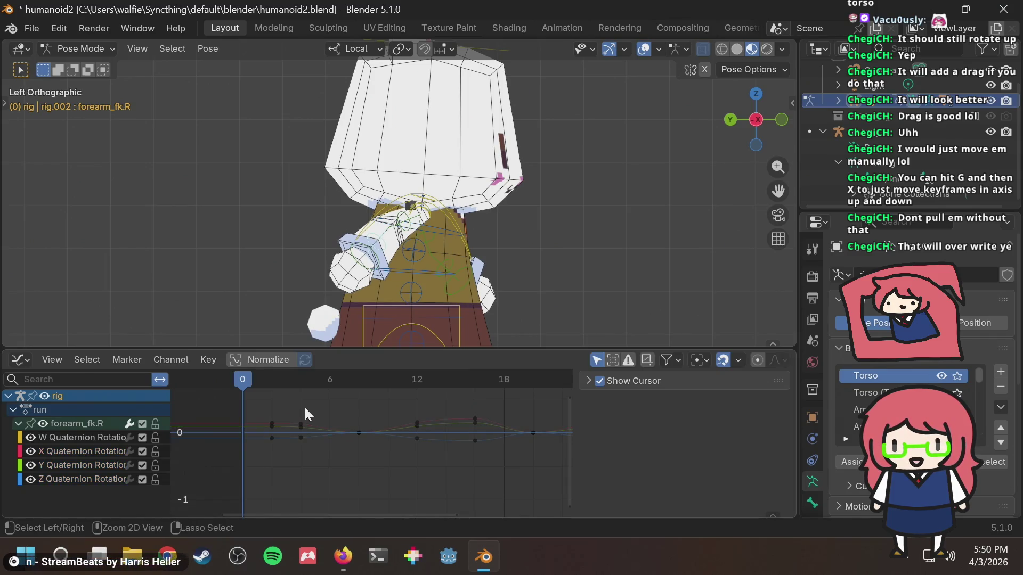
key("ctrl+z")
left_click_drag(290, 402, 284, 416)
left_click_drag(270, 453, 266, 449)
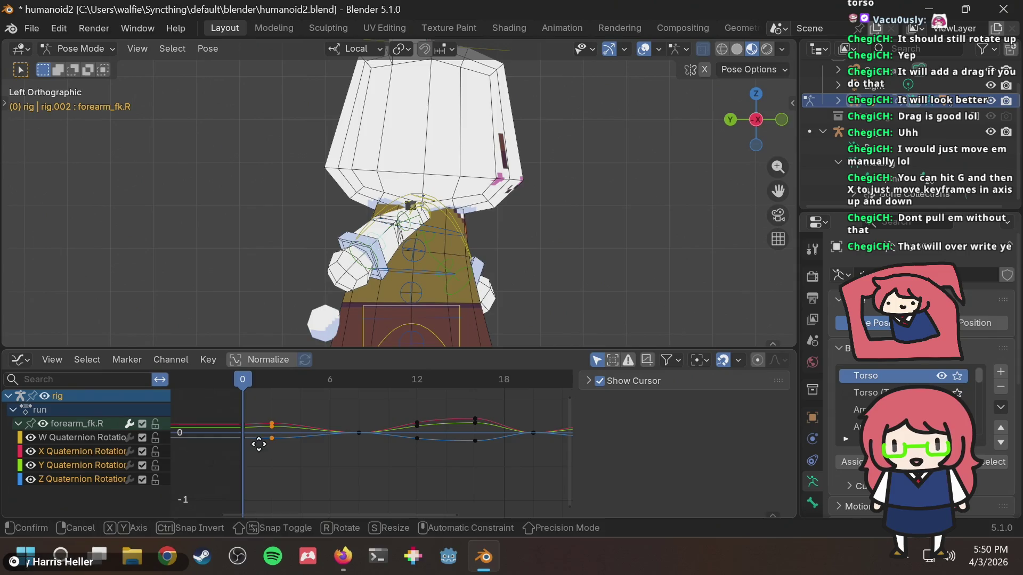
key("g")
key("x")
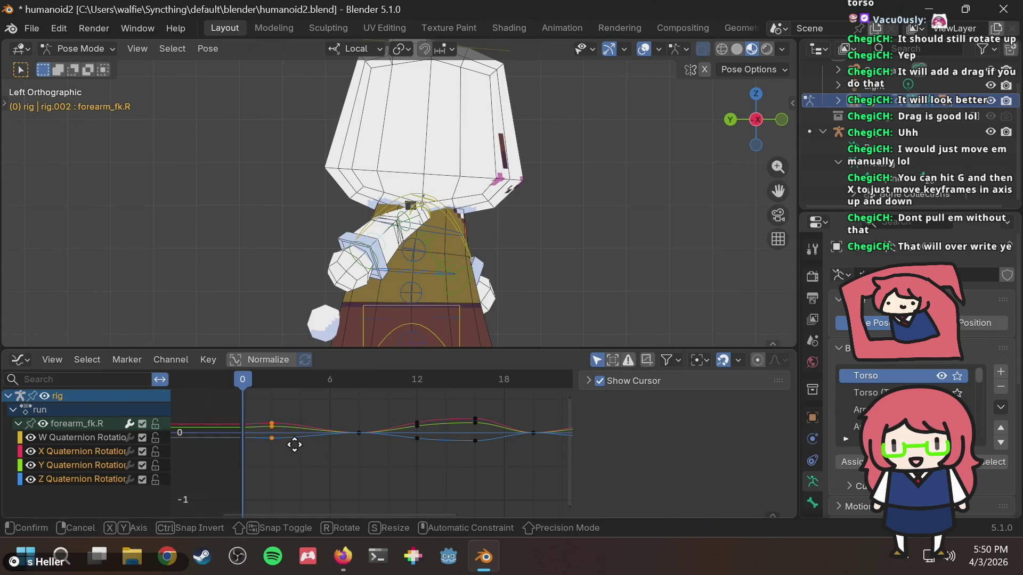
left_click(322, 445)
left_click(268, 403)
Step: Preview frame 3, check the reference, and select upper_arm_fk.R to show its curves
mouse_move(263, 380)
left_mouse_down()
mouse_move(218, 383)
mouse_move(309, 379)
mouse_move(254, 398)
mouse_move(272, 379)
mouse_move(296, 378)
mouse_move(251, 391)
mouse_move(244, 382)
left_mouse_up()
key("alt+Tab")
key("alt+Tab")
left_click(371, 257)
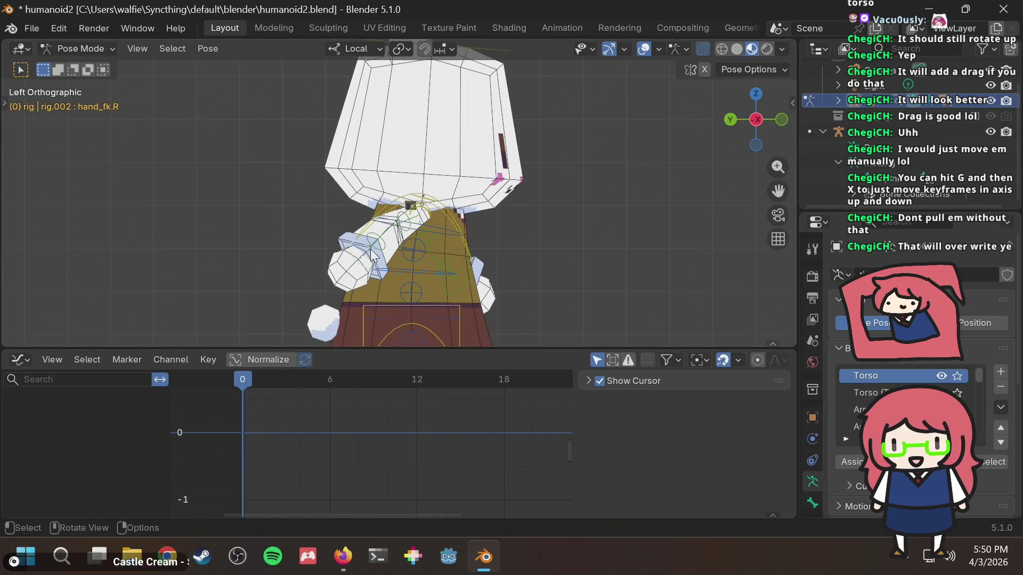
left_click(370, 257)
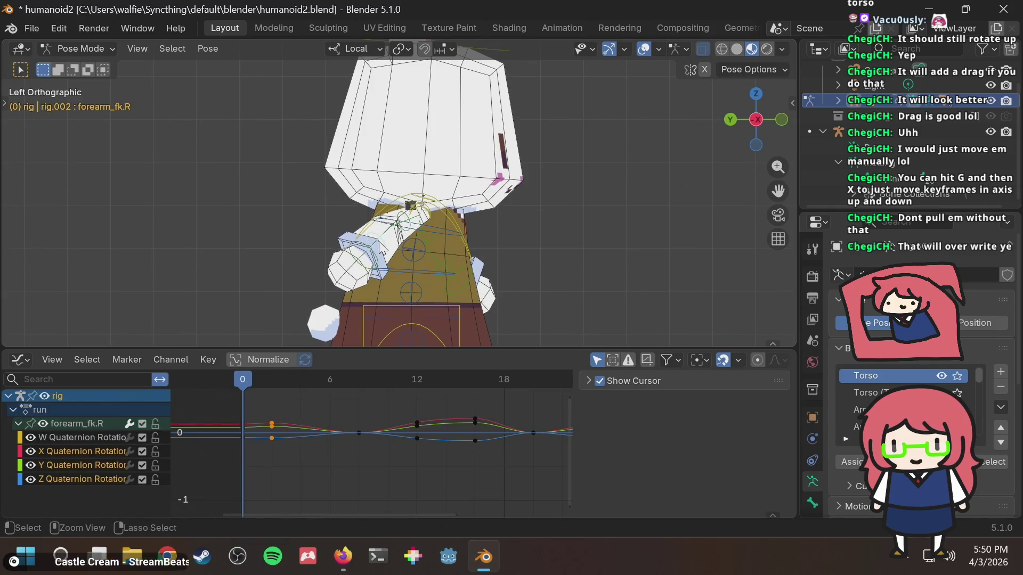
key("ctrl+z")
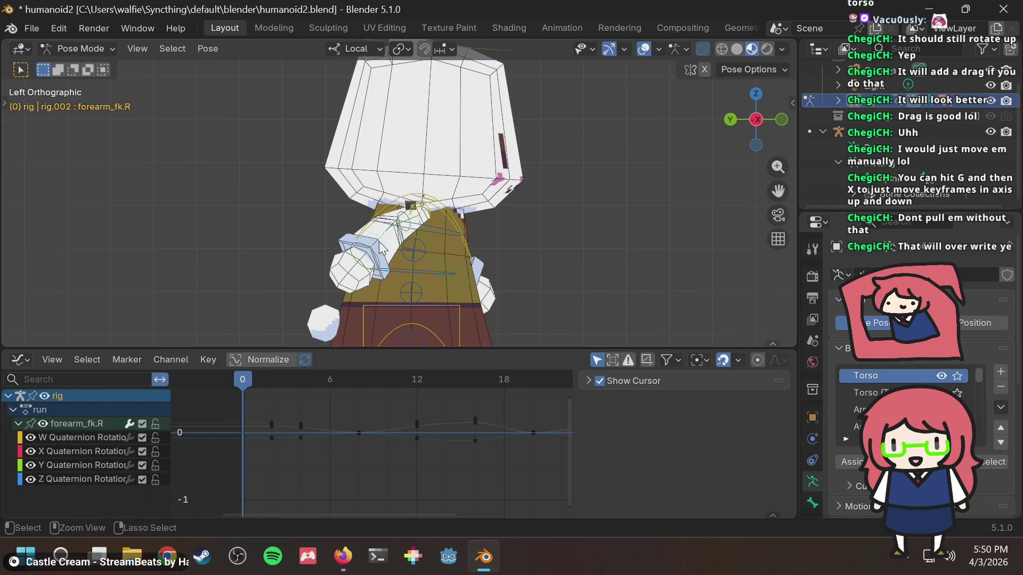
left_click(364, 259)
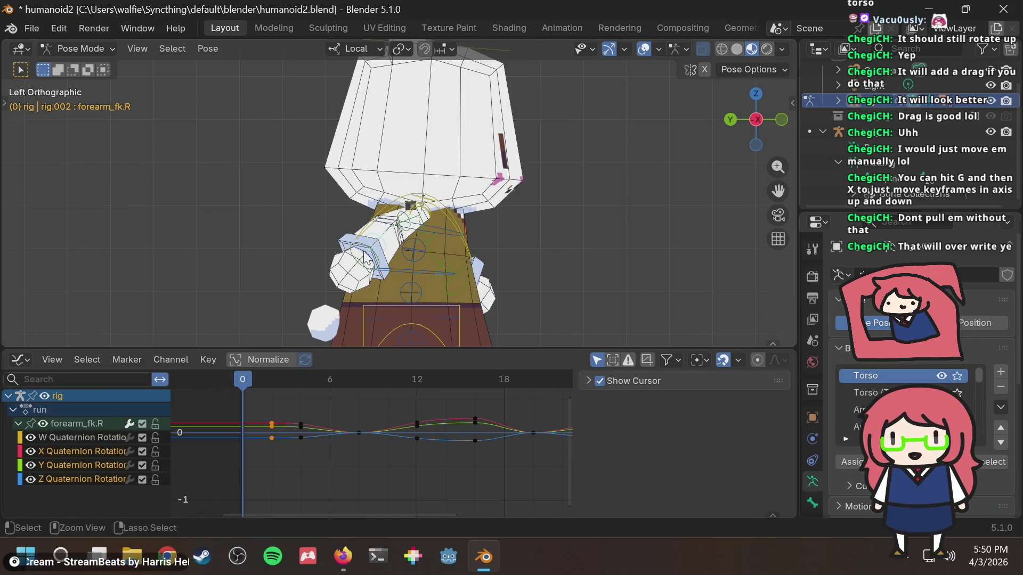
left_click(406, 226)
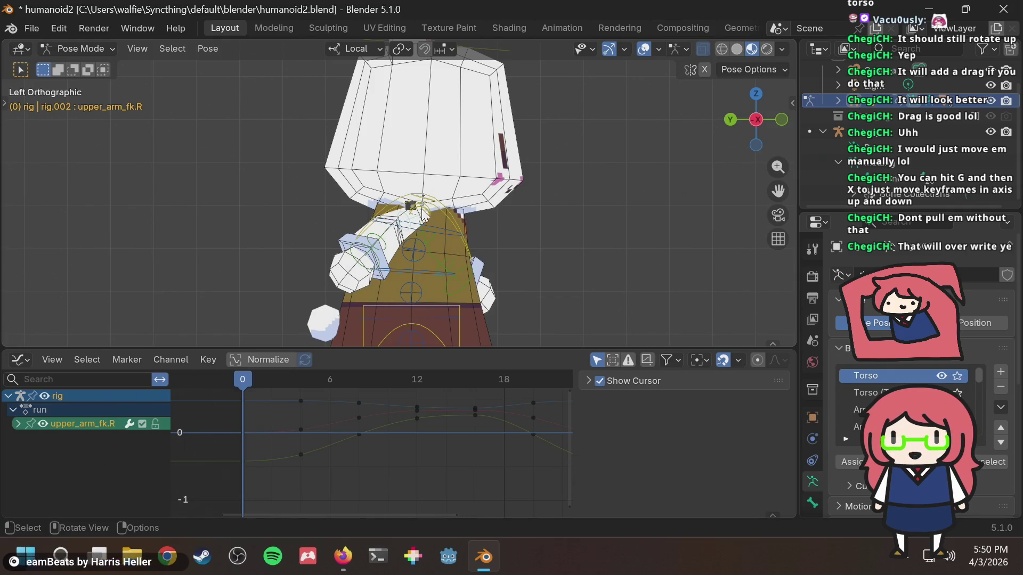
Step: Select the right upper arm and forearm FK bones and pan their curves into view
left_click(423, 213)
scroll(422, 213, "up", 3)
mouse_move(424, 218)
middle_mouse_down()
mouse_move(442, 211)
mouse_move(481, 234)
mouse_move(421, 245)
middle_mouse_up()
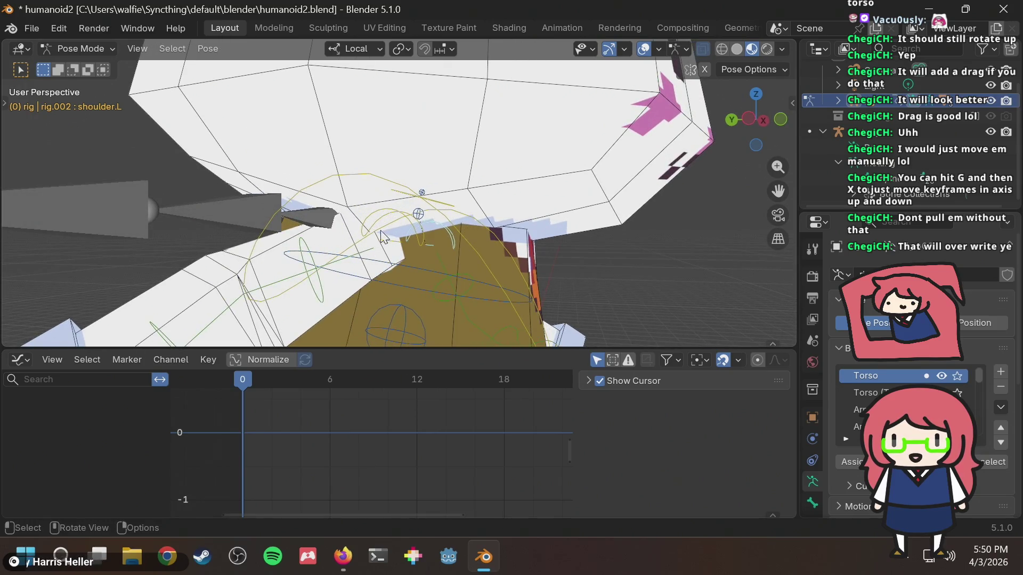
left_click(318, 267)
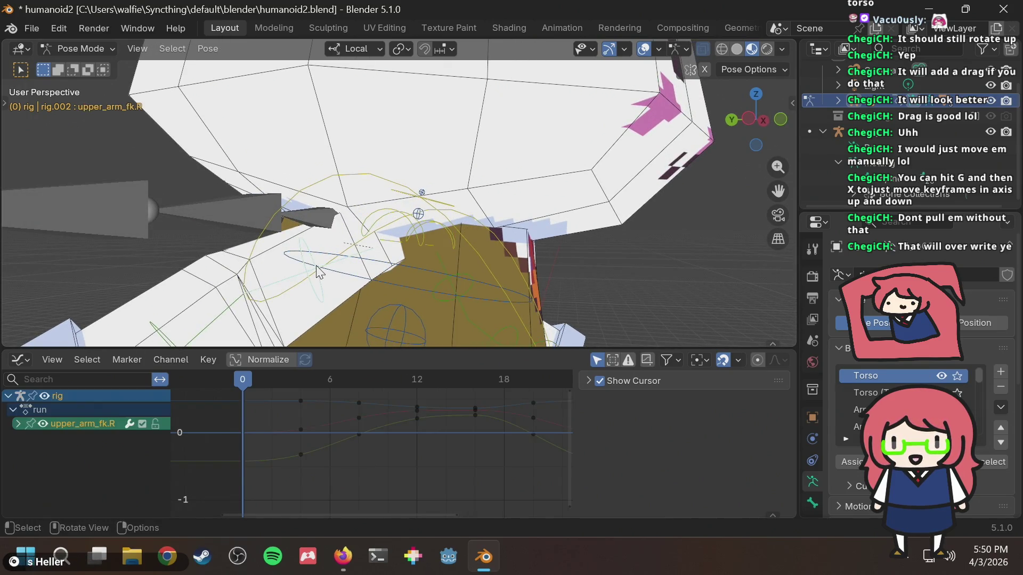
mouse_move(347, 285)
middle_mouse_down()
mouse_move(373, 268)
mouse_move(395, 225)
middle_mouse_up()
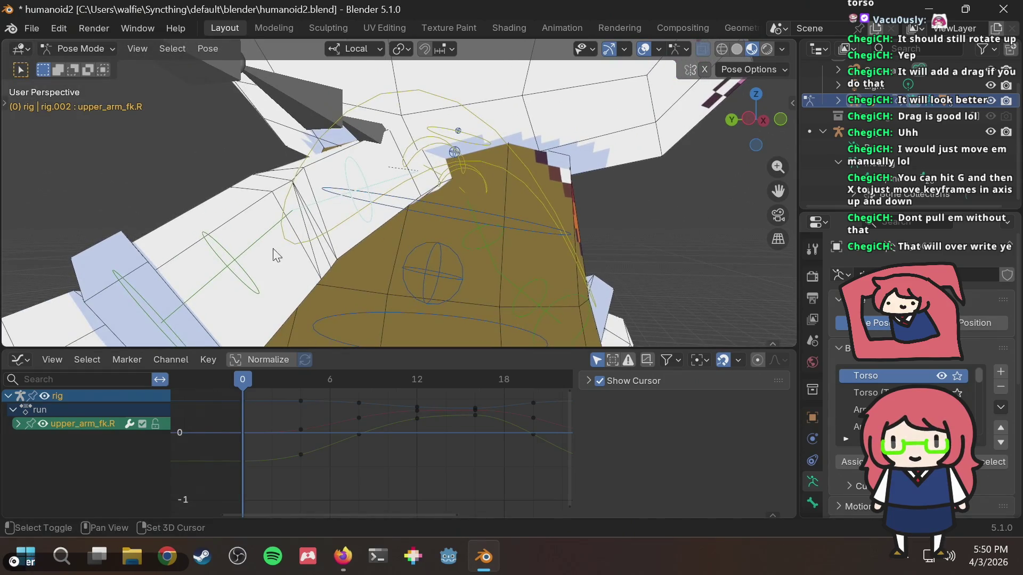
left_click(232, 274, "shift")
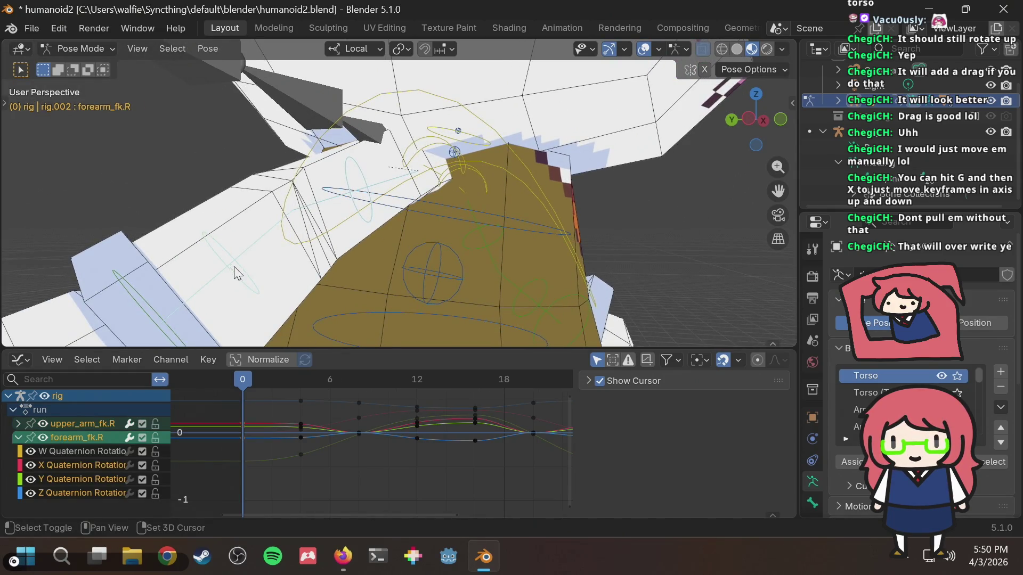
scroll(343, 440, "down", 3)
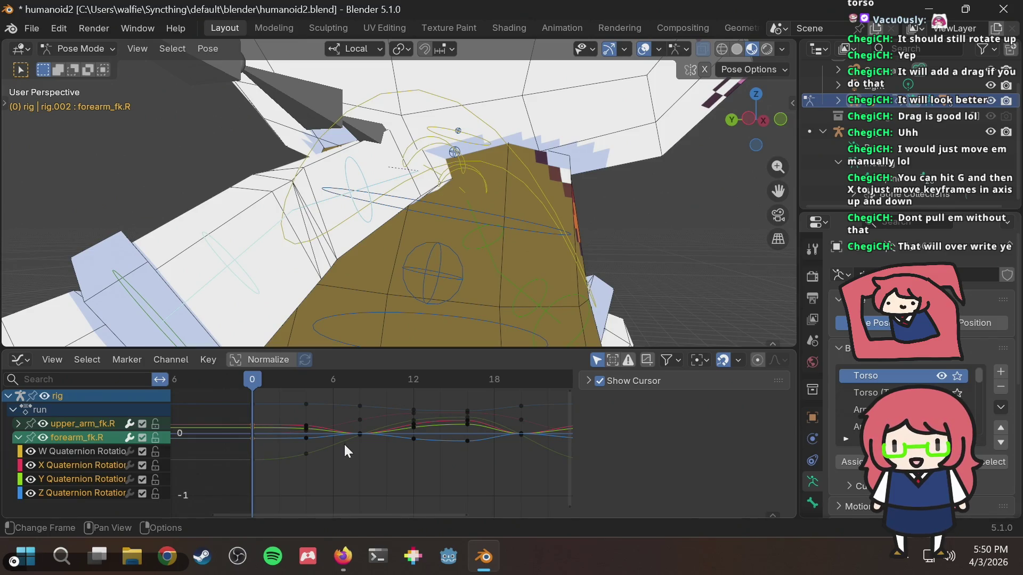
scroll(344, 423, "down", 1)
middle_click_drag(342, 427, 338, 458)
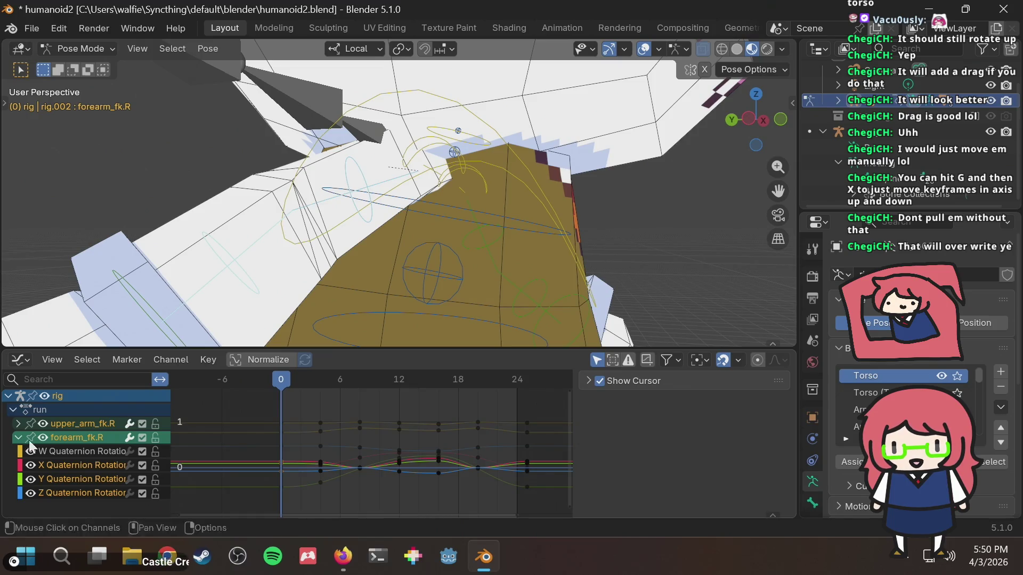
Step: Slide the frame-4 arm keyframe column back to near frame 2
left_click_drag(347, 407, 308, 494)
key("g")
key("x")
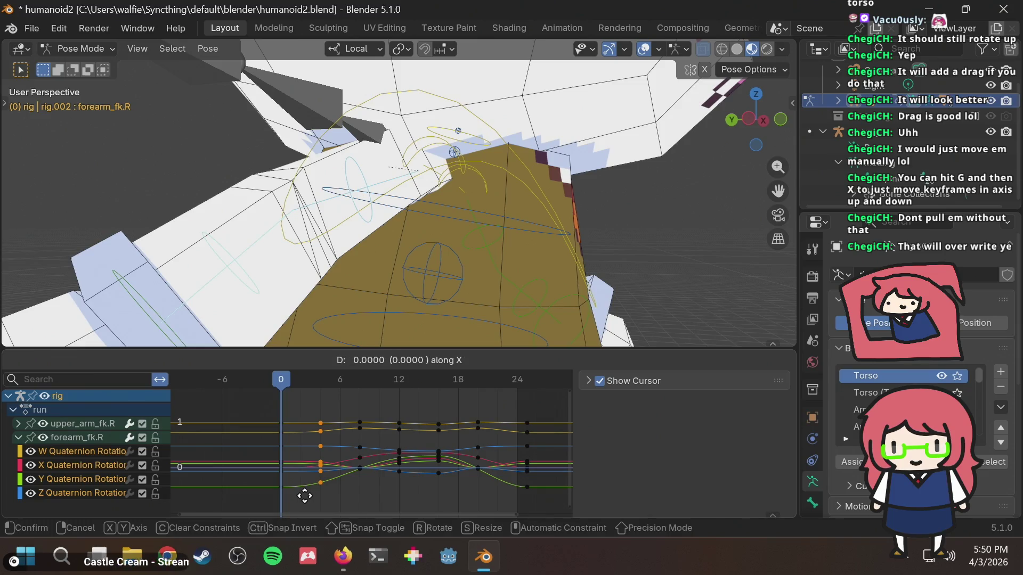
left_click(291, 497)
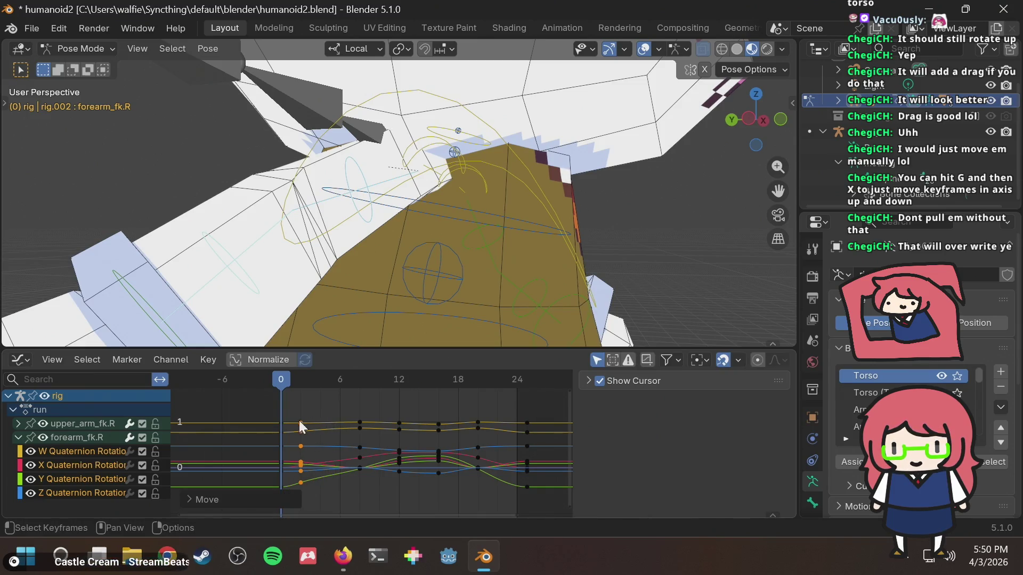
left_click(243, 498)
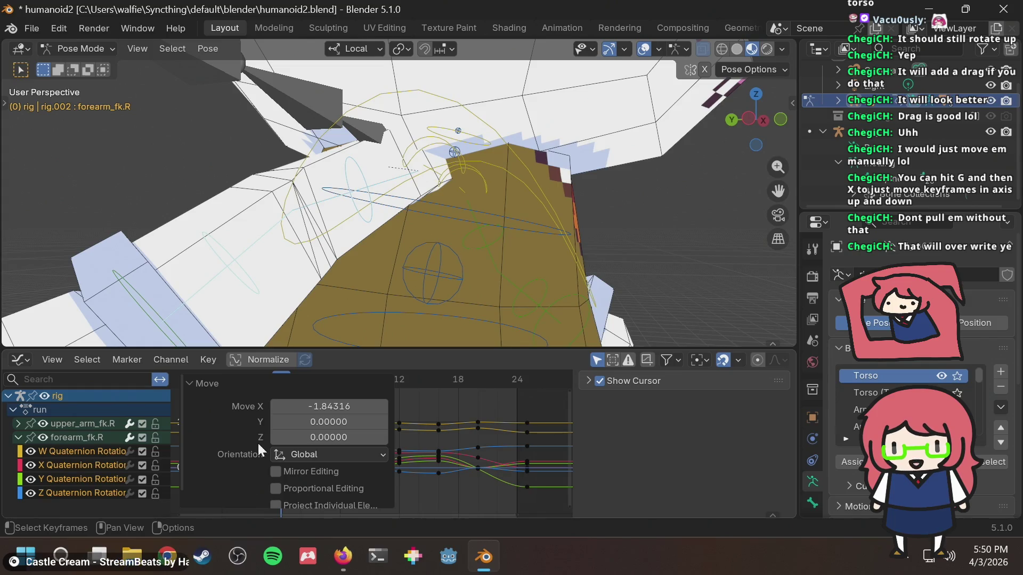
left_click(432, 403)
Step: Slide the frame-2 arm keyframes about 4 frames later in time
left_click_drag(296, 407, 286, 497)
key("g")
key("x")
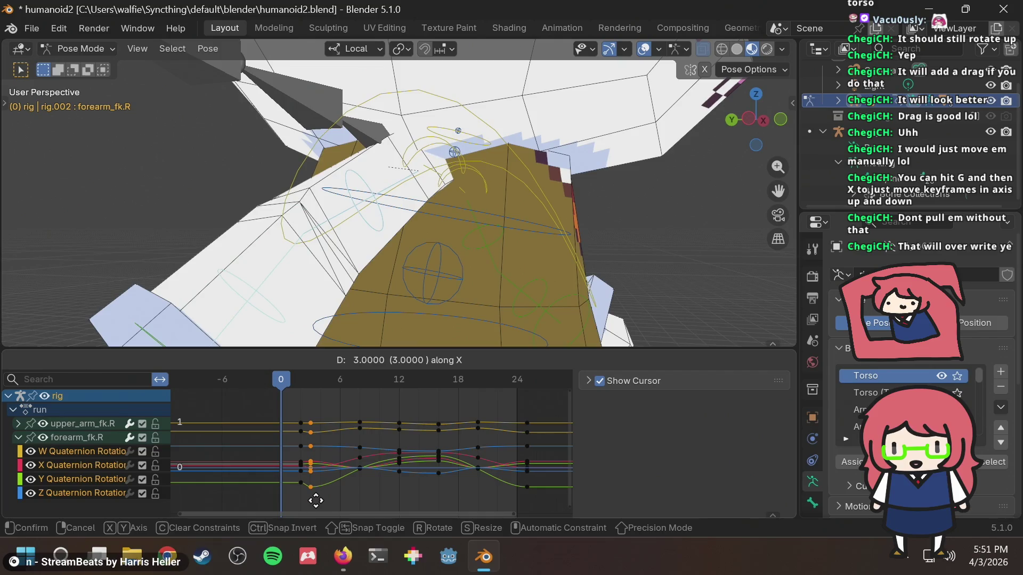
left_click(323, 501)
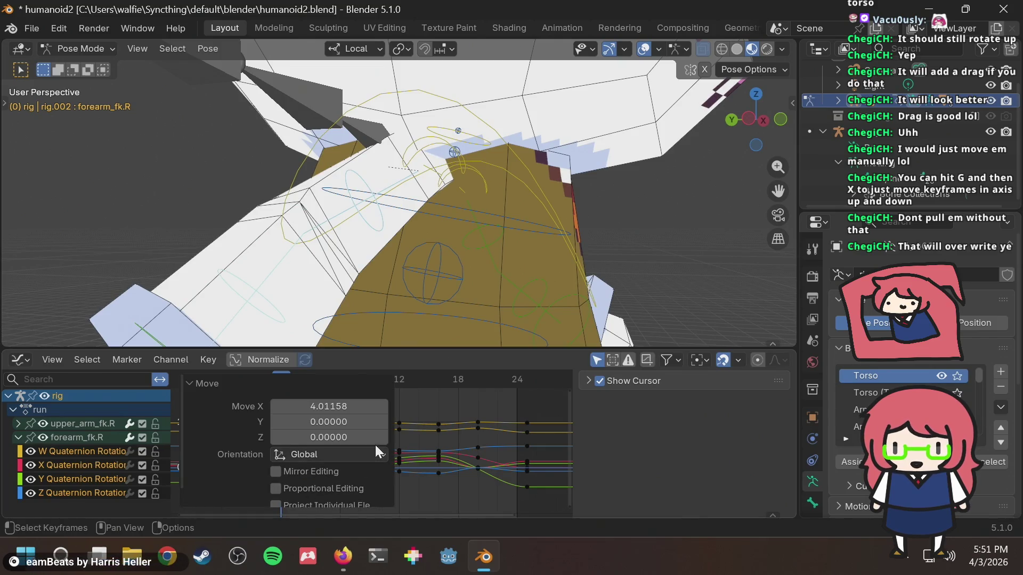
left_click(366, 422)
Step: Shift the arm keyframes about 2 frames earlier and preview the pose at frame 1
mouse_move(289, 415)
left_mouse_down()
mouse_move(314, 472)
mouse_move(306, 494)
left_mouse_up()
key("g")
key("x")
left_click(286, 496)
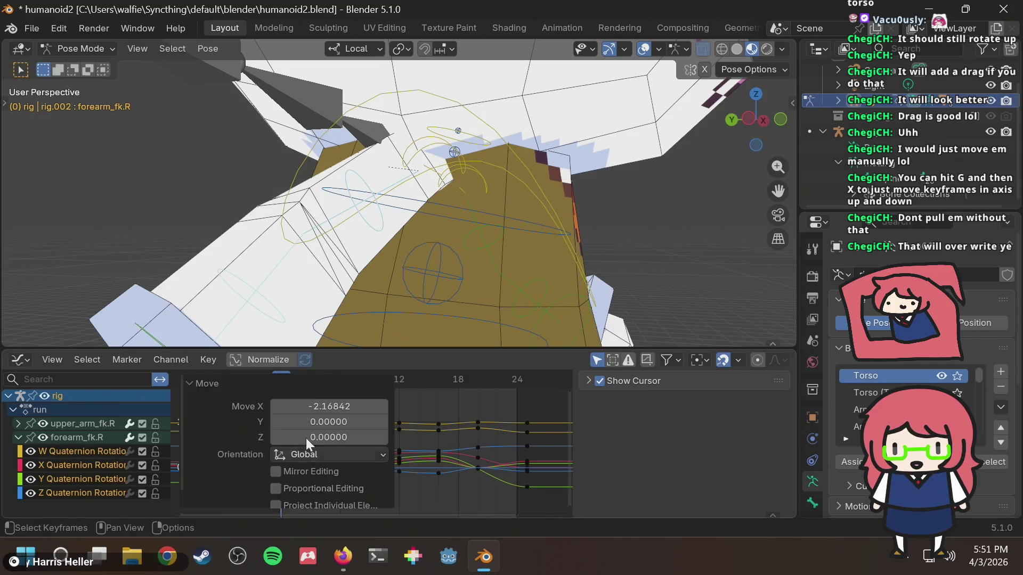
mouse_move(308, 382)
left_mouse_down()
mouse_move(261, 383)
mouse_move(321, 379)
left_mouse_up()
scroll(408, 279, "down", 5)
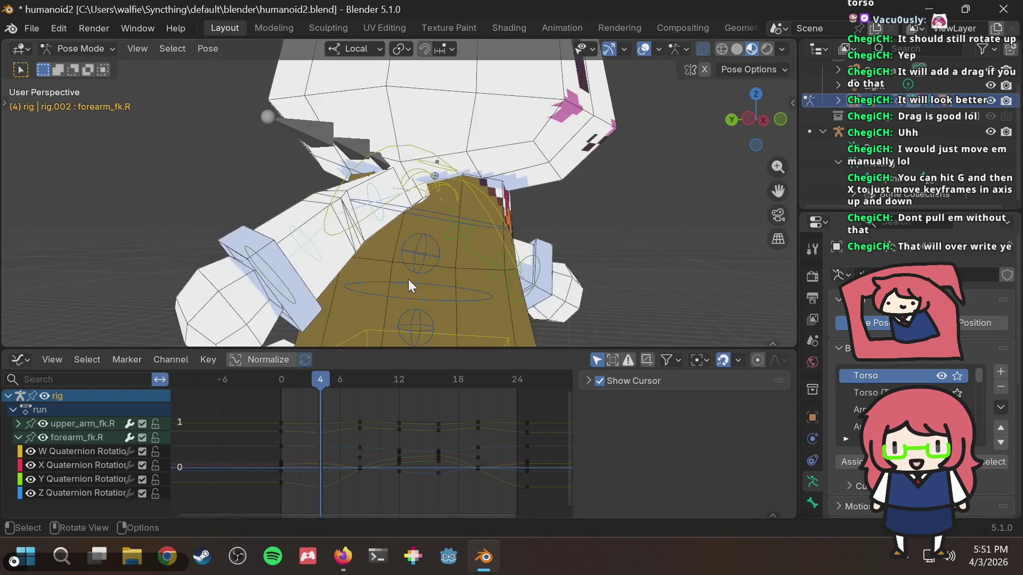
left_click(762, 120)
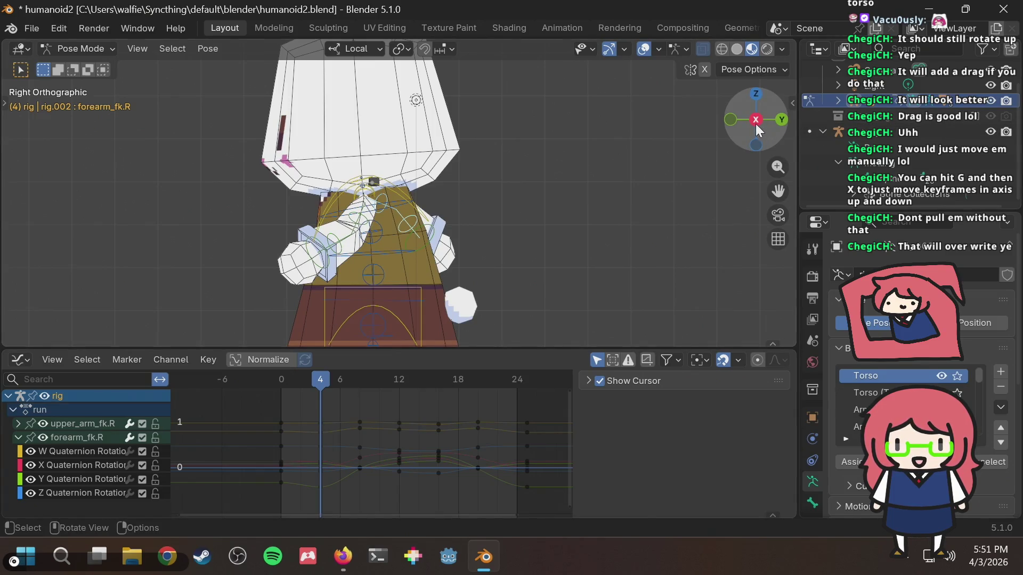
left_click(755, 123)
mouse_move(315, 380)
left_mouse_down()
mouse_move(285, 382)
mouse_move(319, 375)
left_mouse_up()
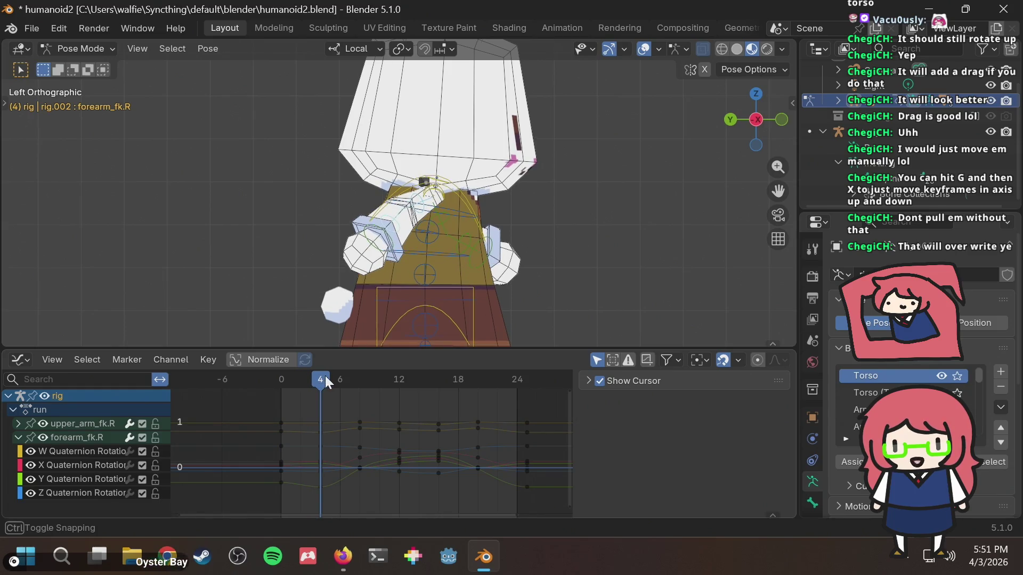
key("alt+Tab")
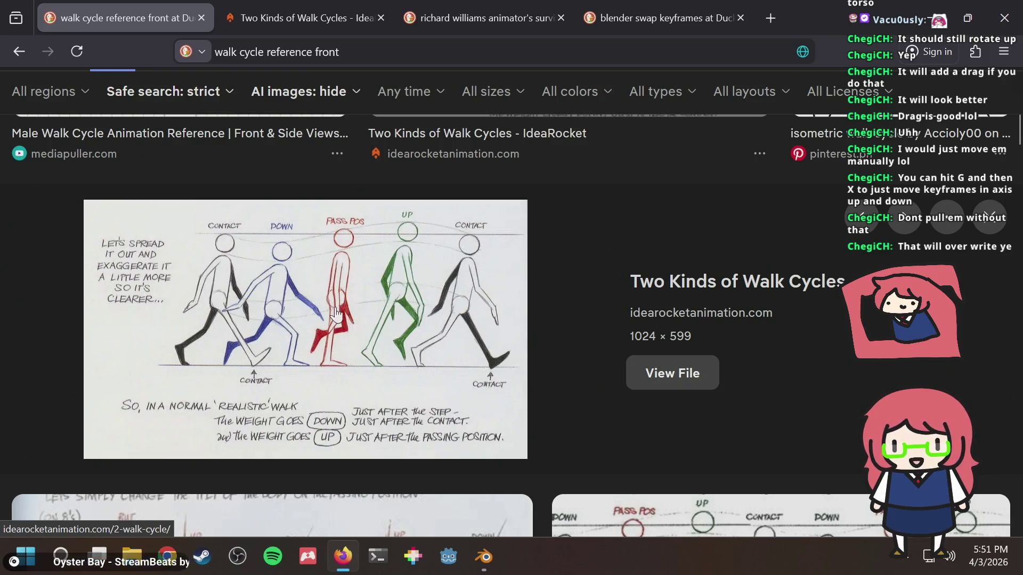
key("alt+Tab")
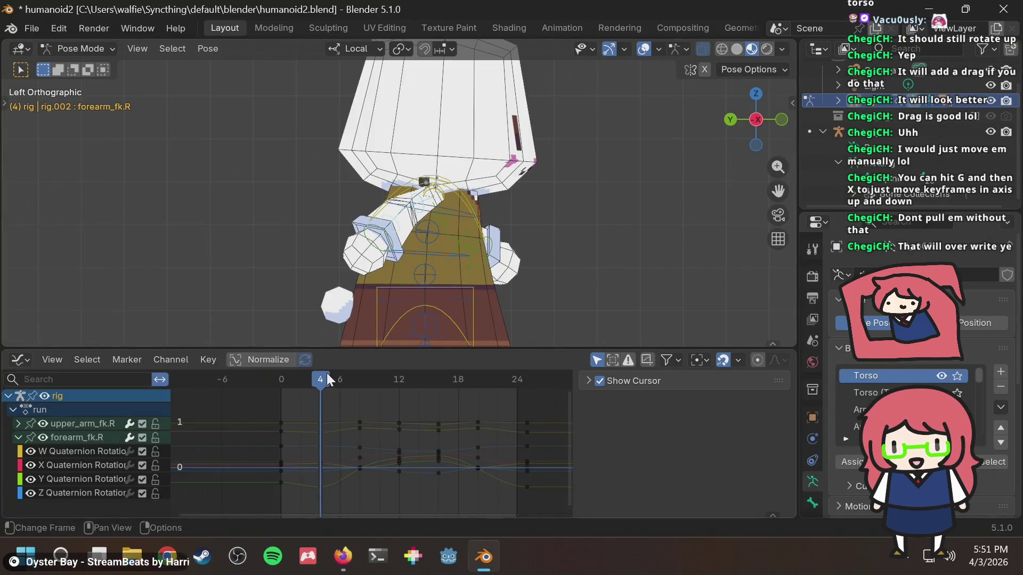
left_click_drag(329, 380, 359, 386)
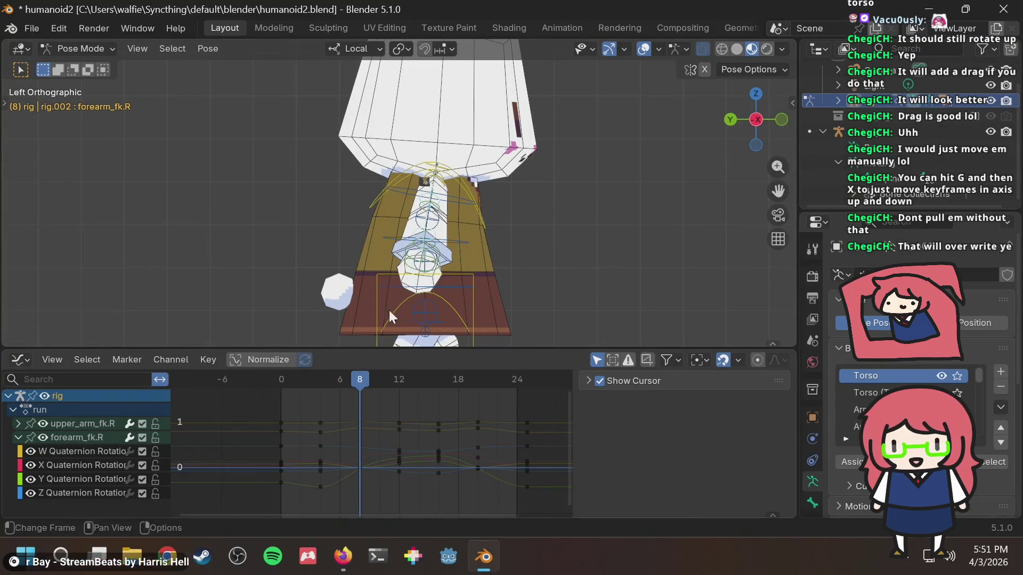
key("alt+Tab")
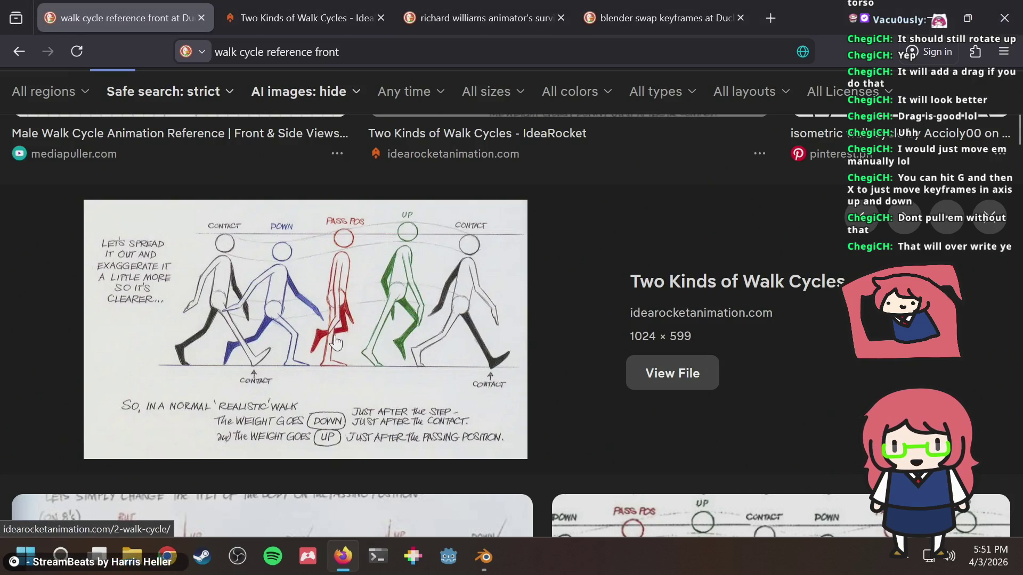
key("alt+Tab")
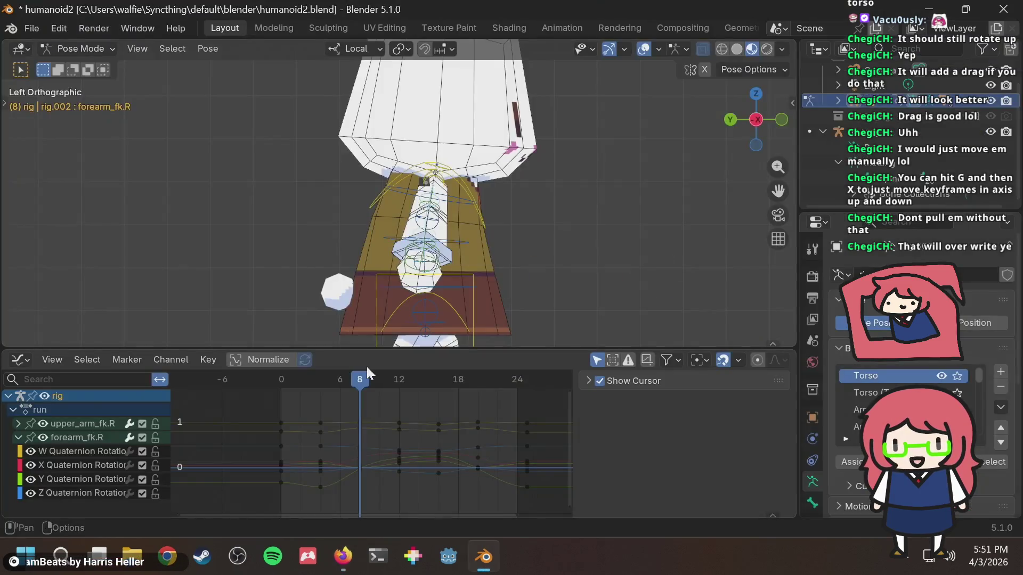
left_click_drag(367, 380, 398, 375)
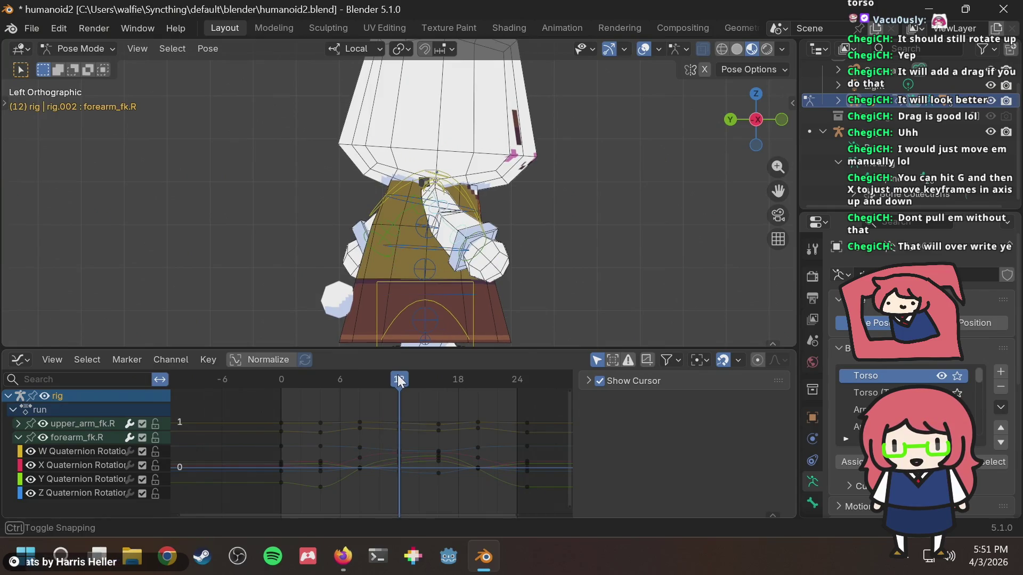
key("alt+Tab")
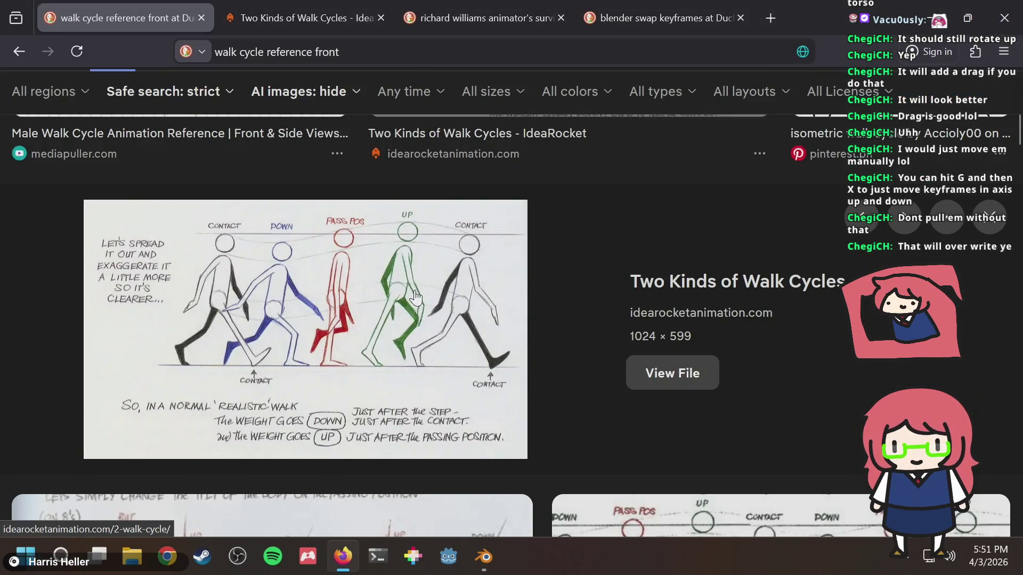
key("alt+Tab")
key("alt+Tab")
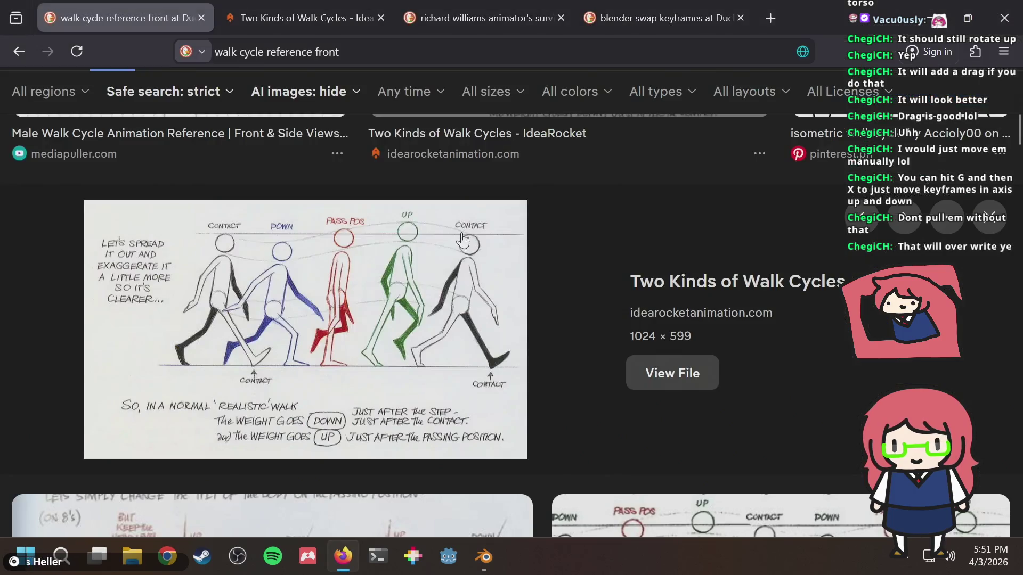
key("alt+Tab")
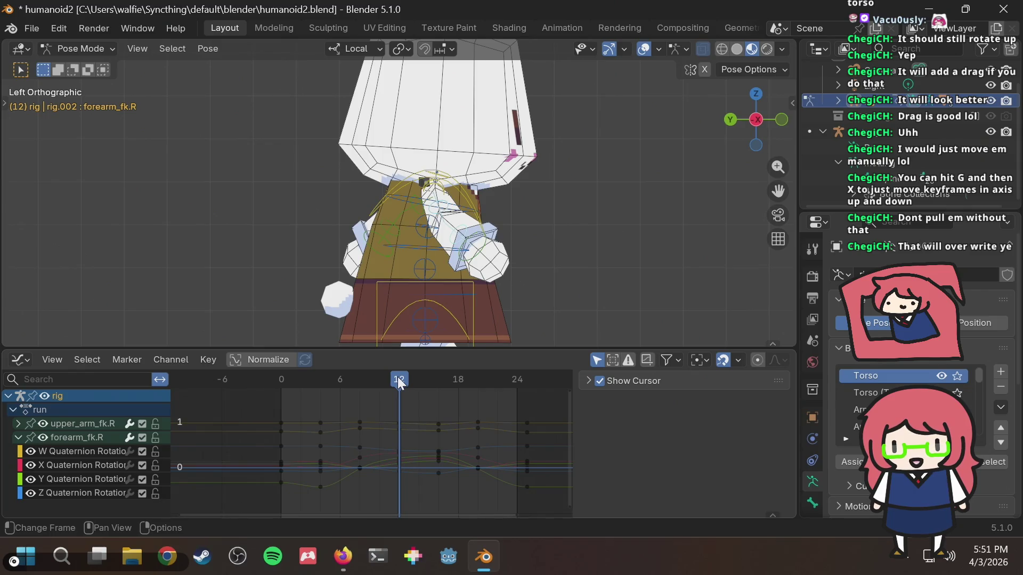
key("alt+Tab")
key("alt+Tab")
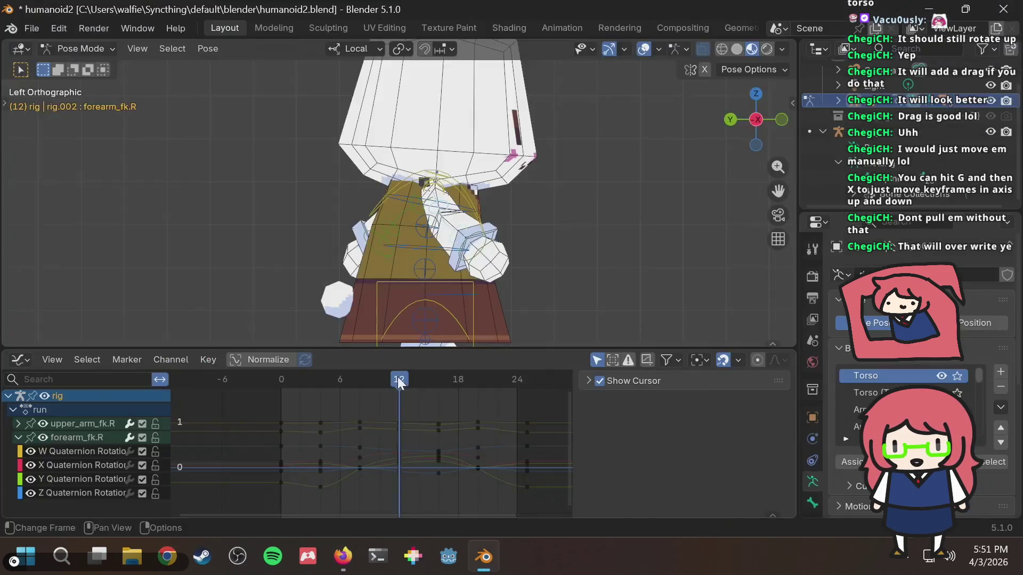
key("alt+Tab")
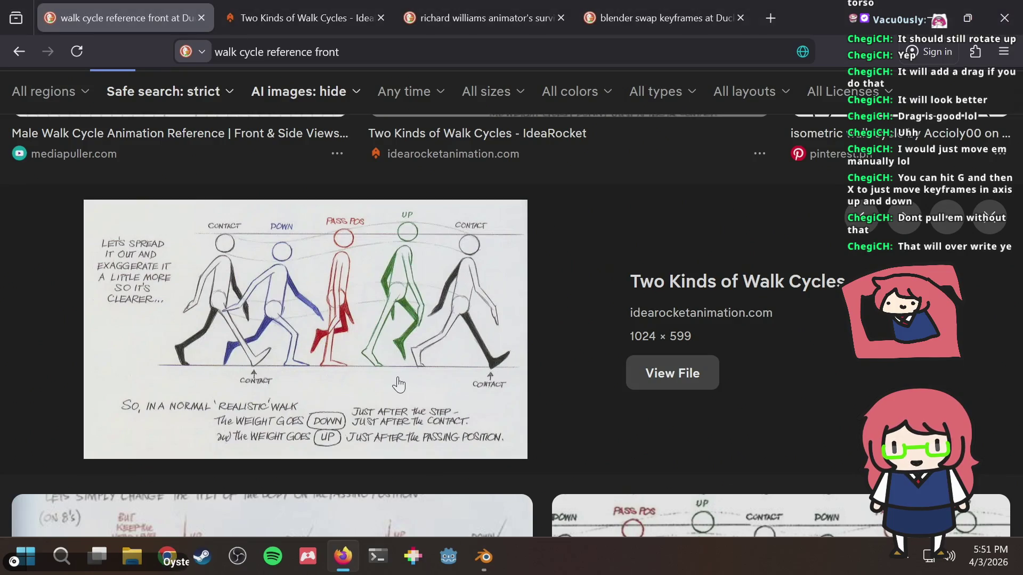
key("alt+Tab")
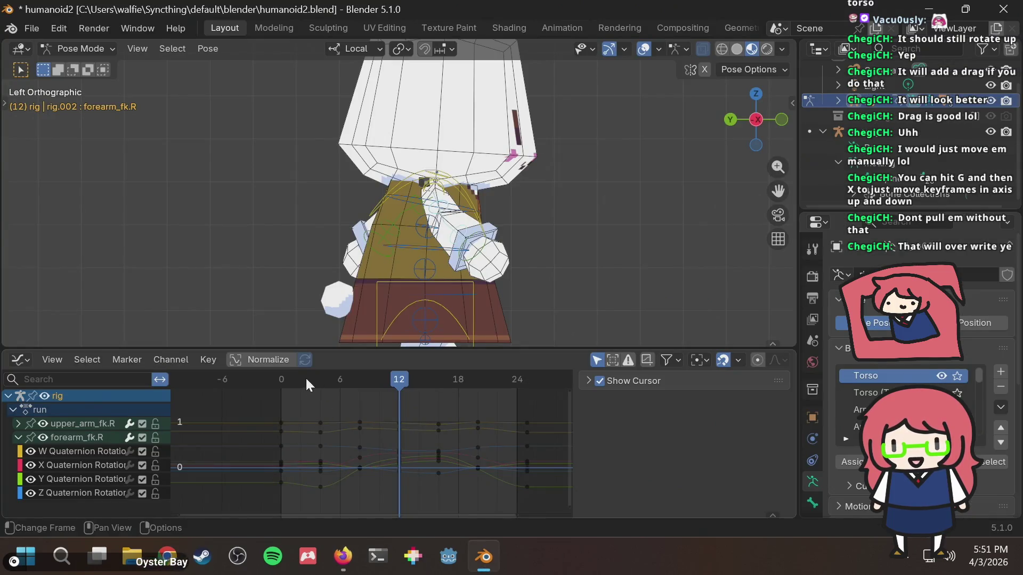
key("alt+Tab")
key("alt+Tab")
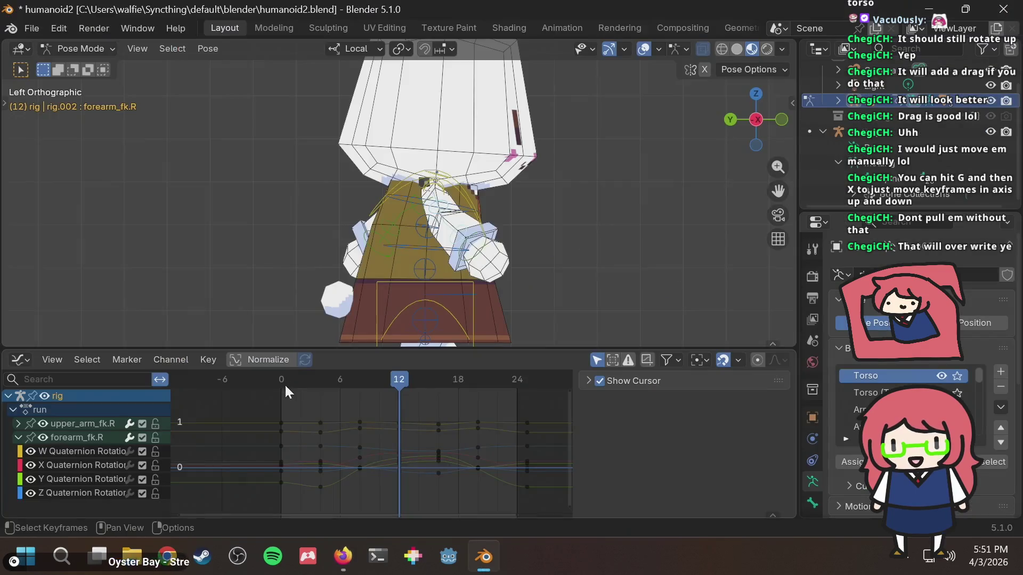
left_click(281, 379)
key("alt+Tab")
key("alt+Tab")
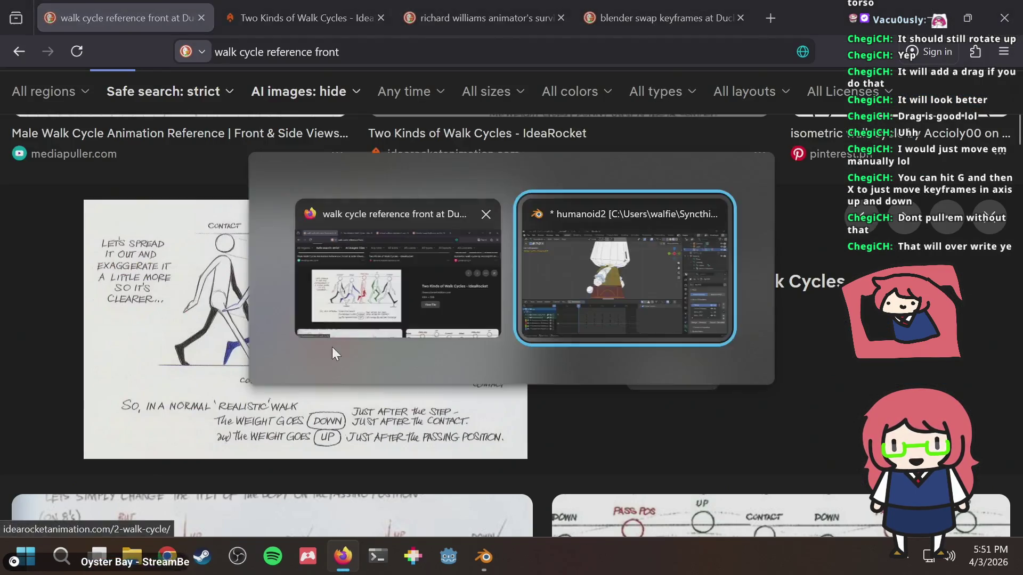
key("alt+Tab")
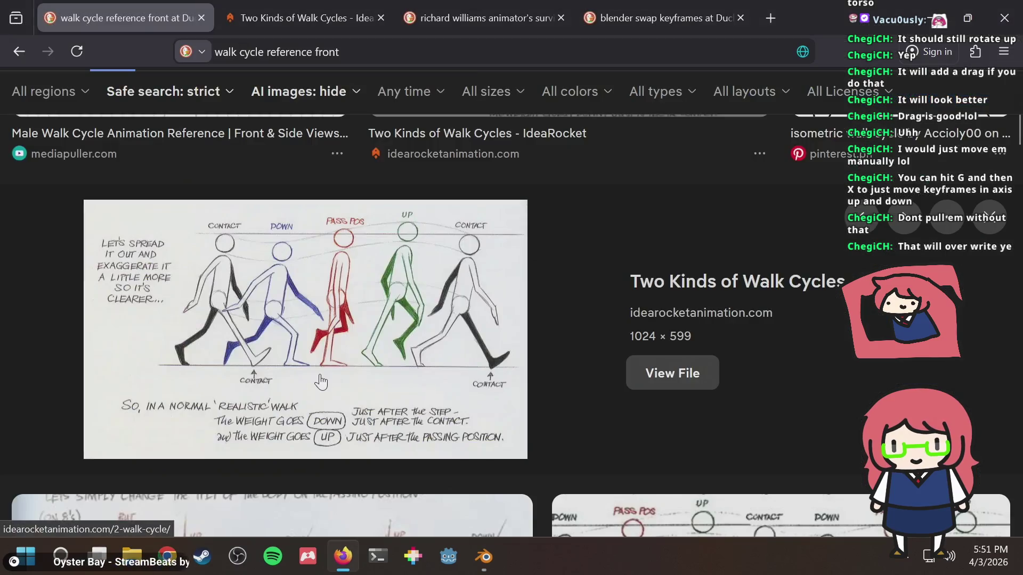
key("alt+Tab")
left_click_drag(320, 380, 400, 382)
key("alt+Tab")
key("alt+Tab")
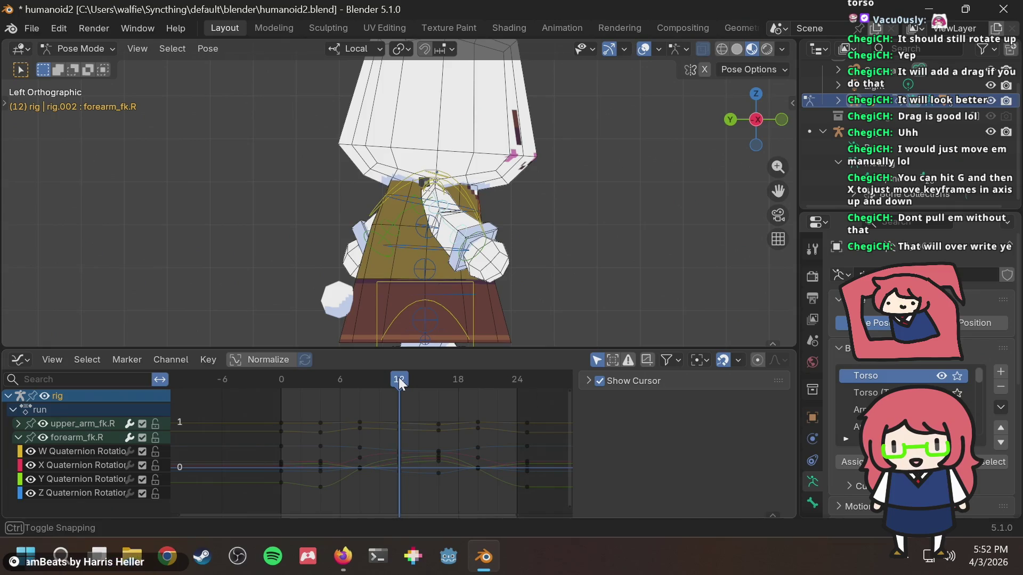
mouse_move(398, 377)
left_mouse_down()
mouse_move(375, 383)
mouse_move(402, 382)
left_mouse_up()
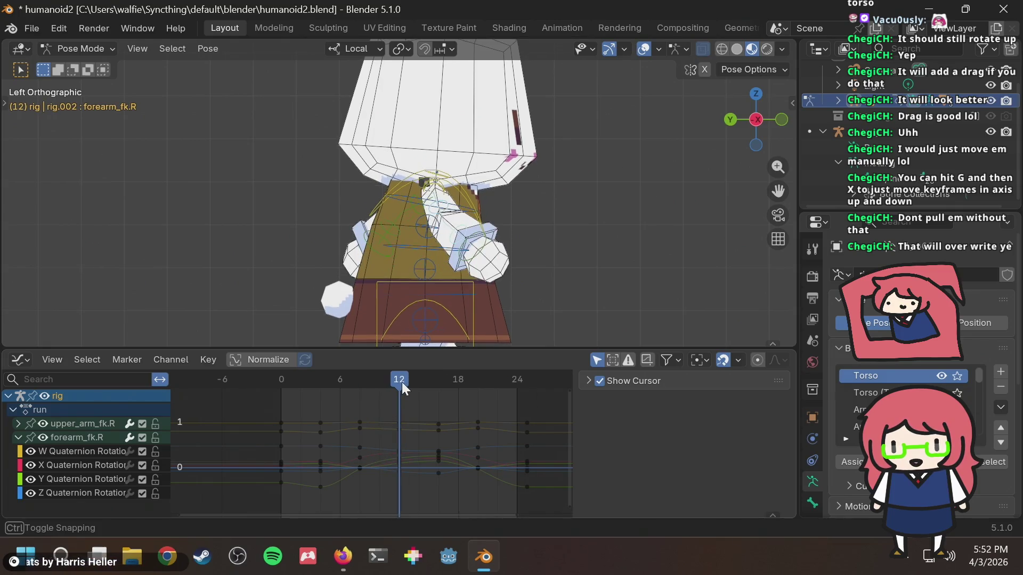
scroll(649, 181, "down", 3)
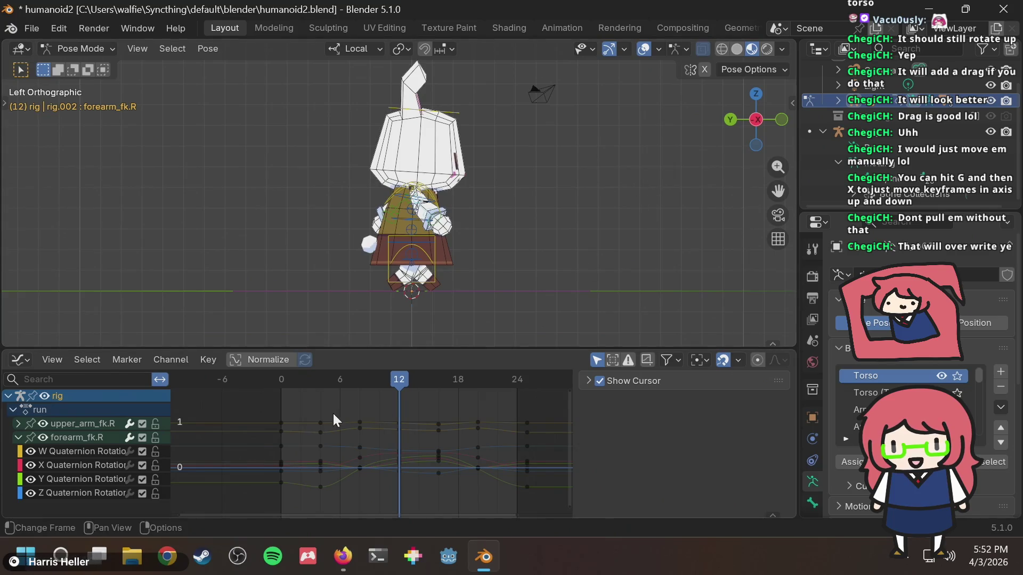
mouse_move(395, 380)
left_mouse_down()
mouse_move(286, 404)
mouse_move(376, 400)
left_mouse_up()
key("alt+Tab")
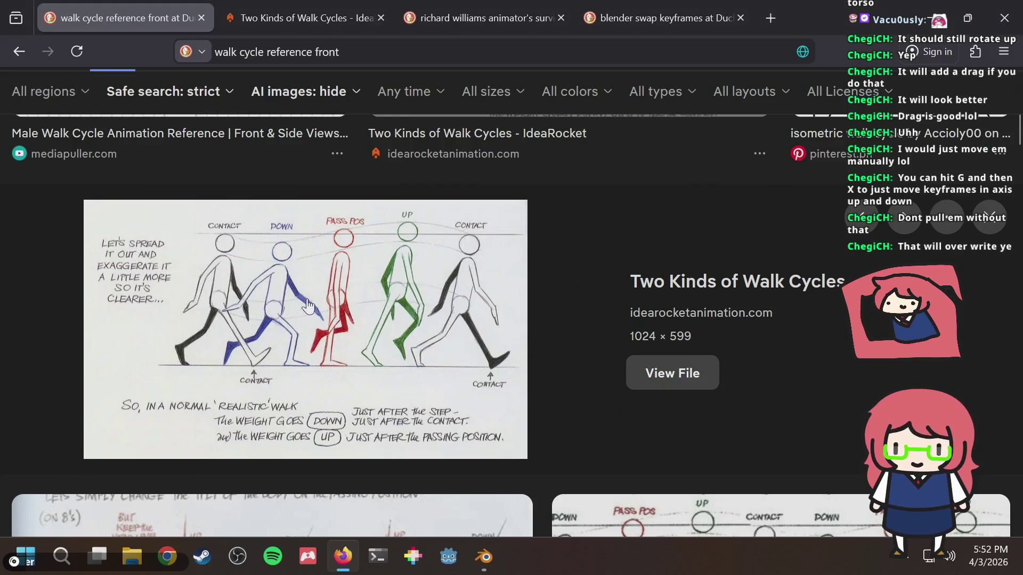
key("alt+Tab")
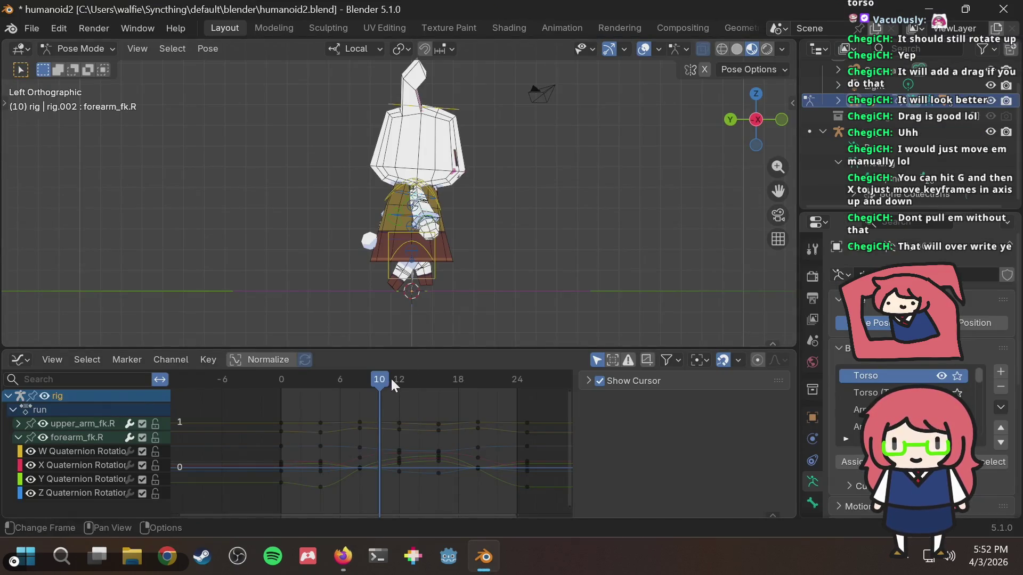
left_click(401, 378)
mouse_move(400, 379)
left_mouse_down()
mouse_move(301, 399)
mouse_move(281, 391)
left_mouse_up()
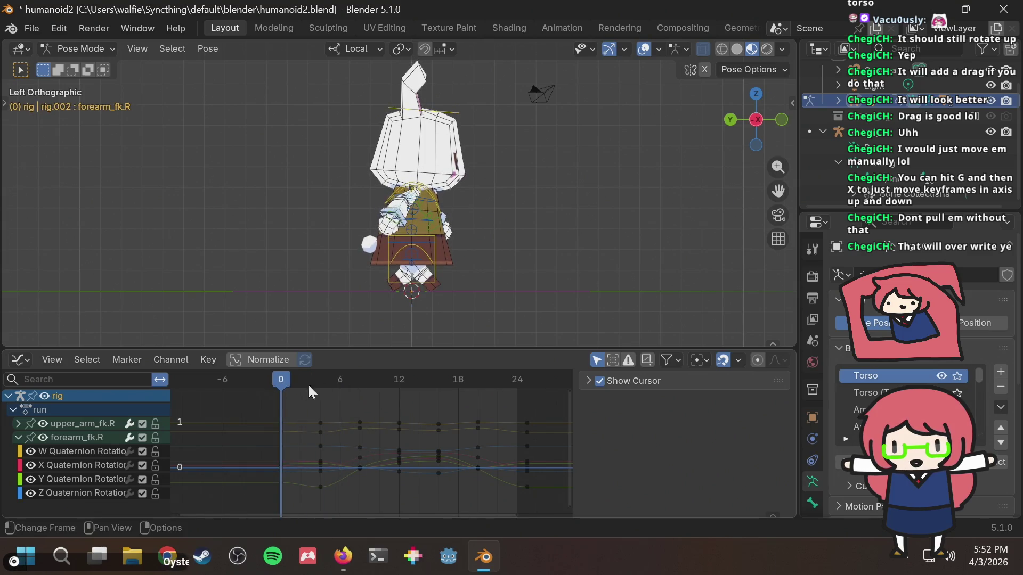
left_click(398, 379)
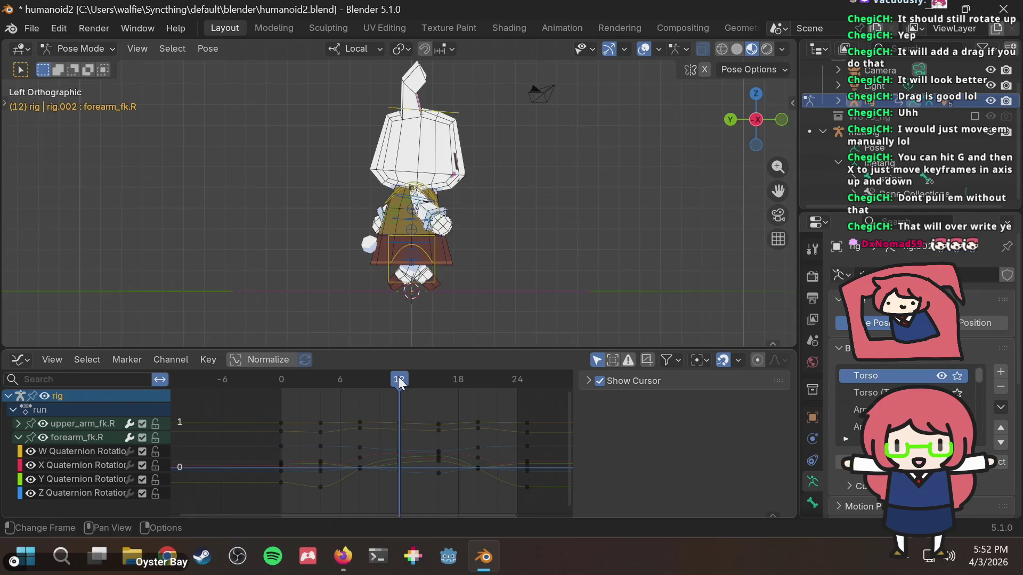
mouse_move(315, 381)
left_mouse_down()
mouse_move(278, 389)
mouse_move(336, 386)
mouse_move(308, 397)
mouse_move(326, 396)
left_mouse_up()
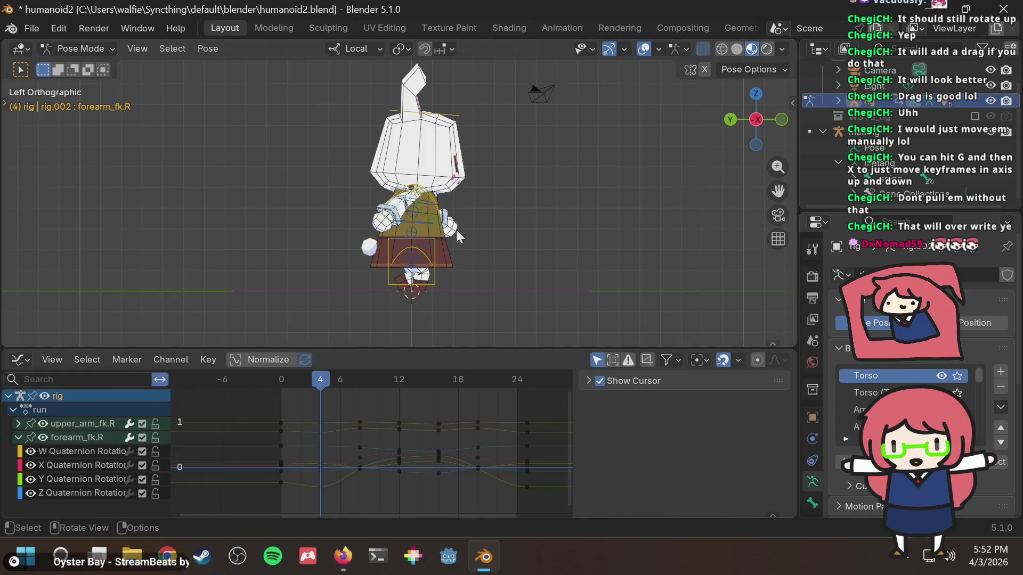
left_click(435, 254)
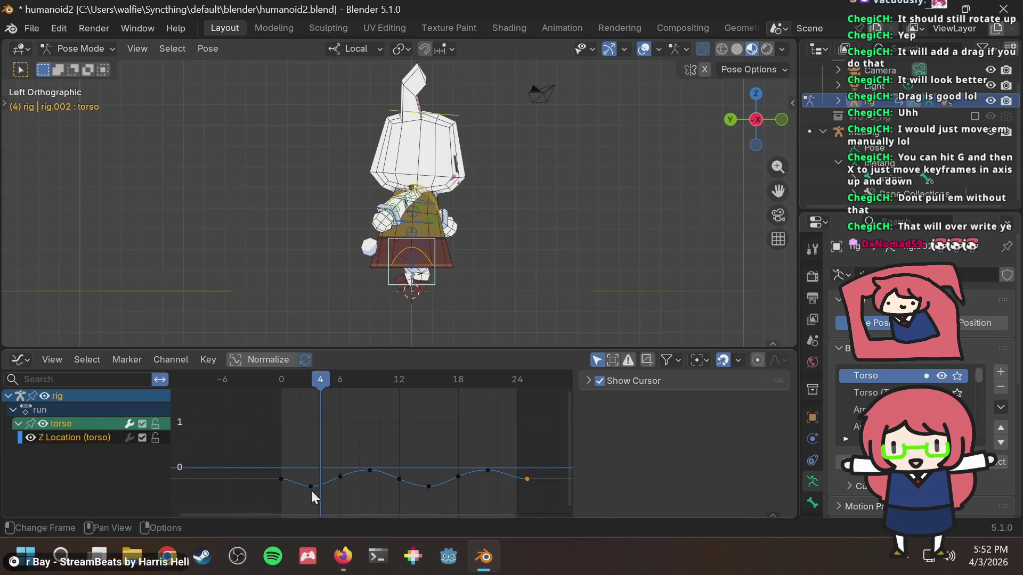
Step: Scrub to frame 9, then select the right upper arm and forearm bones
mouse_move(321, 379)
left_mouse_down()
mouse_move(312, 375)
mouse_move(370, 378)
left_mouse_up()
scroll(447, 231, "up", 2)
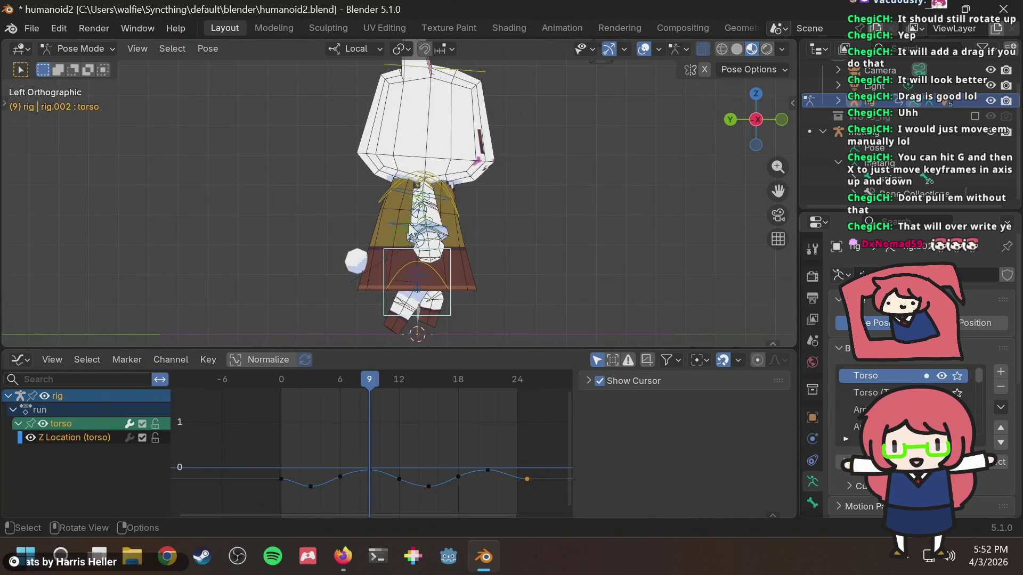
left_click(425, 216)
scroll(425, 226, "up", 3)
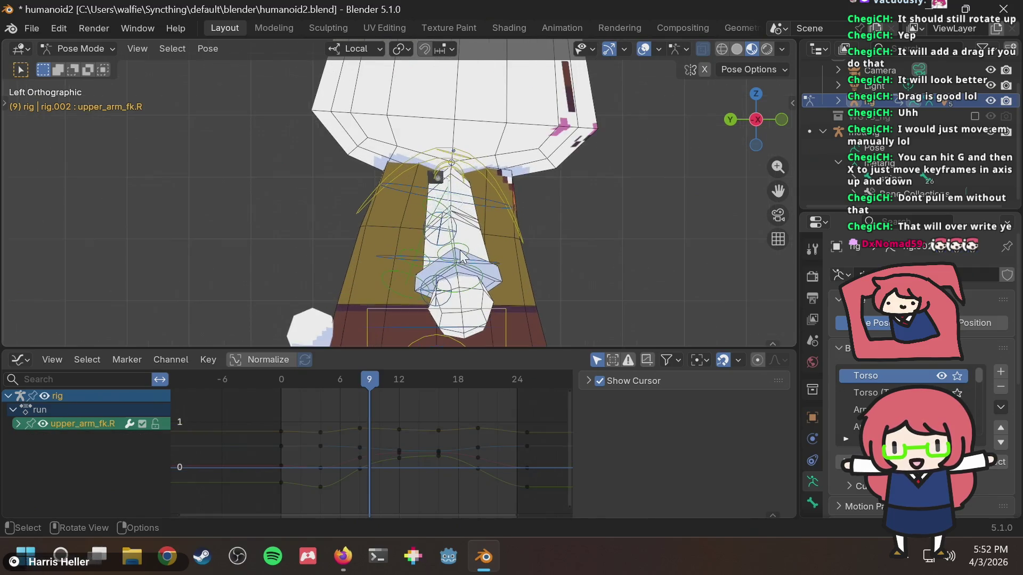
left_click(458, 273)
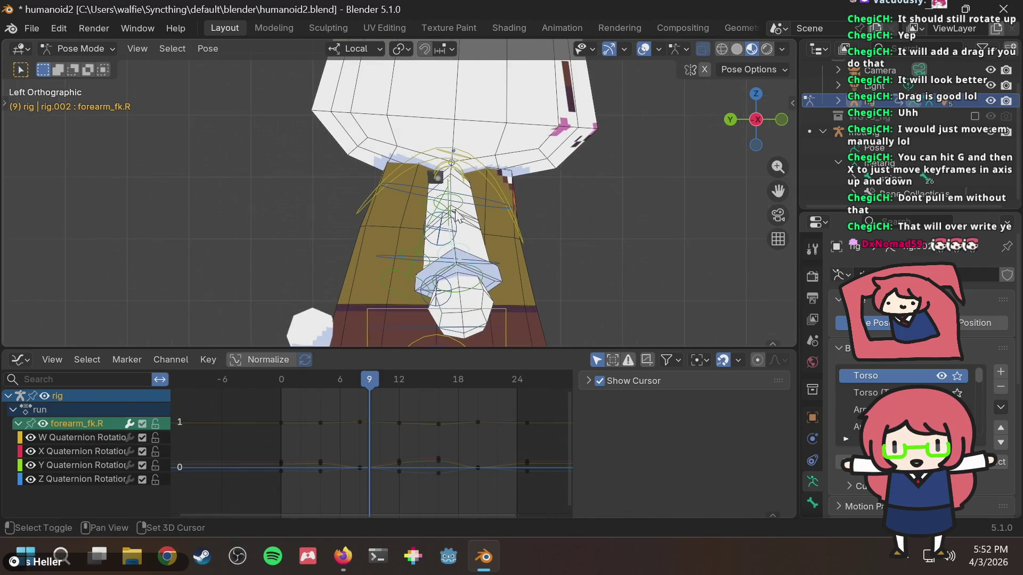
Step: Add the spine control and upper_arm_fk.R to the selection, then scrub through the run
left_click(464, 238, "shift")
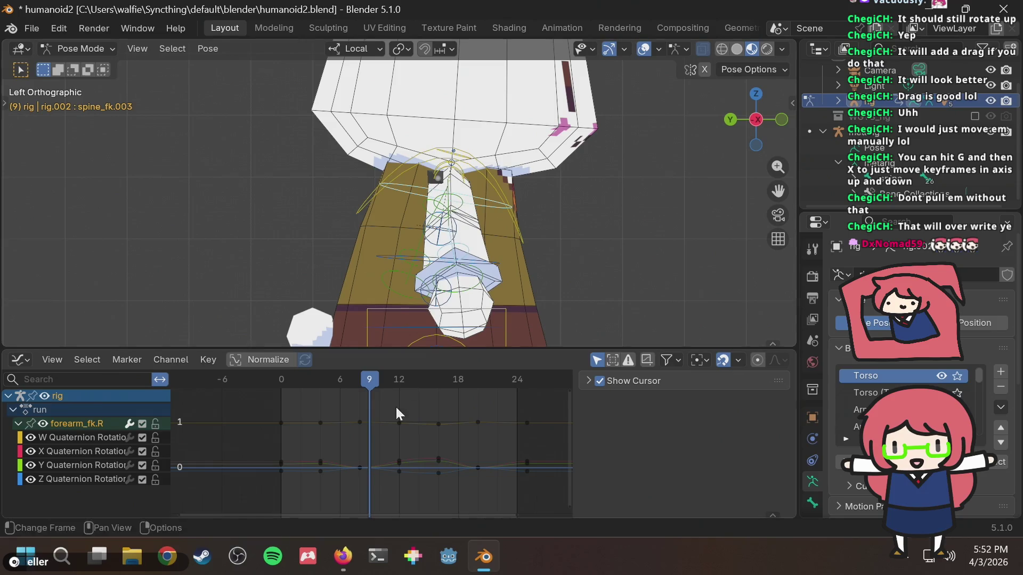
left_click(454, 216, "shift")
left_click(445, 238, "shift")
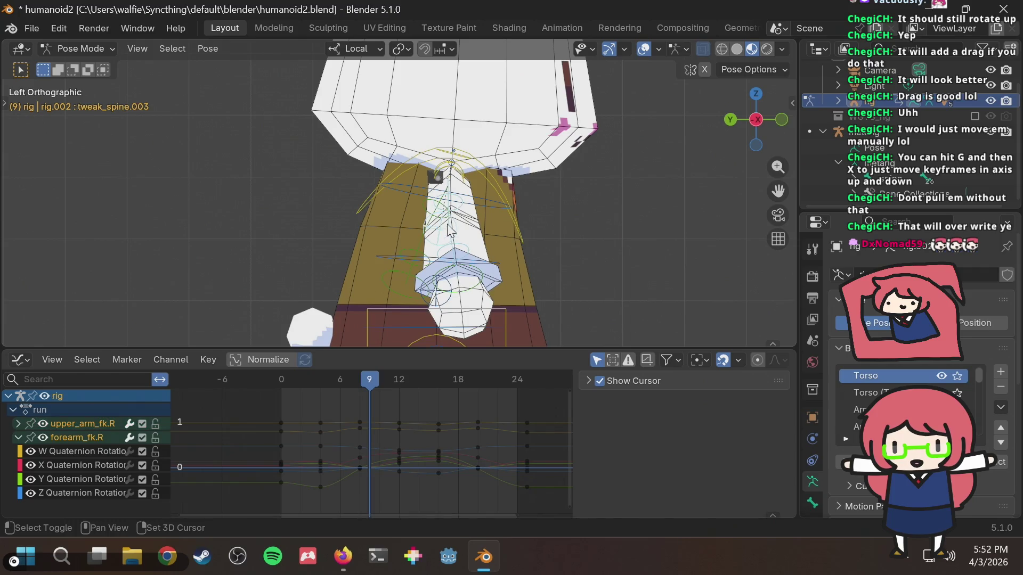
left_click(457, 211, "shift")
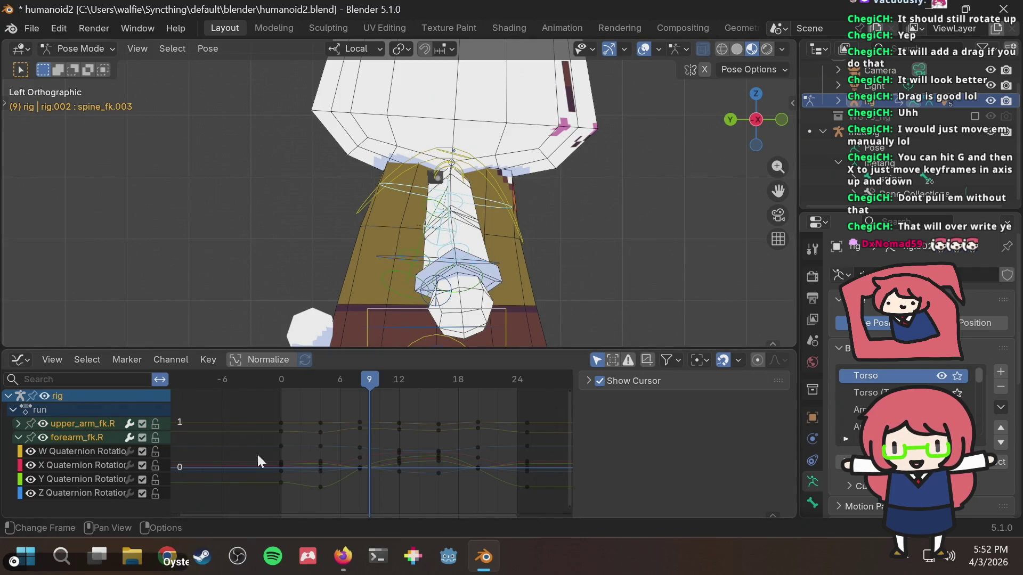
mouse_move(355, 394)
left_mouse_down()
mouse_move(345, 379)
mouse_move(276, 389)
mouse_move(356, 384)
mouse_move(320, 392)
mouse_move(331, 509)
left_mouse_up()
Step: Slide the arm keys from frame 4 to 3 and frame 8 to 6, then review the timing
key("g")
key("x")
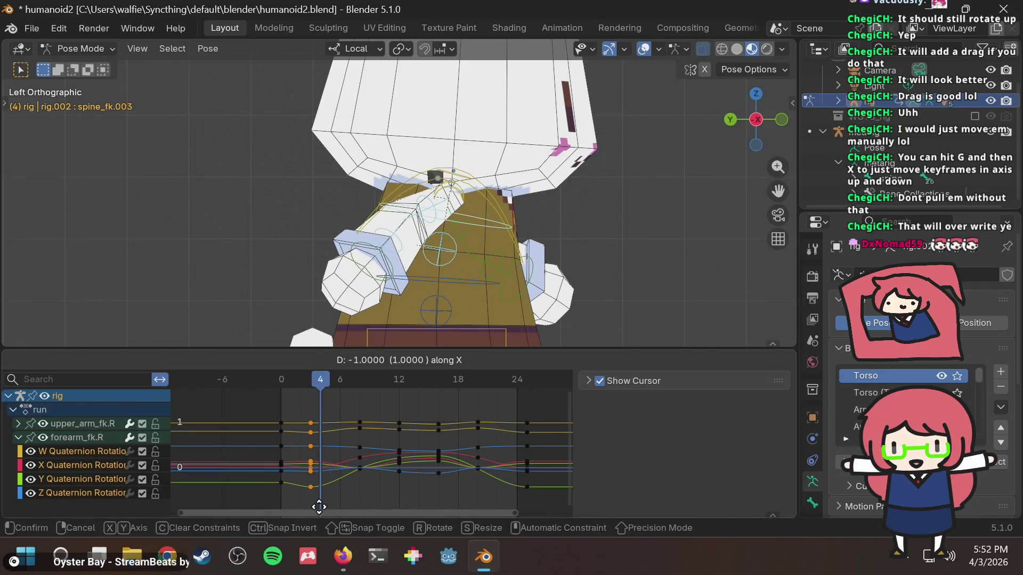
left_click(318, 507)
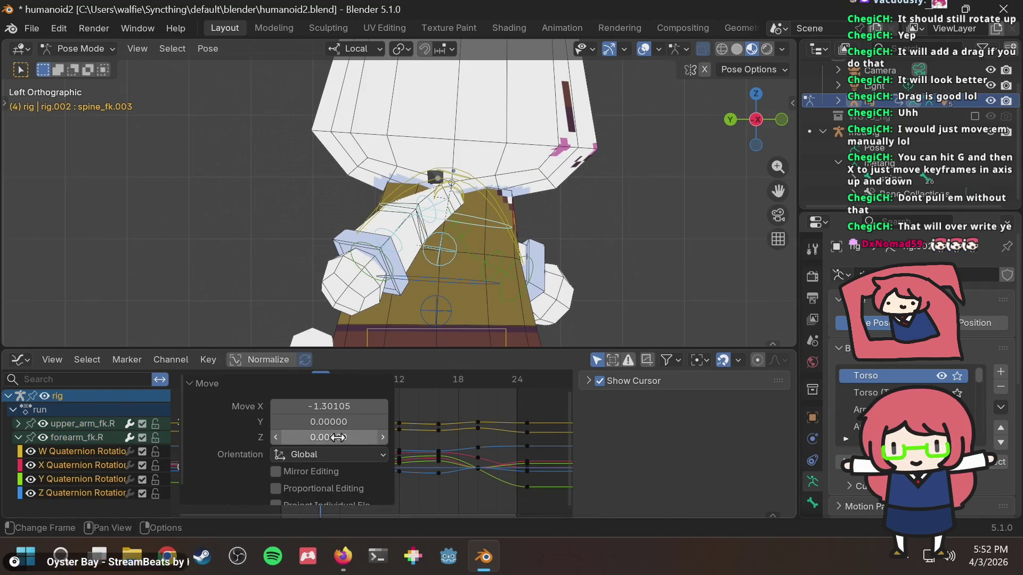
left_click(429, 385)
left_click_drag(331, 405, 369, 493)
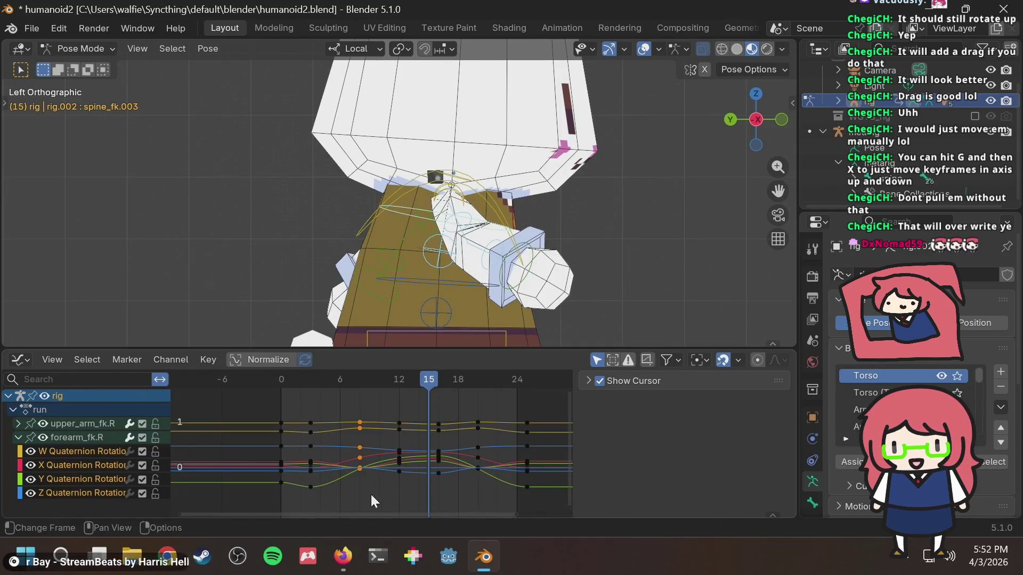
key("g")
key("x")
left_click(352, 495)
mouse_move(455, 379)
left_mouse_down()
mouse_move(327, 389)
mouse_move(328, 398)
mouse_move(372, 401)
left_mouse_up()
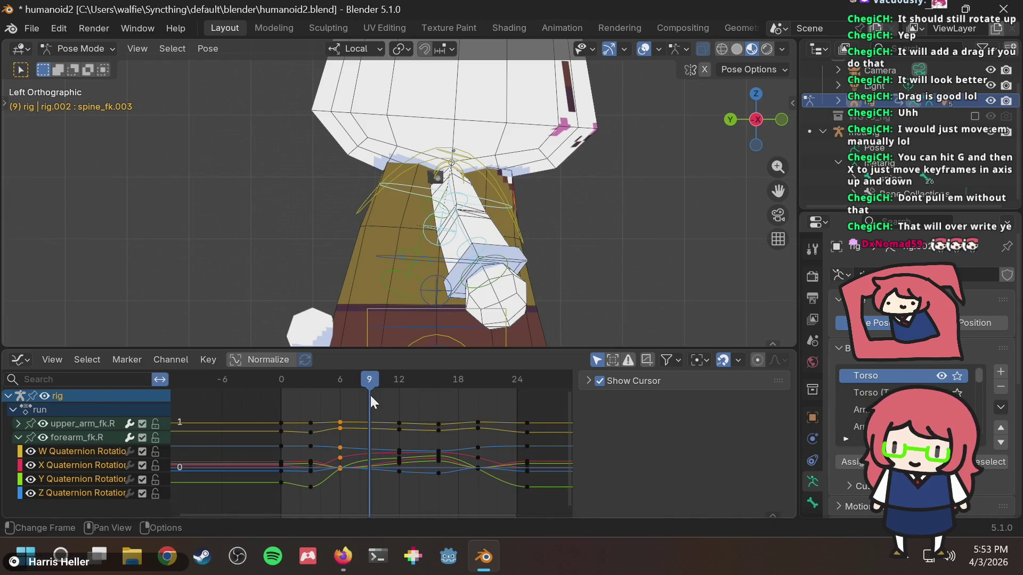
Step: Key only the selected channels at frame 9, reselect the right forearm, and switch to Firefox
key("i")
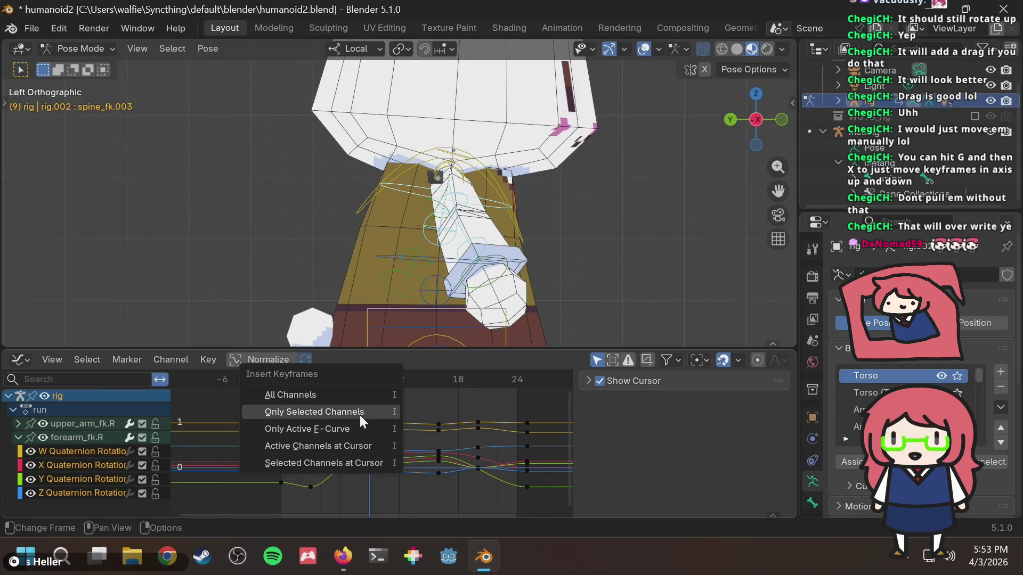
left_click(359, 414)
left_click(647, 295)
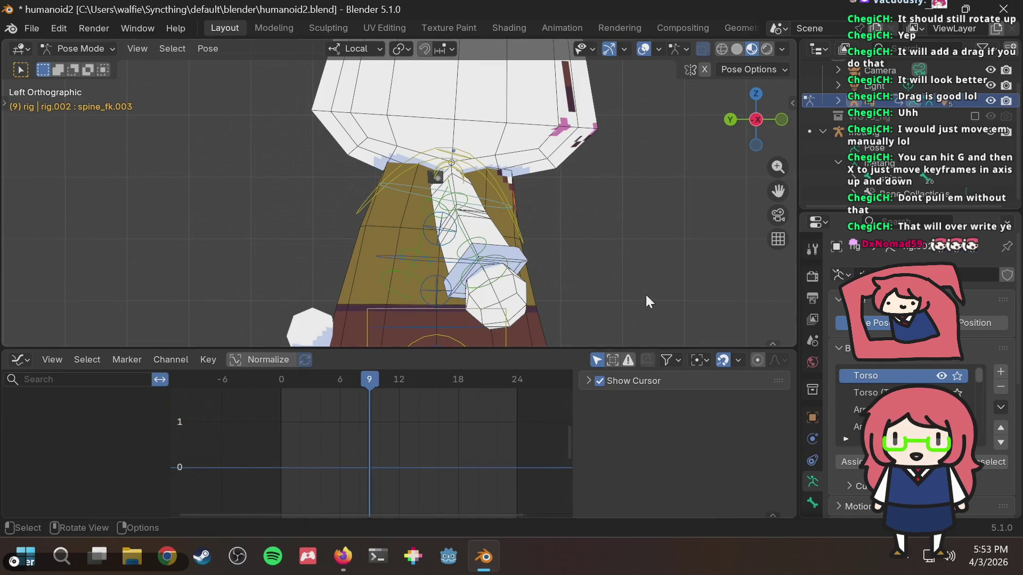
left_click(523, 220)
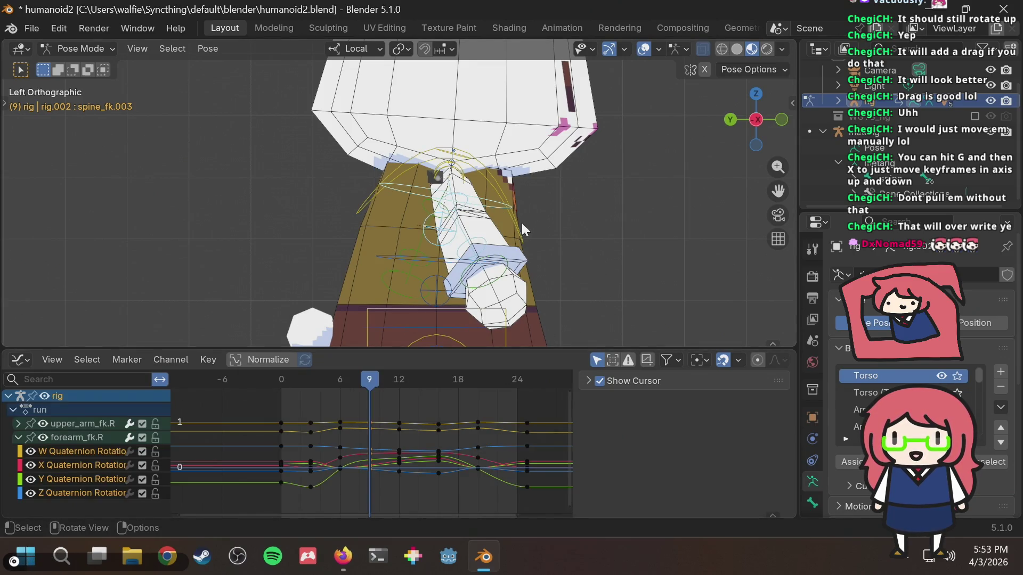
key("alt+Tab")
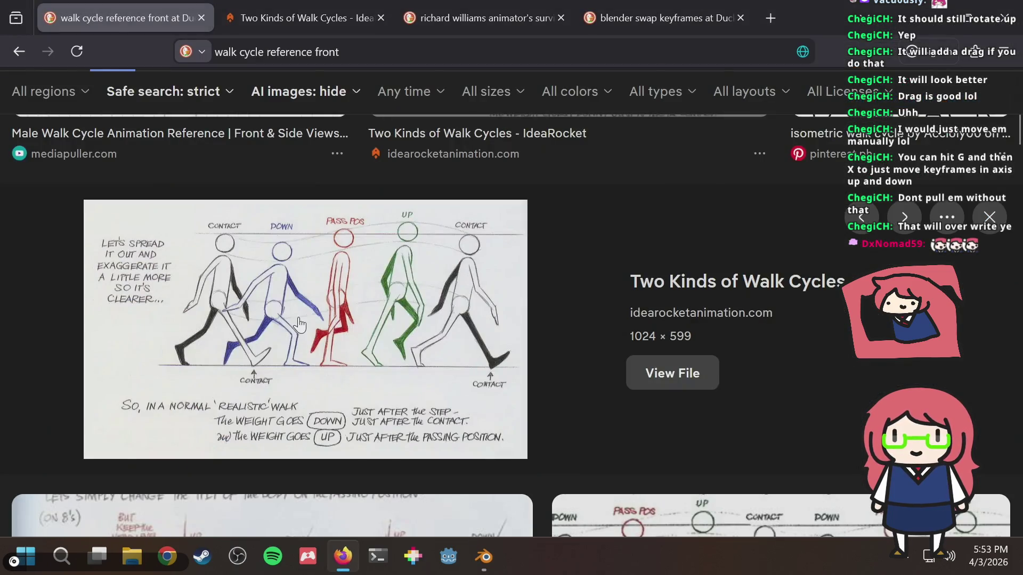
Step: Compare the walk-cycle reference with the arm pose around frame 6
key("alt+Tab")
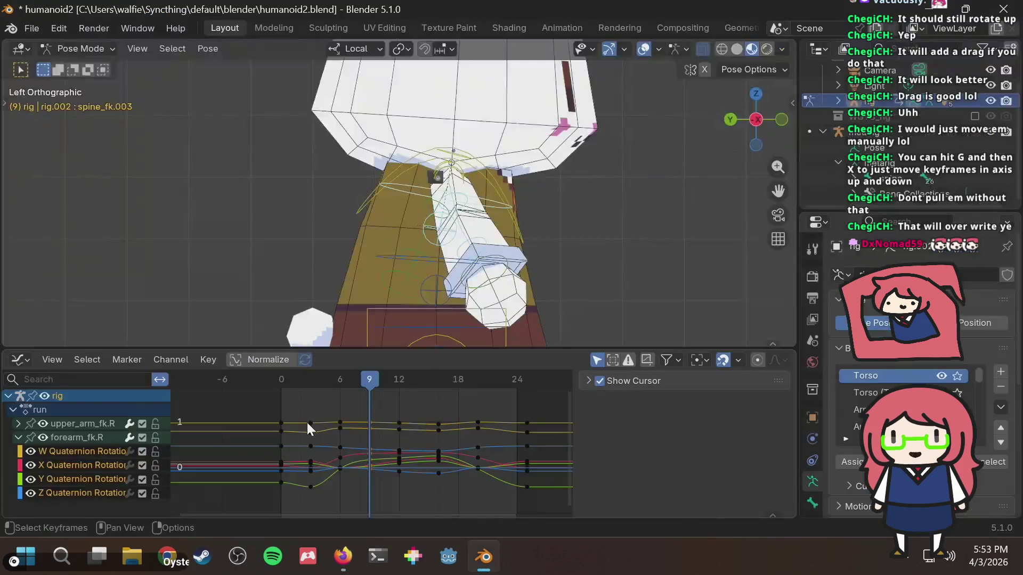
key("alt+Tab")
key("alt+Tab")
key("i")
mouse_move(365, 375)
left_mouse_down()
mouse_move(335, 382)
mouse_move(400, 375)
mouse_move(365, 384)
left_mouse_up()
key("alt+Tab")
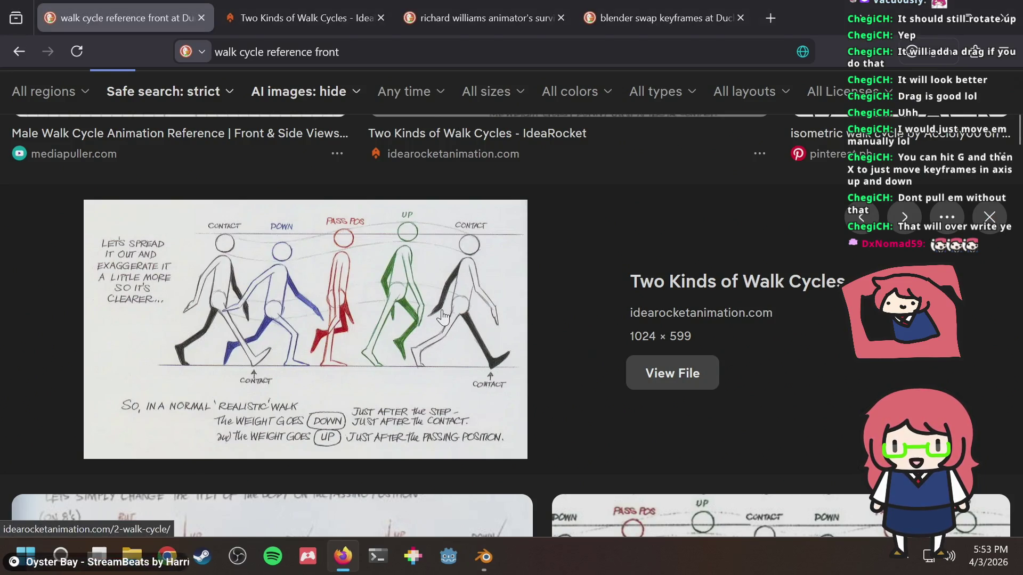
key("alt+Tab")
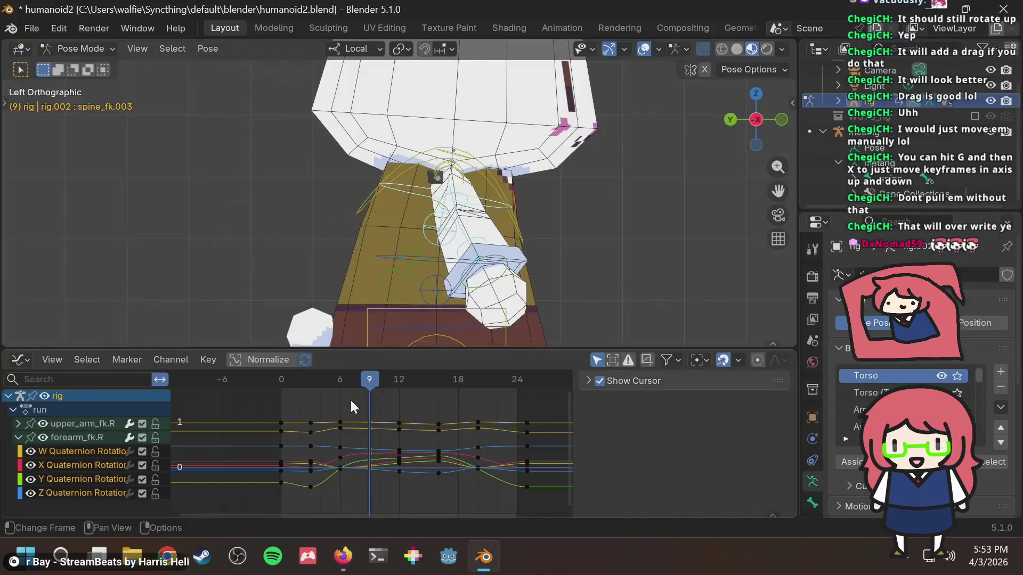
mouse_move(366, 378)
left_mouse_down()
mouse_move(402, 378)
mouse_move(334, 391)
mouse_move(370, 392)
left_mouse_up()
Step: Check the reference again while scrubbing the run, and insert arm keys at frame 9
key("alt+Tab")
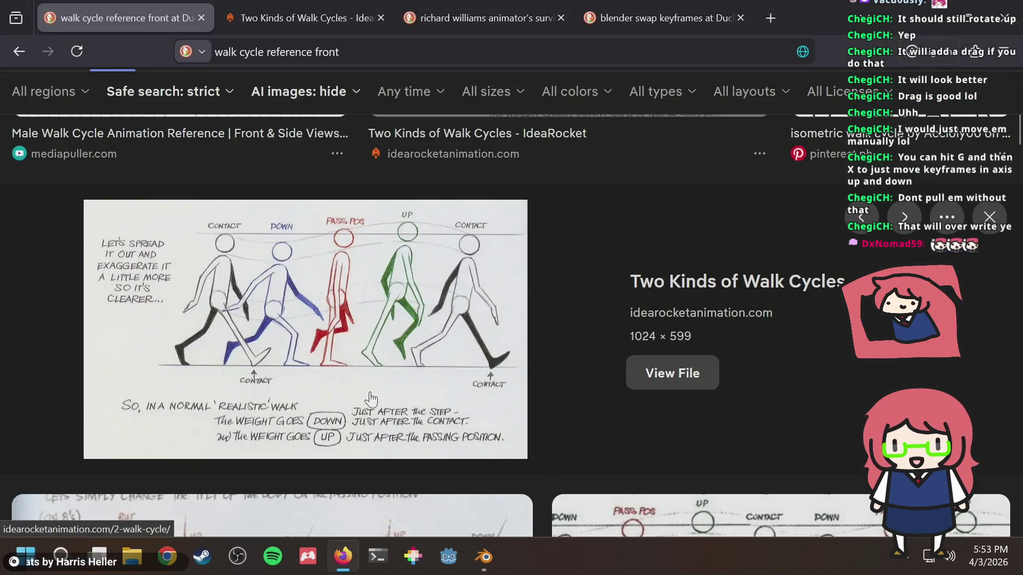
key("alt+Tab")
mouse_move(366, 379)
left_mouse_down()
mouse_move(279, 392)
mouse_move(396, 381)
mouse_move(276, 400)
mouse_move(379, 398)
mouse_move(361, 386)
mouse_move(267, 397)
mouse_move(401, 400)
mouse_move(290, 430)
mouse_move(445, 416)
mouse_move(377, 441)
left_mouse_up()
key("alt+Tab")
key("alt+Tab")
key("i")
Step: Recheck the reference, scrub back to frame 0, then go to frame 4
key("alt+Tab")
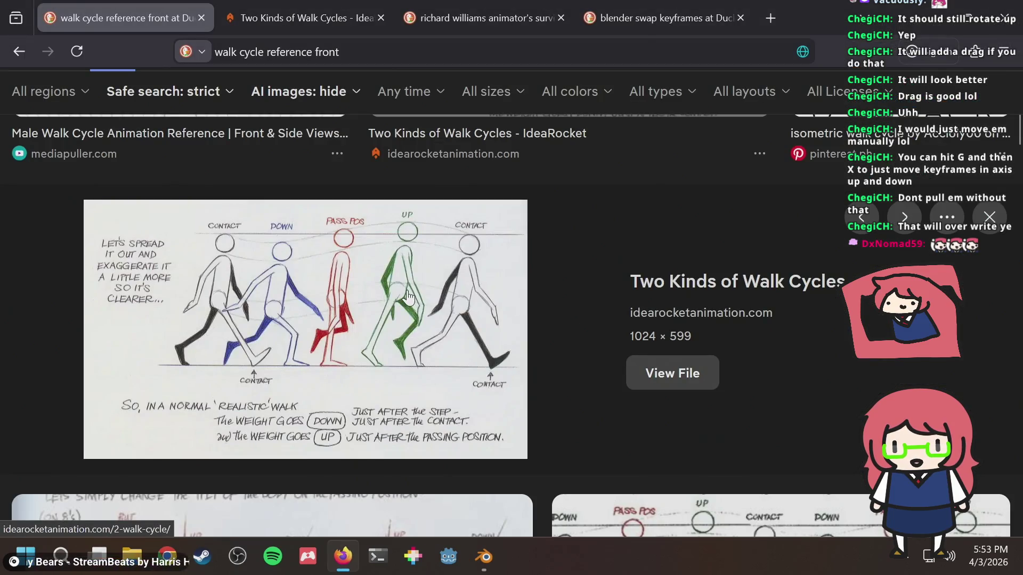
key("alt+Tab")
left_click_drag(388, 383, 263, 394)
key("alt+Tab")
key("alt+Tab")
left_click(320, 377)
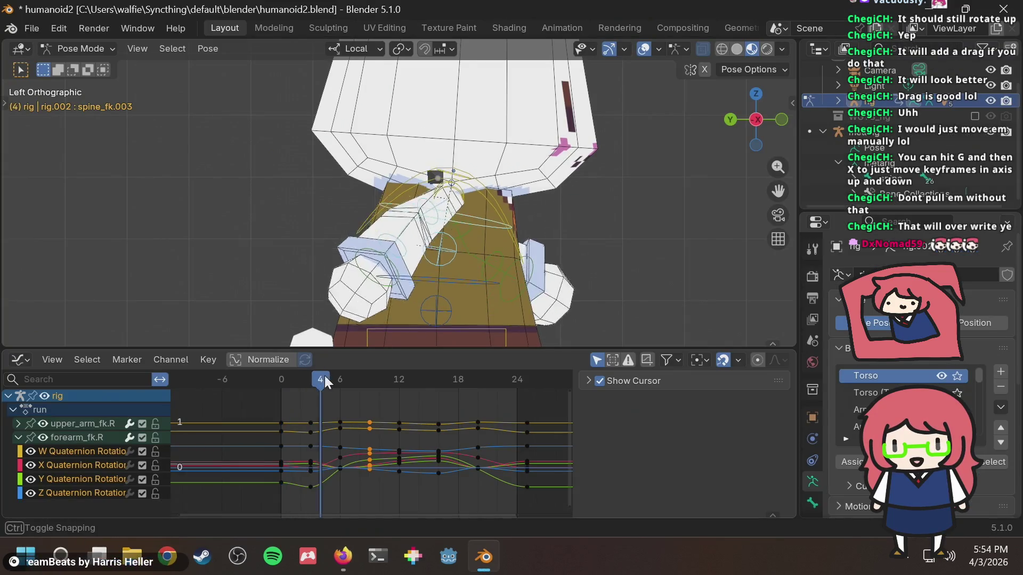
Step: Paste the arm's frame-0 keys at frame 12
left_click(294, 402)
left_click_drag(294, 402, 261, 501)
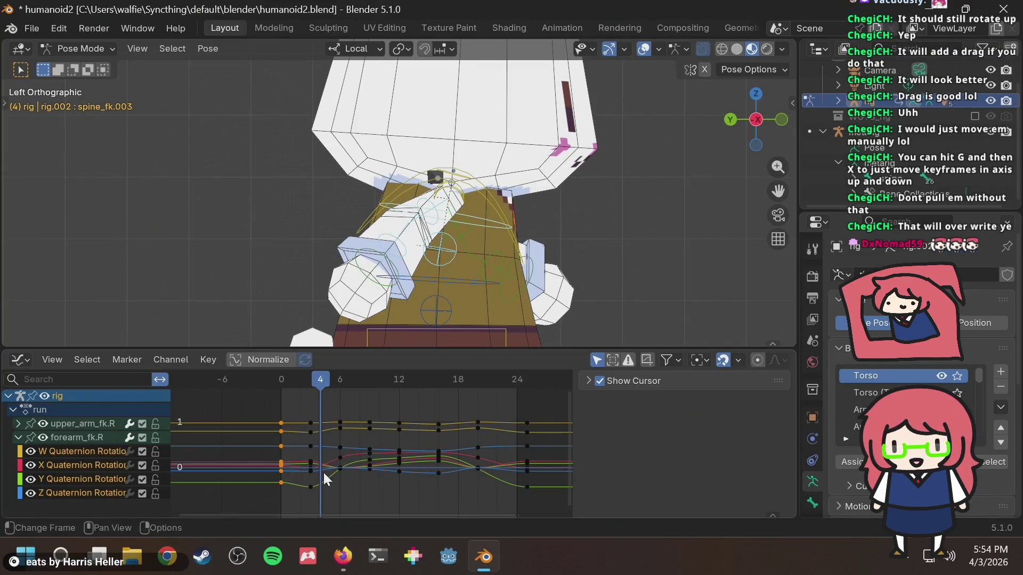
left_click(397, 378)
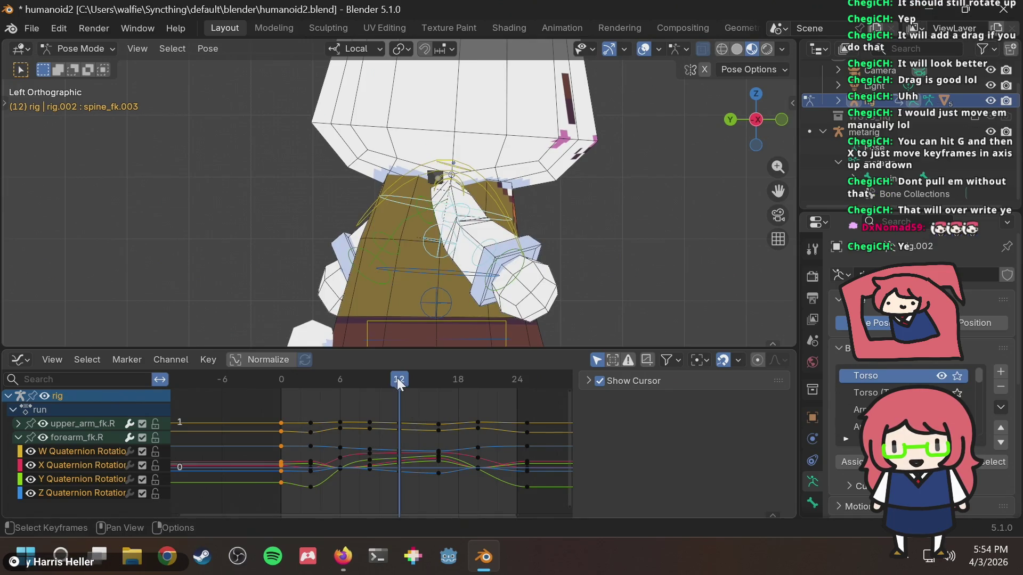
key("ctrl+v")
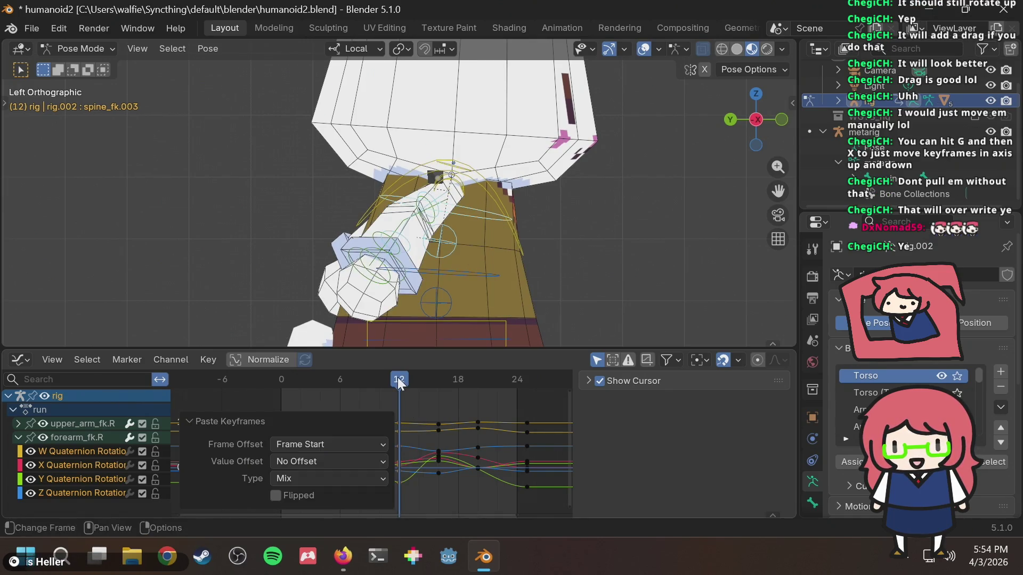
Step: Try pasting the frame 3, 6 and 8 keys at frame 16, then undo it
left_click_drag(305, 416, 380, 500)
left_click(440, 378)
key("ctrl+v")
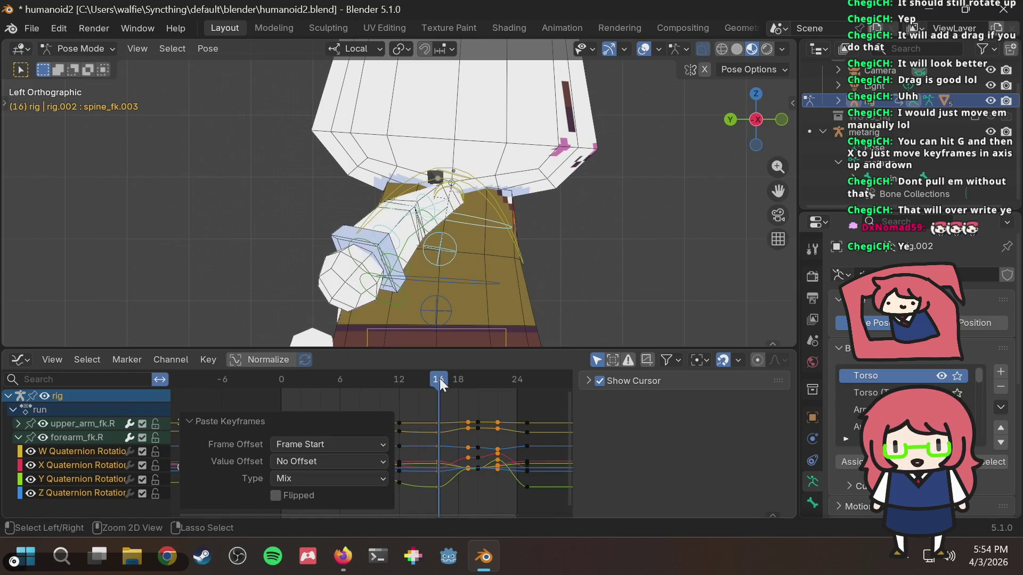
key("ctrl+z")
left_click(326, 411)
Step: Delete the old arm keys from frame 18 through 24
left_click_drag(302, 405, 318, 501)
left_click_drag(436, 484, 562, 386)
key("Delete")
left_click_drag(510, 433, 540, 495)
key("Delete")
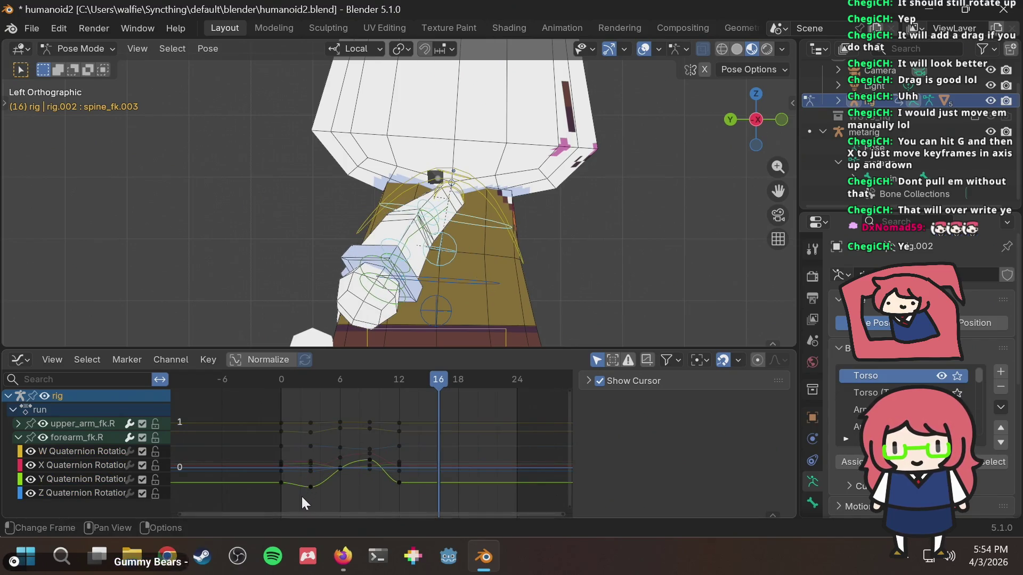
Step: Copy the arm keys from frames 0–12, paste them starting at frame 15, and review
mouse_move(300, 492)
left_mouse_down()
mouse_move(413, 404)
mouse_move(395, 378)
mouse_move(426, 382)
left_mouse_up()
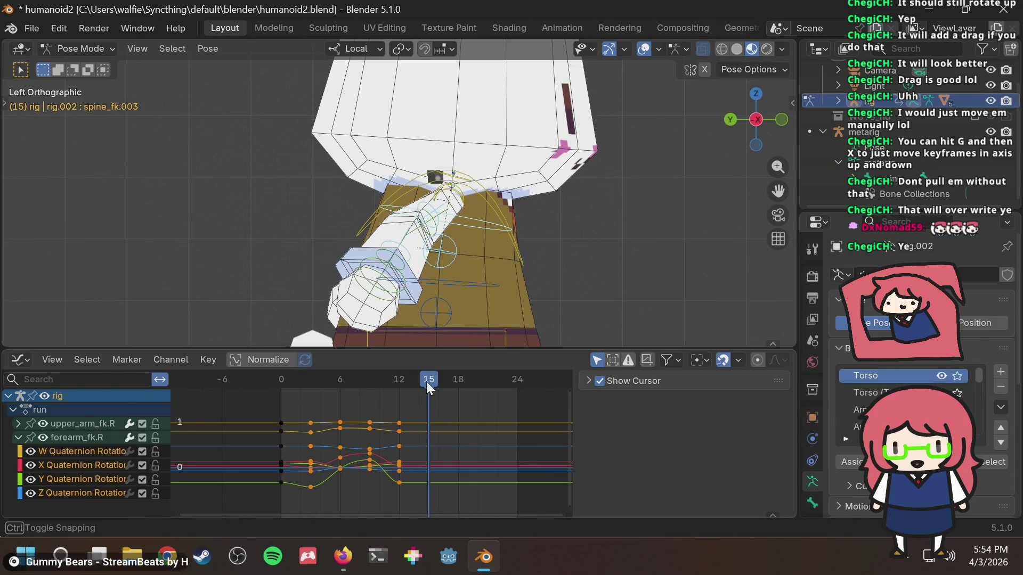
key("ctrl+c")
key("ctrl+v")
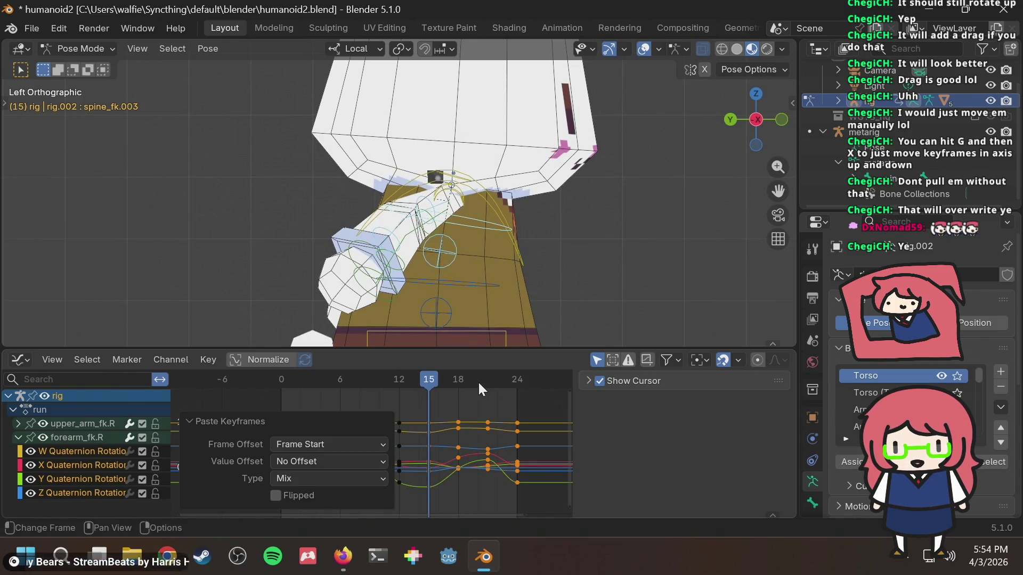
left_click(468, 395)
left_click_drag(428, 394, 276, 402)
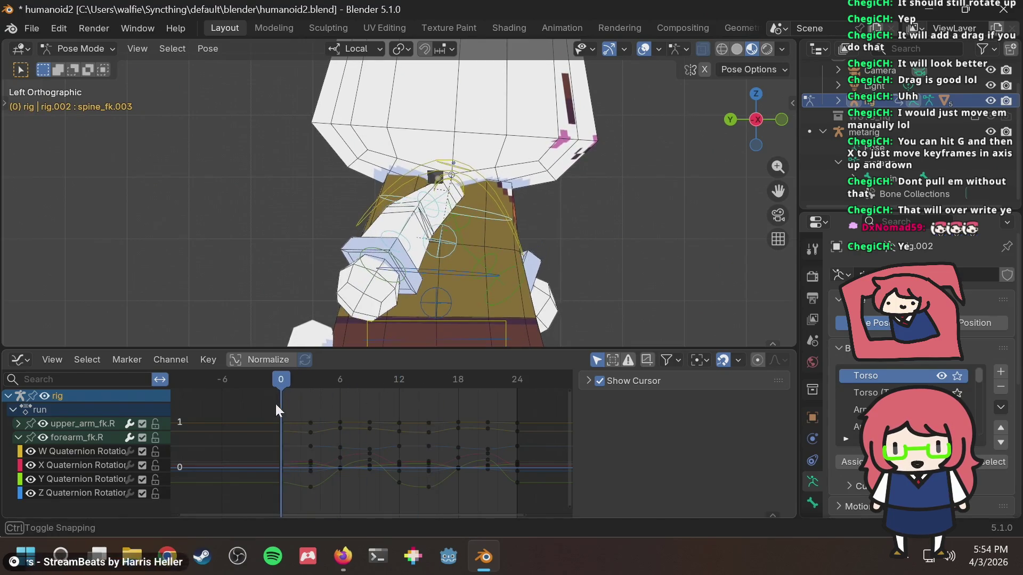
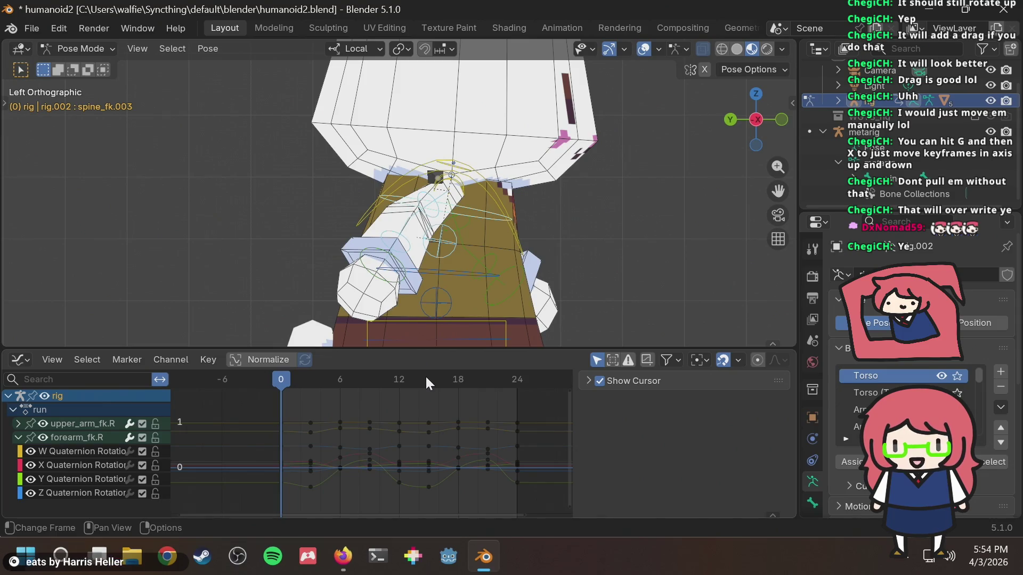
Step: Preview the arm swing and undo the last three bad keyframe edits
key("space")
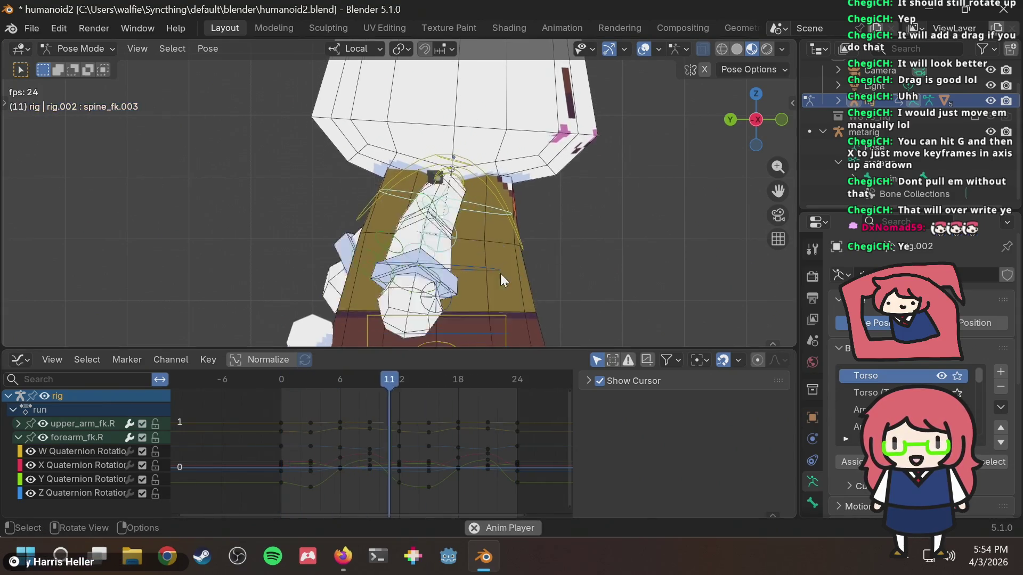
key("space")
mouse_move(376, 386)
left_mouse_down()
mouse_move(280, 388)
mouse_move(381, 388)
mouse_move(372, 382)
mouse_move(405, 375)
mouse_move(270, 400)
mouse_move(395, 389)
left_mouse_up()
key("ctrl+z")
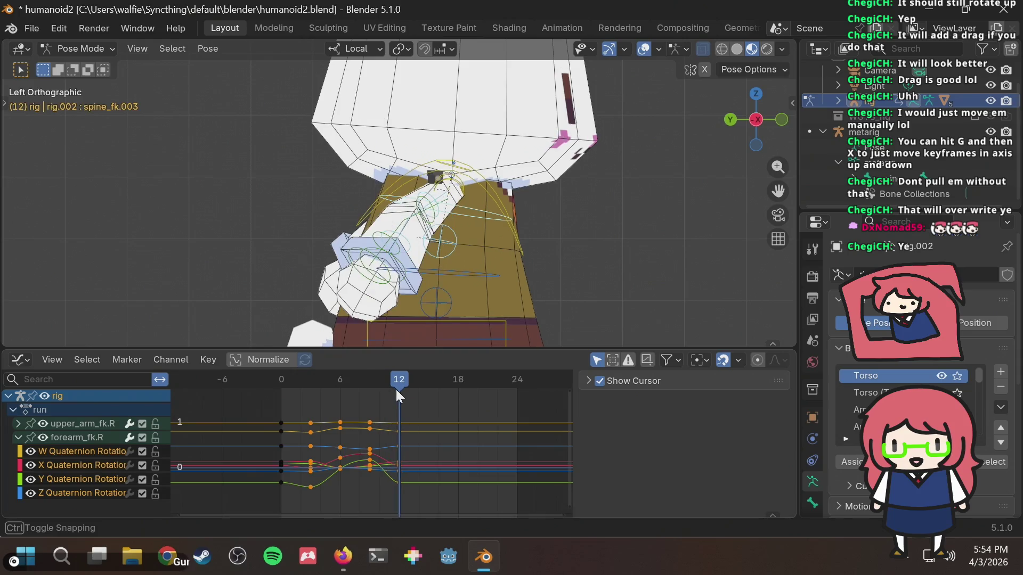
key("space")
key("ctrl+z")
key("ctrl+z")
key("ctrl+z")
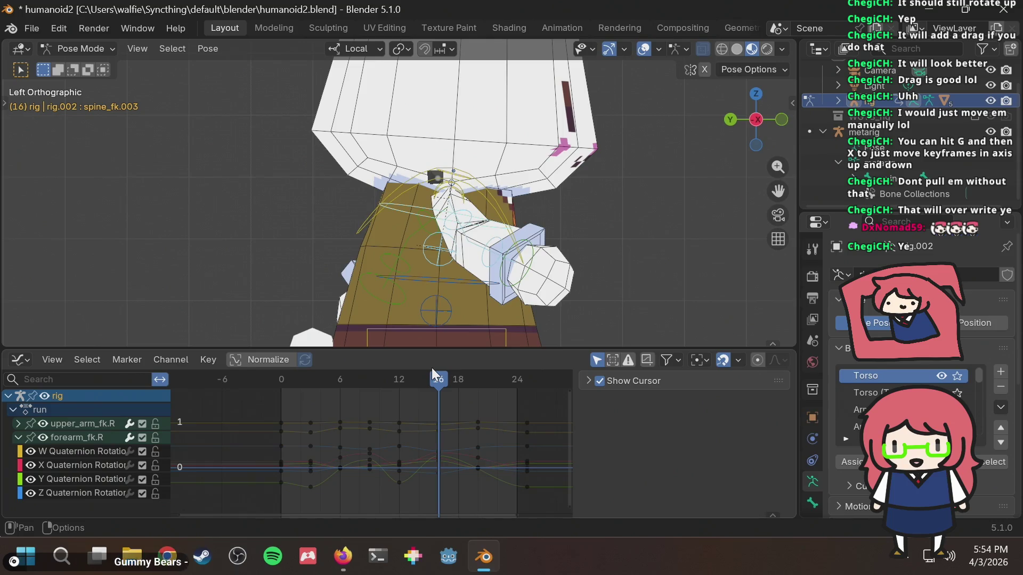
key("ctrl+z")
Step: Key the right arm pose at frame 12
mouse_move(431, 371)
left_mouse_down()
mouse_move(251, 396)
mouse_move(403, 395)
mouse_move(273, 413)
mouse_move(383, 395)
mouse_move(397, 396)
mouse_move(355, 407)
mouse_move(420, 404)
mouse_move(577, 540)
left_mouse_up()
left_click(404, 396)
key("ctrl+v")
key("ctrl+v")
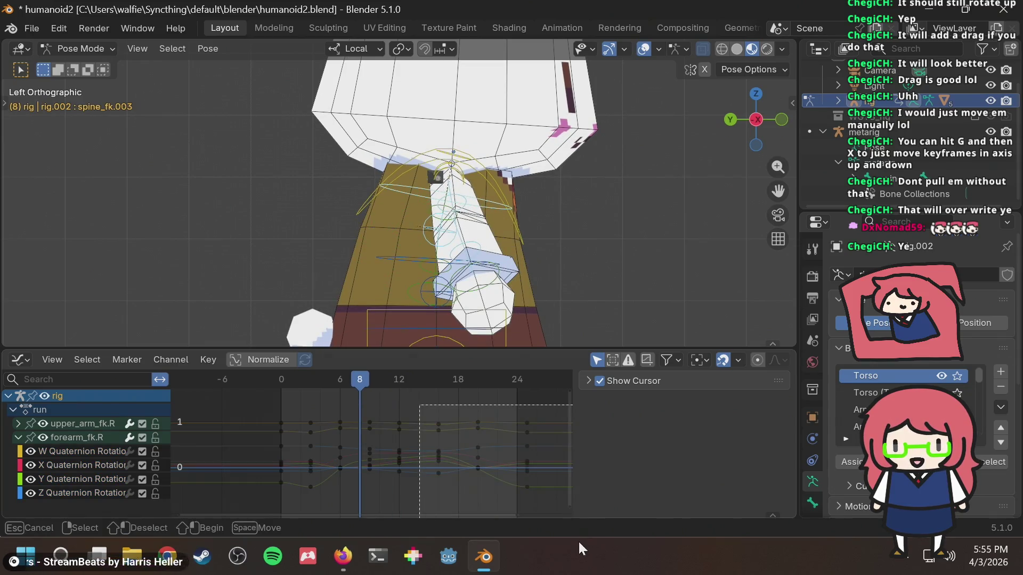
Step: Compare against the reference images, then delete the arm keyframes after frame 12
mouse_move(410, 389)
left_mouse_down()
mouse_move(264, 394)
mouse_move(402, 375)
left_mouse_up()
key("alt+Tab")
key("alt+Tab")
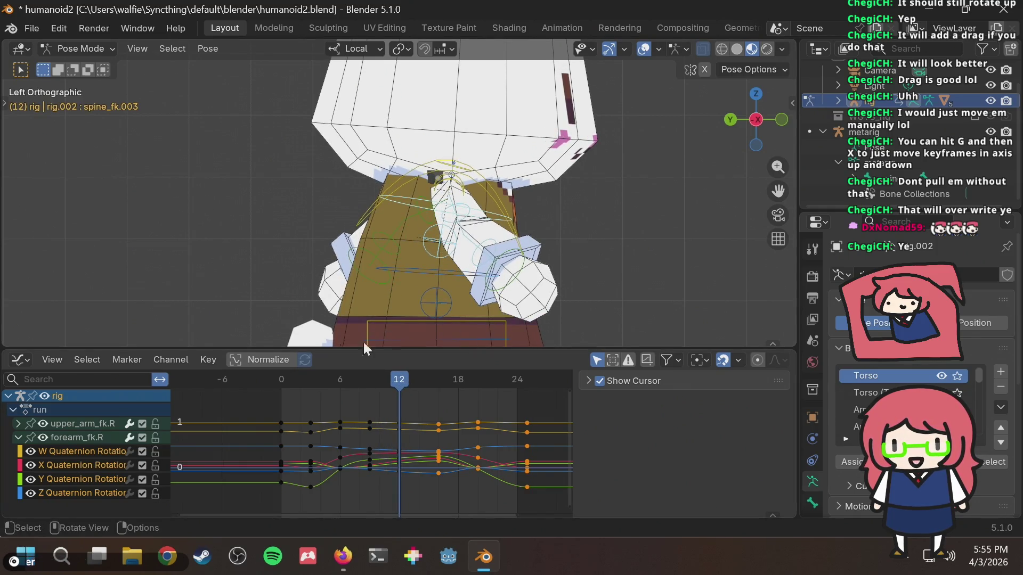
left_click_drag(278, 382, 280, 380)
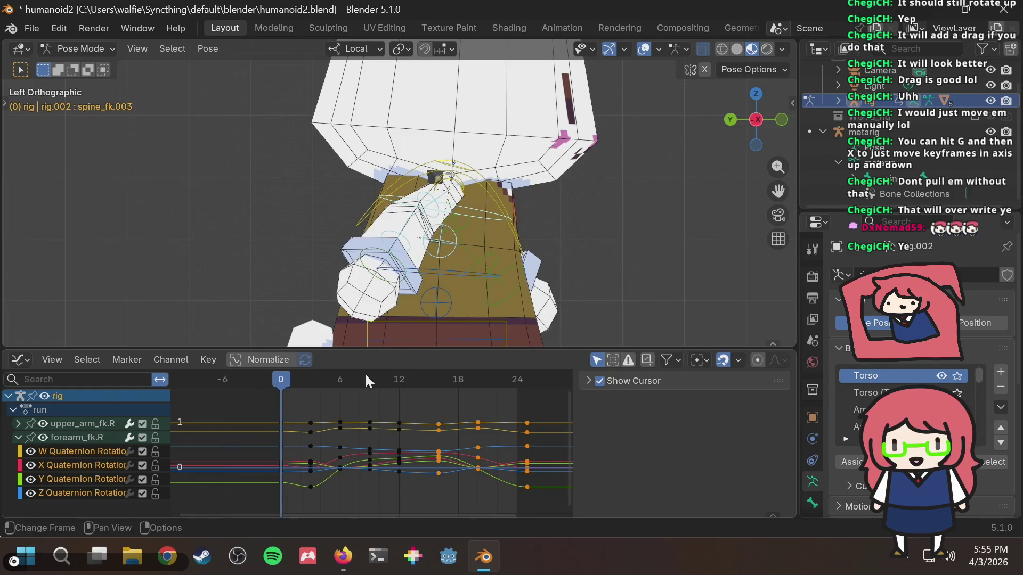
left_click_drag(426, 395, 582, 504)
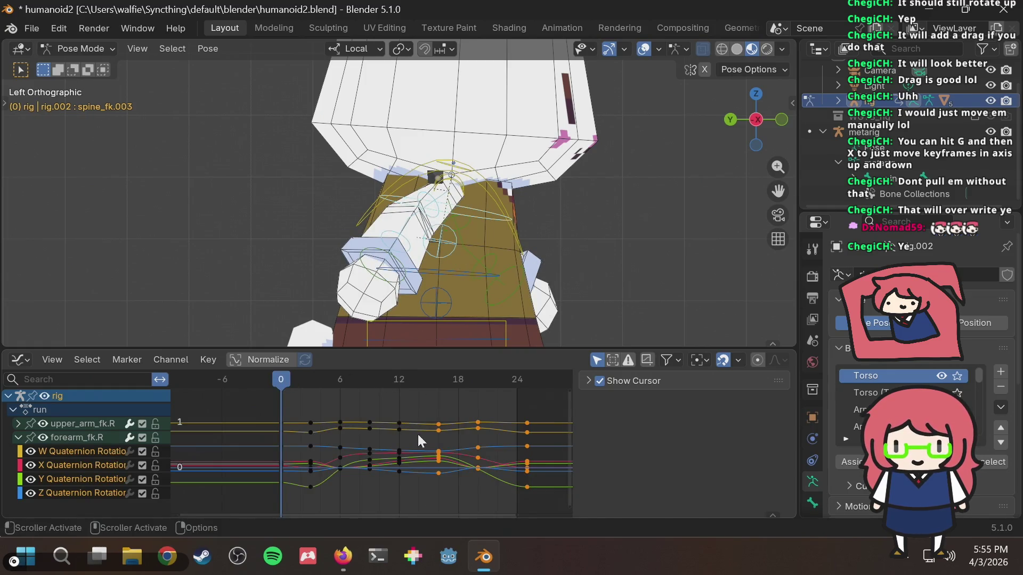
key("Delete")
Step: Paste the frame 9 and frame 6 arm poses at frames 15 and 18
key("i")
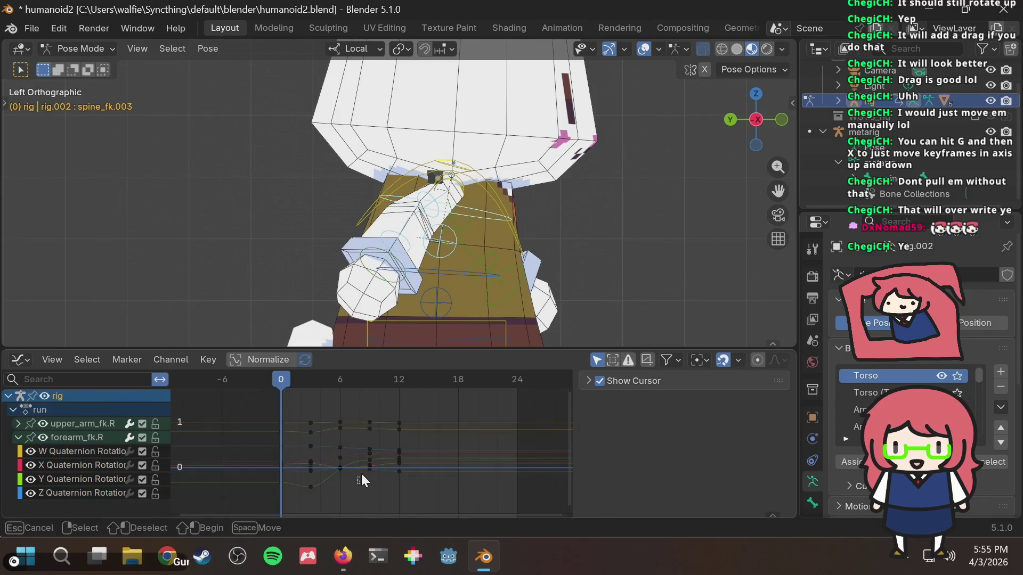
mouse_move(357, 479)
left_mouse_down()
mouse_move(385, 406)
mouse_move(424, 375)
left_mouse_up()
key("ctrl+v")
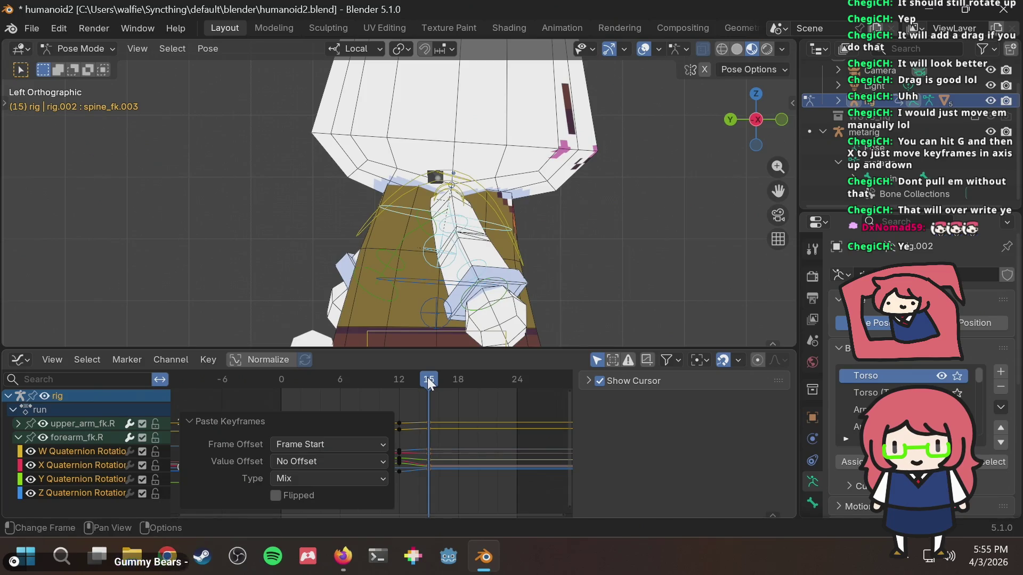
left_click(407, 411)
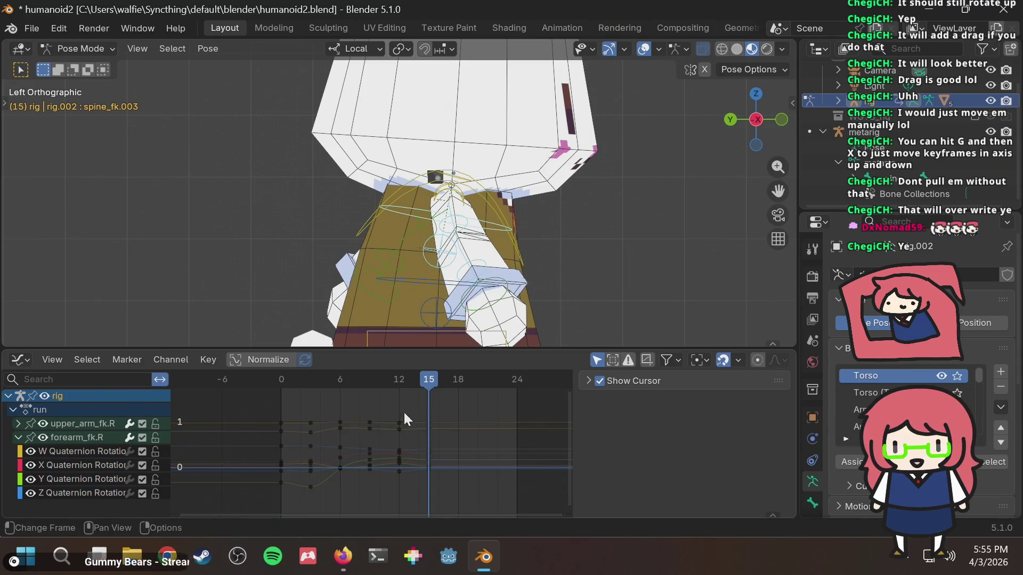
left_click_drag(350, 403, 330, 470)
left_click_drag(437, 380, 456, 379)
key("ctrl+v")
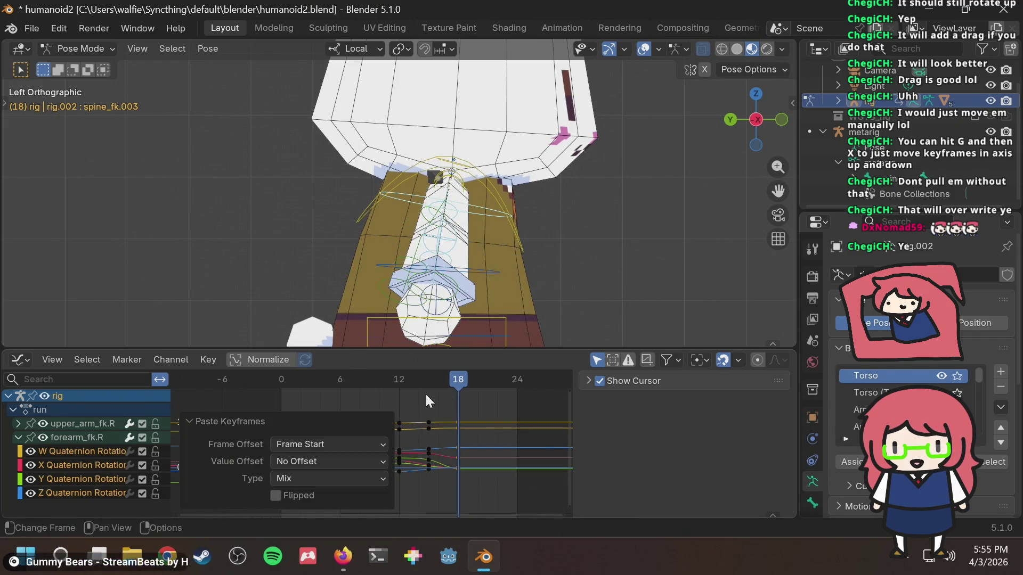
left_click(424, 395)
Step: Paste the frame 3 and frame 0 arm poses at frames 21 and 24
left_click_drag(317, 408, 311, 430)
left_click_drag(296, 496, 296, 495)
left_click_drag(453, 374, 485, 376)
key("ctrl+v")
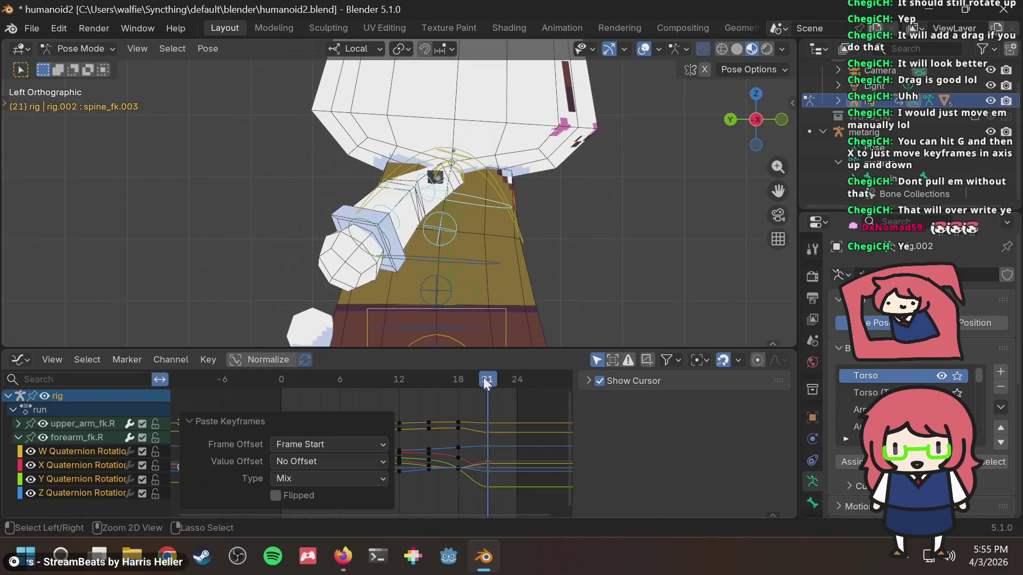
left_click(310, 399)
left_click_drag(294, 403, 258, 498)
left_click_drag(496, 383, 521, 379)
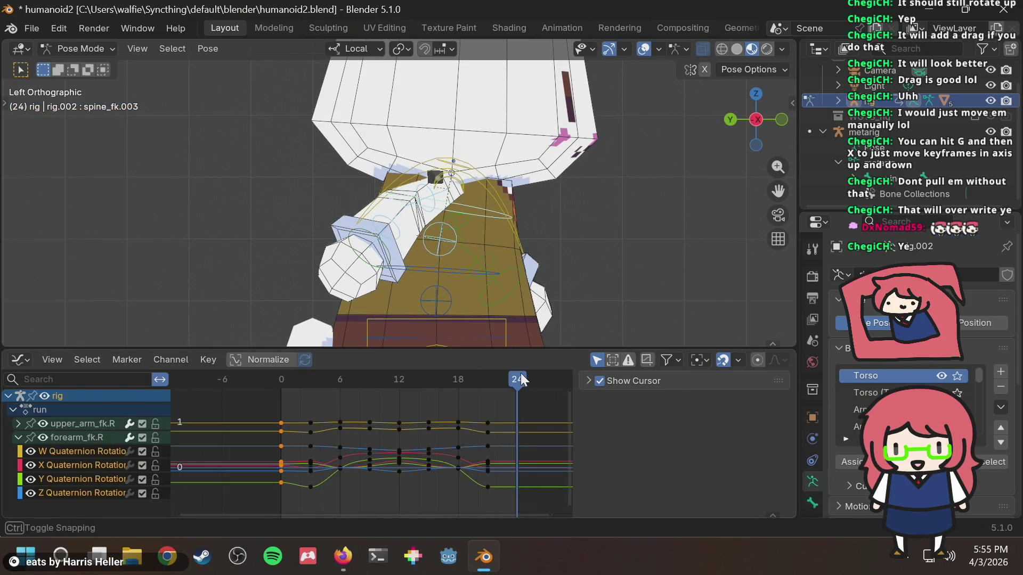
key("ctrl+v")
left_click(518, 394)
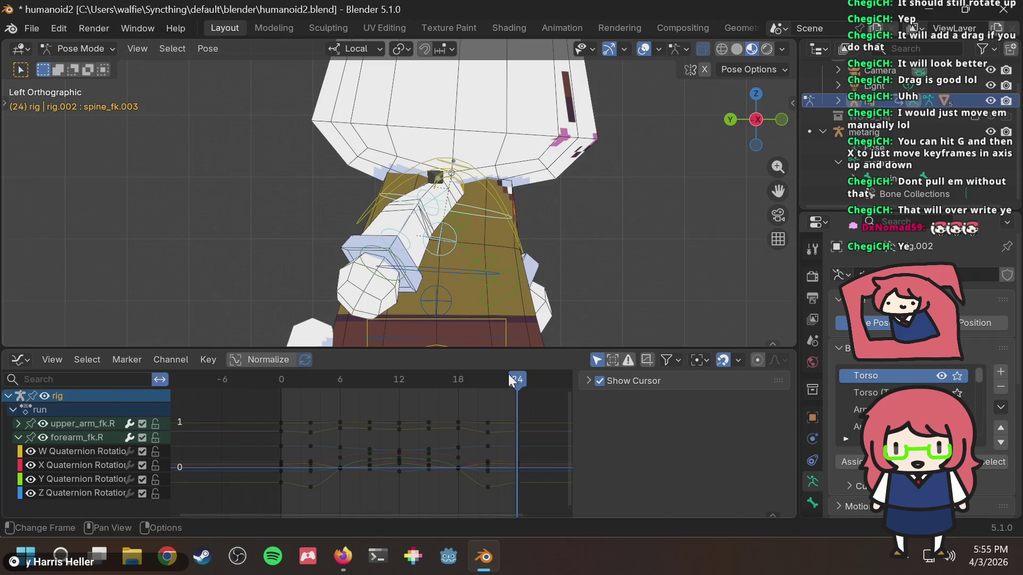
Step: Play the arm-swing loop and inspect the poses around frame 24
key("space")
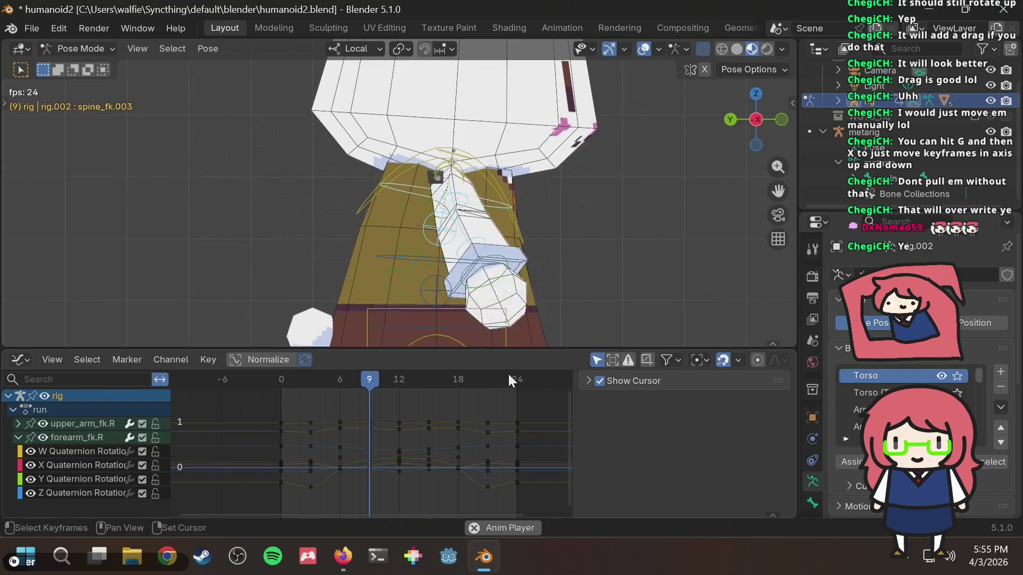
key("space")
left_click(509, 377)
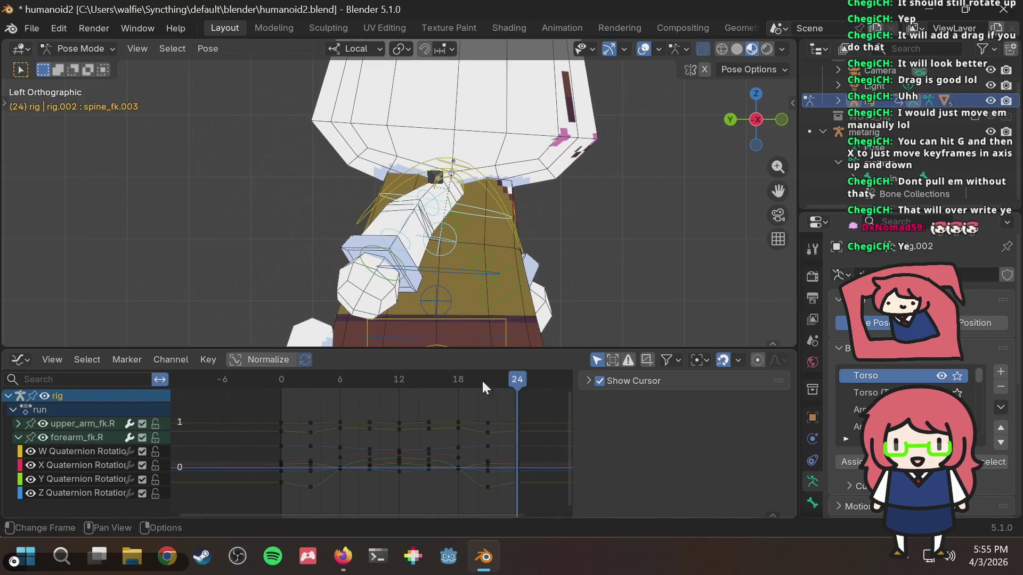
mouse_move(502, 375)
left_mouse_down()
mouse_move(455, 386)
mouse_move(509, 382)
mouse_move(392, 405)
mouse_move(270, 411)
mouse_move(404, 410)
mouse_move(289, 437)
mouse_move(430, 421)
mouse_move(381, 433)
mouse_move(443, 428)
left_mouse_up()
mouse_move(492, 423)
left_mouse_down()
mouse_move(504, 424)
mouse_move(274, 440)
left_mouse_up()
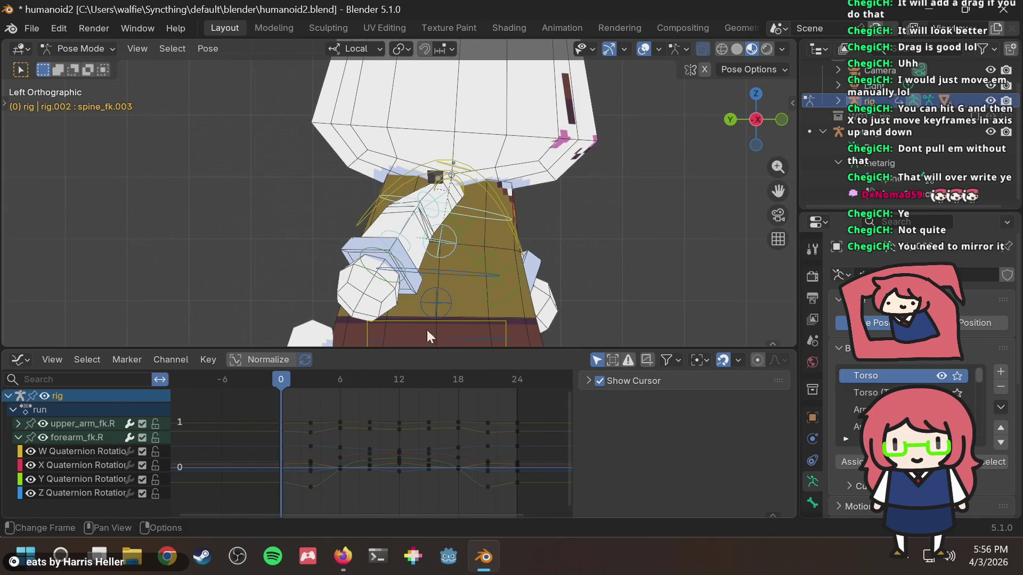
mouse_move(632, 246)
middle_mouse_down()
mouse_move(511, 247)
mouse_move(538, 229)
middle_mouse_up()
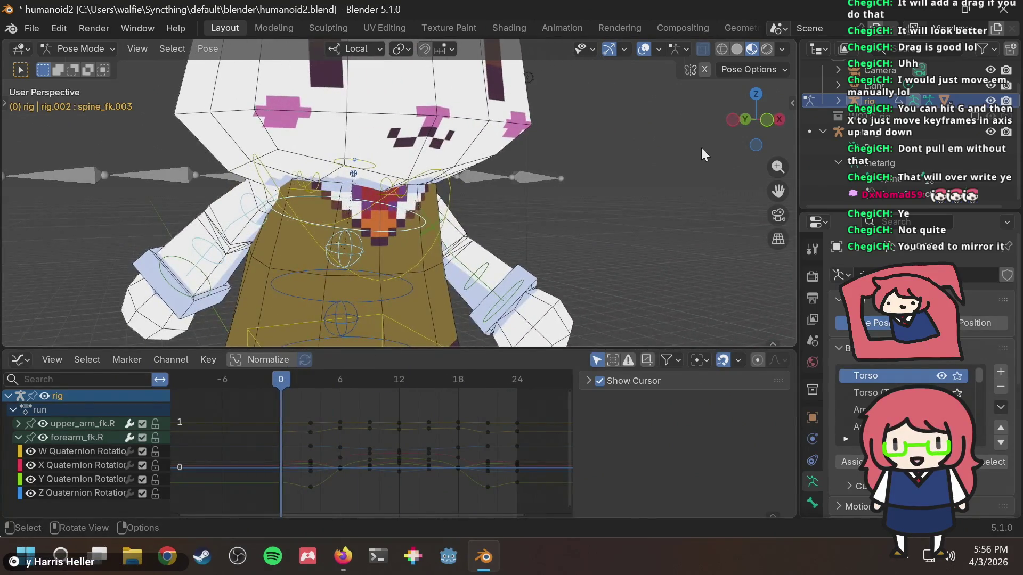
left_click(727, 119)
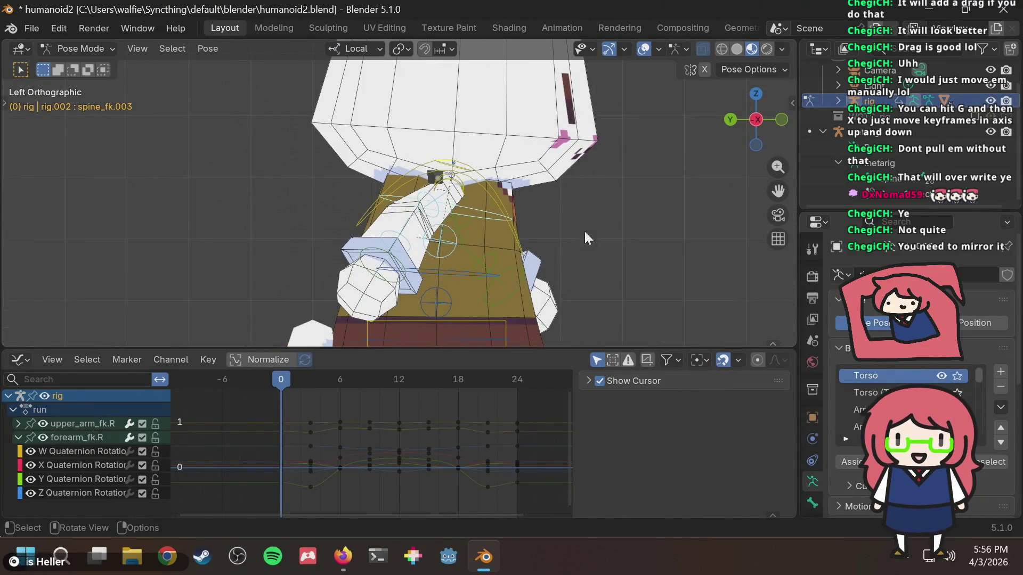
mouse_move(319, 379)
left_mouse_down()
mouse_move(267, 382)
mouse_move(518, 389)
mouse_move(401, 400)
mouse_move(466, 391)
mouse_move(457, 395)
mouse_move(490, 403)
left_mouse_up()
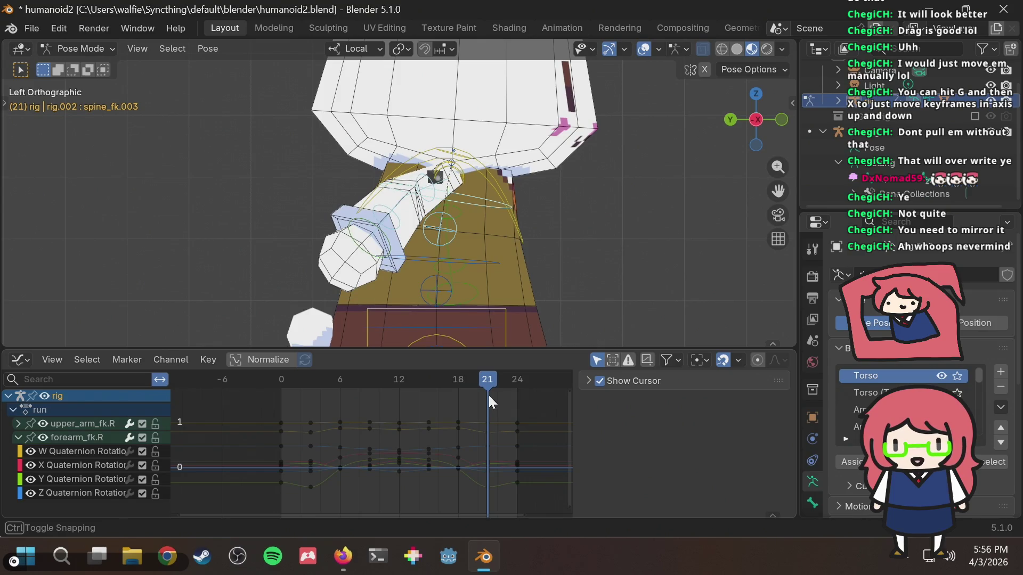
left_click(311, 380)
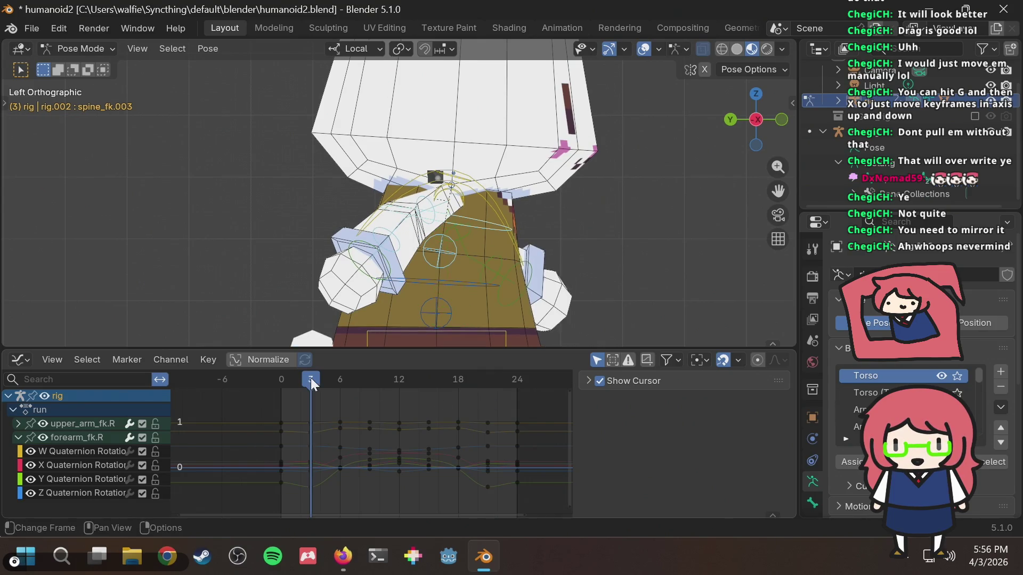
left_click(280, 379)
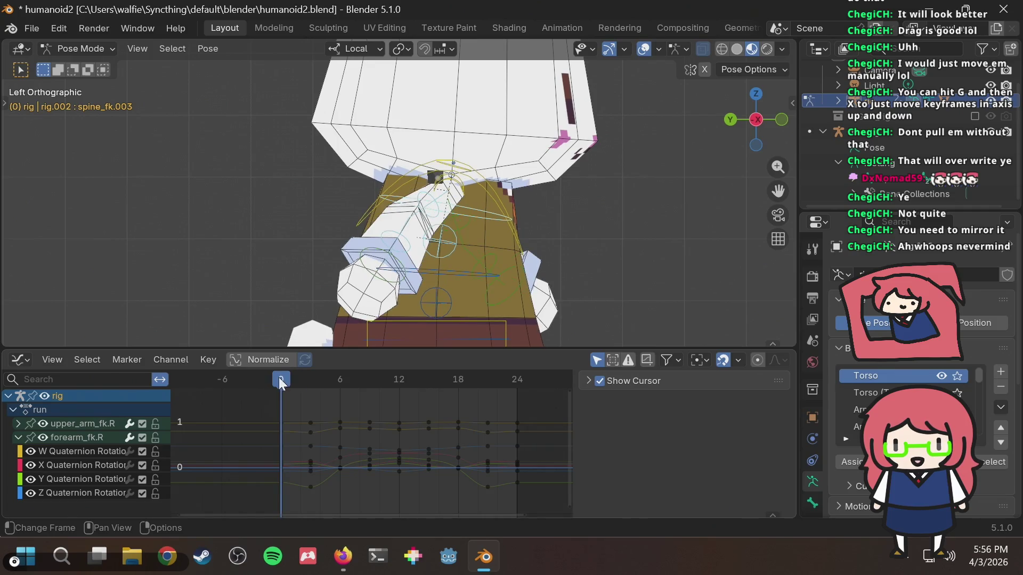
left_click(520, 380)
mouse_move(522, 379)
left_mouse_down()
mouse_move(322, 383)
mouse_move(254, 396)
left_mouse_up()
key("space")
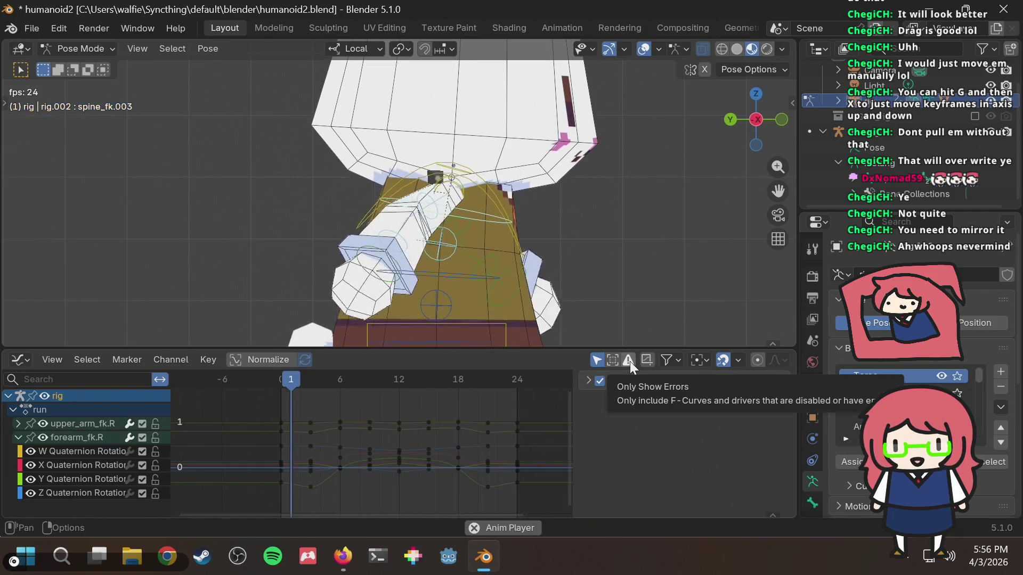
key("Escape")
mouse_move(465, 378)
left_mouse_down()
mouse_move(516, 377)
mouse_move(272, 408)
mouse_move(283, 404)
left_mouse_up()
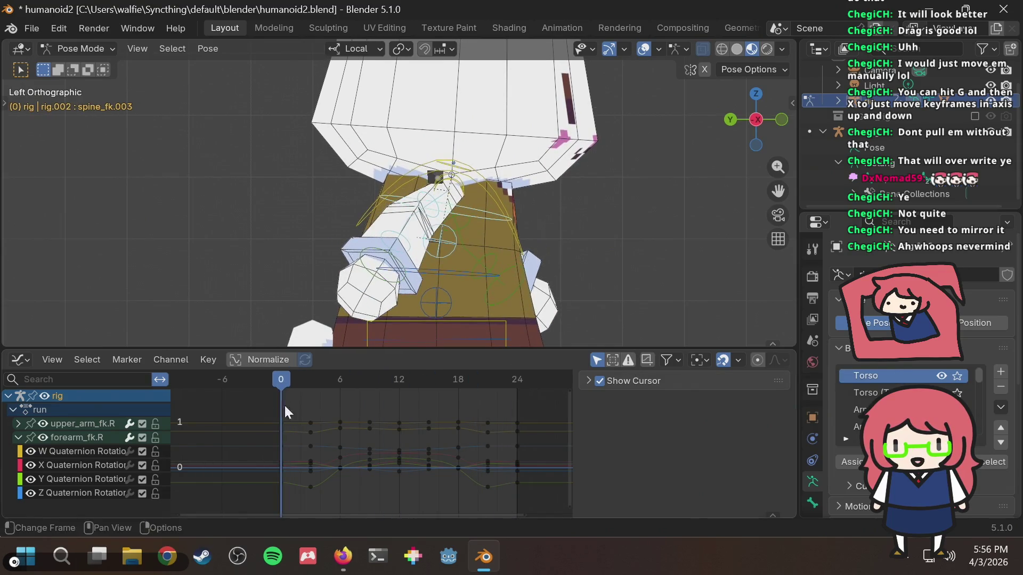
left_click(517, 377)
mouse_move(516, 382)
left_mouse_down()
mouse_move(267, 383)
mouse_move(515, 391)
mouse_move(298, 404)
mouse_move(270, 401)
mouse_move(519, 391)
left_mouse_up()
key("alt+Tab")
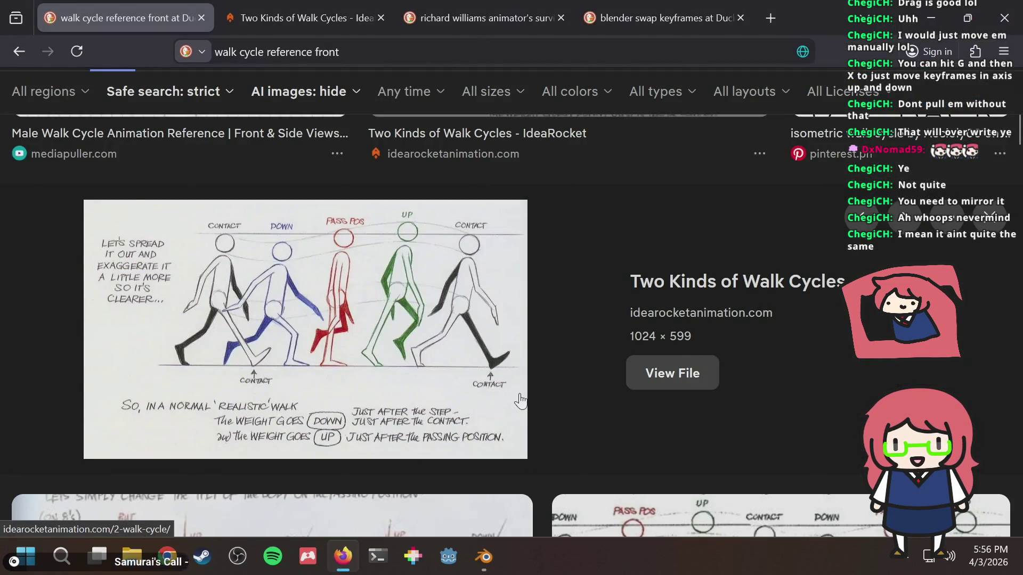
key("alt+Tab")
key("space")
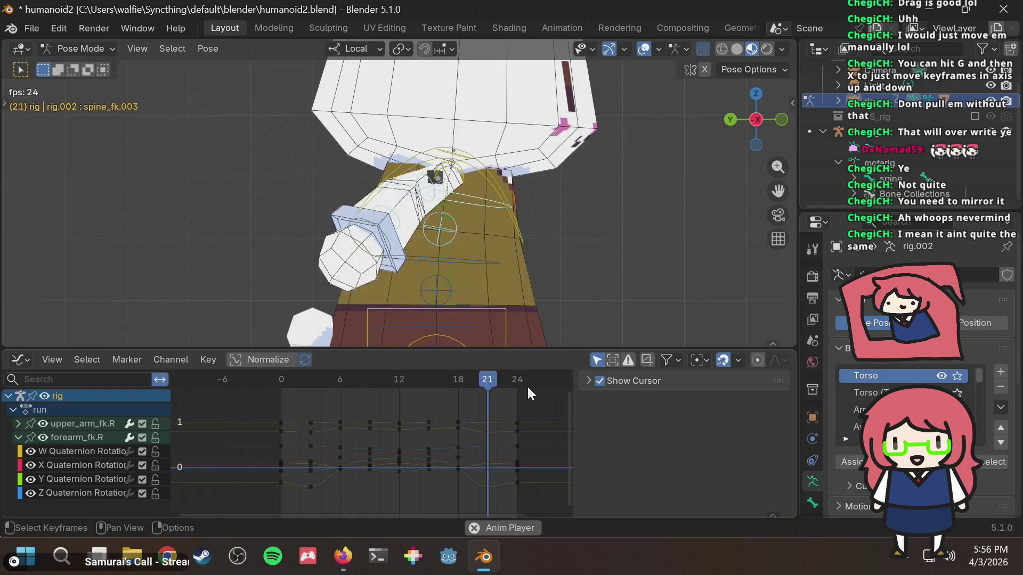
Step: Switch the bottom editor to the Timeline and set the End frame to 23
key("Escape")
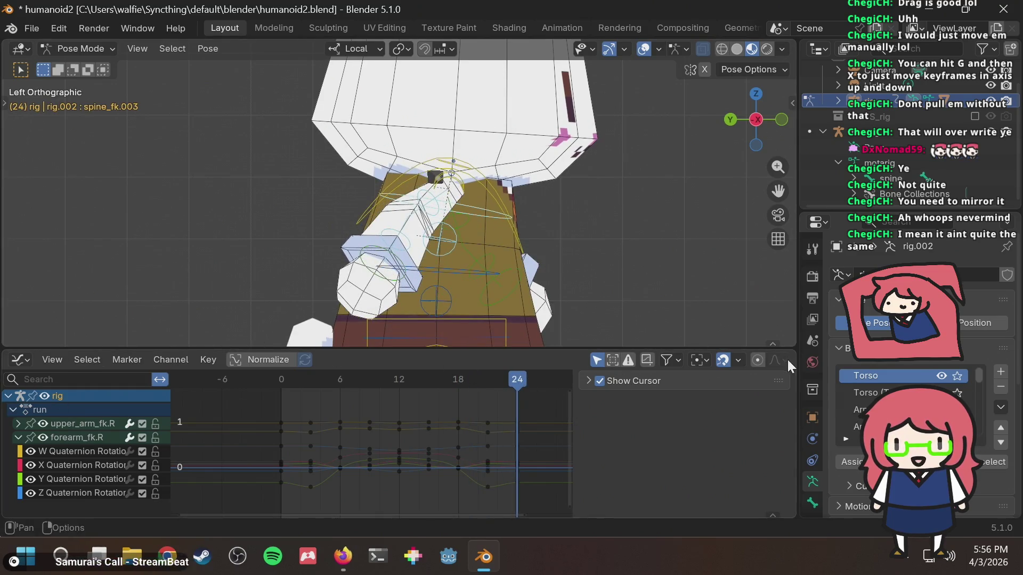
left_click(19, 360)
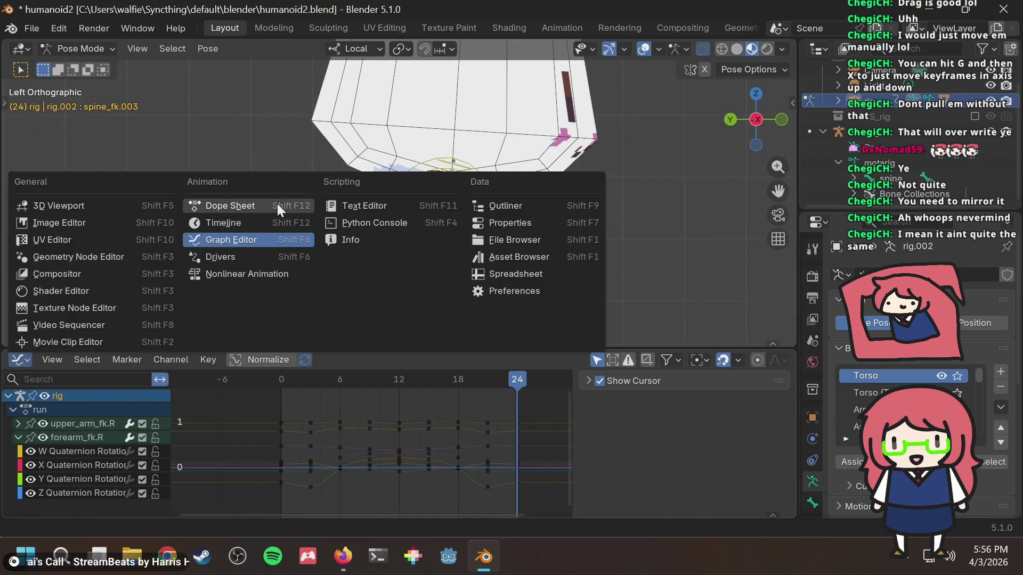
left_click(276, 204)
left_click(66, 360)
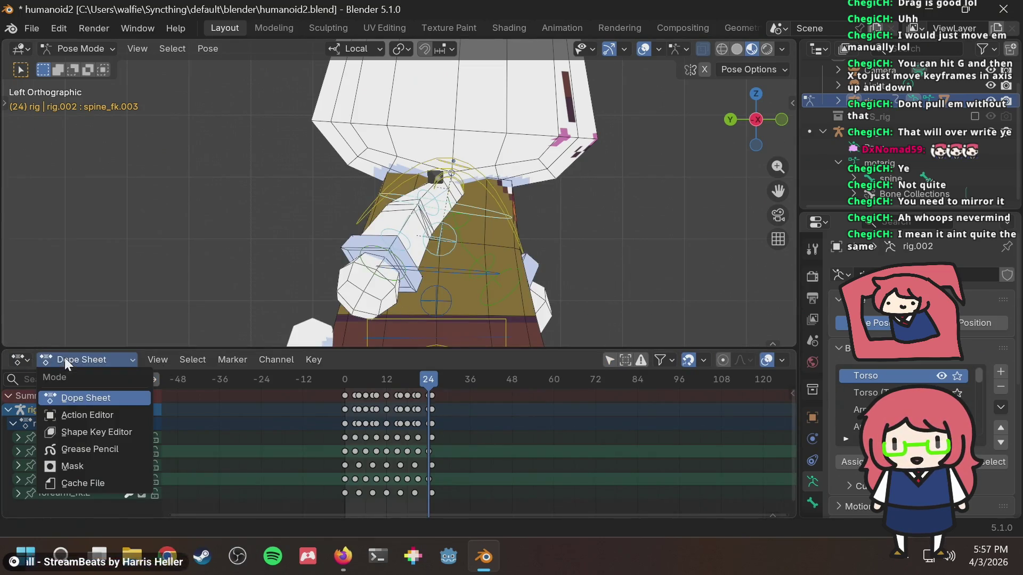
left_click(22, 359)
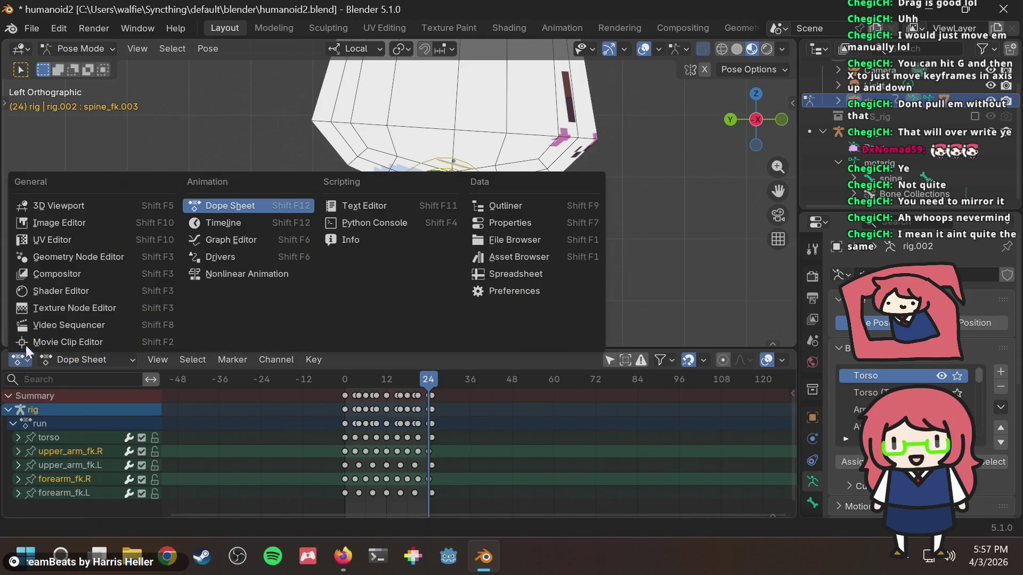
left_click(212, 225)
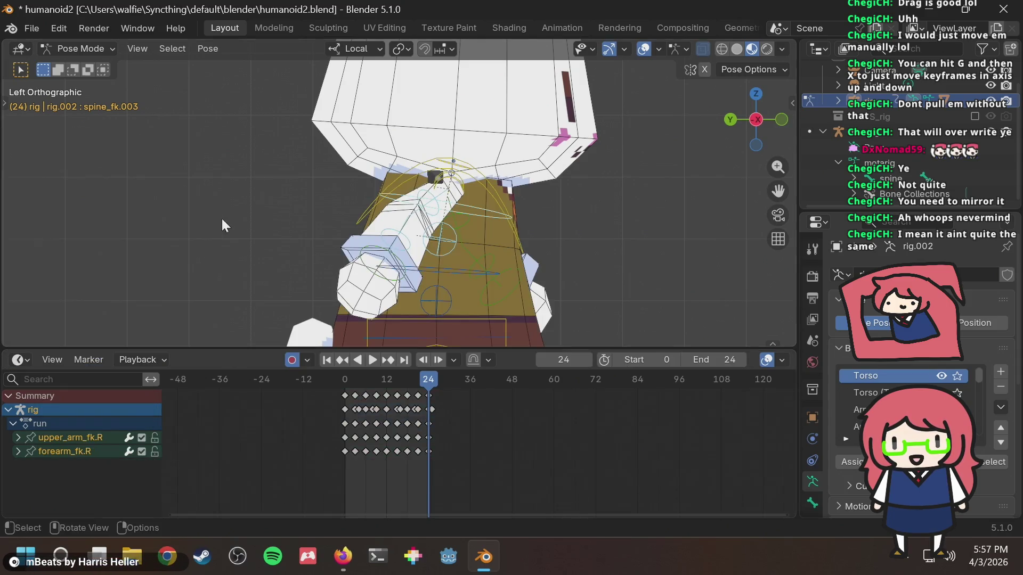
left_click(714, 360)
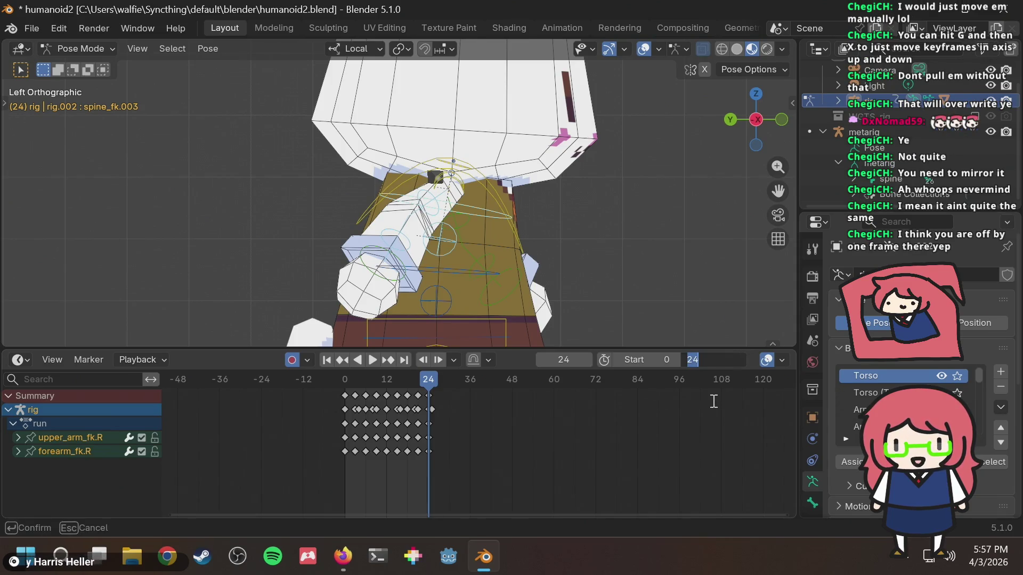
type("23")
key("Return")
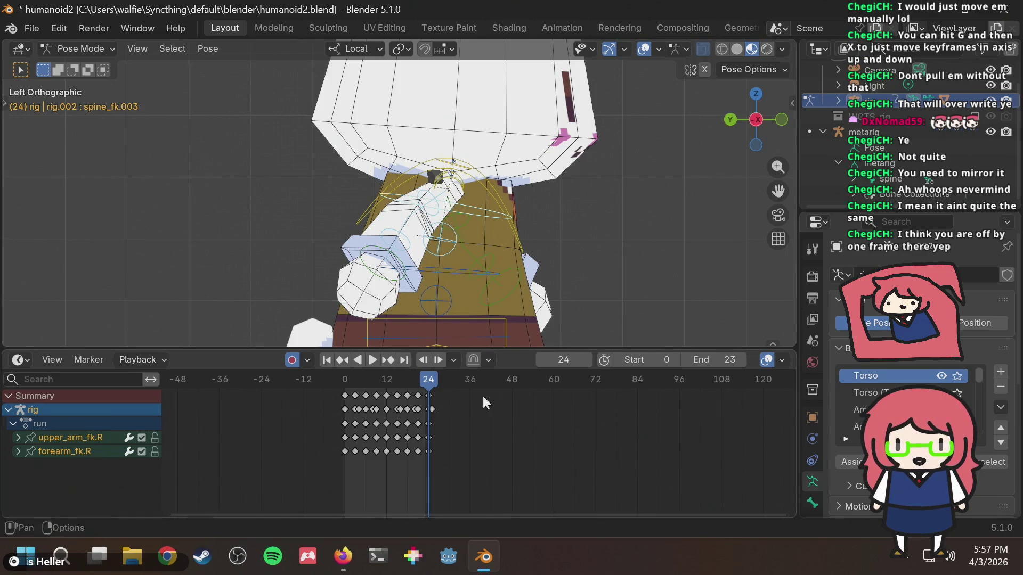
Step: Scrub back to frame 0 and play the run loop
scroll(431, 417, "up", 3)
scroll(425, 418, "up", 2)
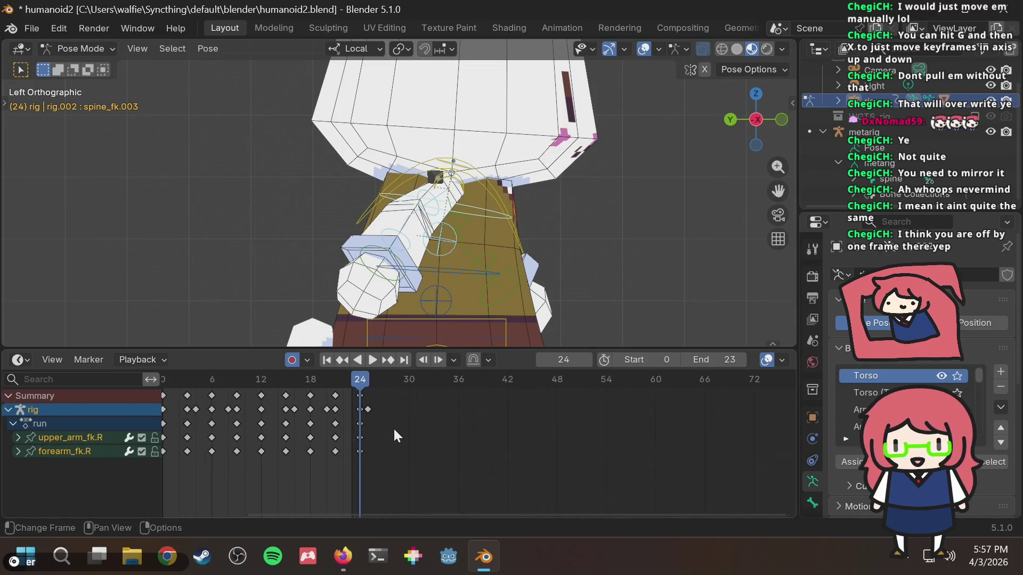
scroll(381, 428, "down", 3)
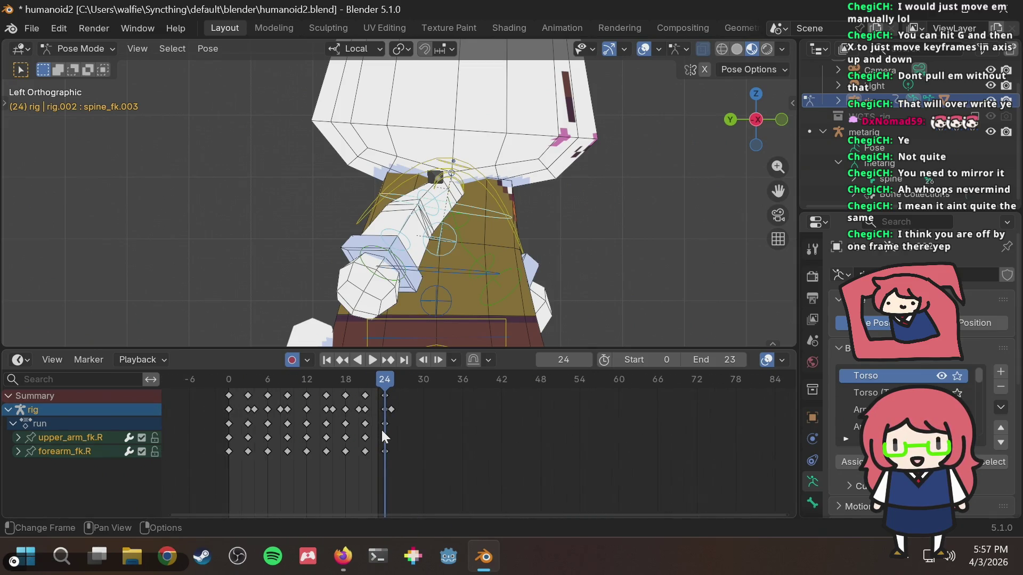
scroll(382, 429, "up", 2)
scroll(390, 423, "up", 2)
scroll(313, 408, "up", 1)
scroll(306, 410, "down", 1)
scroll(341, 411, "down", 3)
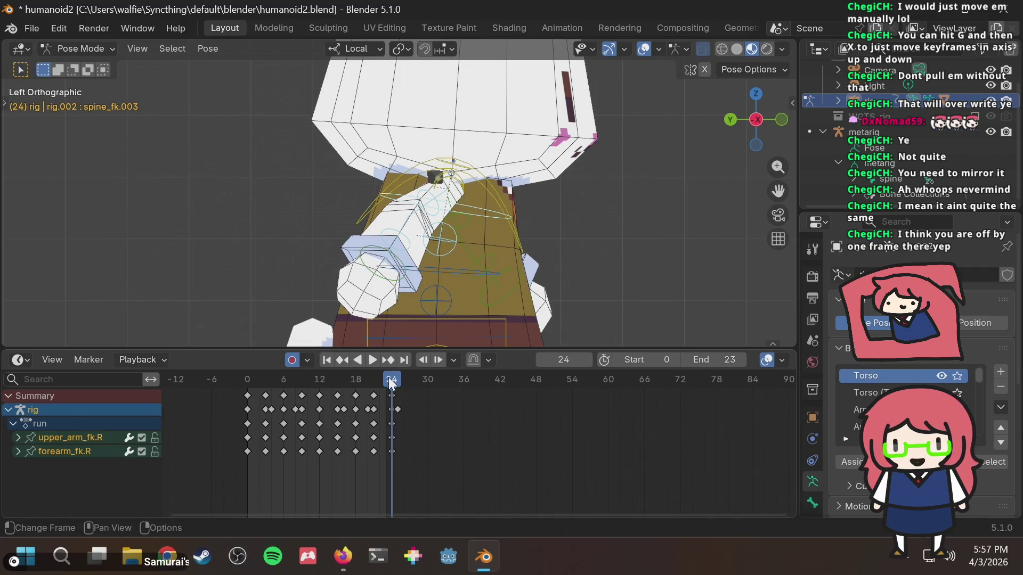
mouse_move(379, 382)
left_mouse_down()
mouse_move(246, 386)
mouse_move(391, 379)
left_mouse_up()
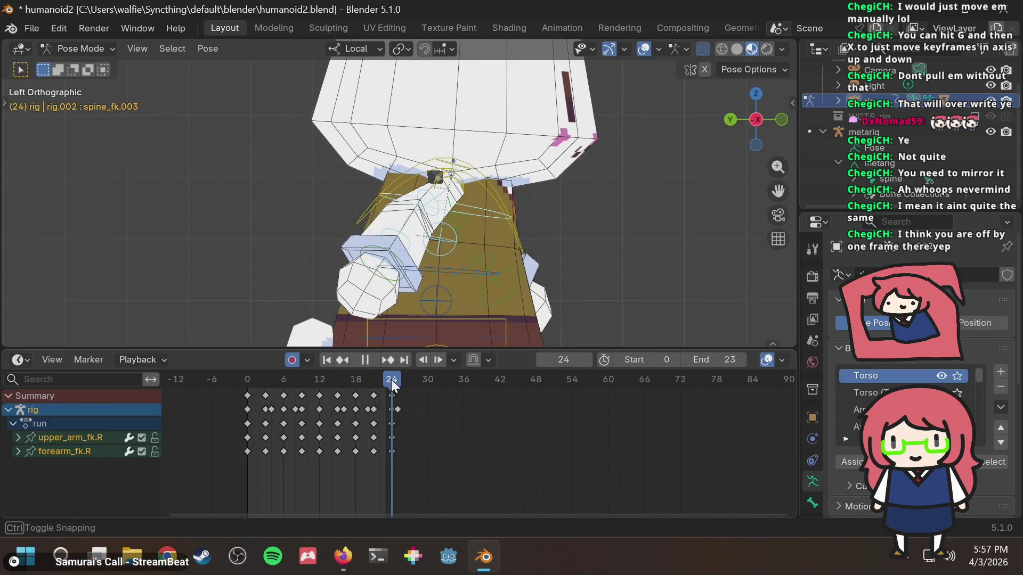
key("ctrl+space")
key("ctrl+space")
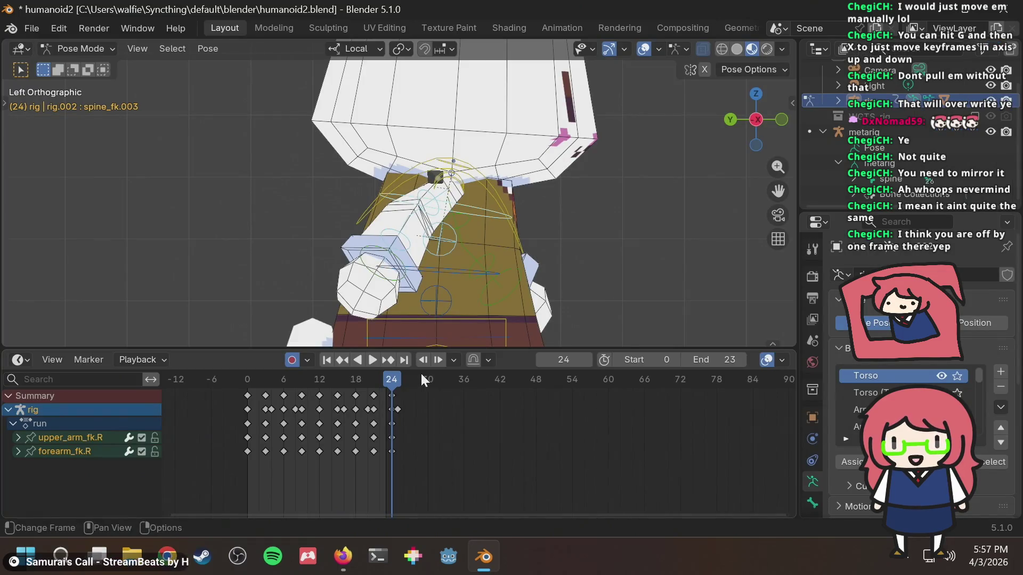
key("space")
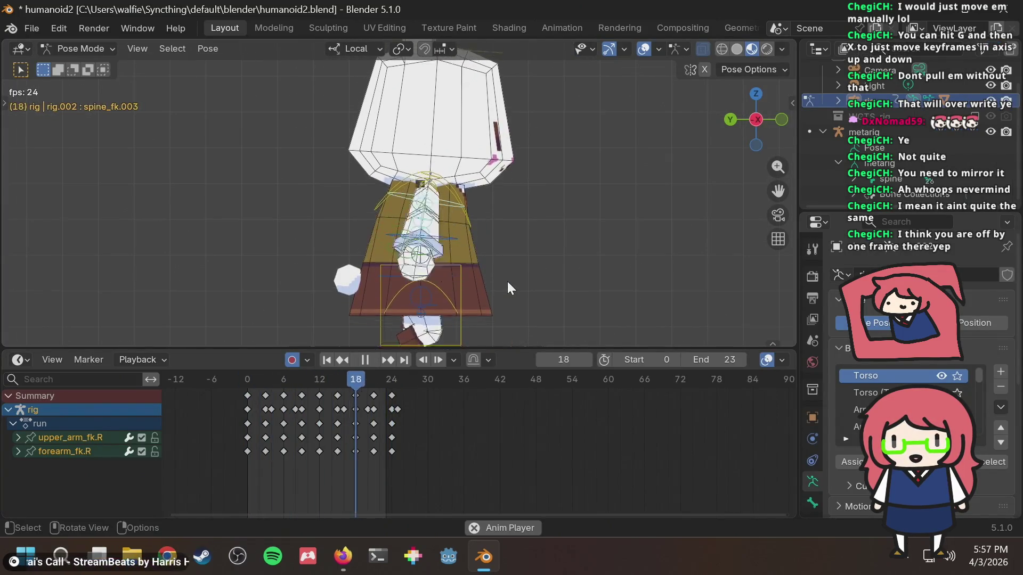
Step: Stop playback and scrub between frames 24 and 0 to check the loop seam
scroll(507, 281, "down", 3)
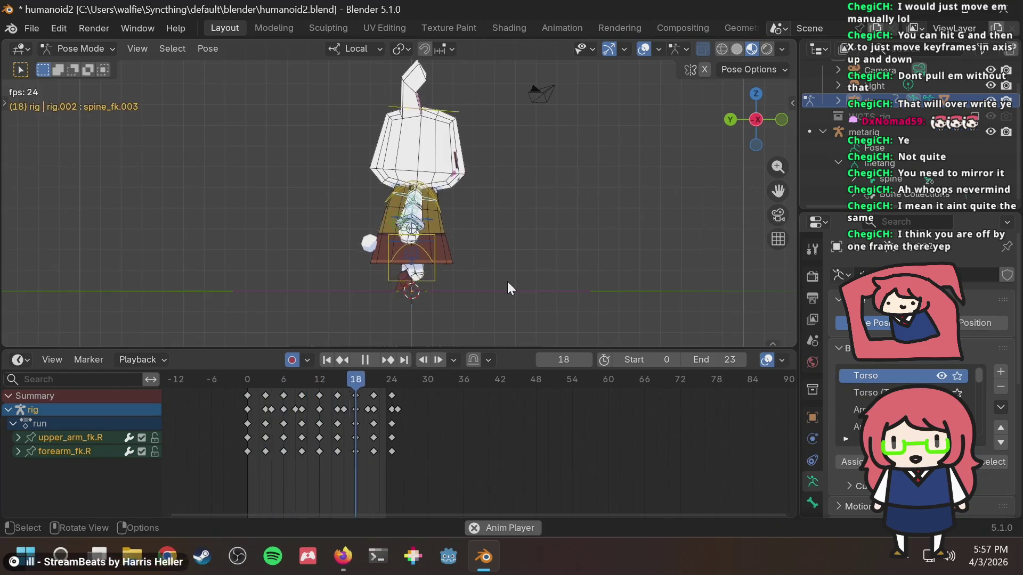
scroll(463, 280, "up", 2)
key("space")
mouse_move(359, 381)
left_mouse_down()
mouse_move(395, 381)
mouse_move(255, 406)
mouse_move(391, 398)
left_mouse_up()
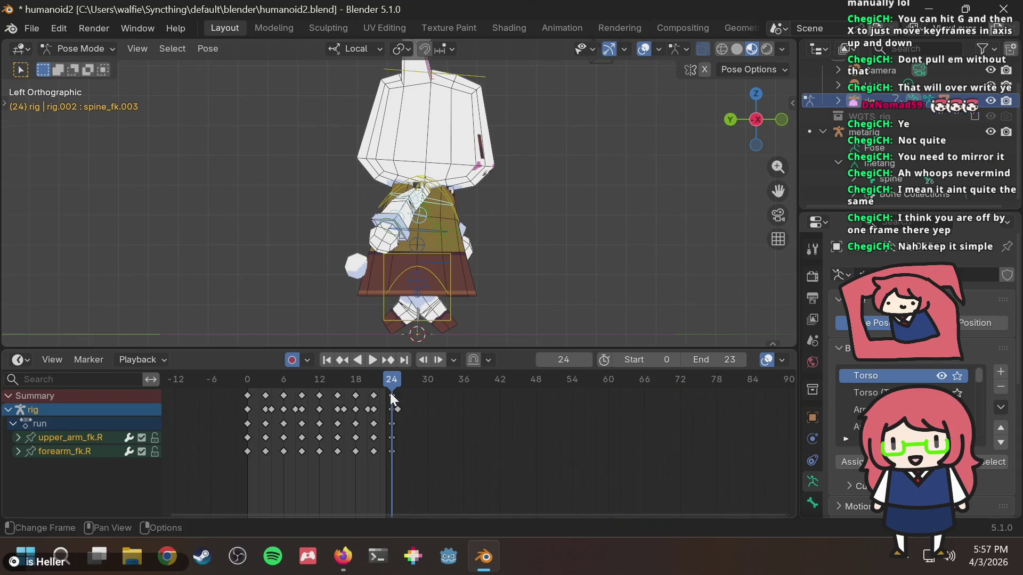
left_click(248, 388)
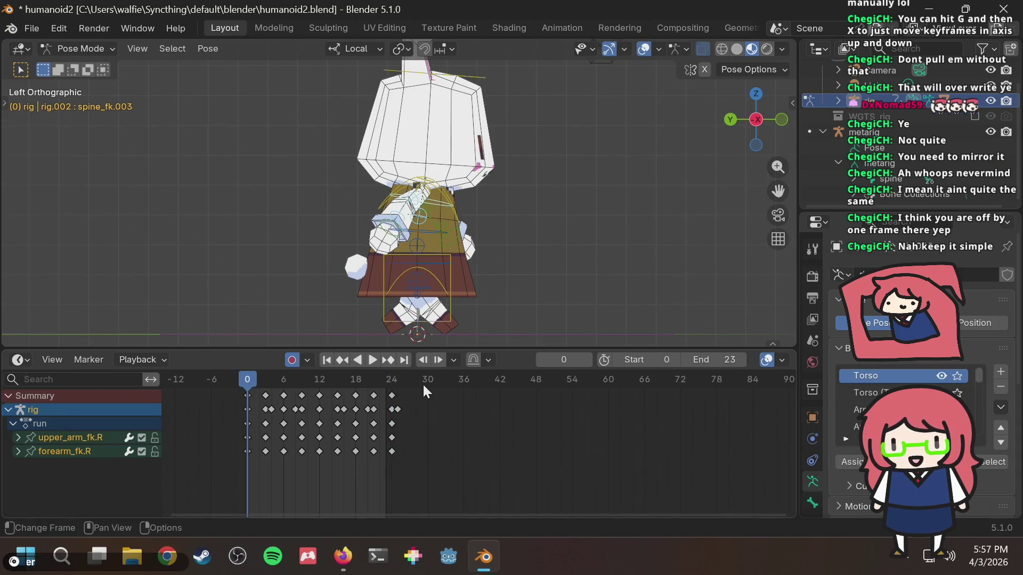
left_click_drag(389, 377, 248, 396)
Step: Select the torso bone and scrub through its bobbing motion
left_click(447, 266)
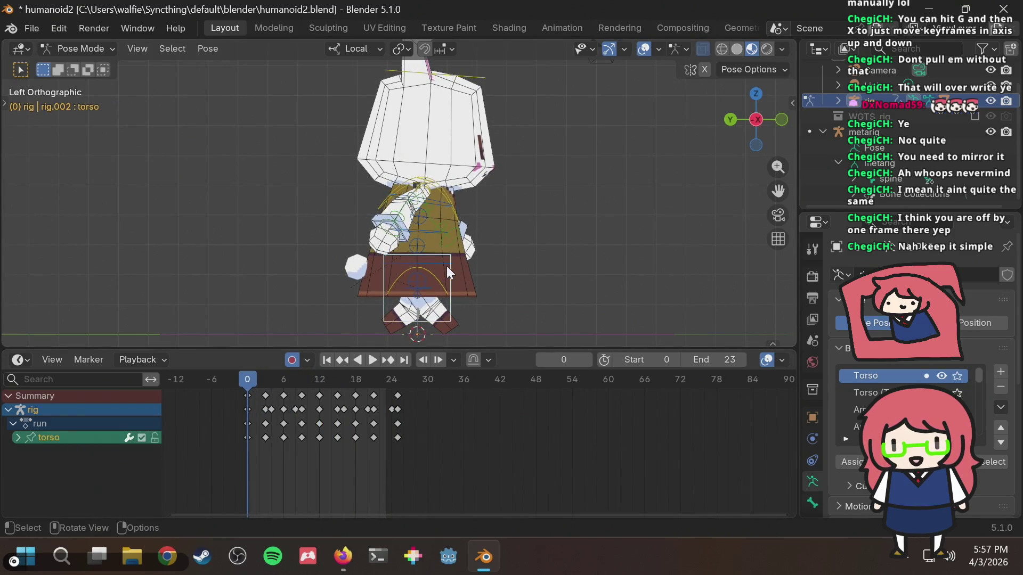
mouse_move(386, 383)
left_mouse_down()
mouse_move(397, 385)
mouse_move(350, 388)
mouse_move(398, 387)
left_mouse_up()
scroll(405, 421, "up", 1)
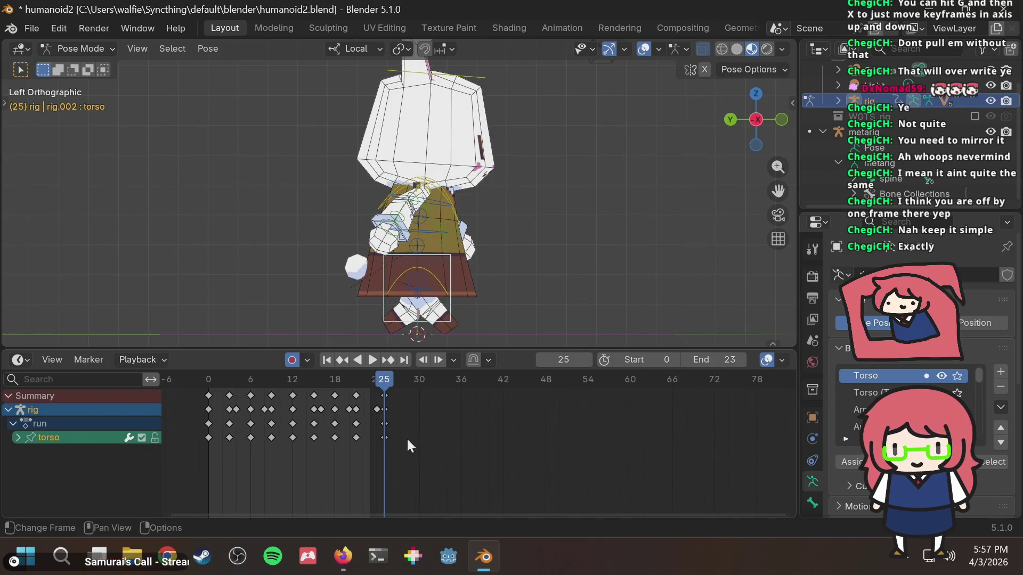
scroll(407, 445, "down", 2)
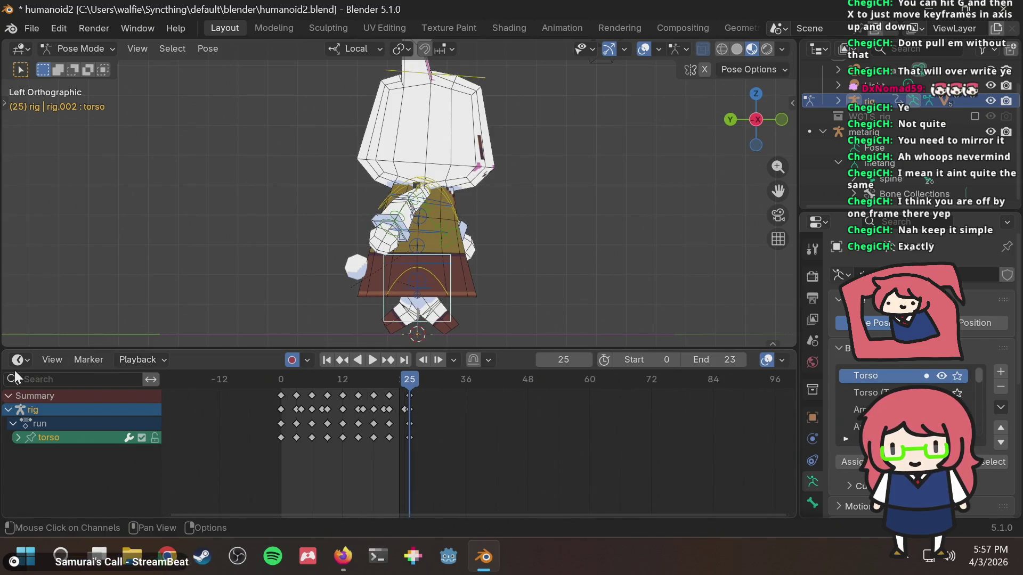
Step: Switch the bottom editor to the Graph Editor and frame the torso's Z Location curve
left_click(15, 362)
left_click(258, 239)
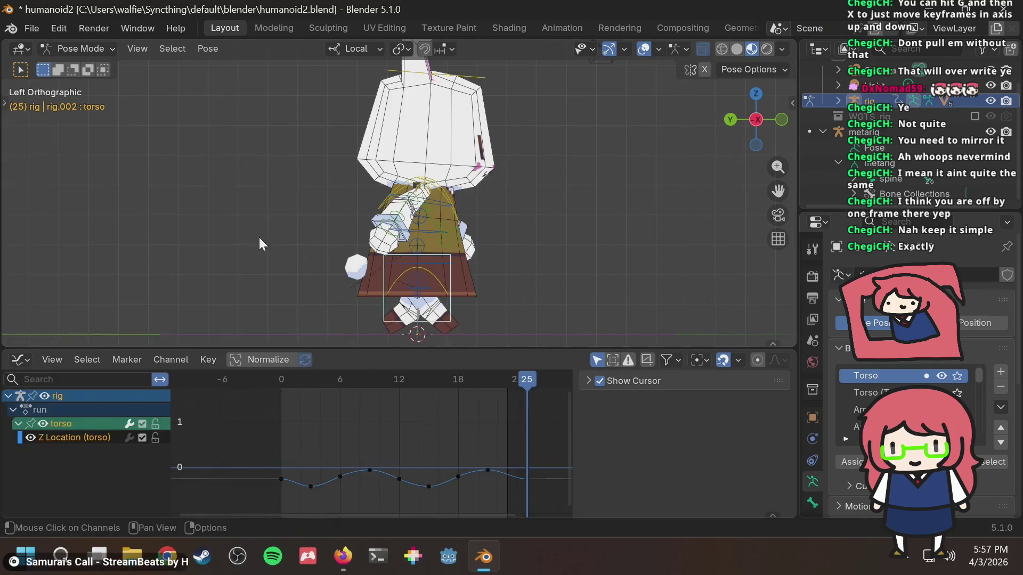
middle_click_drag(462, 429, 424, 410)
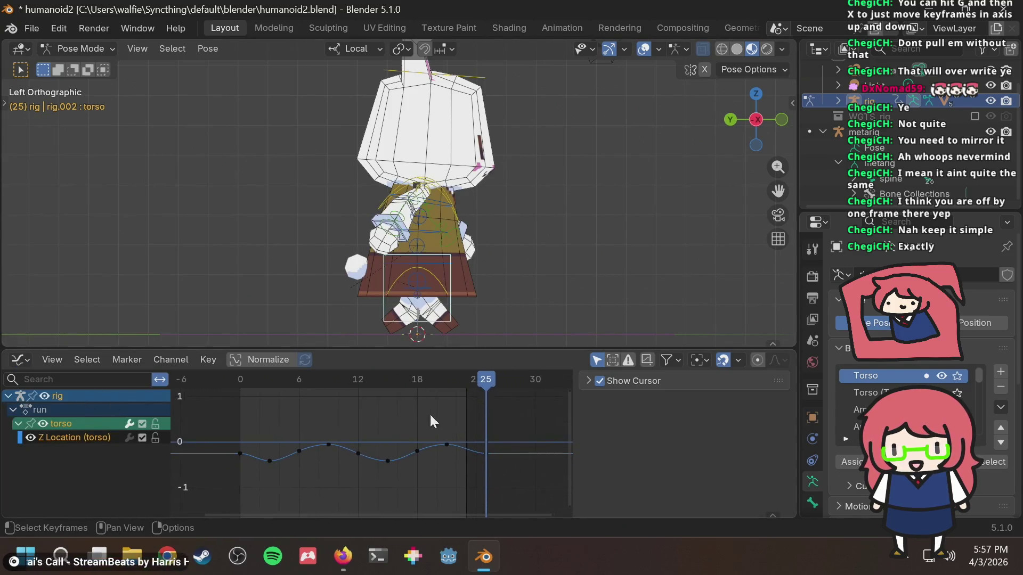
scroll(520, 476, "up", 1)
scroll(452, 451, "up", 1)
left_click(475, 444)
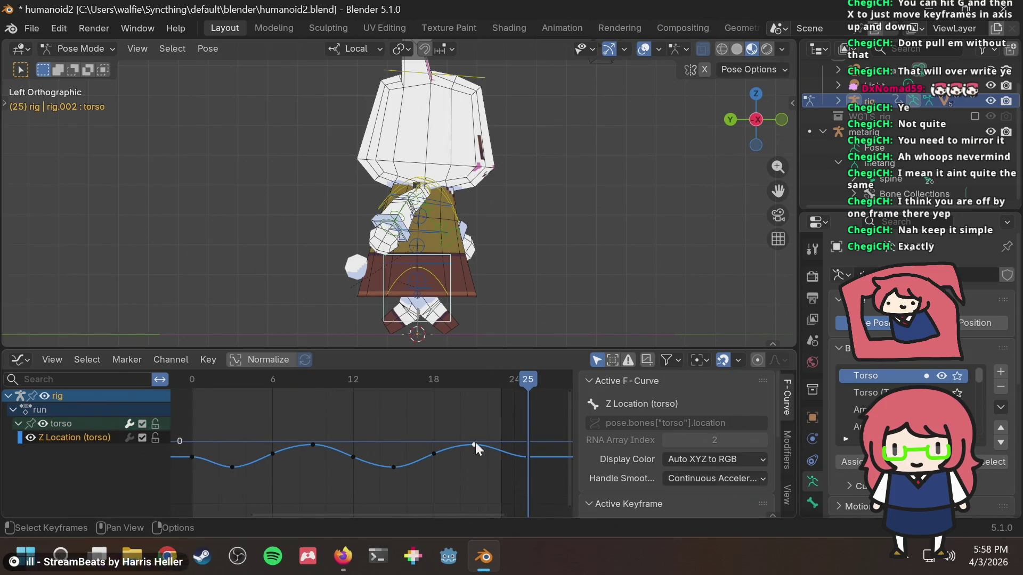
left_click_drag(483, 379, 530, 372)
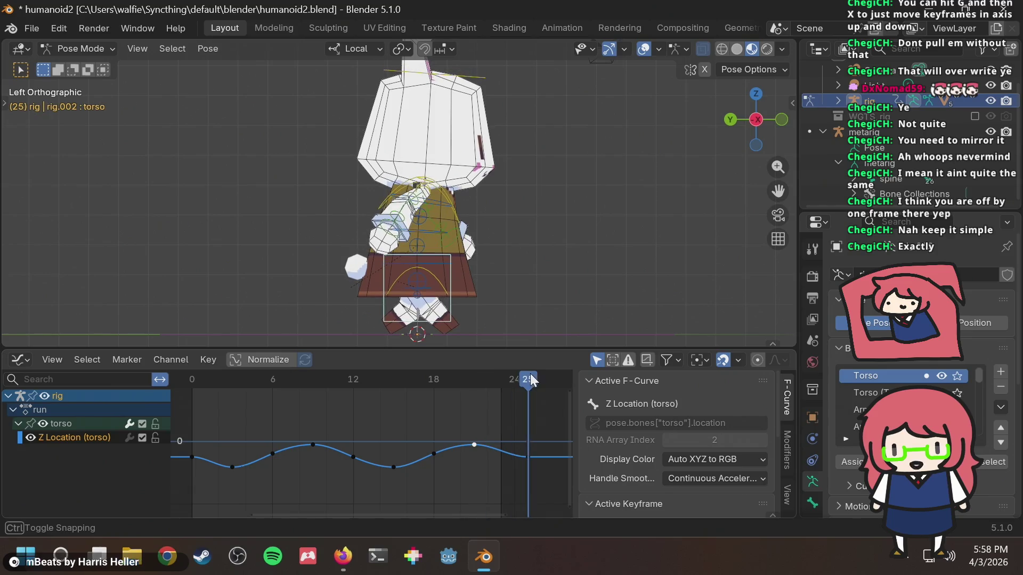
left_click(552, 438)
Step: Slide the torso's last Z Location key from frame 25 to about frame 24
key("g")
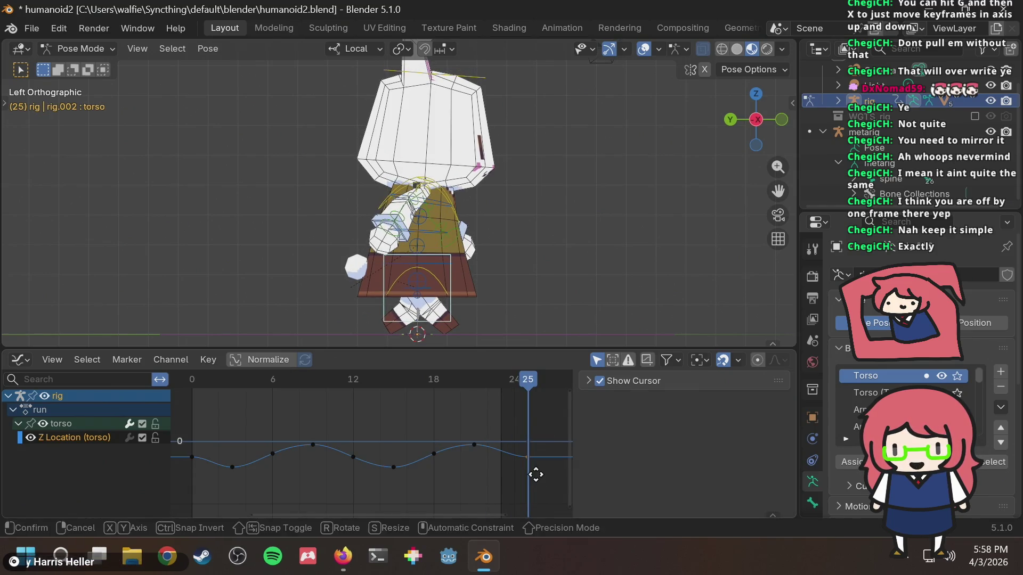
key("x")
left_click(515, 475)
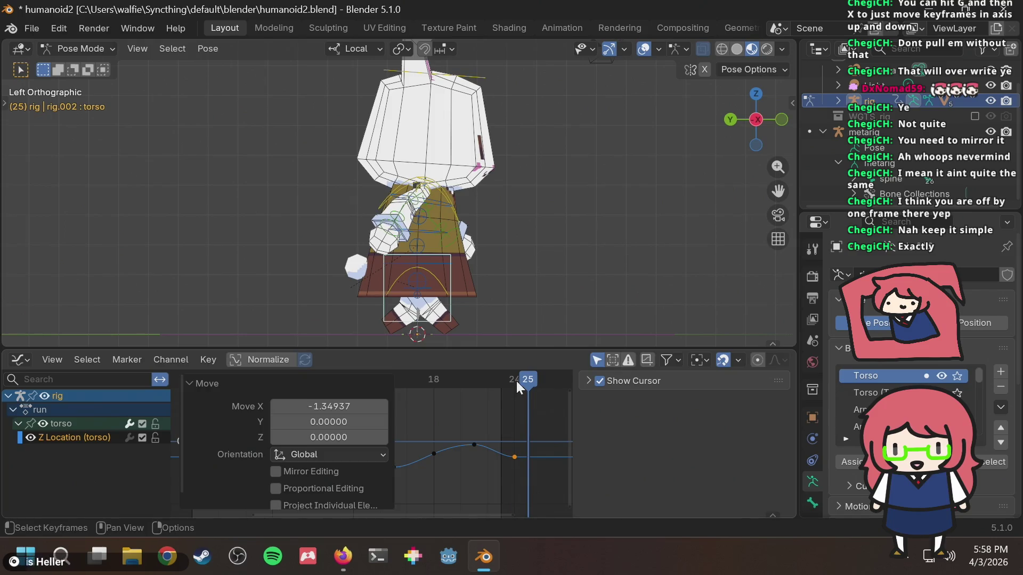
left_click_drag(517, 381, 435, 375)
left_click(535, 401)
Step: Fit the curve view, play the run cycle, and frame the feet and floor
key("Home")
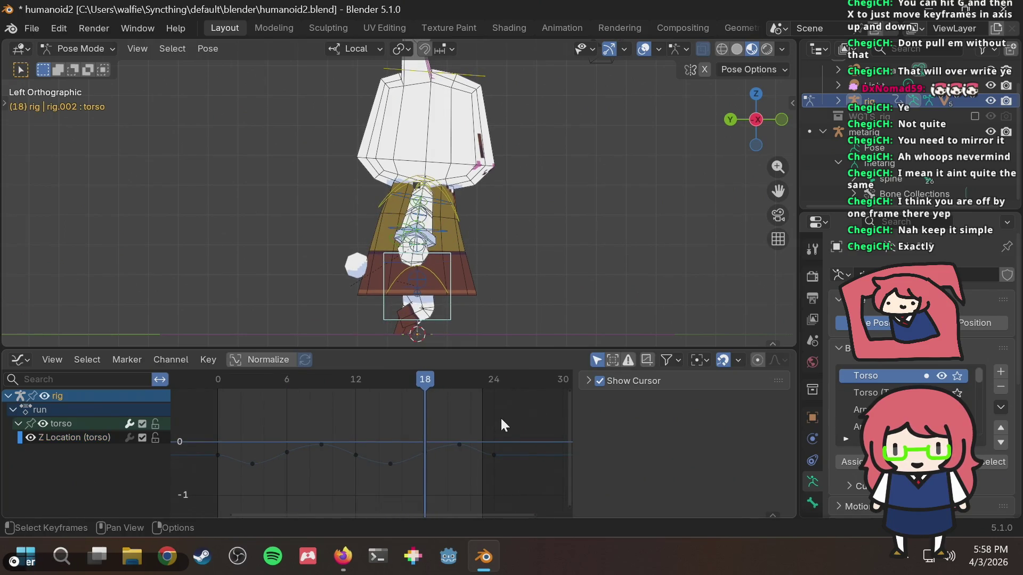
key("space")
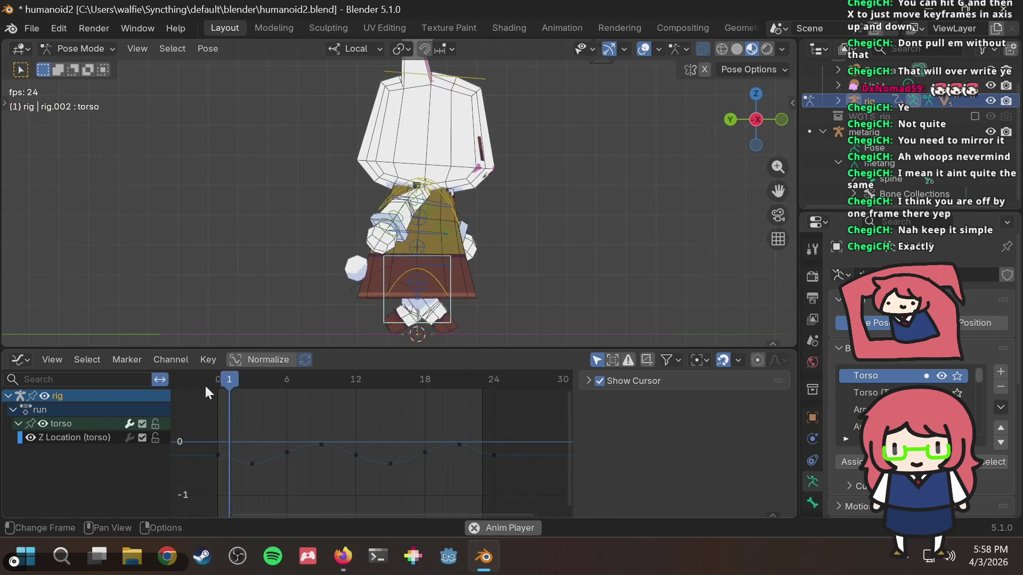
key("Escape")
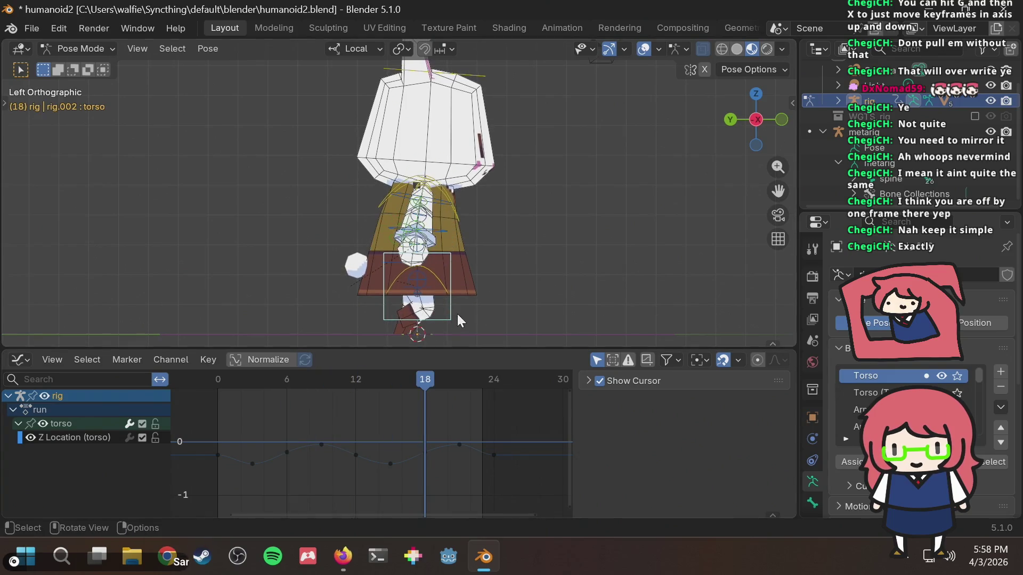
scroll(440, 315, "up", 1)
mouse_move(452, 299)
middle_mouse_down("shift")
mouse_move(483, 258)
mouse_move(449, 259)
middle_mouse_up("shift")
scroll(507, 270, "up", 5)
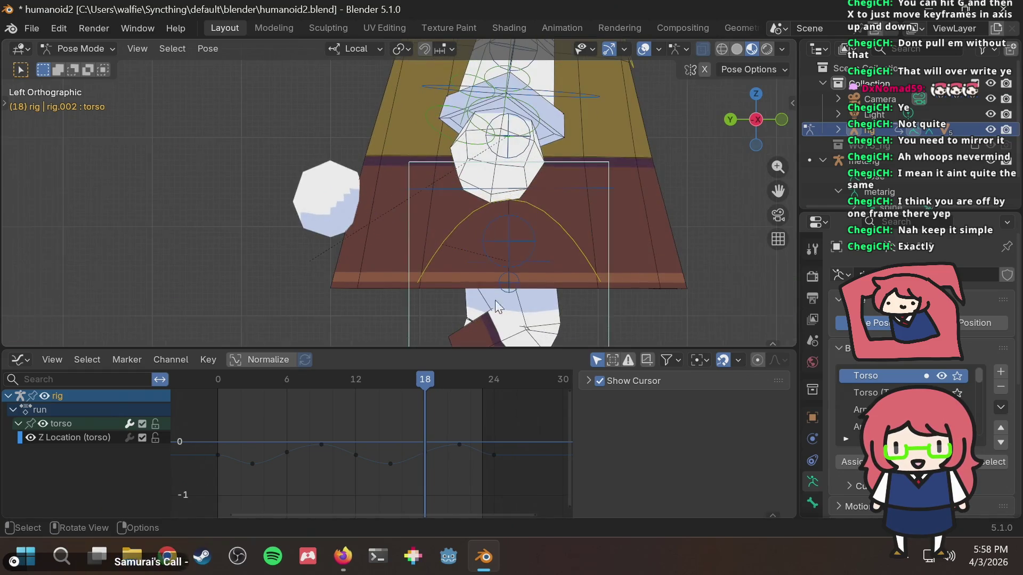
scroll(593, 274, "down", 4)
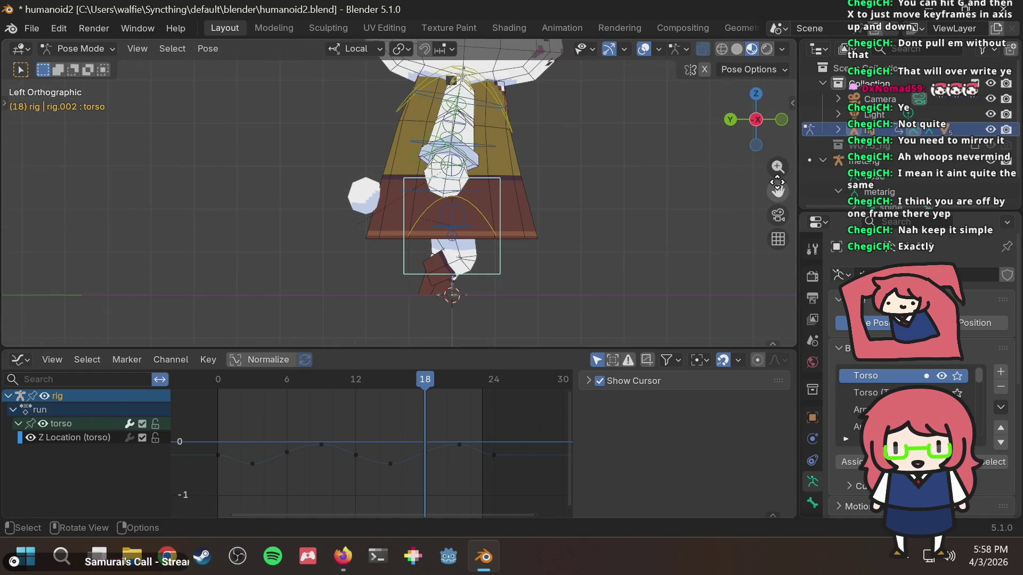
Step: In Rig Layers, hide both arm FK controls and show both leg IK controls
key("n")
left_click(656, 267)
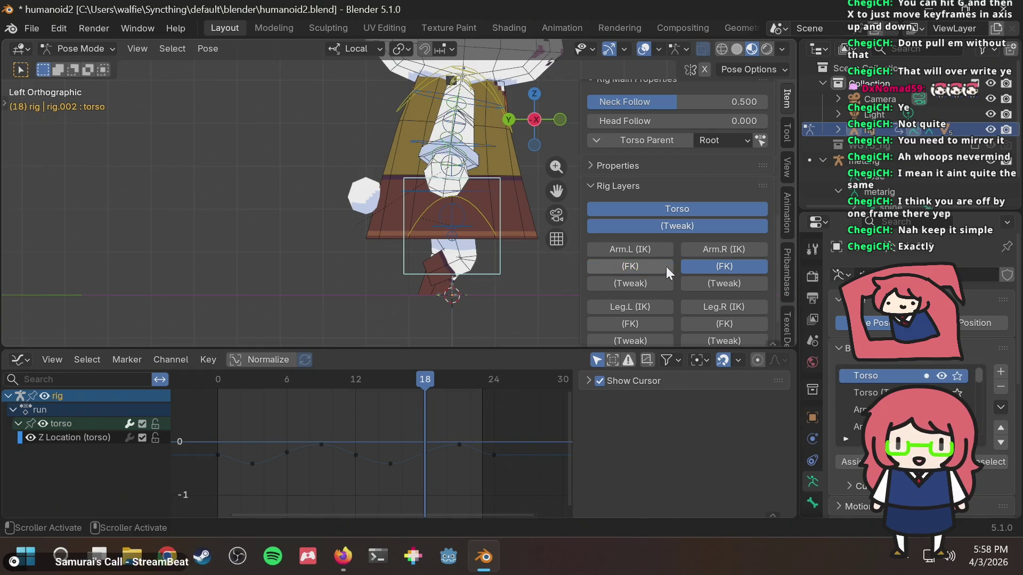
left_click(740, 270)
left_click(659, 305)
left_click(696, 304)
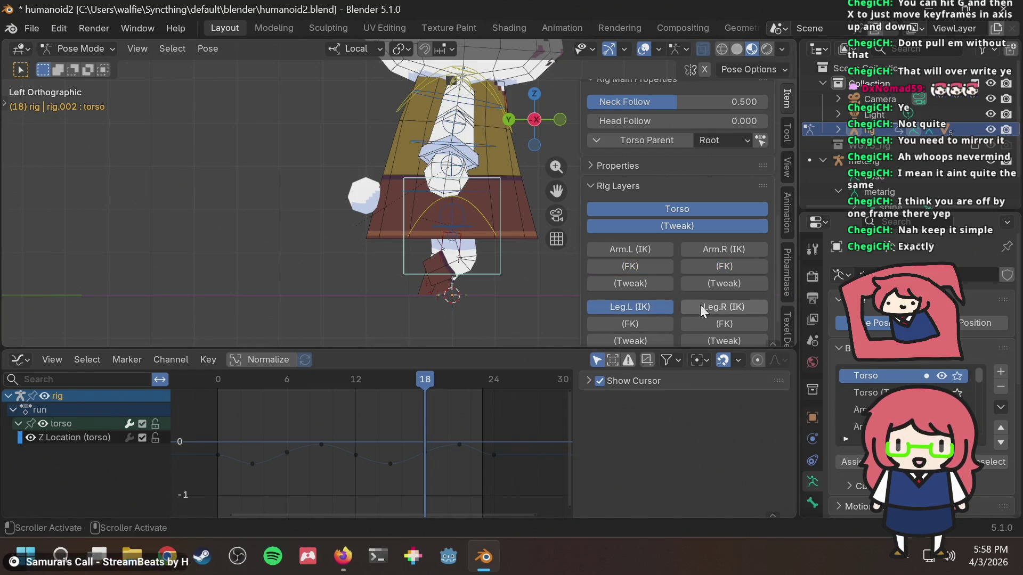
key("n")
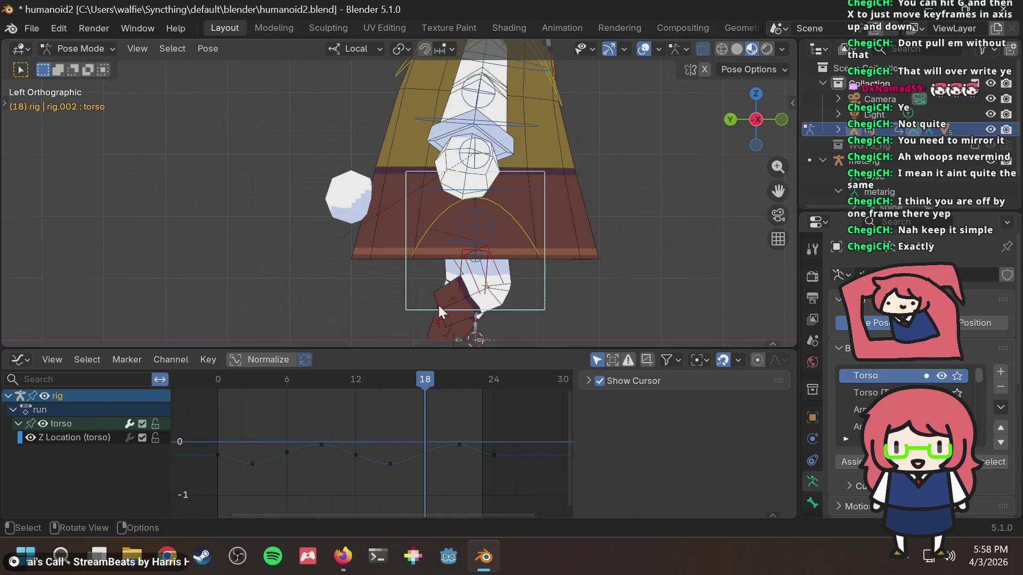
Step: Shift the right foot IK's frame-24 keys slightly earlier in time
left_click(439, 305)
scroll(507, 405, "down", 3)
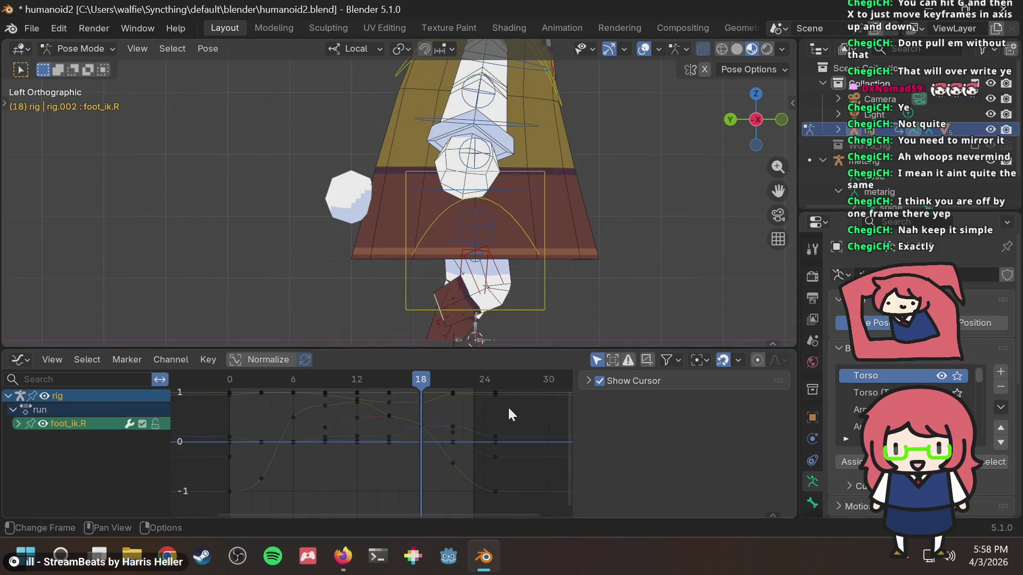
middle_click_drag(622, 257, 608, 199, "shift")
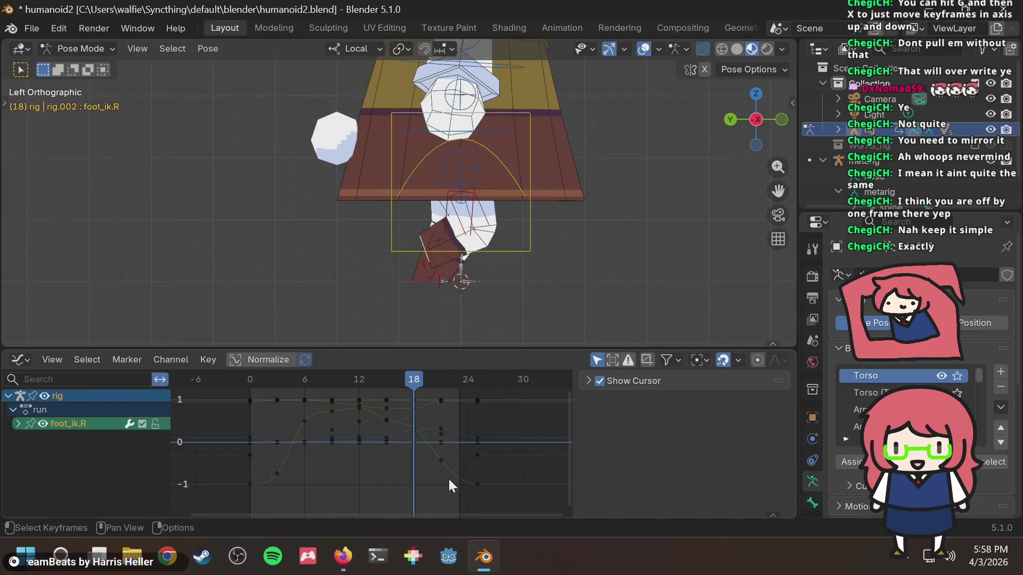
left_click_drag(494, 496, 474, 397)
key("g")
key("x")
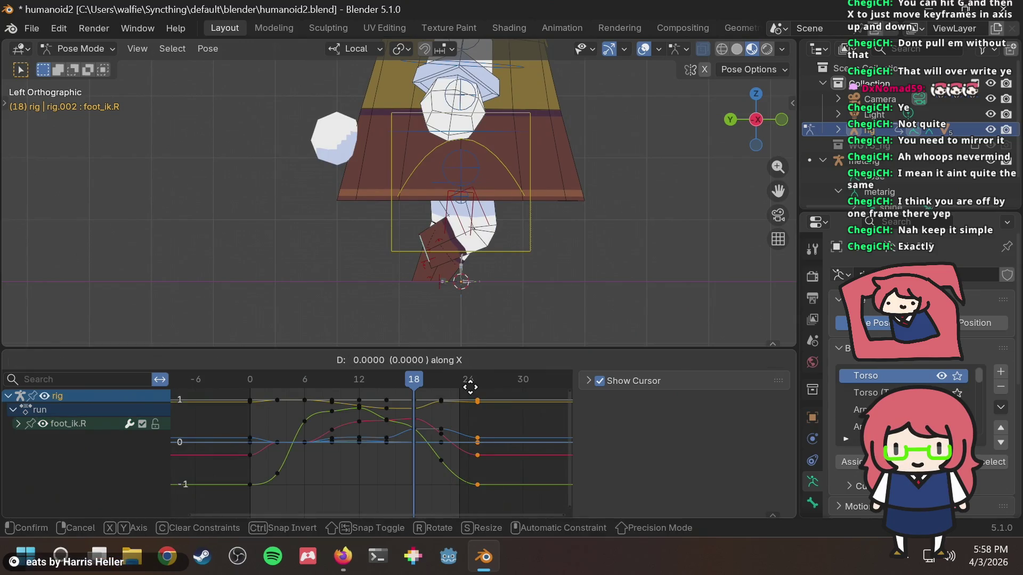
left_click(462, 386)
left_click(572, 263)
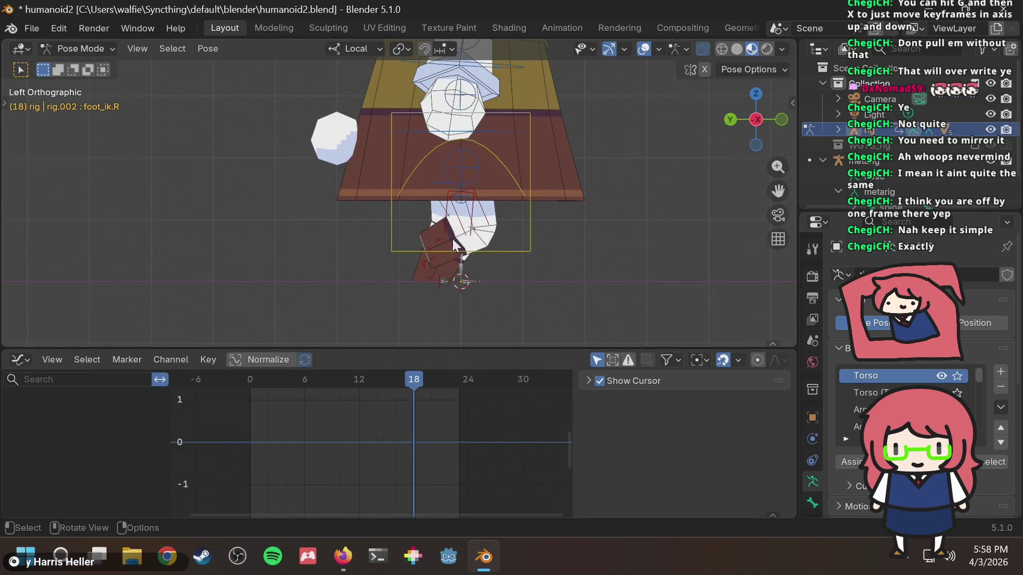
Step: Shift the left foot IK's frame-24 keys about 1.35 frames earlier
scroll(411, 292, "up", 3)
middle_click_drag(434, 323, 447, 220, "ctrl")
left_click(440, 259)
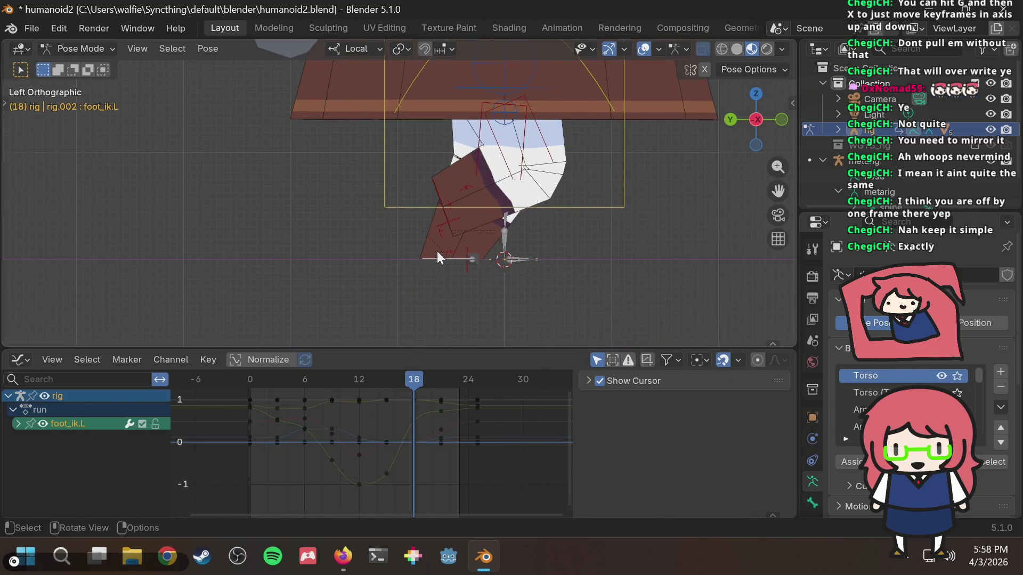
mouse_move(483, 473)
left_mouse_down()
mouse_move(496, 381)
mouse_move(468, 382)
left_mouse_up()
key("g")
key("x")
left_click(455, 380)
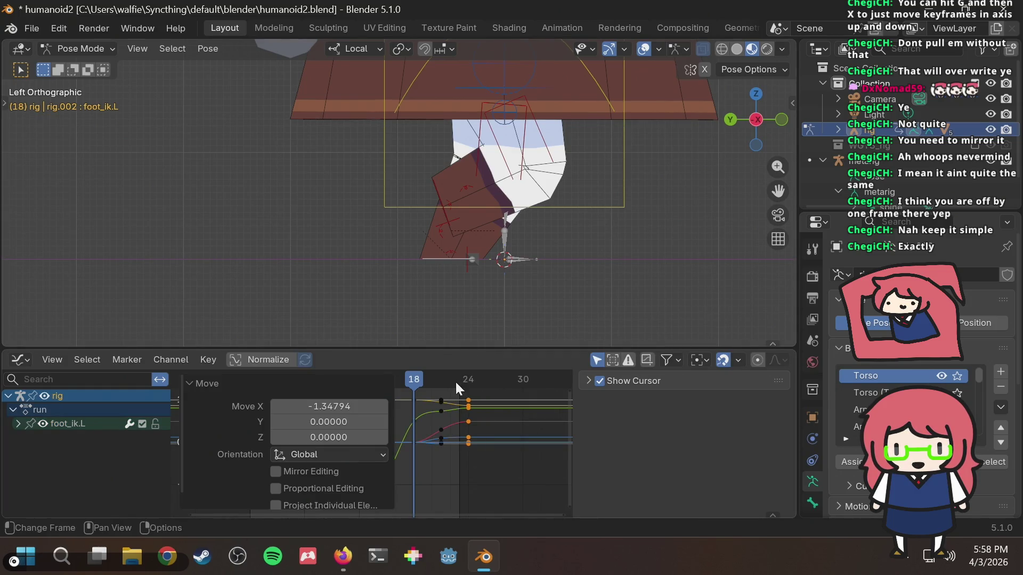
Step: Select the root control and play the run cycle in perspective
left_click(612, 270)
mouse_move(341, 212)
middle_mouse_down()
mouse_move(639, 172)
mouse_move(625, 233)
mouse_move(628, 171)
middle_mouse_up()
key("space")
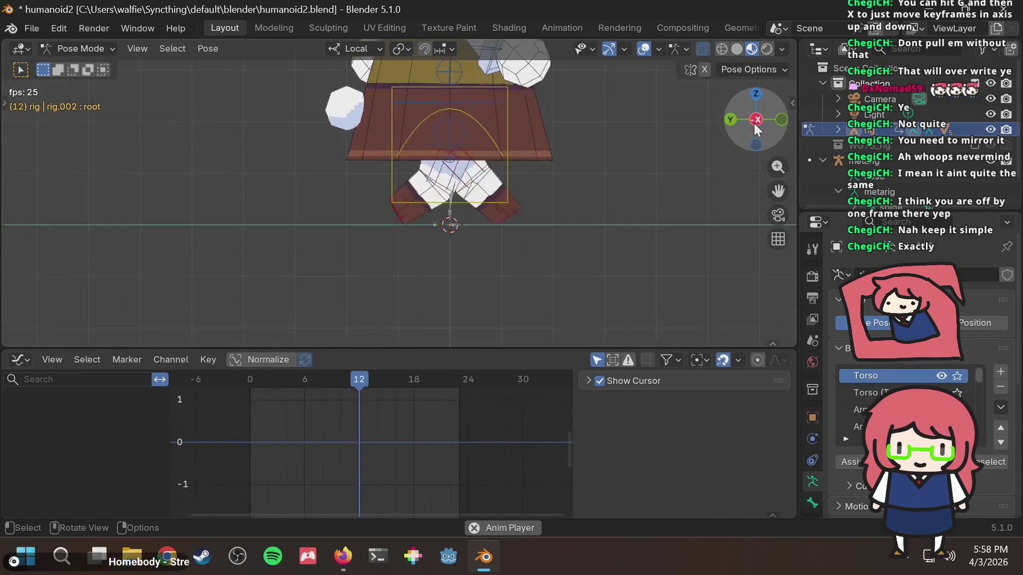
Step: Stop the playback and select the upper spine tweak control
scroll(539, 229, "down", 5)
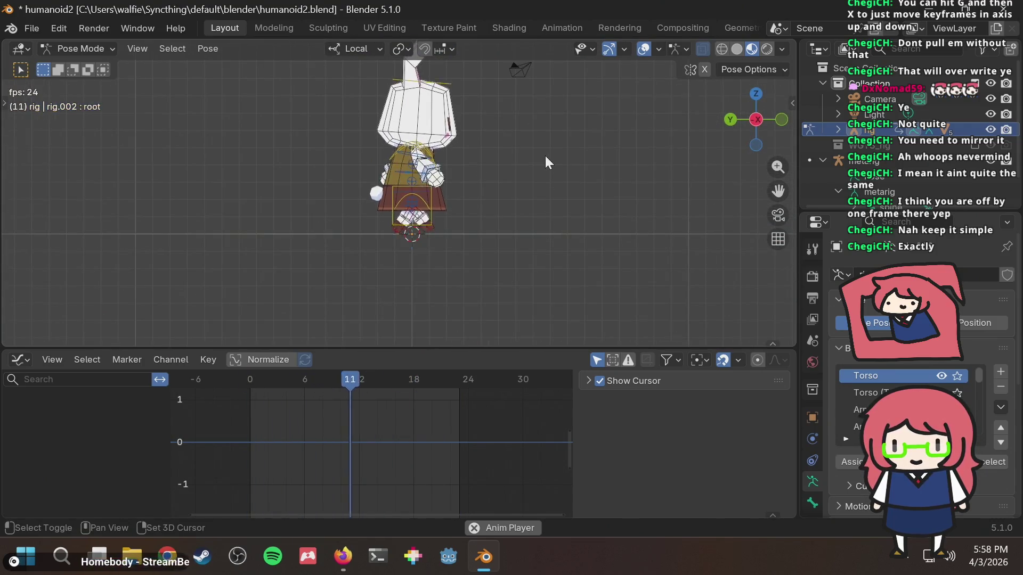
scroll(563, 206, "up", 2)
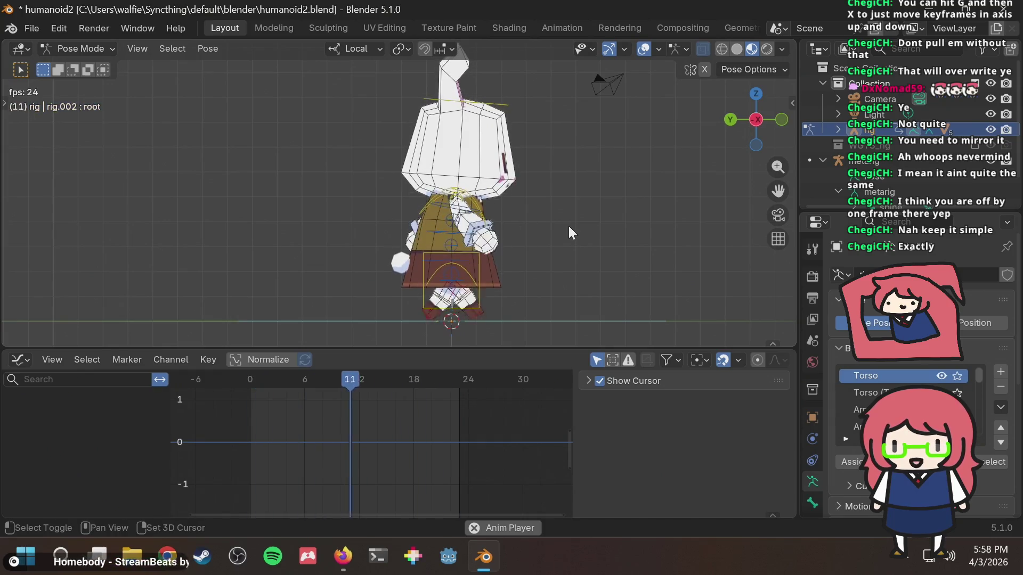
key("space")
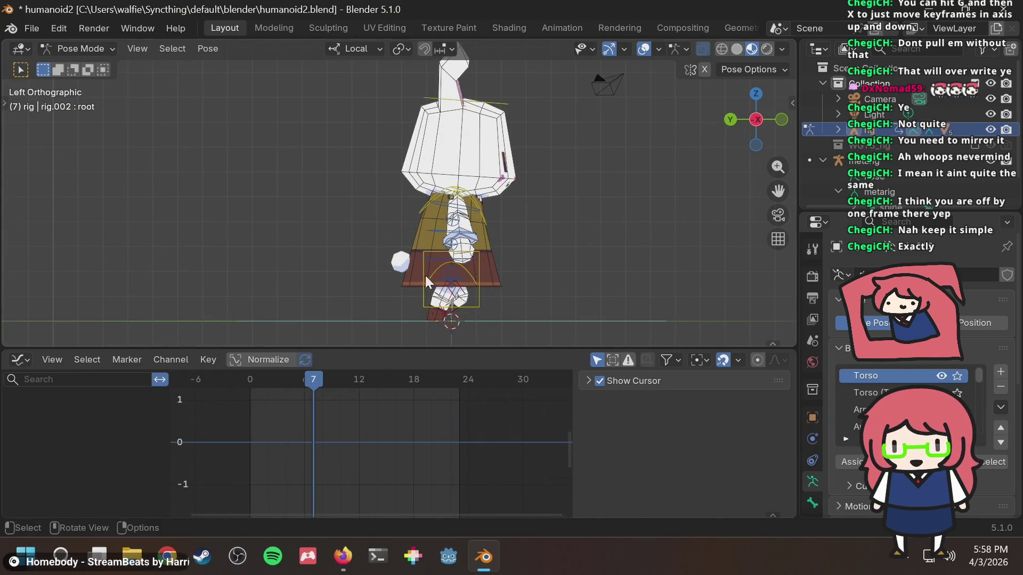
scroll(459, 239, "up", 2)
left_click(477, 239)
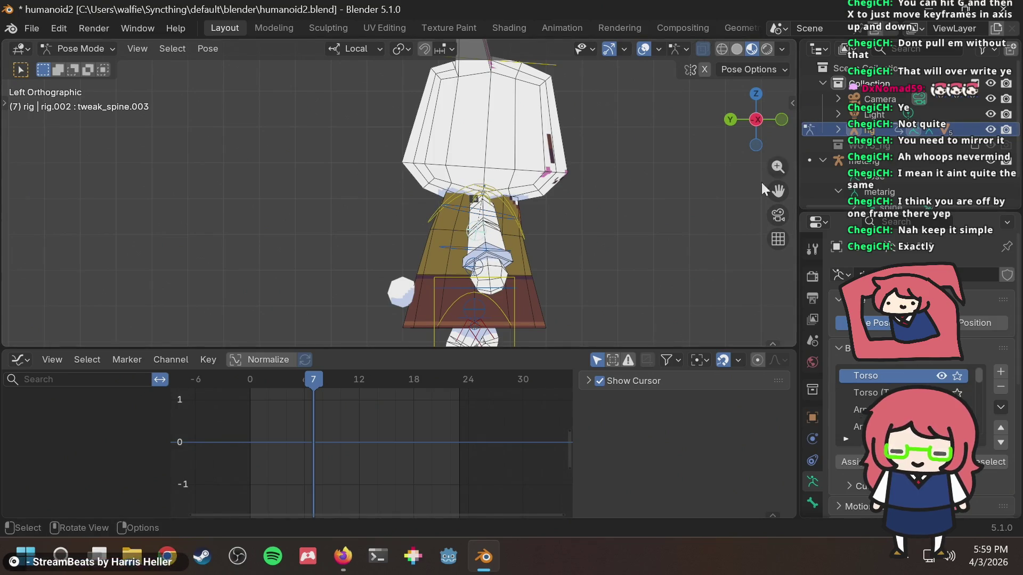
Step: In Rig Layers, turn off Leg.L and Leg.R (IK) and turn on Arm.L (FK)
key("n")
left_click(667, 272)
left_click(713, 270)
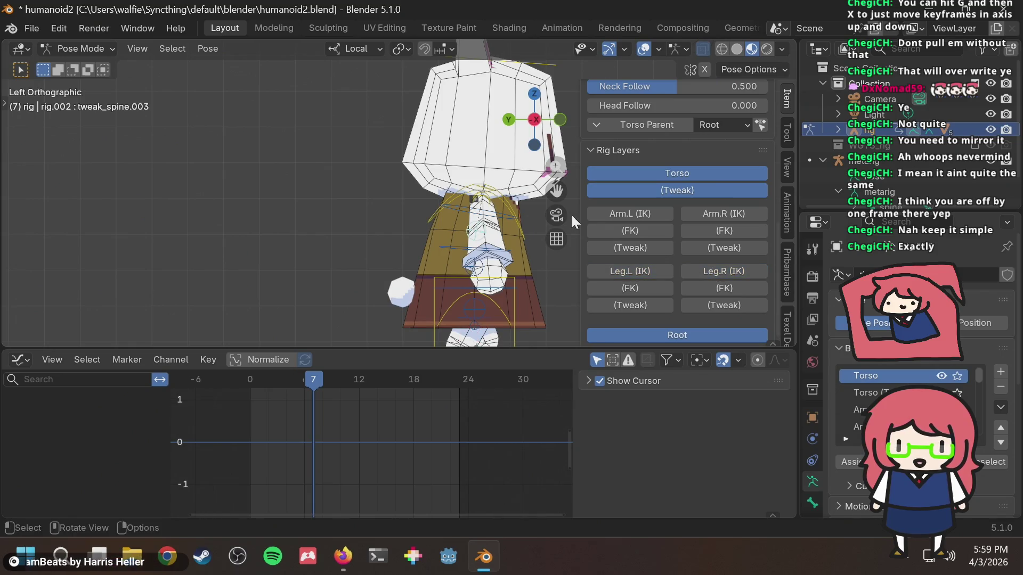
left_click(624, 231)
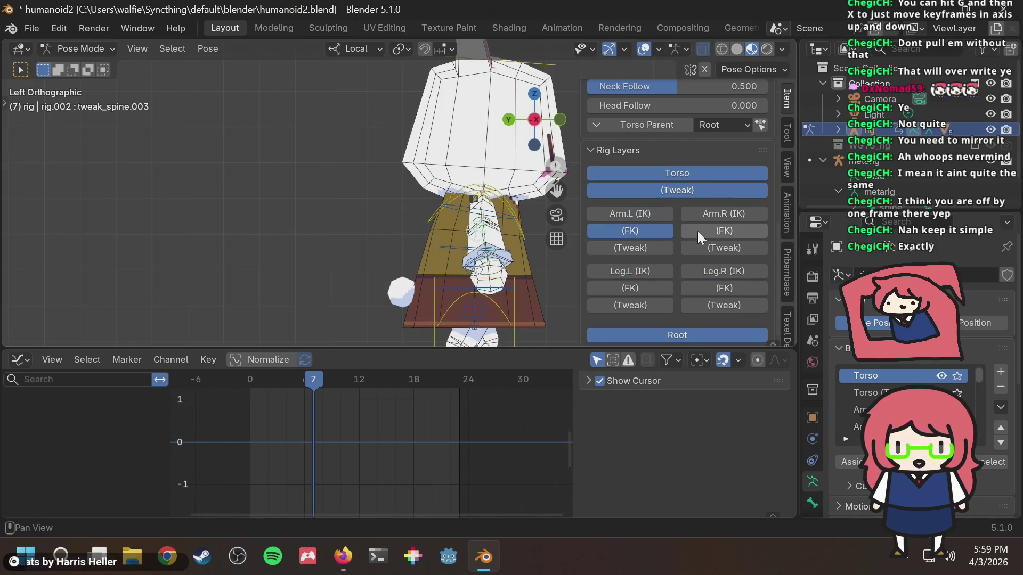
key("n")
Step: Frame the torso and arms in perspective and select the upper spine FK control
scroll(604, 234, "up", 3)
mouse_move(602, 236)
middle_mouse_down("shift")
mouse_move(602, 203)
mouse_move(539, 187)
middle_mouse_up("shift")
middle_click_drag(609, 194, 386, 178)
left_click(425, 172)
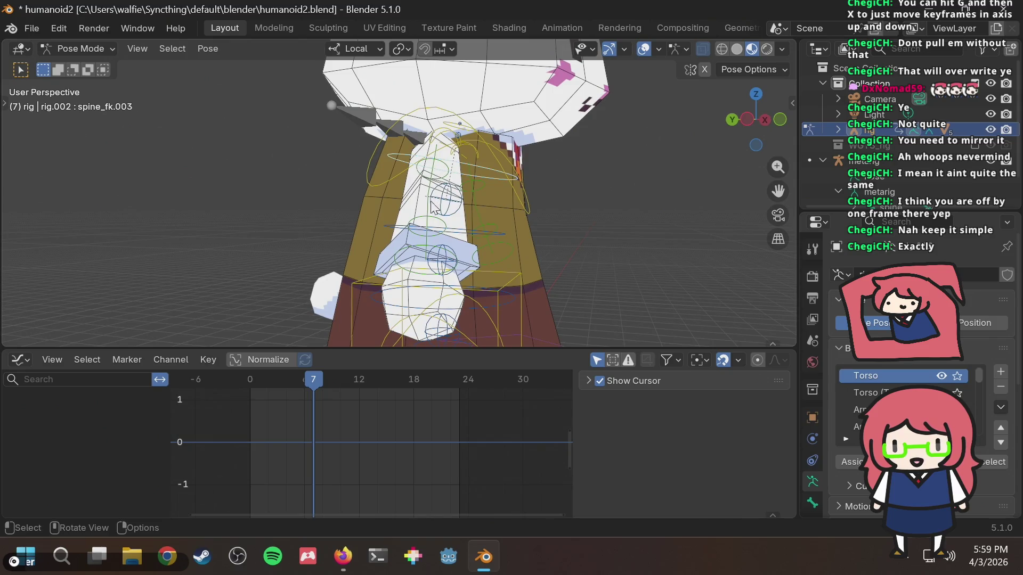
Step: Select forearm_fk.R and upper_arm_fk.R and fit their keys in the Graph Editor
left_click(424, 226)
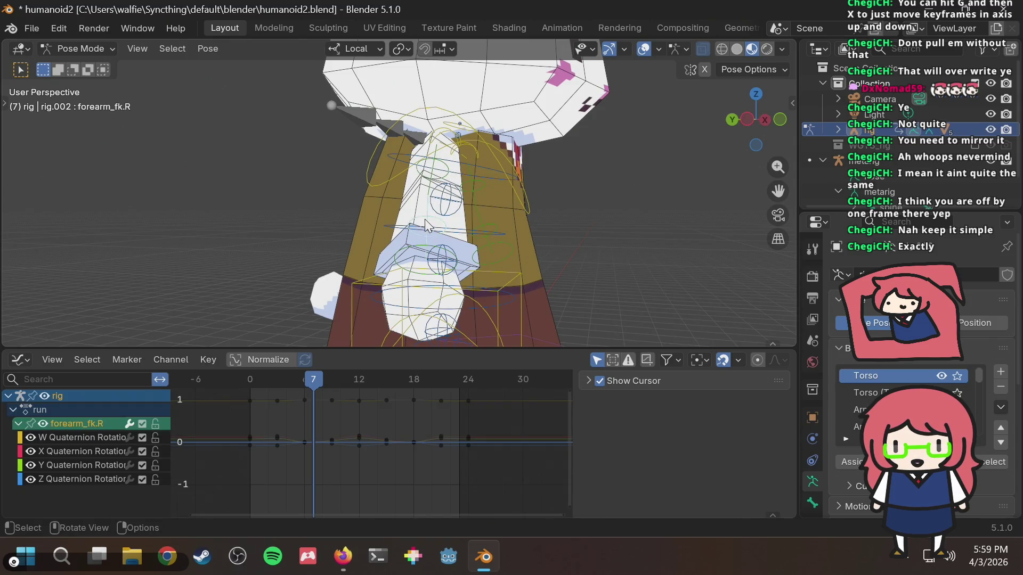
left_click(446, 172, "shift")
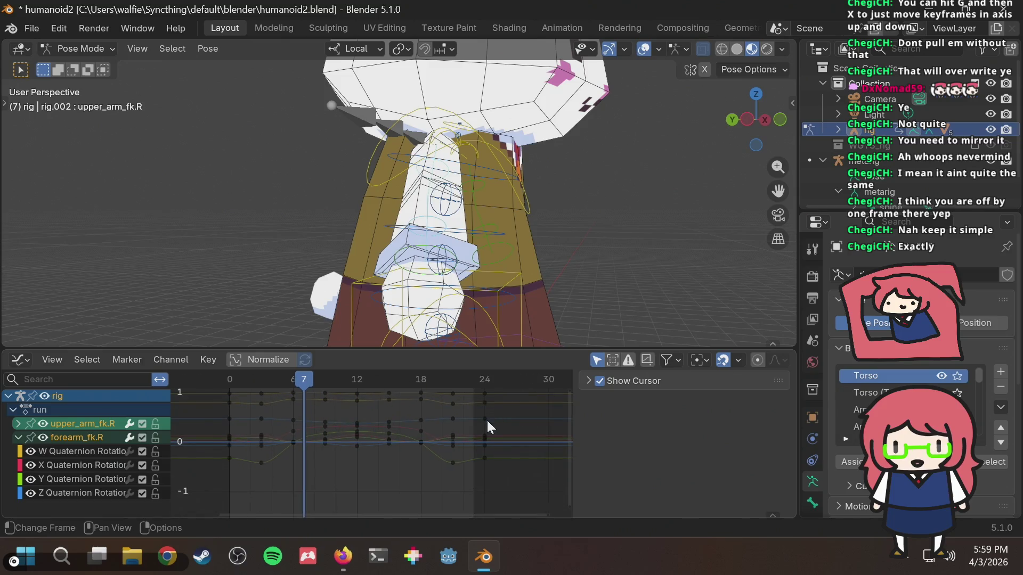
key("Home")
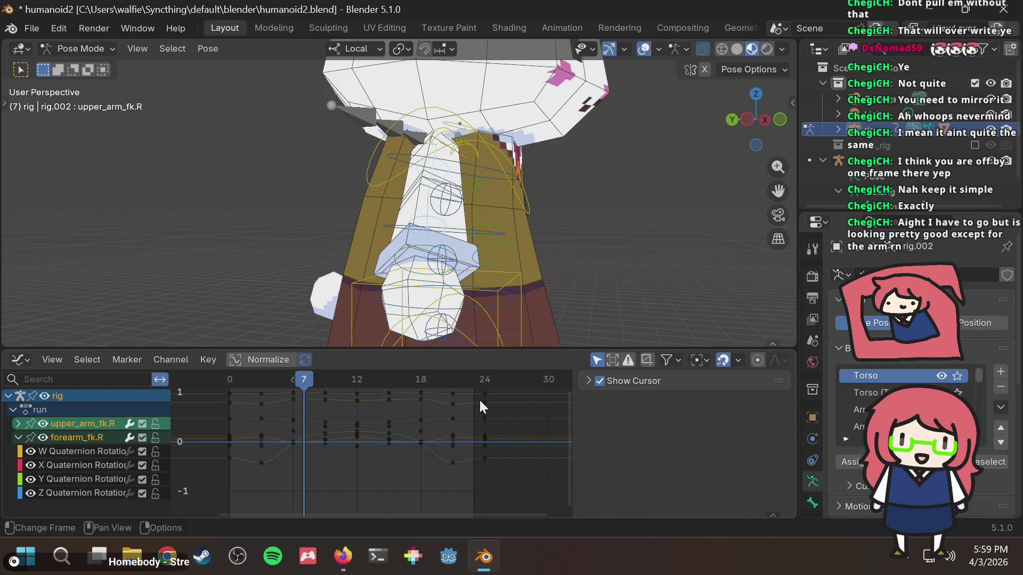
Step: View the rig from the left side, play the run cycle, and save humanoid2.blend
left_click(766, 120)
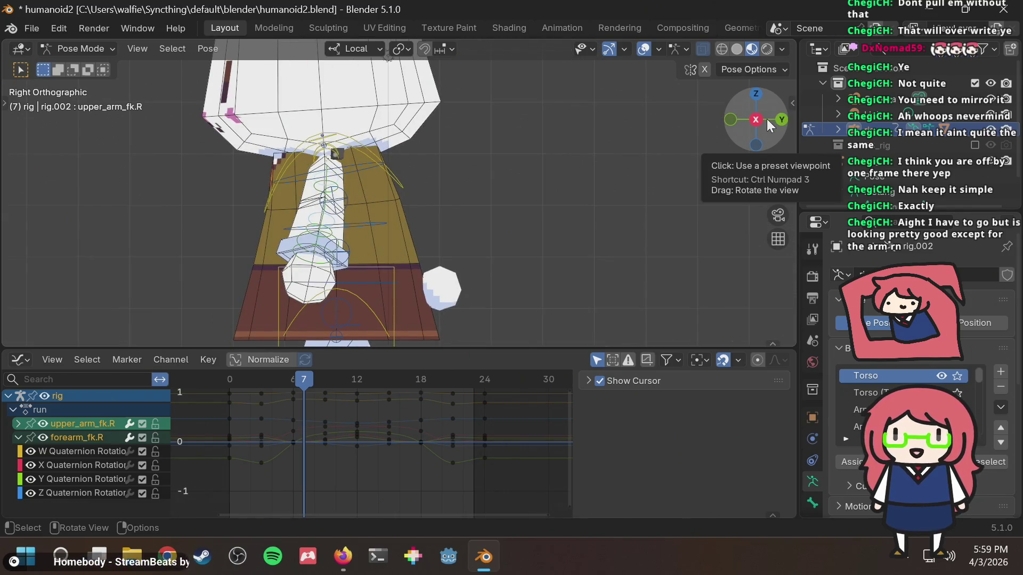
left_click(766, 120)
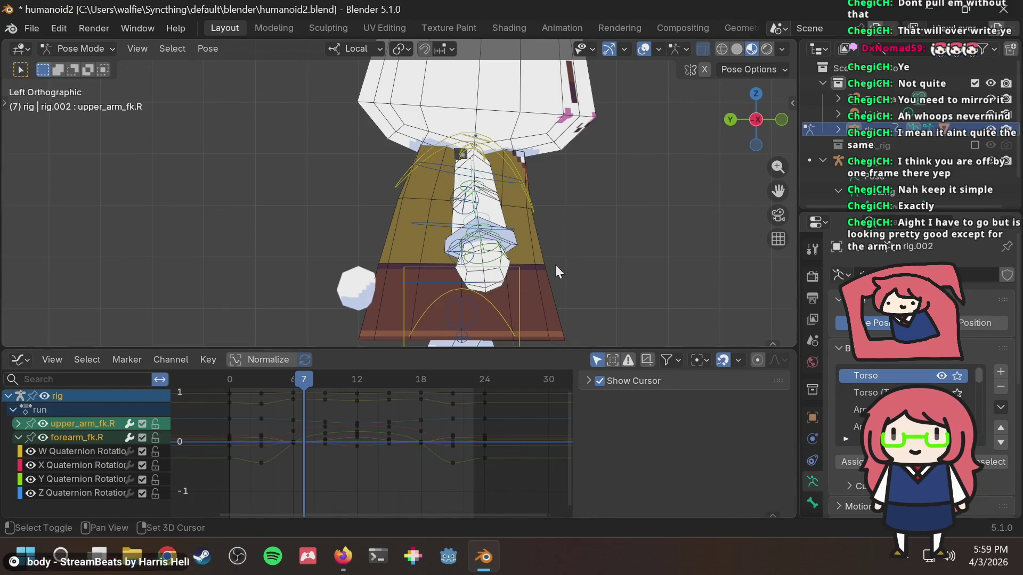
middle_click_drag(603, 234, 599, 200, "shift")
key("space")
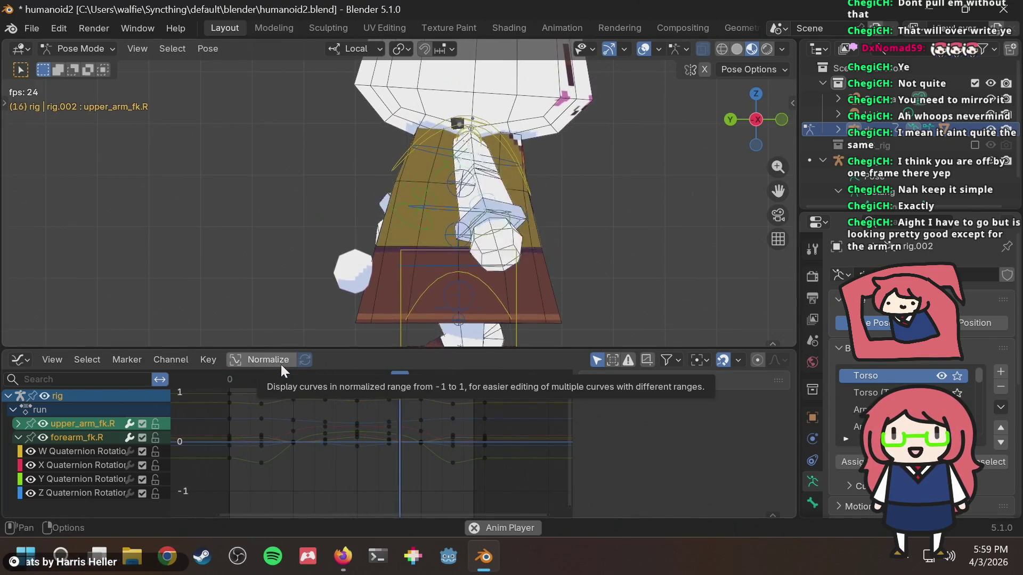
key("space")
key("ctrl+s")
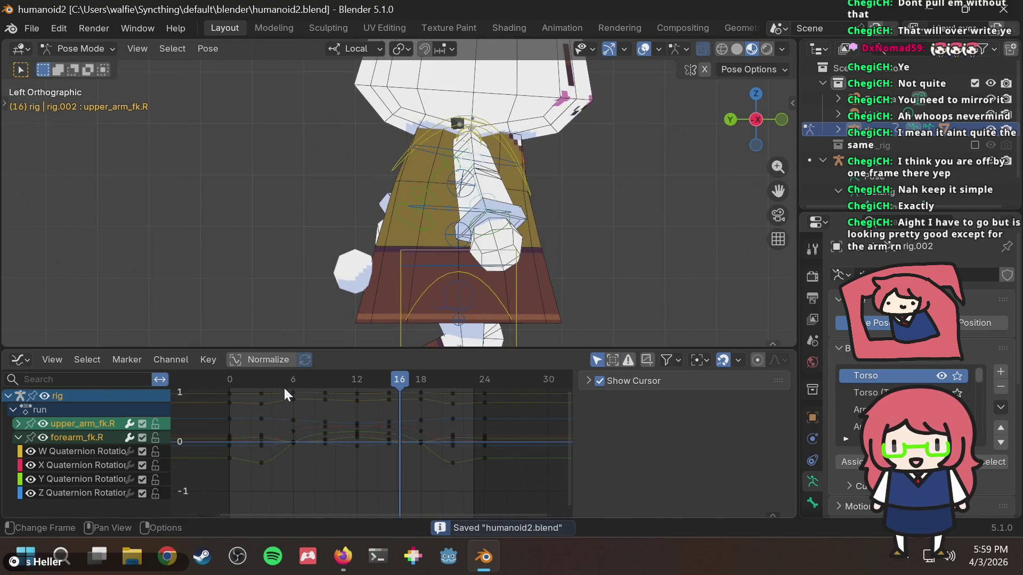
Step: Scrub between frames 0, 24, 21 and 3 to check the loop, then play it
left_click_drag(263, 379, 229, 375)
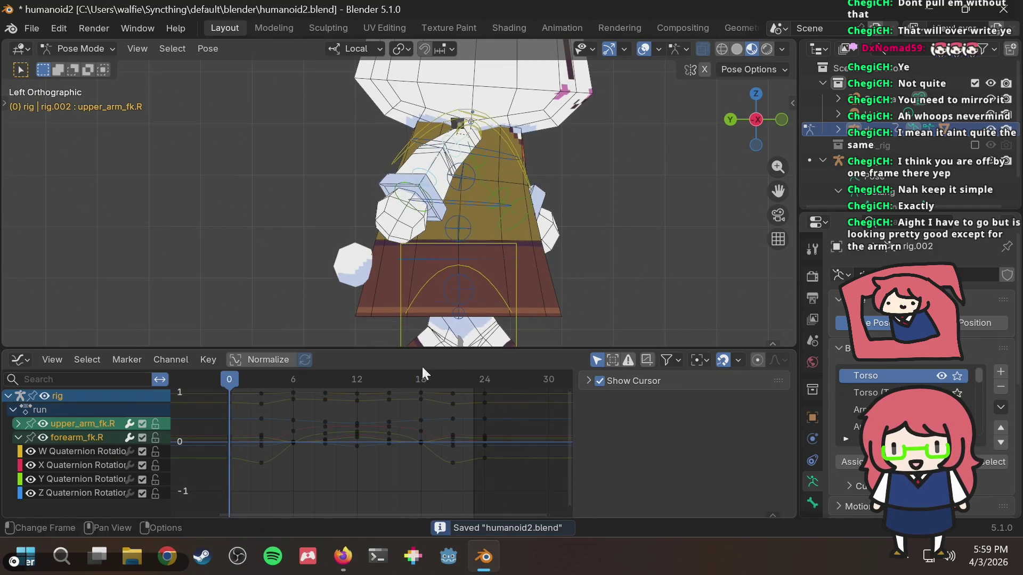
left_click(486, 379)
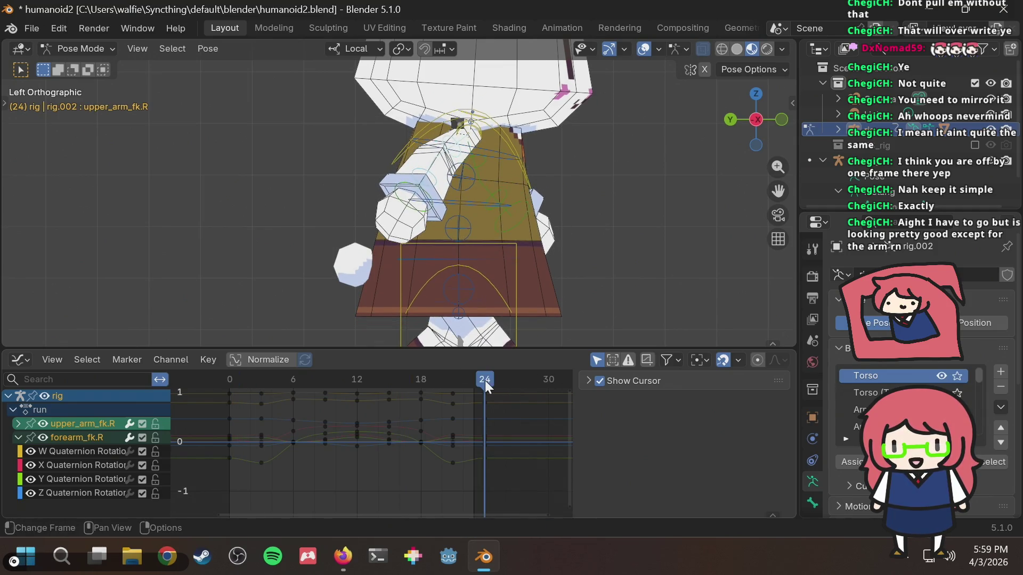
left_click(231, 380)
left_click_drag(232, 379, 453, 388)
left_click(262, 379)
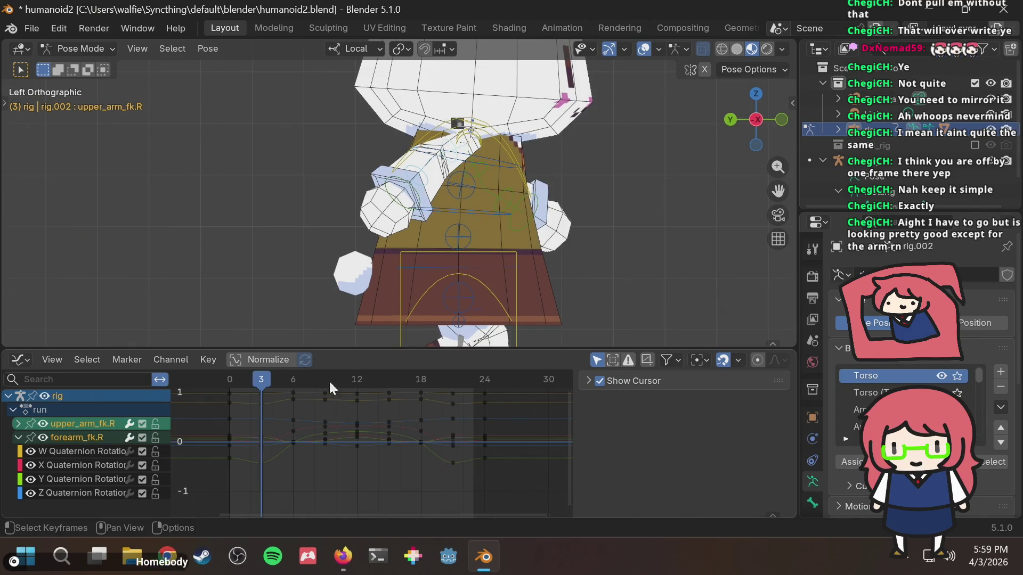
key("space")
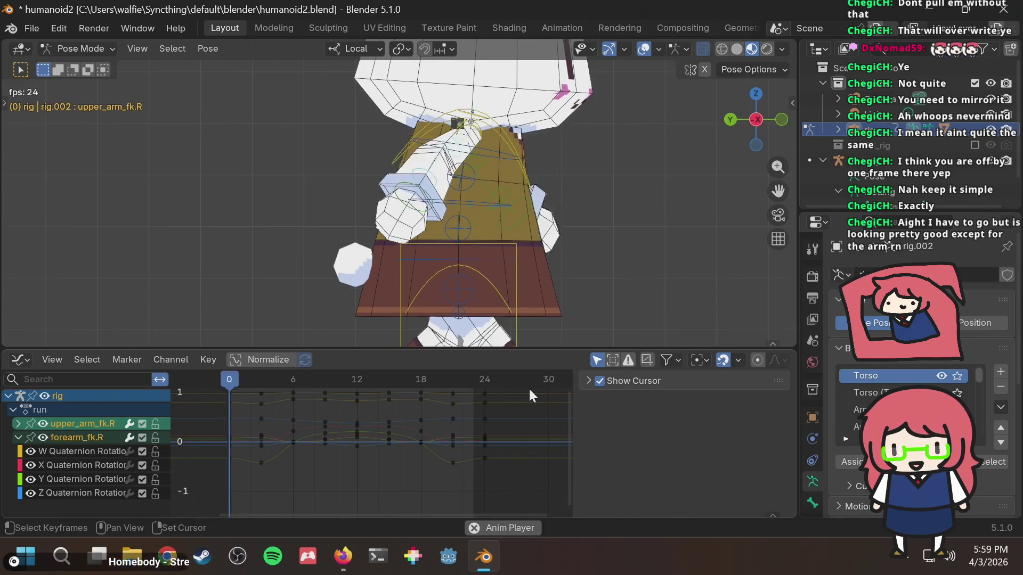
Step: Scrub and play back the run cycle to review it, then save the blend file
key("space")
mouse_move(457, 380)
left_mouse_down()
mouse_move(404, 389)
mouse_move(474, 389)
left_mouse_up()
left_click(229, 382)
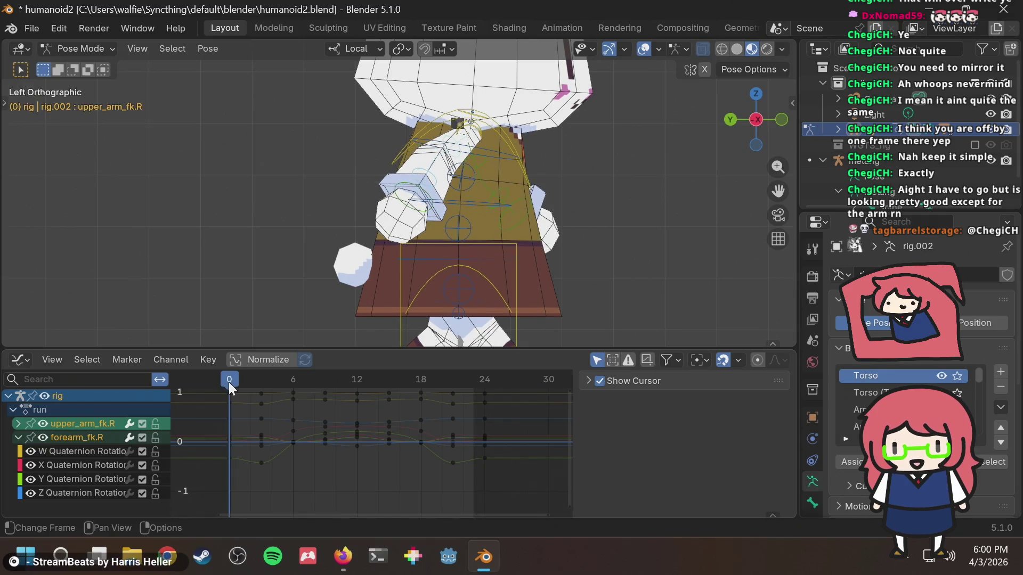
mouse_move(229, 382)
left_mouse_down()
mouse_move(484, 379)
mouse_move(216, 394)
mouse_move(266, 396)
mouse_move(221, 403)
mouse_move(465, 408)
mouse_move(231, 414)
left_mouse_up()
key("space")
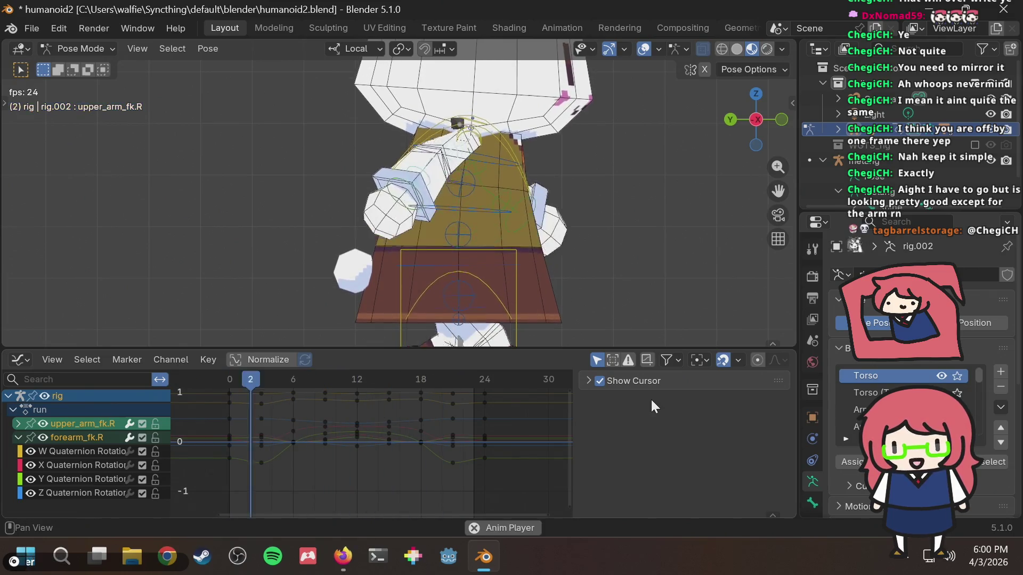
key("space")
key("space")
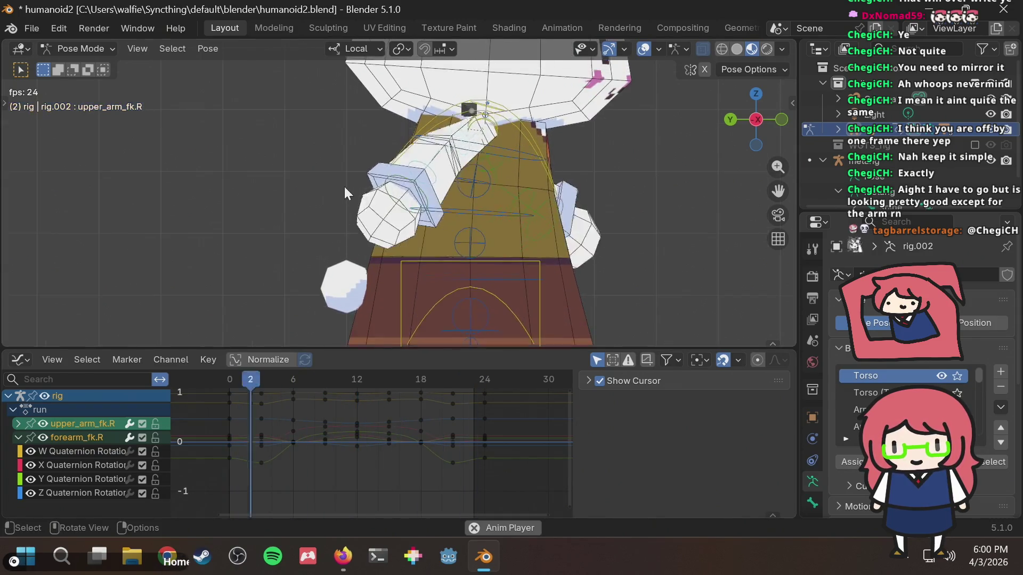
scroll(469, 200, "up", 1)
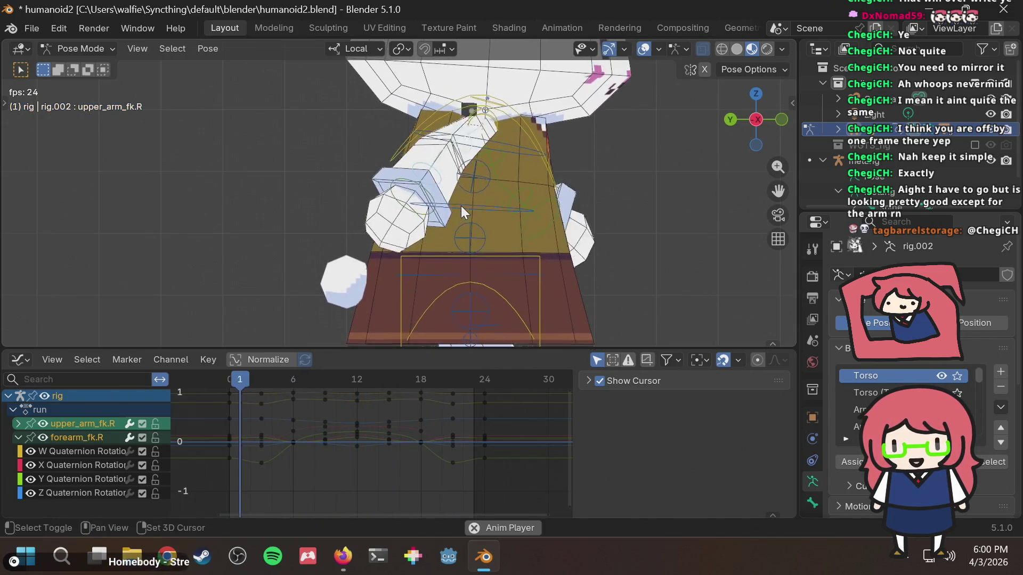
key("space")
key("ctrl+s")
Step: Box-select the right arm's keys at frames 15–21 and switch to the Firefox walk-cycle reference
mouse_move(278, 379)
left_mouse_down()
mouse_move(230, 388)
mouse_move(501, 375)
mouse_move(317, 372)
mouse_move(232, 385)
left_mouse_up()
key("space")
key("Escape")
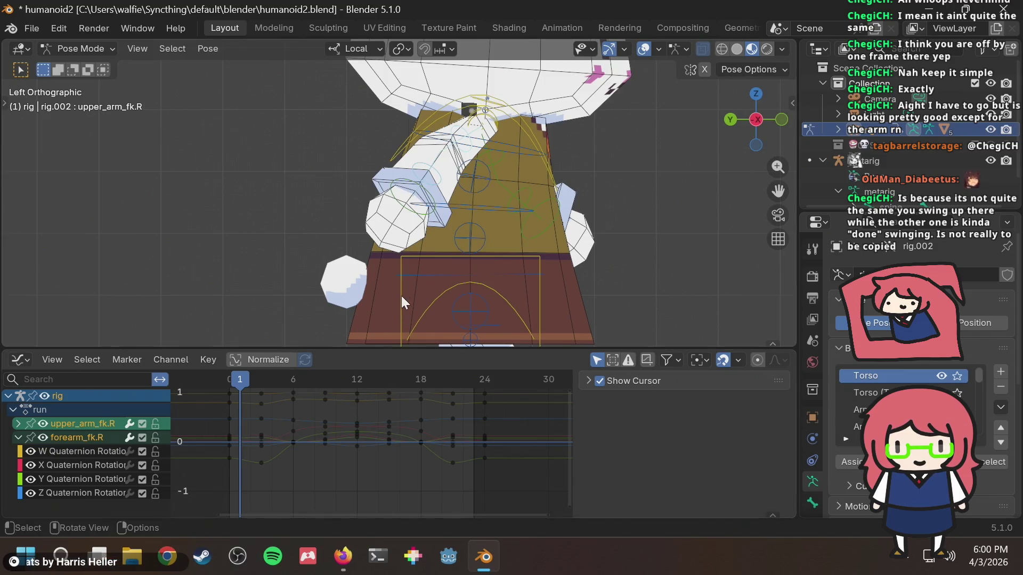
mouse_move(263, 380)
left_mouse_down()
mouse_move(222, 385)
mouse_move(392, 394)
left_mouse_up()
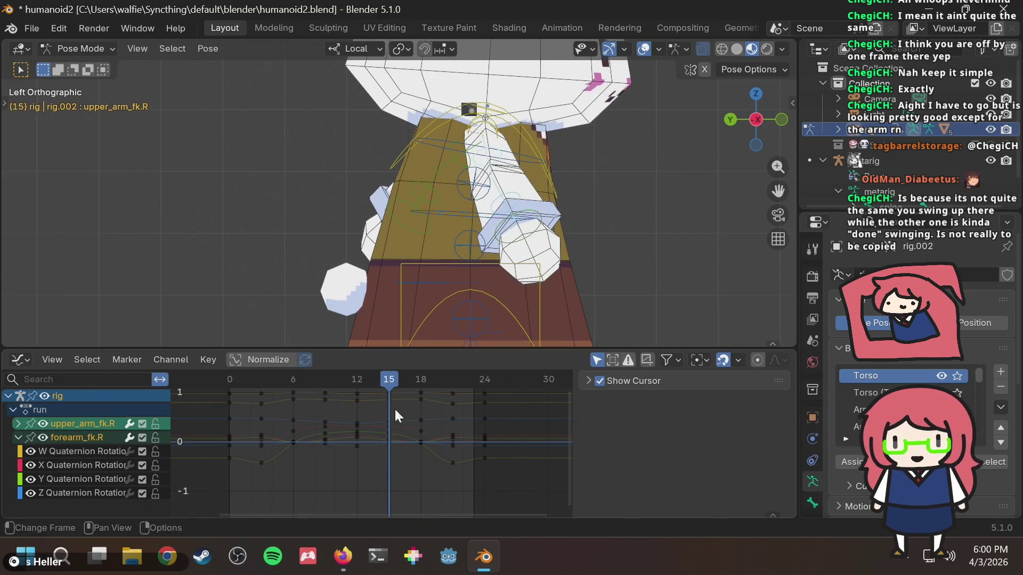
mouse_move(386, 469)
left_mouse_down()
mouse_move(475, 382)
mouse_move(461, 390)
left_mouse_up()
key("alt+Tab")
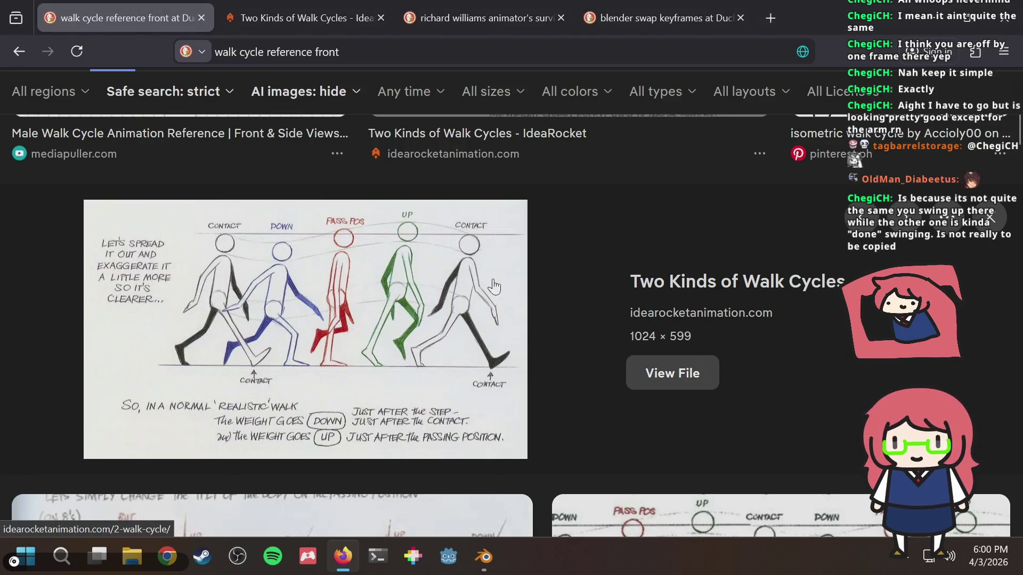
Step: Compare the arm poses at frames 0, 10 and 12 with the reference, then delete keys 15–24
key("alt+Tab")
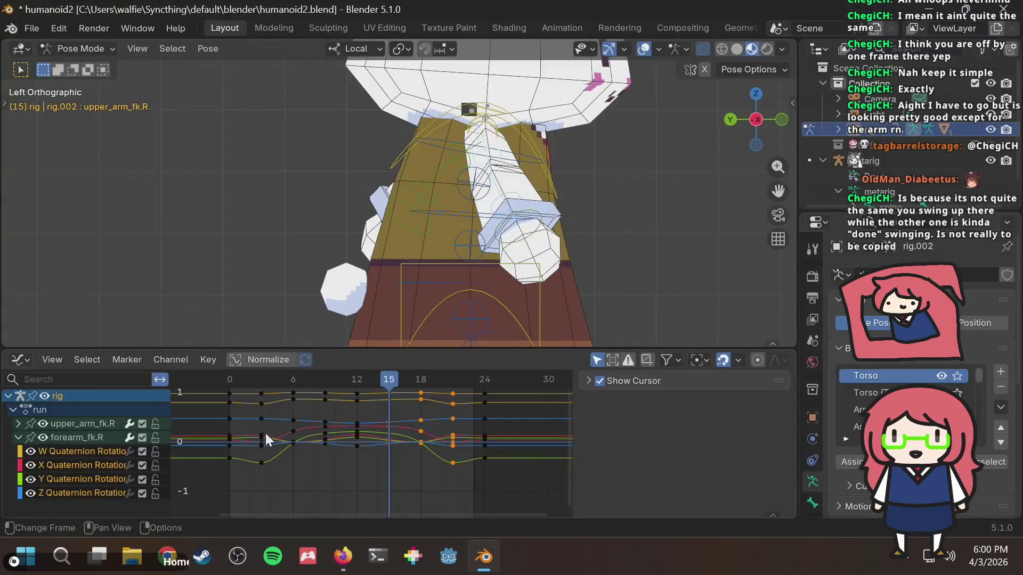
mouse_move(452, 381)
left_mouse_down()
mouse_move(269, 382)
mouse_move(239, 392)
mouse_move(393, 397)
mouse_move(228, 404)
mouse_move(360, 402)
left_mouse_up()
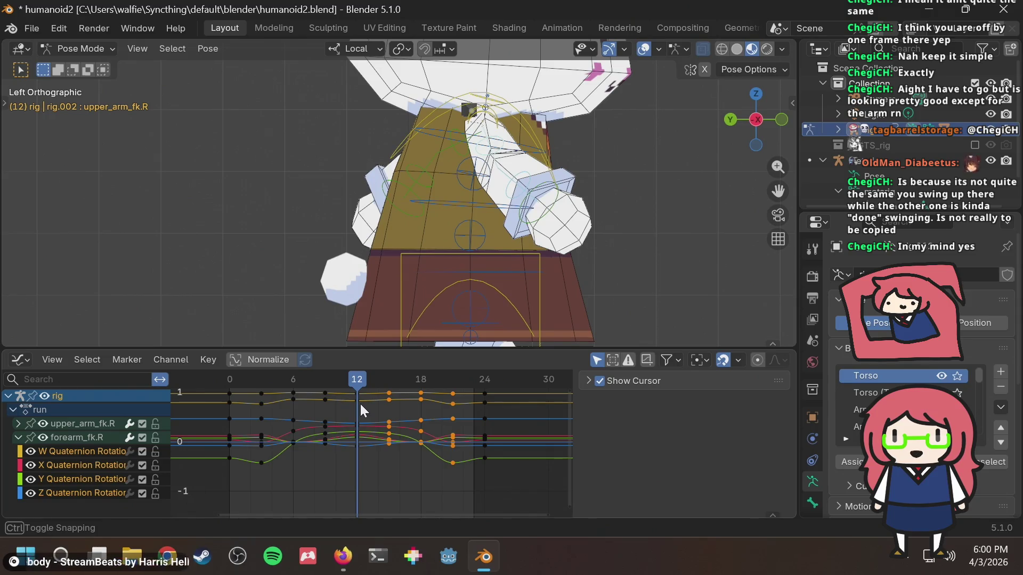
key("alt+Tab")
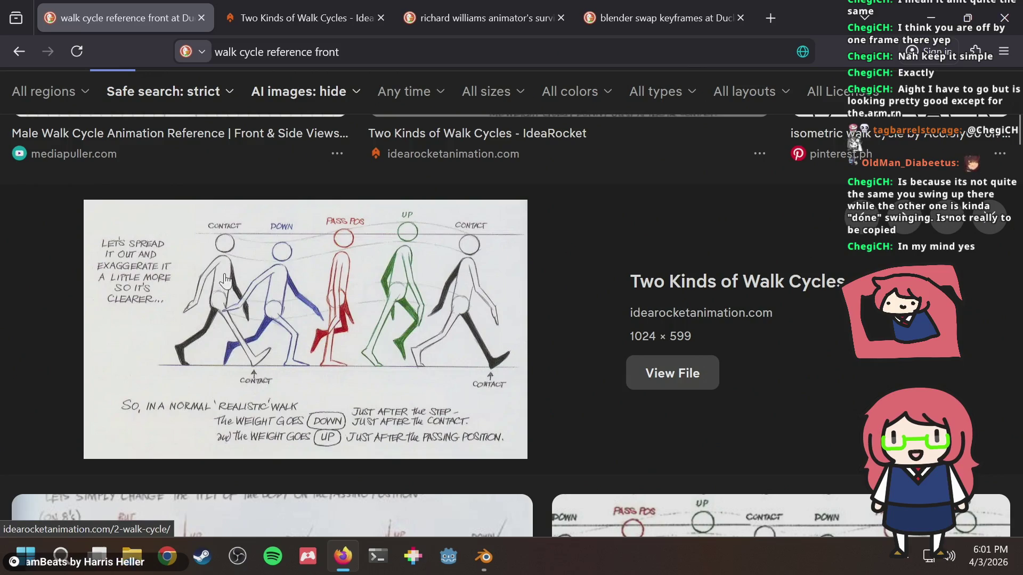
key("alt+Tab")
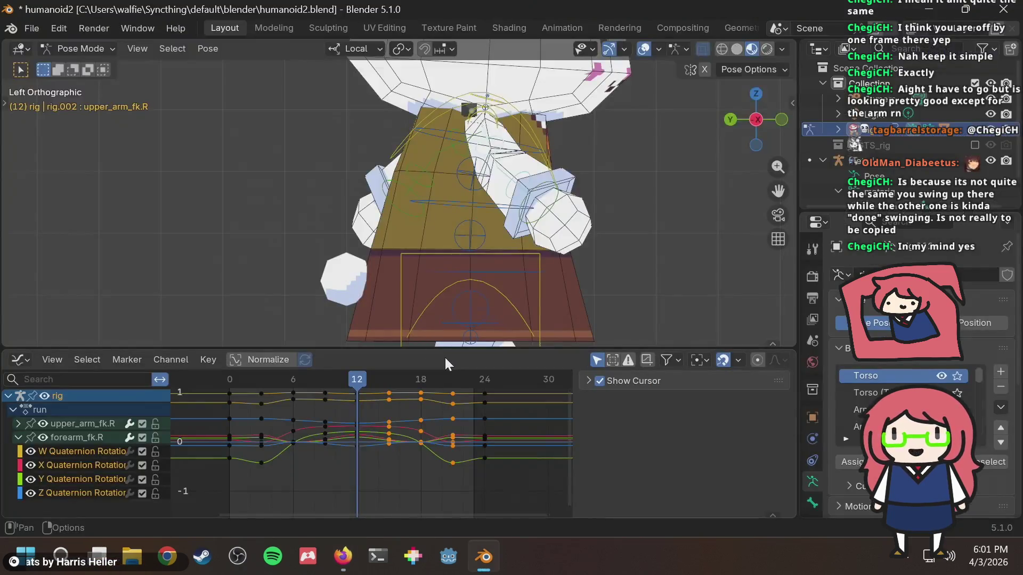
mouse_move(376, 379)
left_mouse_down()
mouse_move(198, 388)
mouse_move(352, 394)
mouse_move(358, 385)
left_mouse_up()
key("alt+Tab")
key("alt+Tab")
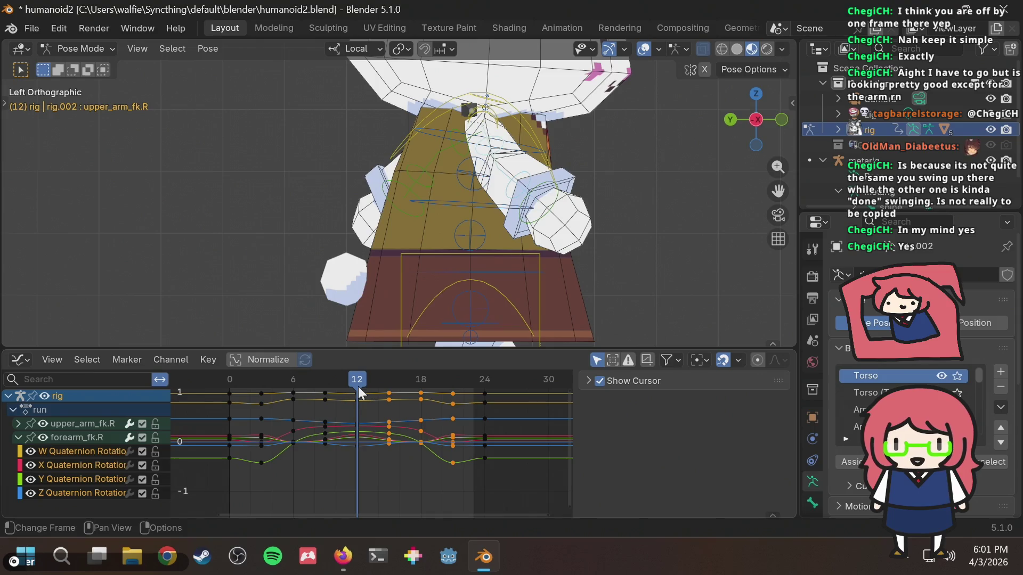
key("alt+Tab")
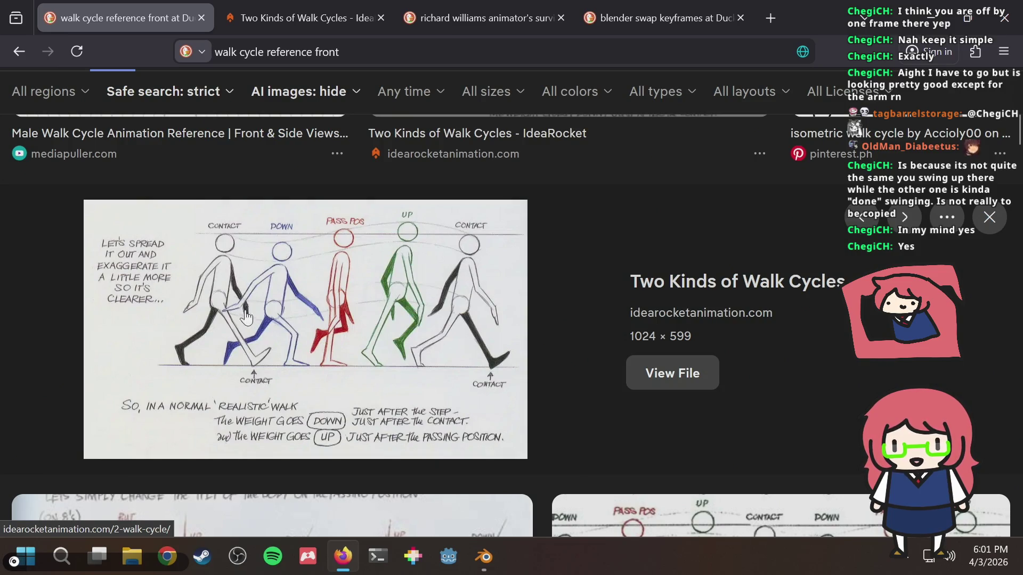
key("alt+Tab")
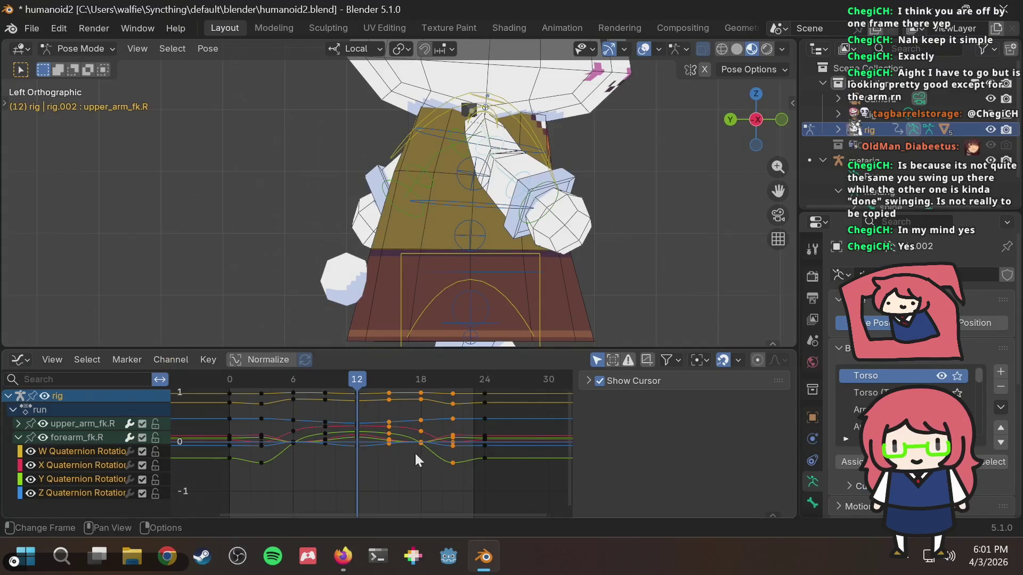
mouse_move(363, 381)
left_mouse_down()
mouse_move(386, 379)
mouse_move(347, 380)
mouse_move(357, 380)
left_mouse_up()
left_click_drag(376, 474, 589, 372)
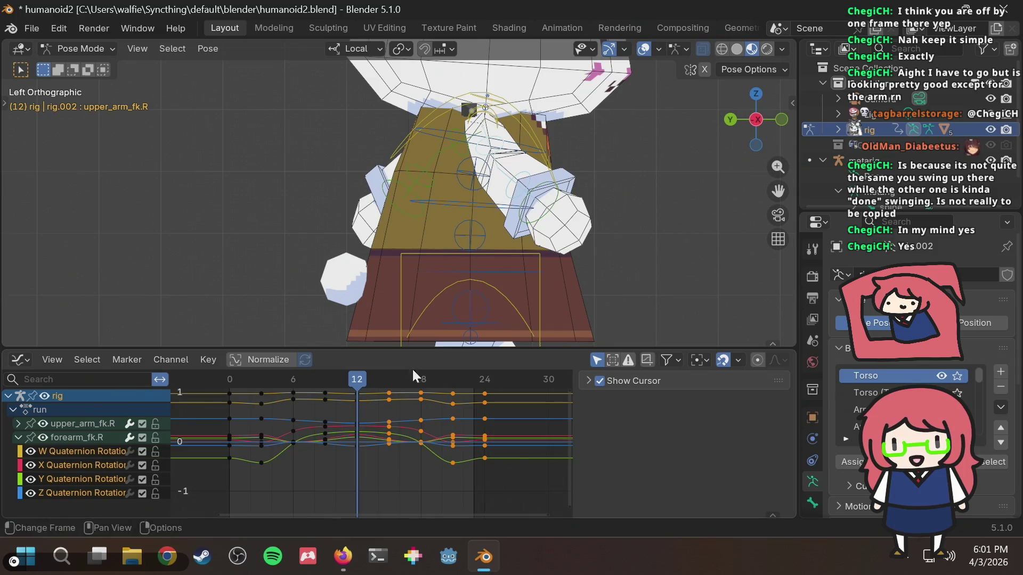
key("Delete")
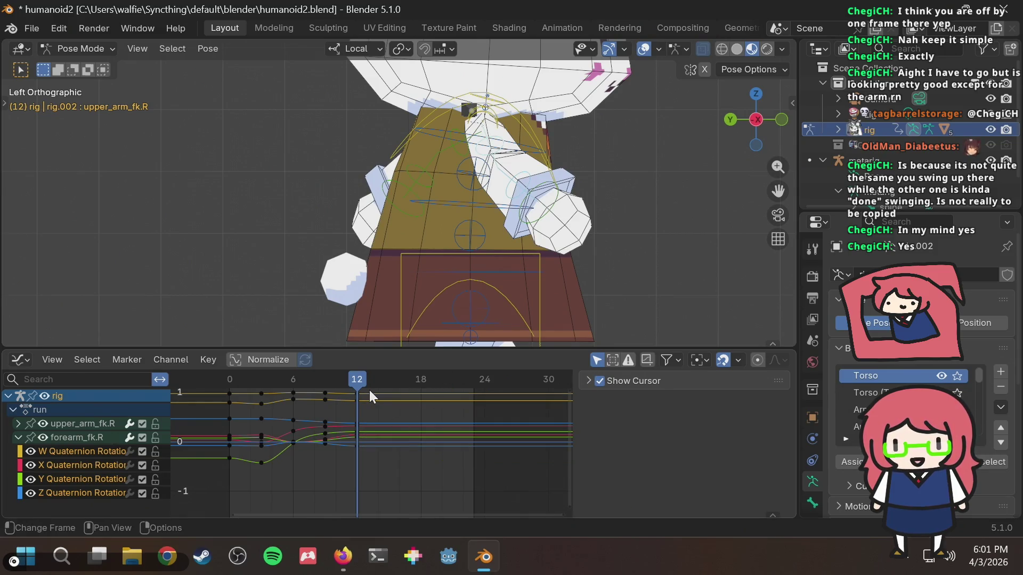
Step: Recheck the shortened arm swing from frame 0 to 9 against the walk-cycle reference
mouse_move(365, 386)
left_mouse_down()
mouse_move(365, 364)
mouse_move(323, 381)
mouse_move(363, 382)
left_mouse_up()
key("alt+Tab")
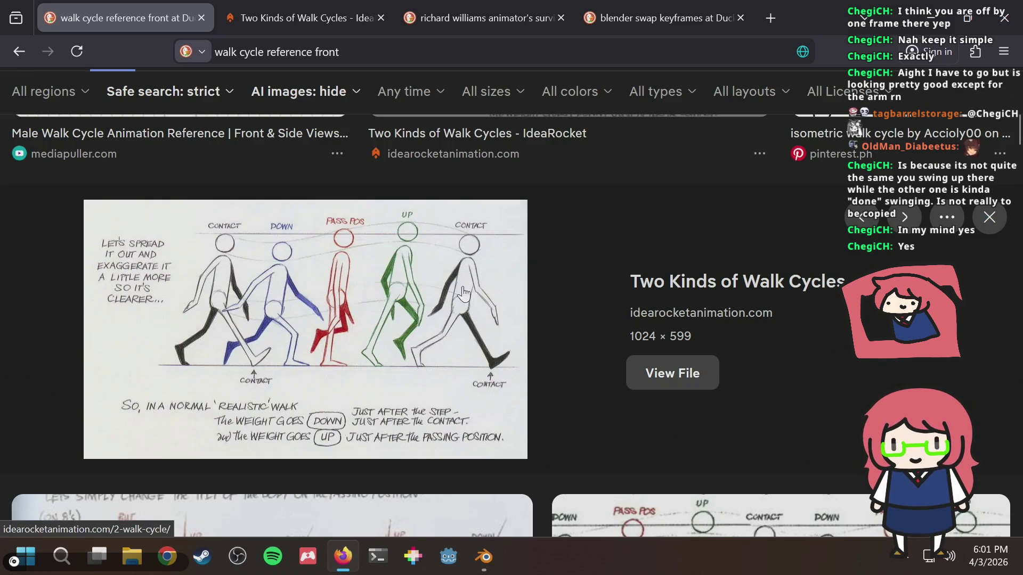
key("alt+Tab")
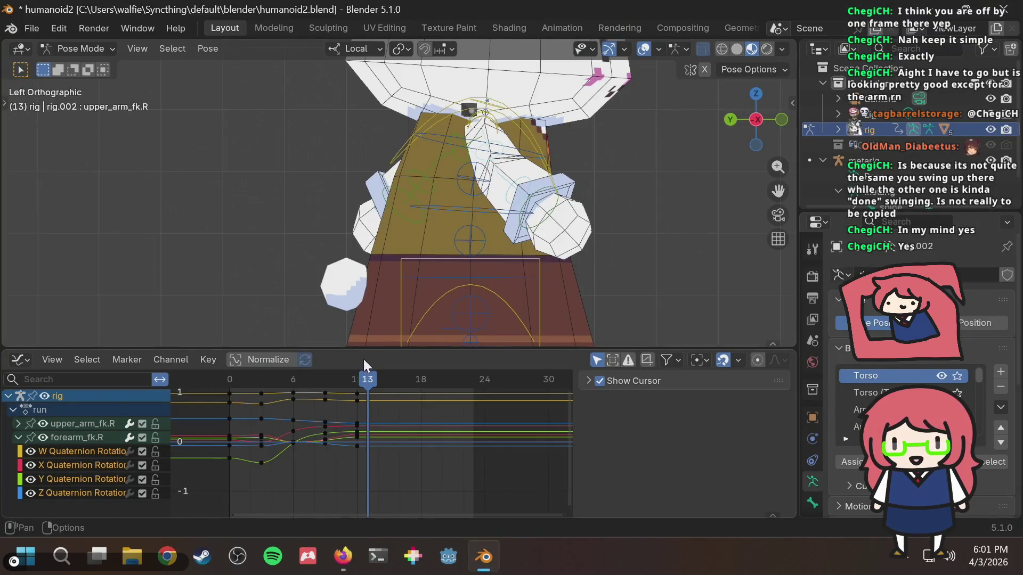
mouse_move(360, 374)
left_mouse_down()
mouse_move(228, 388)
mouse_move(356, 379)
mouse_move(265, 385)
left_mouse_up()
key("alt+Tab")
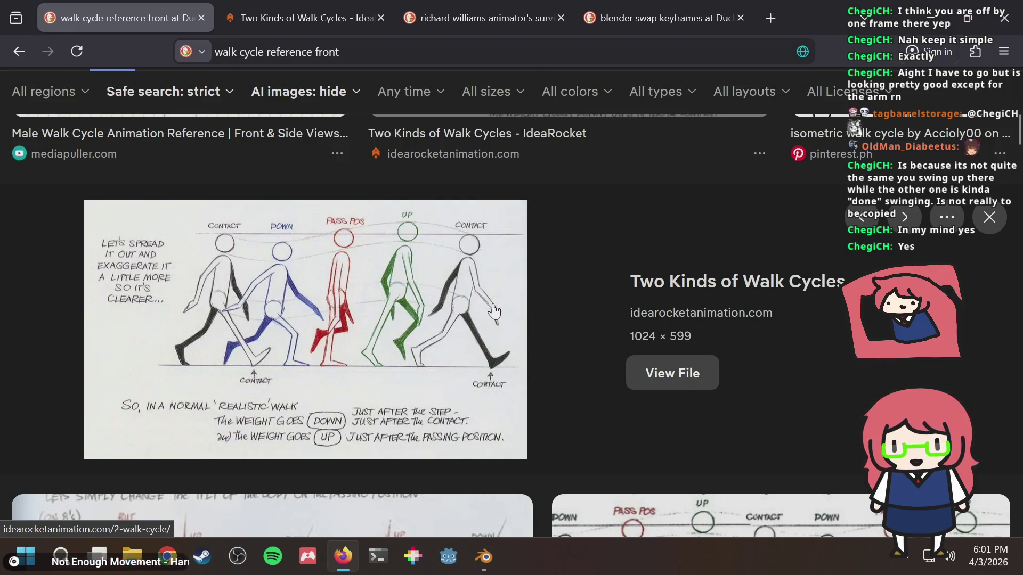
key("alt+Tab")
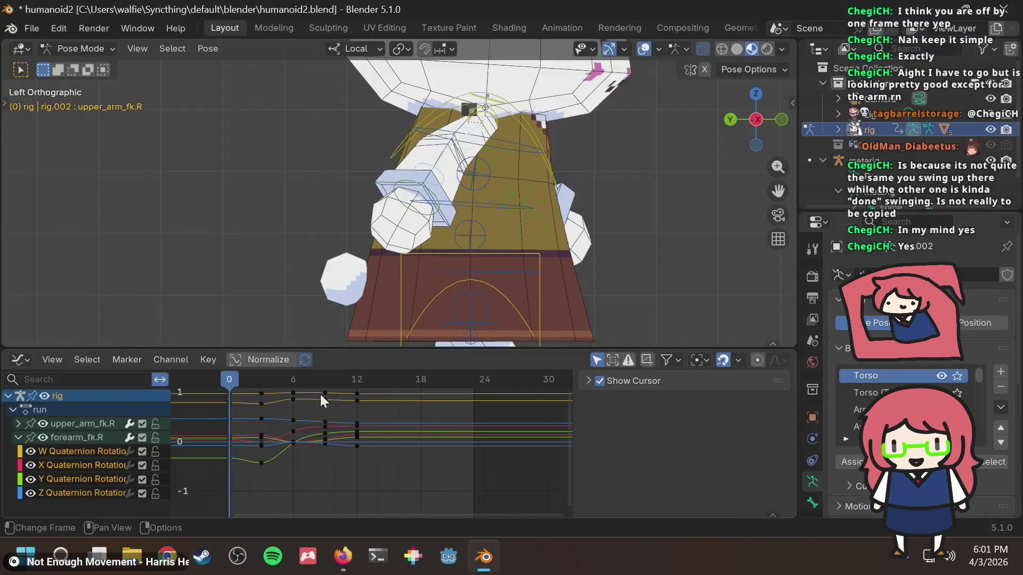
mouse_move(271, 382)
left_mouse_down()
mouse_move(221, 377)
mouse_move(356, 372)
mouse_move(221, 391)
mouse_move(369, 390)
mouse_move(277, 401)
mouse_move(385, 385)
left_mouse_up()
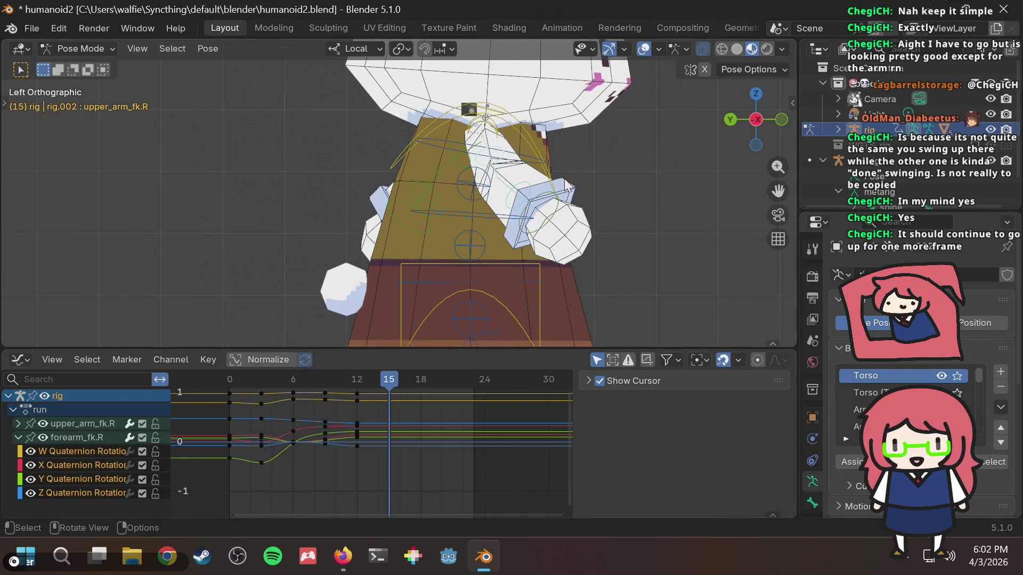
Step: Rotate the right upper arm FK bone further up at frame 15
left_click(501, 161)
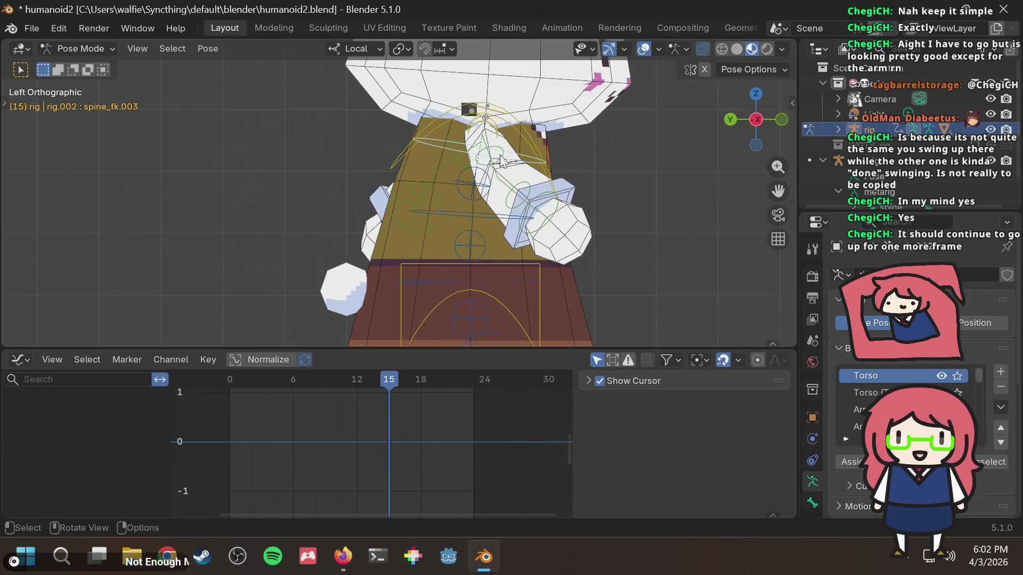
key("r")
key("Escape")
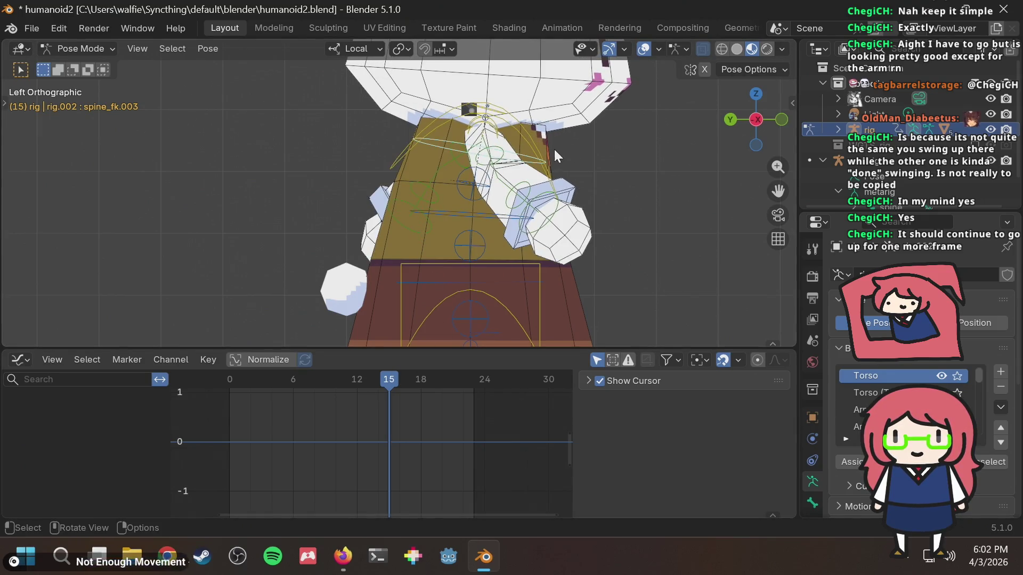
left_click(506, 149)
left_click(499, 154)
left_click(483, 170)
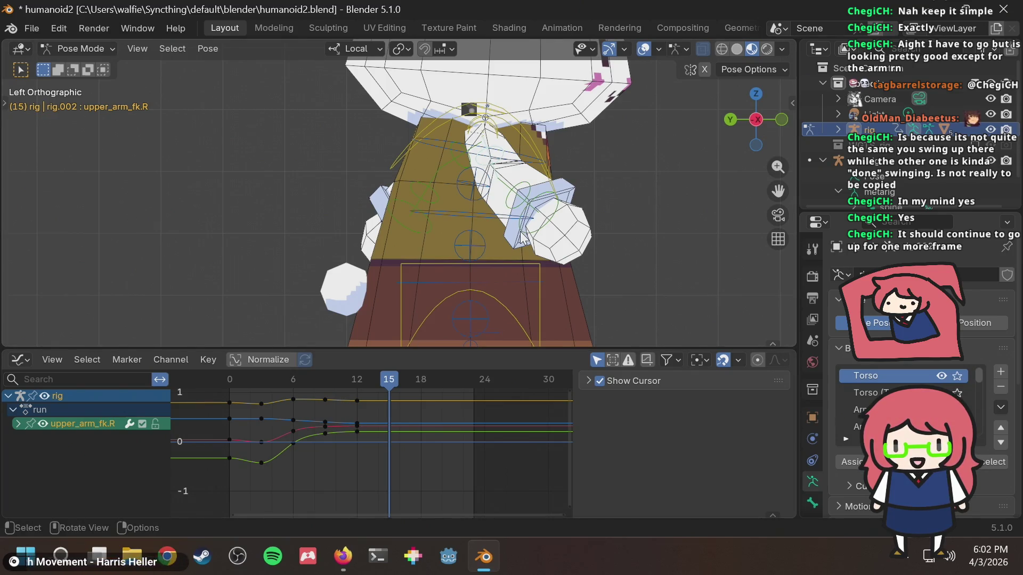
key("r")
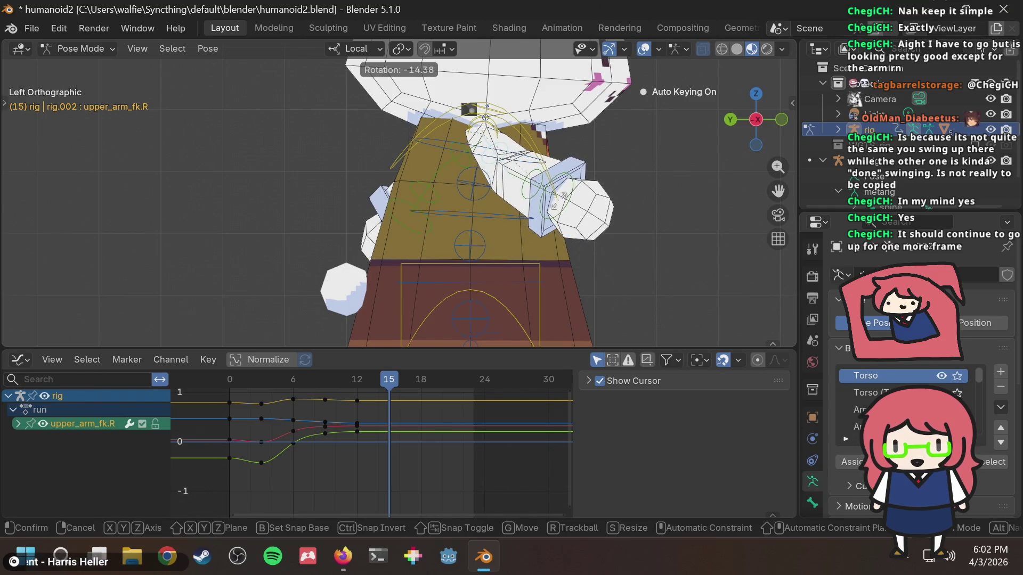
left_click(558, 206)
mouse_move(375, 380)
left_mouse_down()
mouse_move(229, 393)
mouse_move(365, 376)
mouse_move(331, 380)
left_mouse_up()
left_click_drag(289, 389, 389, 389)
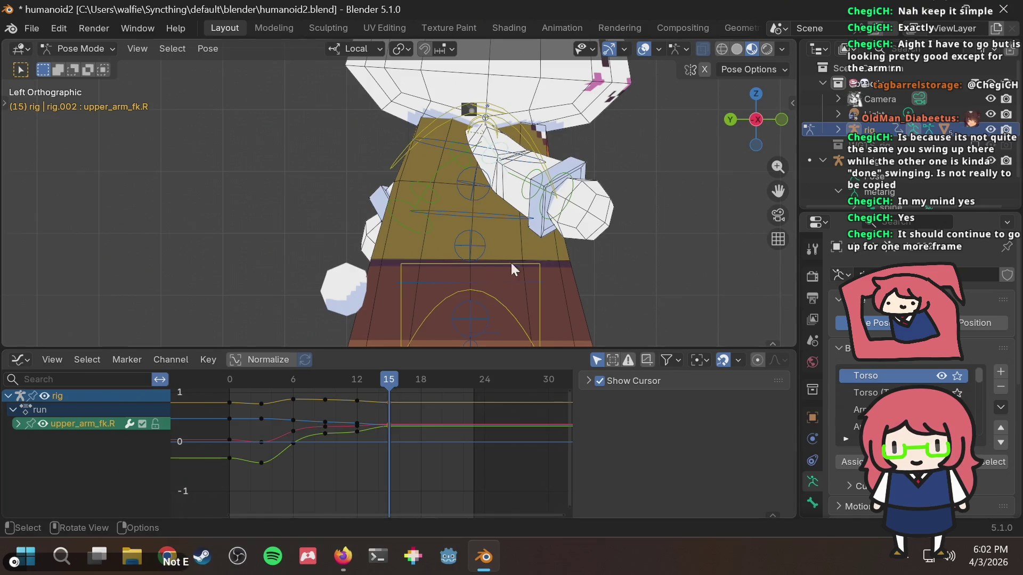
Step: Rotate the right forearm to follow the arm and keyframe the pose at frame 15
left_click(537, 195)
key("r")
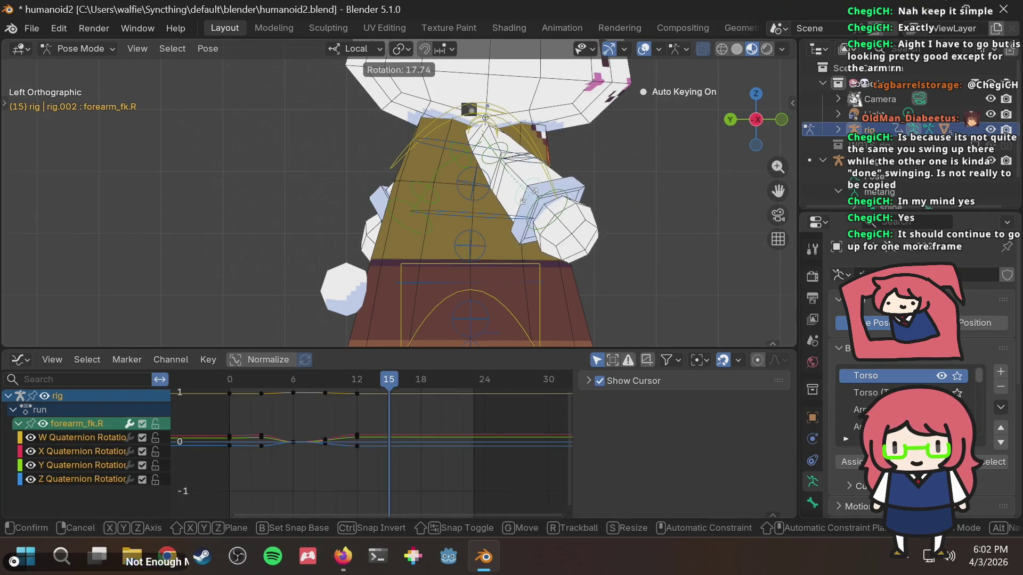
left_click(533, 197)
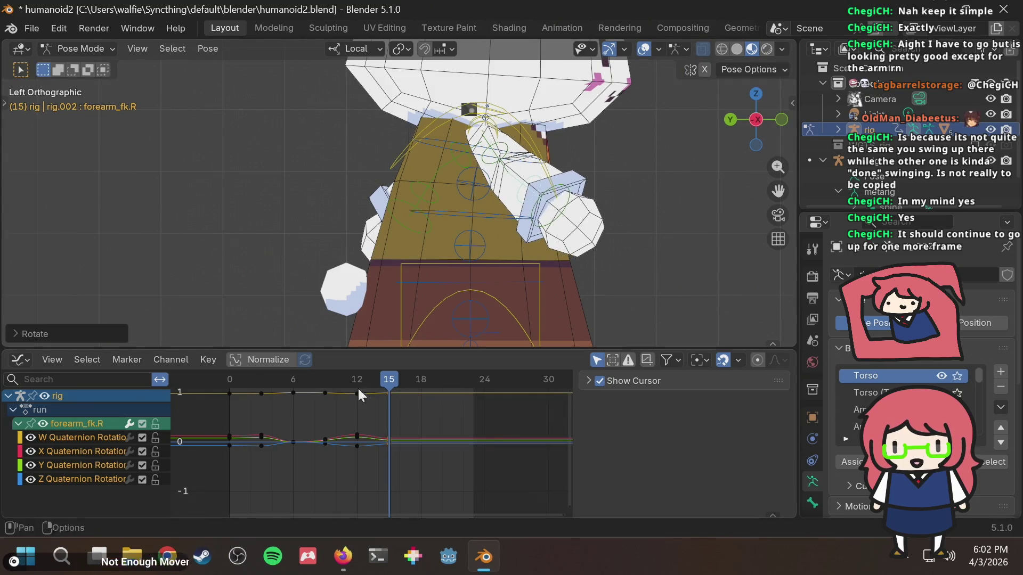
mouse_move(378, 382)
left_mouse_down()
mouse_move(205, 394)
mouse_move(386, 381)
mouse_move(219, 392)
left_mouse_up()
key("i")
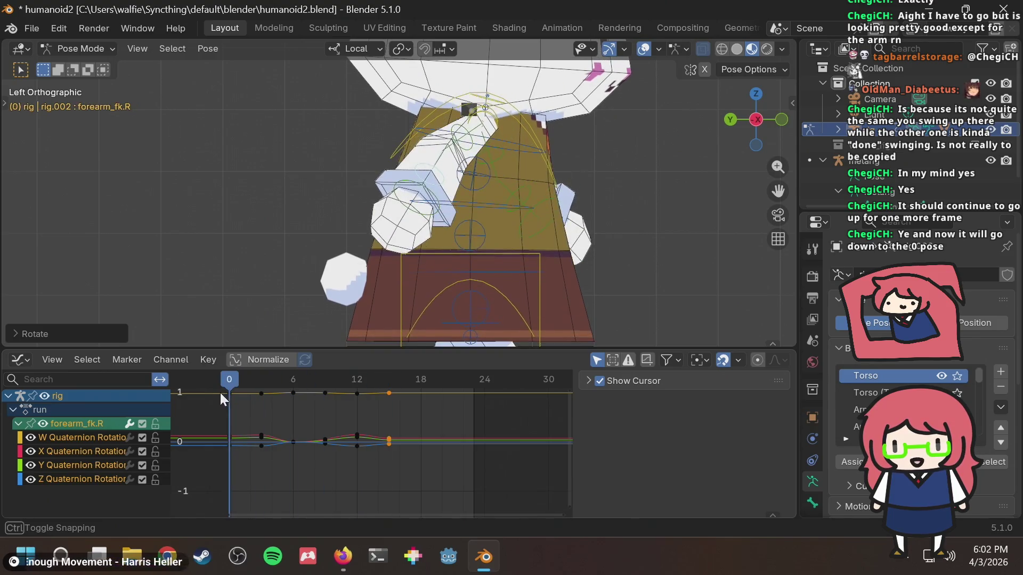
Step: Review the arm swing from the start and add keyframes at frame 15
left_click(388, 382)
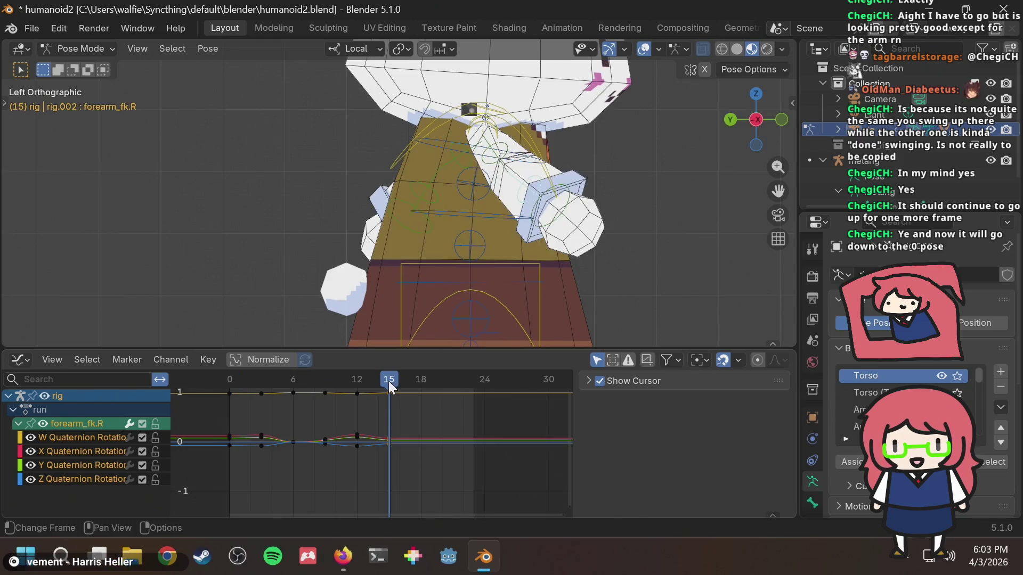
left_click(229, 382)
mouse_move(394, 382)
left_mouse_down()
mouse_move(250, 382)
mouse_move(390, 382)
mouse_move(282, 387)
mouse_move(357, 384)
left_mouse_up()
mouse_move(435, 392)
left_mouse_down()
mouse_move(490, 386)
mouse_move(210, 393)
mouse_move(388, 392)
mouse_move(235, 417)
mouse_move(389, 419)
left_mouse_up()
key("i")
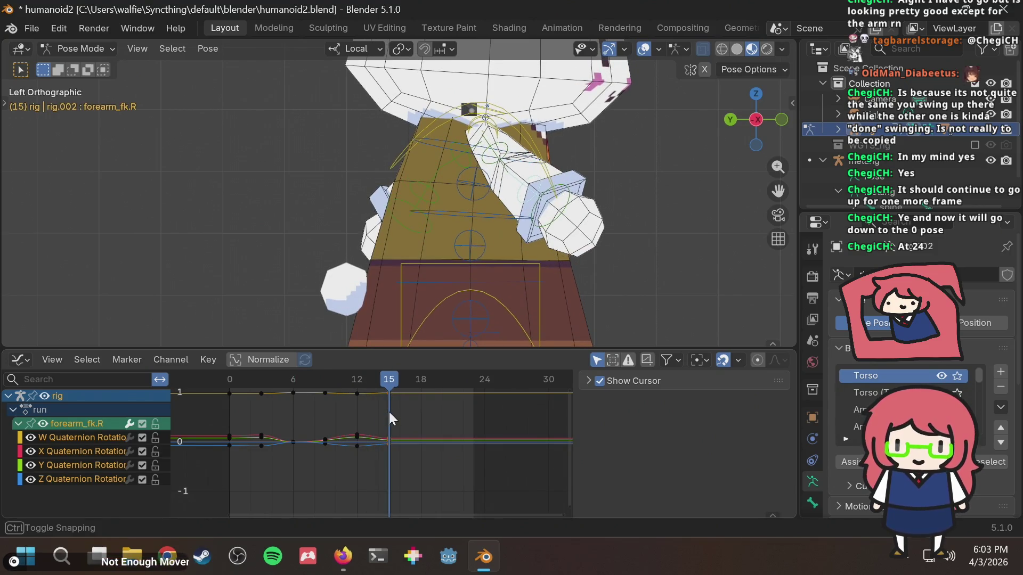
Step: Copy the forearm's frame 0 keys and paste them at frame 24
key("alt+Tab")
key("alt+Tab")
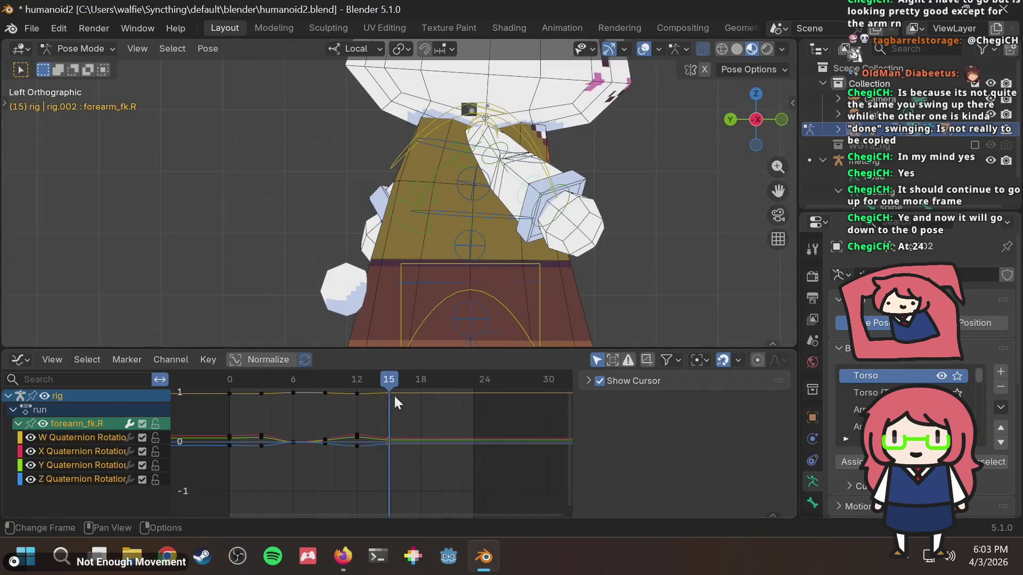
left_click_drag(385, 375, 231, 398)
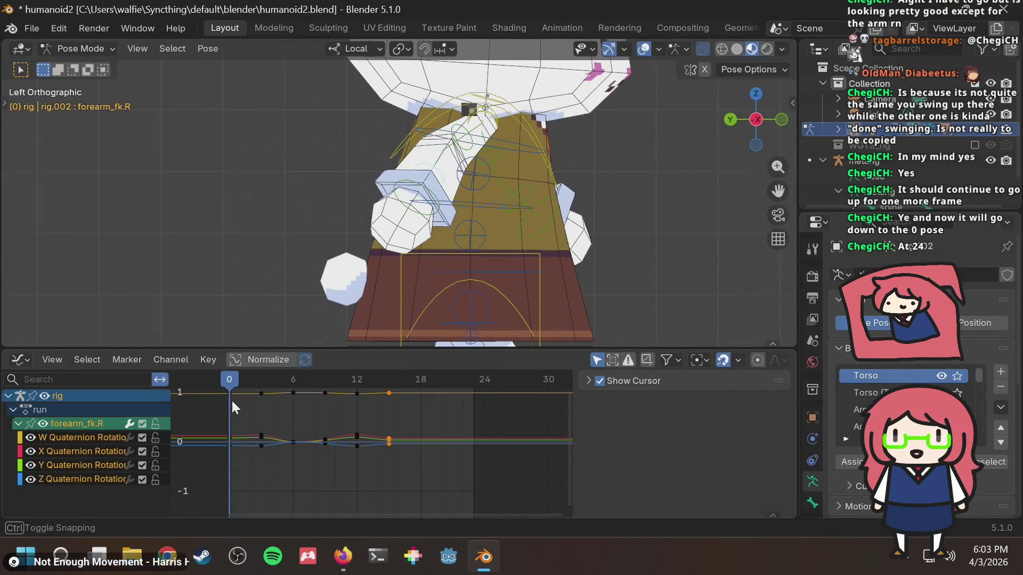
left_click(247, 459)
key("i")
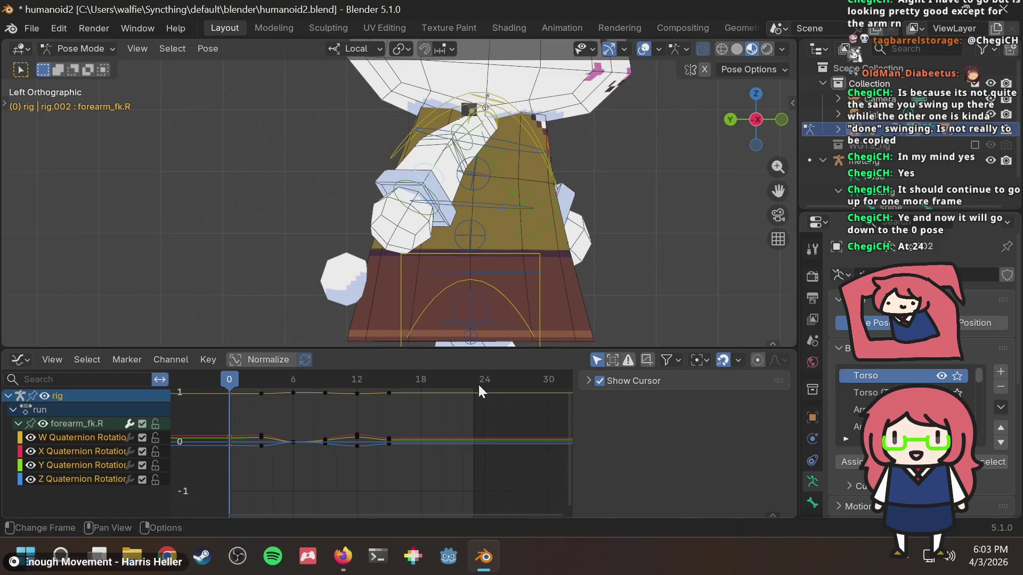
left_click(485, 377)
key("ctrl+v")
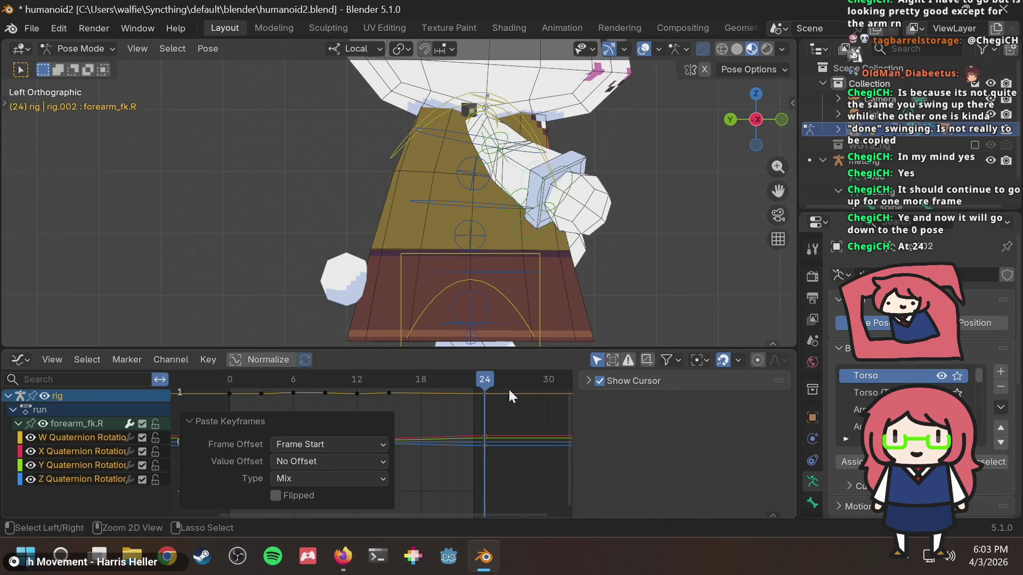
mouse_move(463, 385)
left_mouse_down()
mouse_move(378, 394)
mouse_move(495, 394)
mouse_move(188, 404)
left_mouse_up()
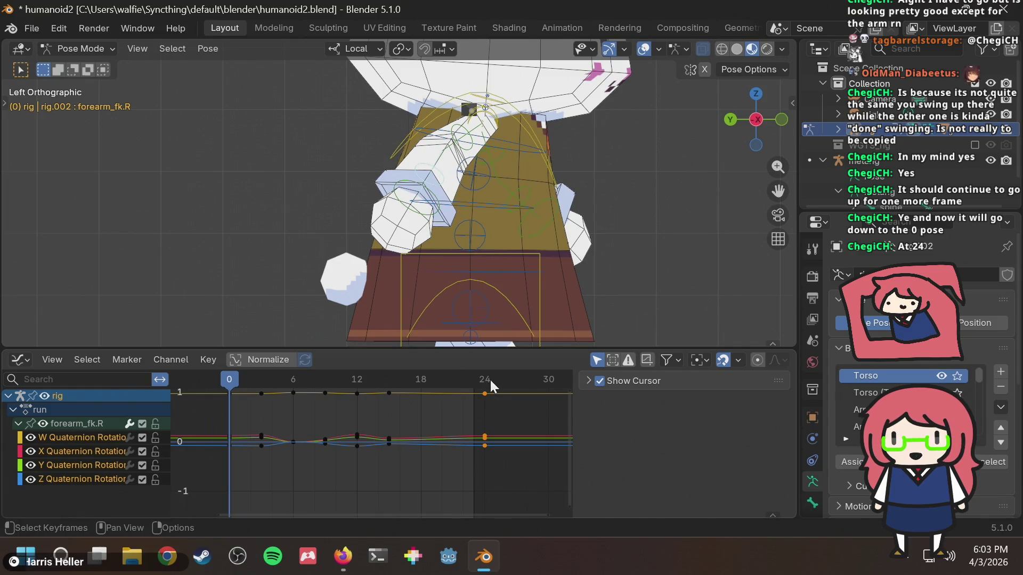
Step: Select forearm_fk.R and upper_arm_fk.R, pick their frame-0 keys, and paste them at frame 24
left_click(490, 379)
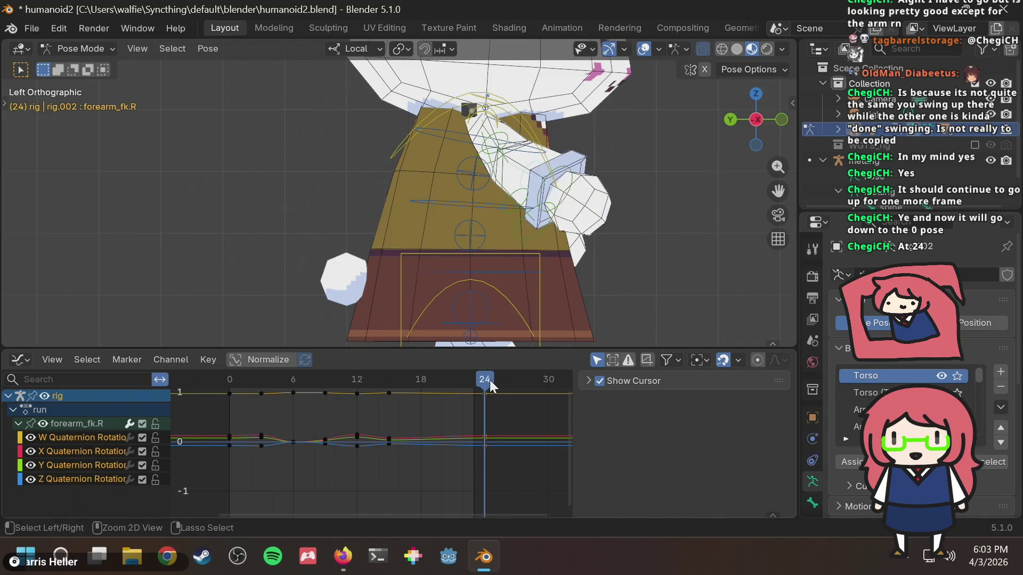
left_click(538, 182)
left_click(503, 143, "shift")
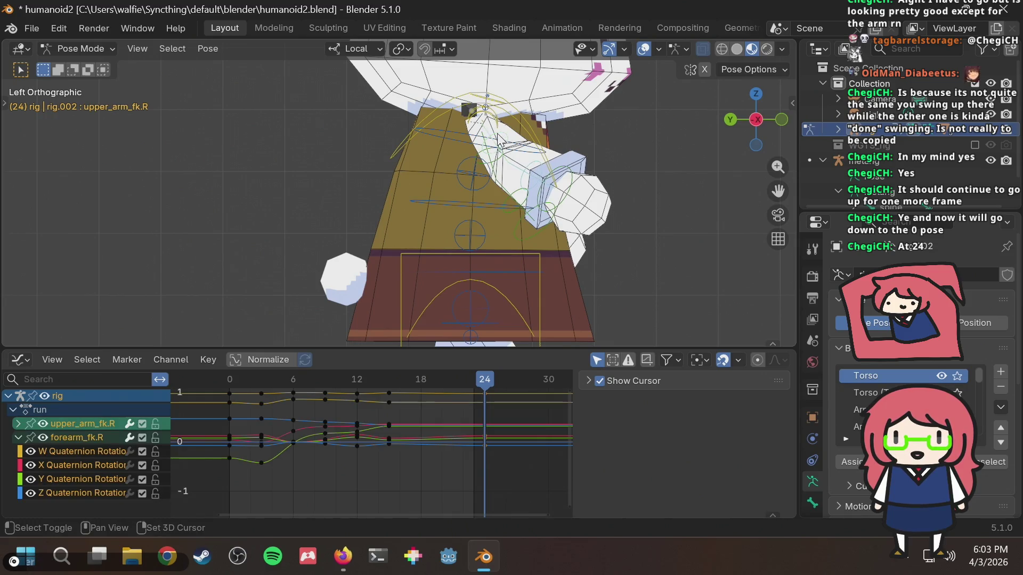
left_click_drag(233, 478, 205, 386)
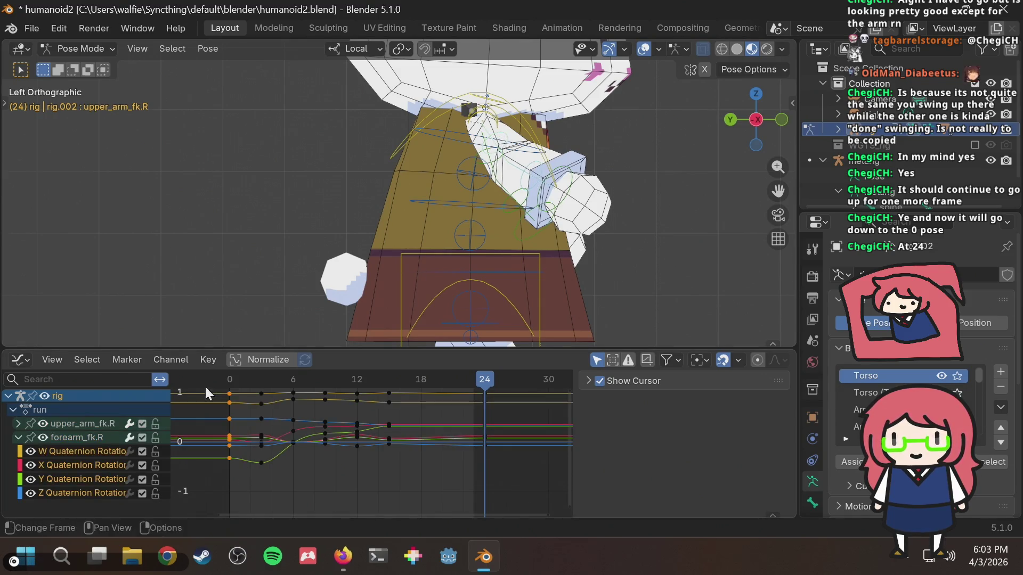
left_click(492, 381)
mouse_move(492, 381)
left_mouse_down()
mouse_move(411, 376)
mouse_move(368, 389)
mouse_move(456, 395)
mouse_move(324, 408)
mouse_move(418, 411)
mouse_move(335, 427)
mouse_move(431, 420)
left_mouse_up()
key("ctrl+v")
Step: Scrub back and forth through the cycle to review the right arm's swing from frame 0 to 24
mouse_move(379, 381)
left_mouse_down()
mouse_move(274, 382)
mouse_move(300, 380)
mouse_move(291, 383)
left_mouse_up()
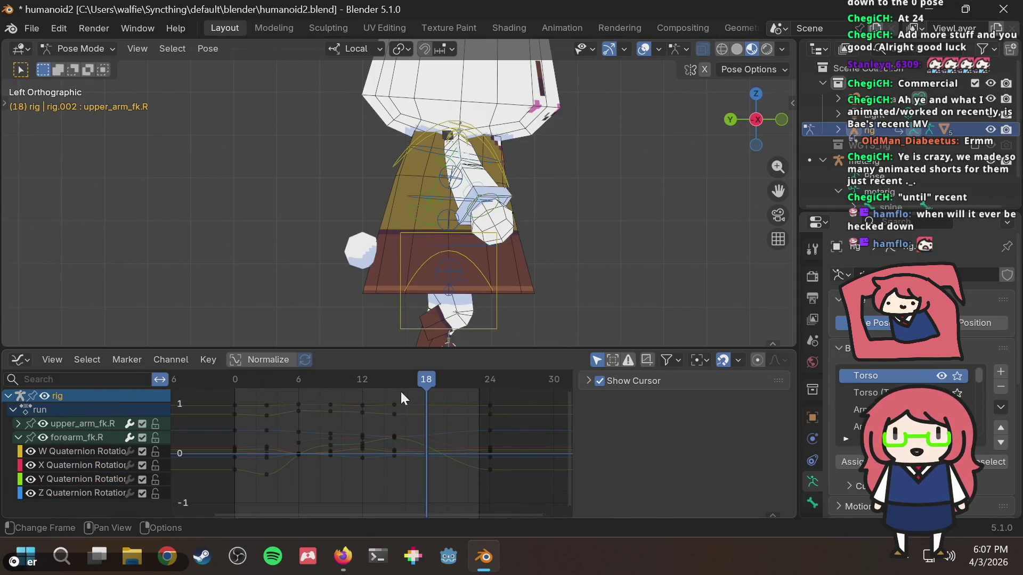
mouse_move(391, 375)
left_mouse_down()
mouse_move(232, 386)
mouse_move(405, 376)
mouse_move(288, 386)
mouse_move(381, 385)
mouse_move(353, 392)
mouse_move(387, 394)
mouse_move(395, 392)
mouse_move(220, 414)
mouse_move(446, 392)
mouse_move(337, 408)
mouse_move(404, 404)
mouse_move(426, 398)
mouse_move(289, 391)
mouse_move(456, 379)
left_mouse_up()
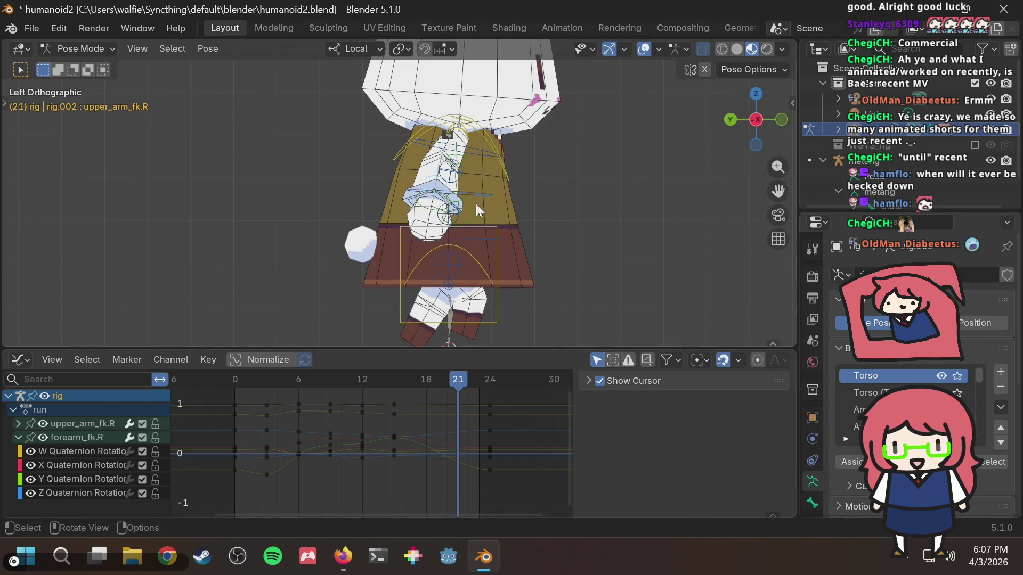
left_click(450, 171)
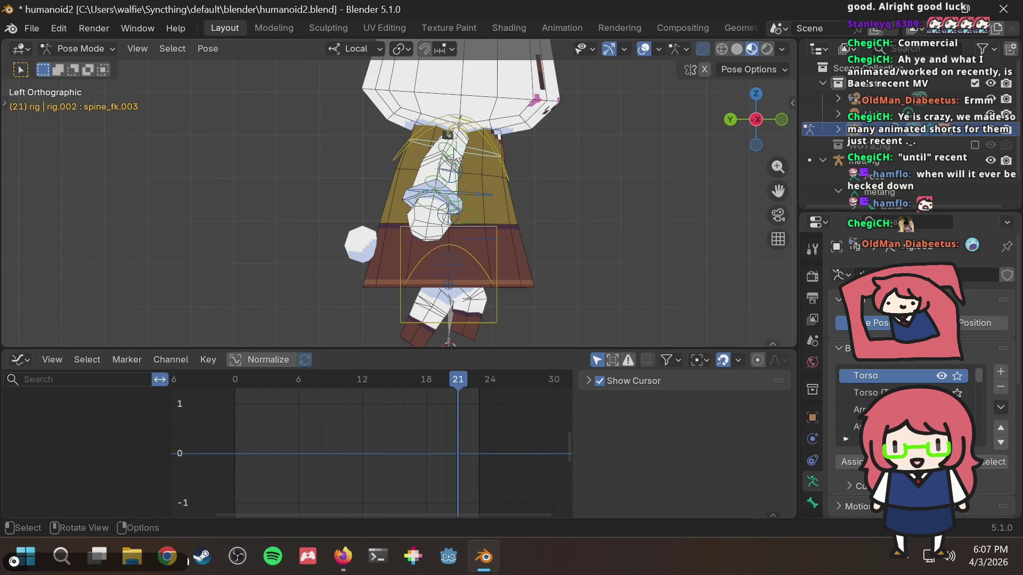
Step: Rotate the right upper arm at frame 21 and play the cycle to watch it
left_click(451, 156)
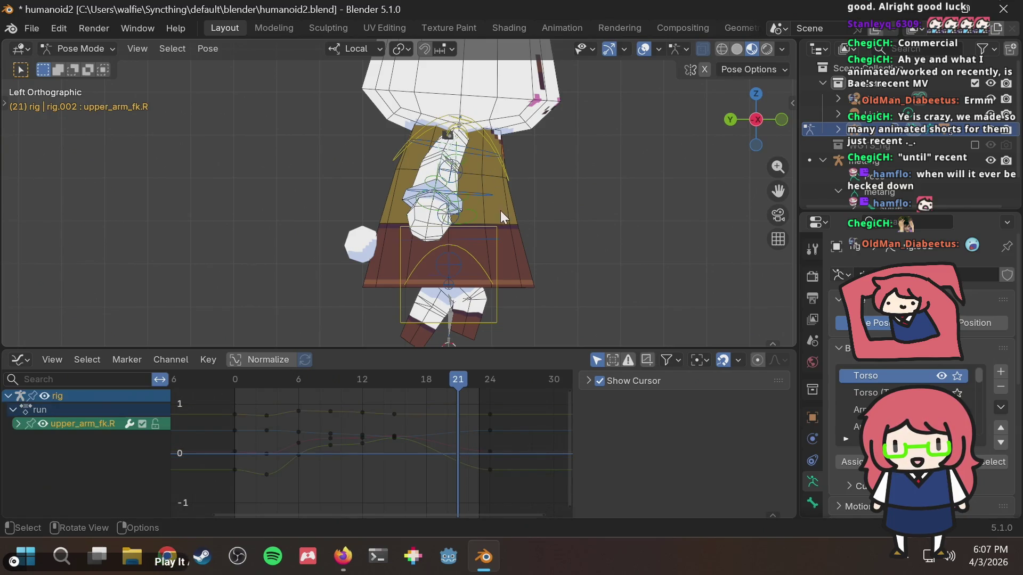
key("r")
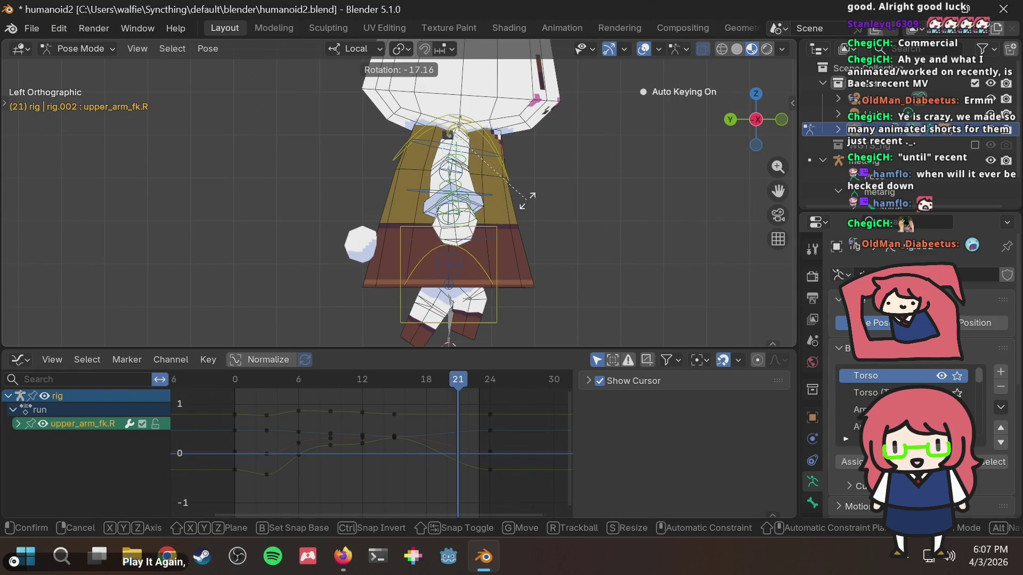
left_click(529, 208)
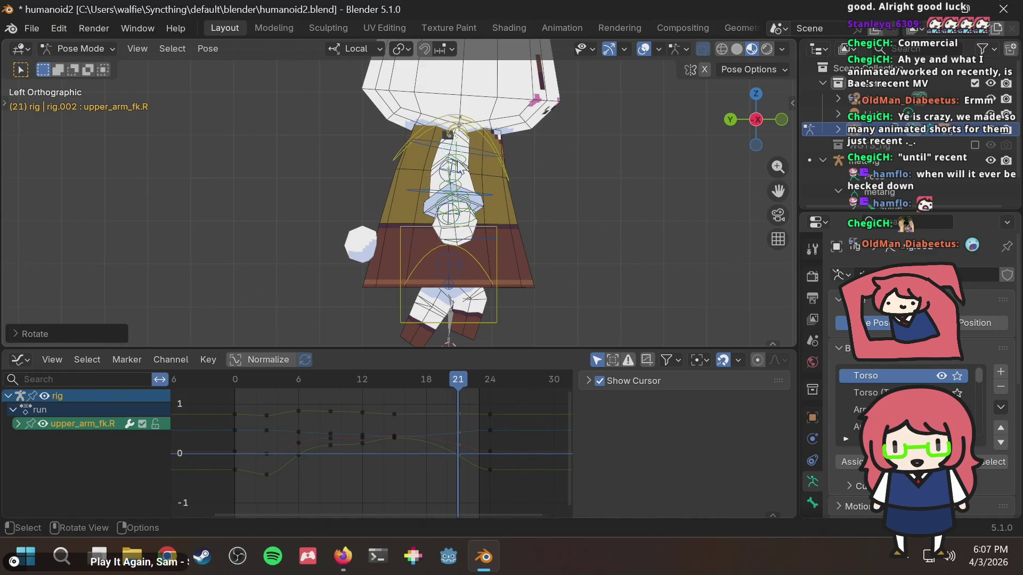
mouse_move(434, 376)
left_mouse_down()
mouse_move(209, 383)
mouse_move(486, 380)
left_mouse_up()
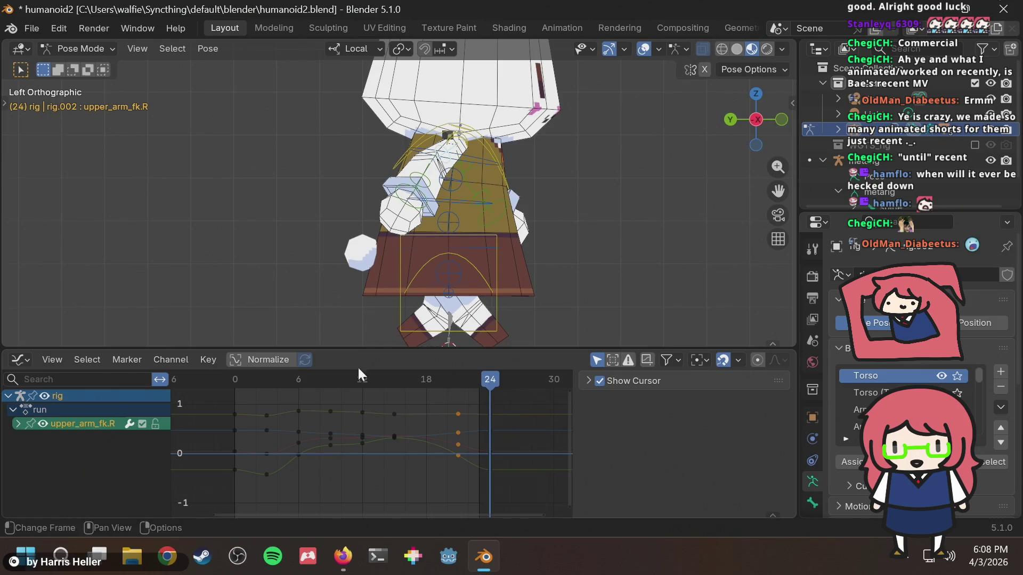
key("space")
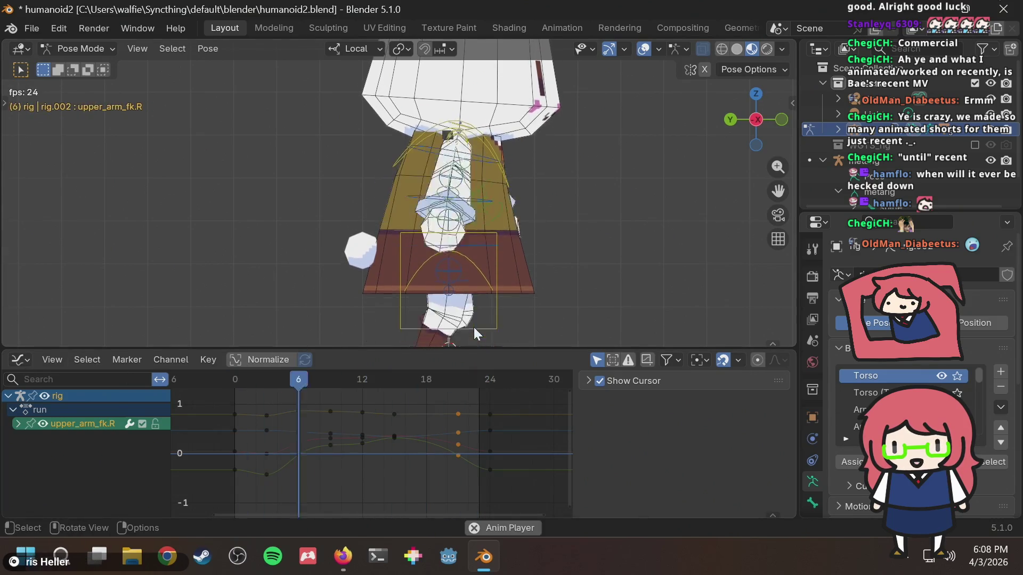
key("space")
mouse_move(427, 379)
left_mouse_down()
mouse_move(382, 385)
mouse_move(461, 377)
mouse_move(388, 391)
mouse_move(428, 388)
left_mouse_up()
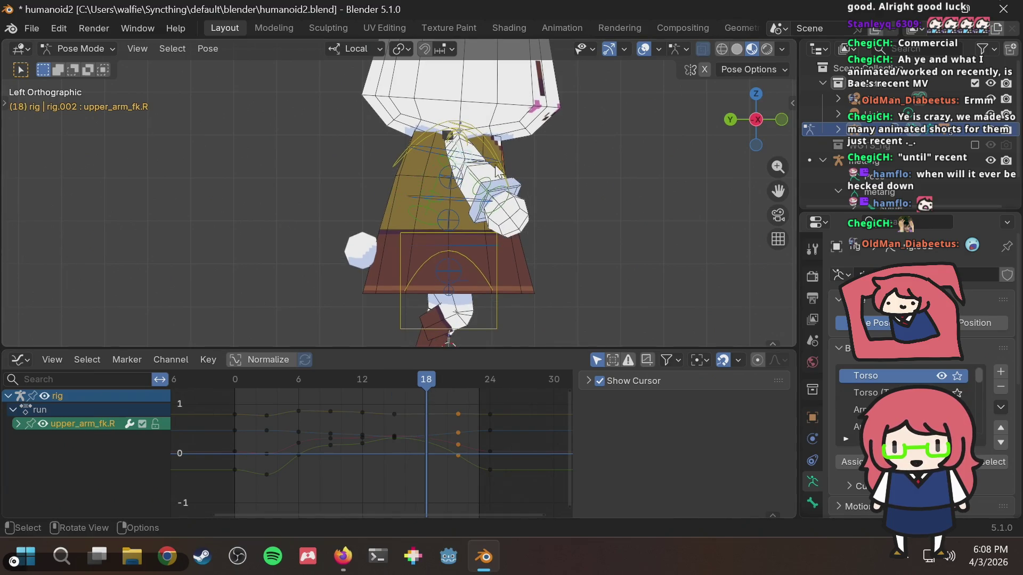
Step: At frame 18, rotate the upper arm toward the body and adjust the forearm
key("r")
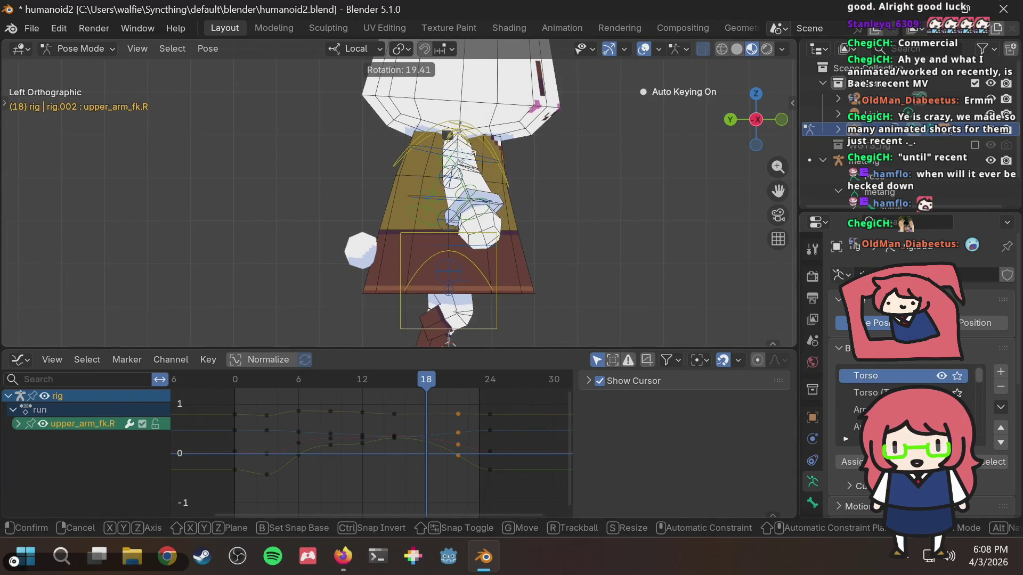
left_click(468, 163)
left_click(469, 202)
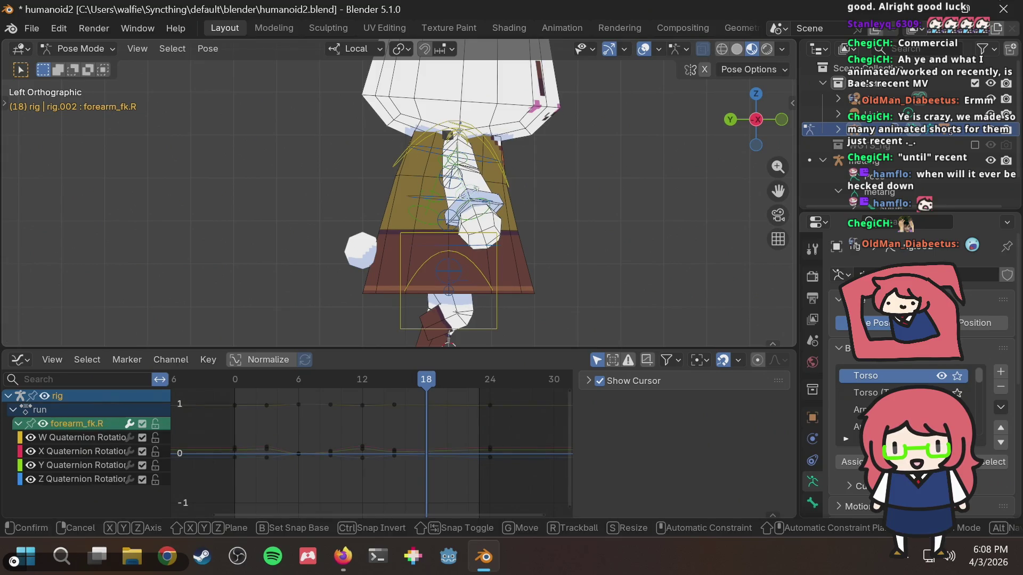
key("r")
left_click(470, 250)
left_click_drag(433, 379, 460, 379)
key("Down")
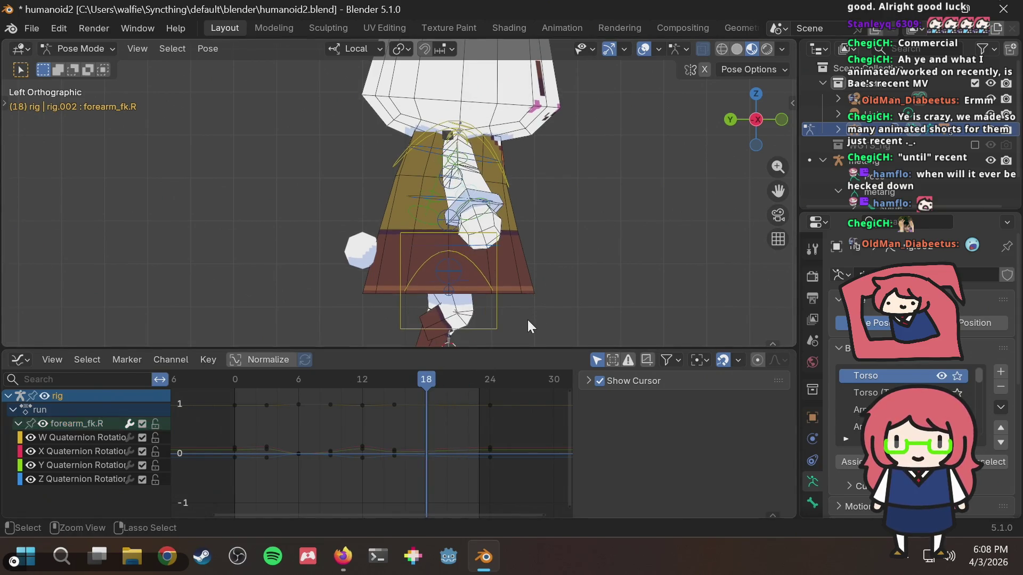
Step: Reselect the upper arm and play the cycle to check the swing around frames 11–15
key("bracketleft")
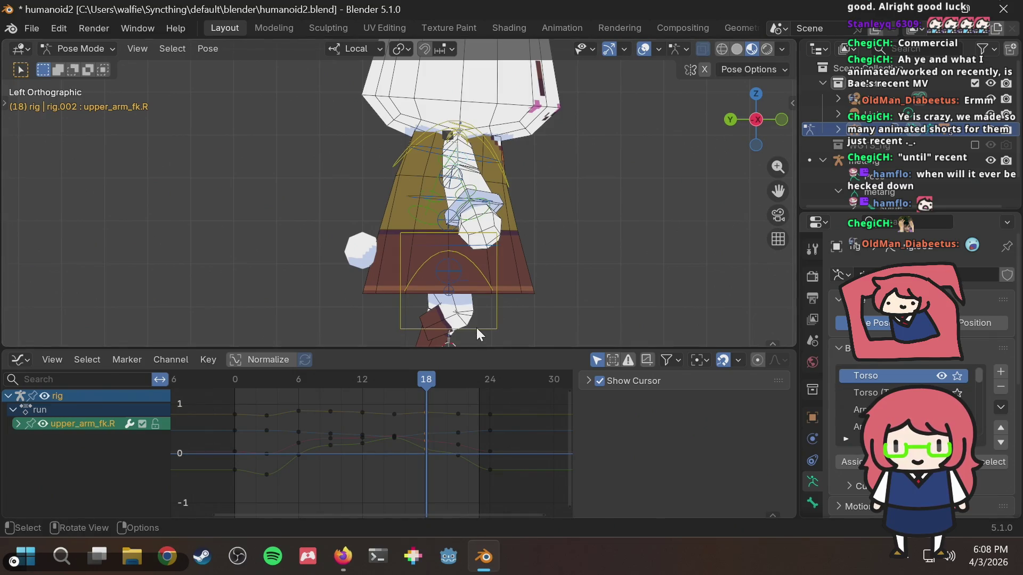
mouse_move(430, 381)
left_mouse_down()
mouse_move(352, 395)
mouse_move(388, 385)
left_mouse_up()
key("space")
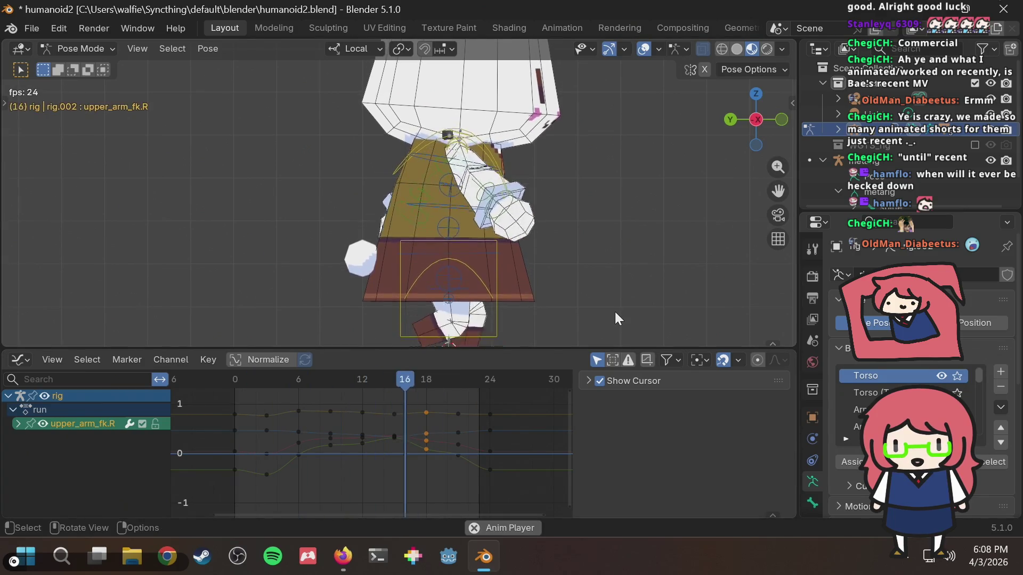
key("space")
mouse_move(404, 380)
left_mouse_down()
mouse_move(362, 388)
mouse_move(397, 383)
mouse_move(359, 376)
mouse_move(427, 379)
mouse_move(289, 377)
mouse_move(393, 377)
left_mouse_up()
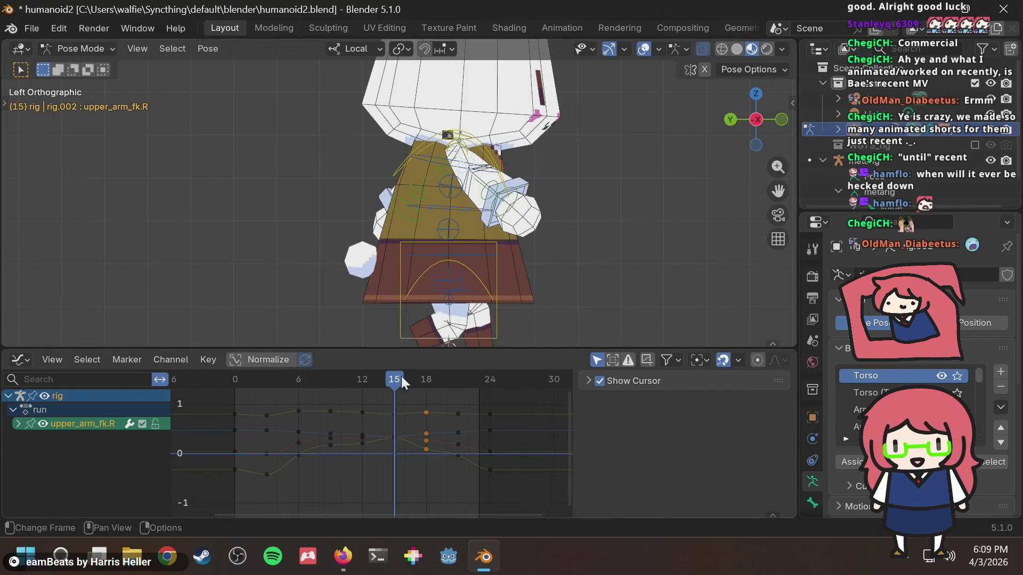
Step: Rotate the right forearm at frame 12 and review the surrounding poses
left_click_drag(404, 376, 360, 384)
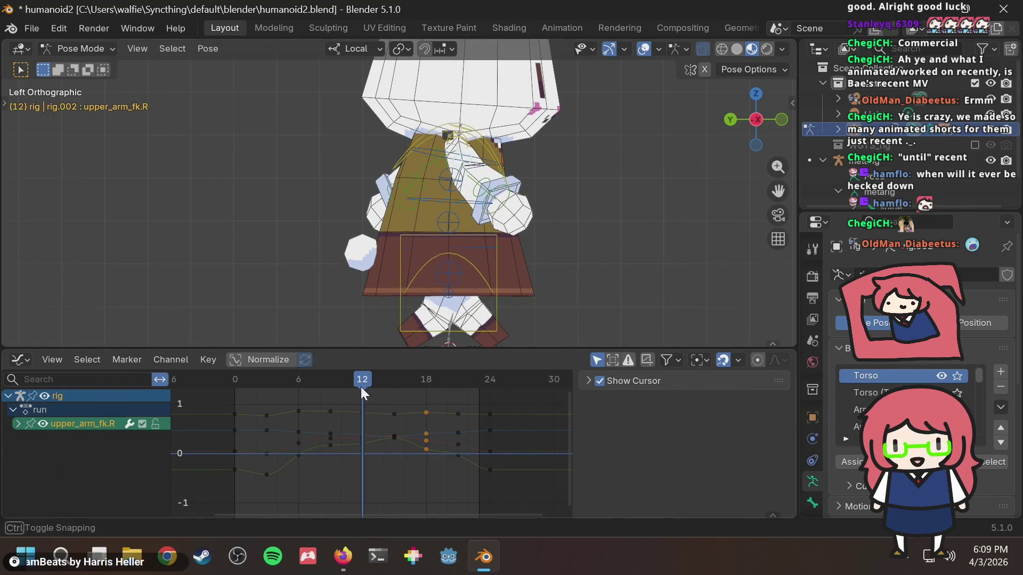
left_click(490, 191)
key("r")
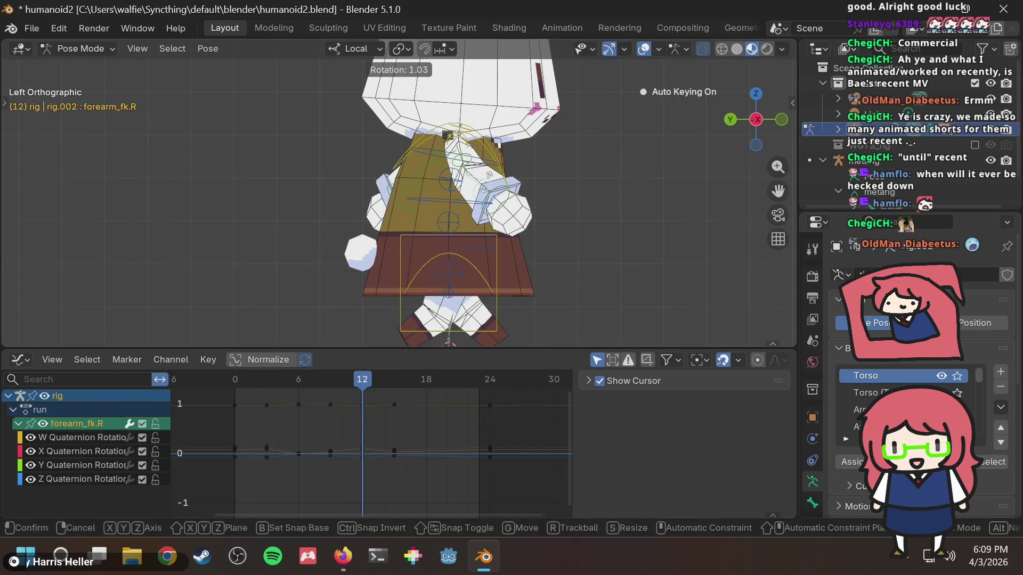
left_click(321, 399)
mouse_move(362, 379)
left_mouse_down()
mouse_move(335, 381)
mouse_move(280, 361)
mouse_move(229, 382)
mouse_move(393, 382)
mouse_move(362, 386)
mouse_move(349, 386)
mouse_move(398, 379)
mouse_move(347, 386)
mouse_move(393, 376)
left_mouse_up()
key("i")
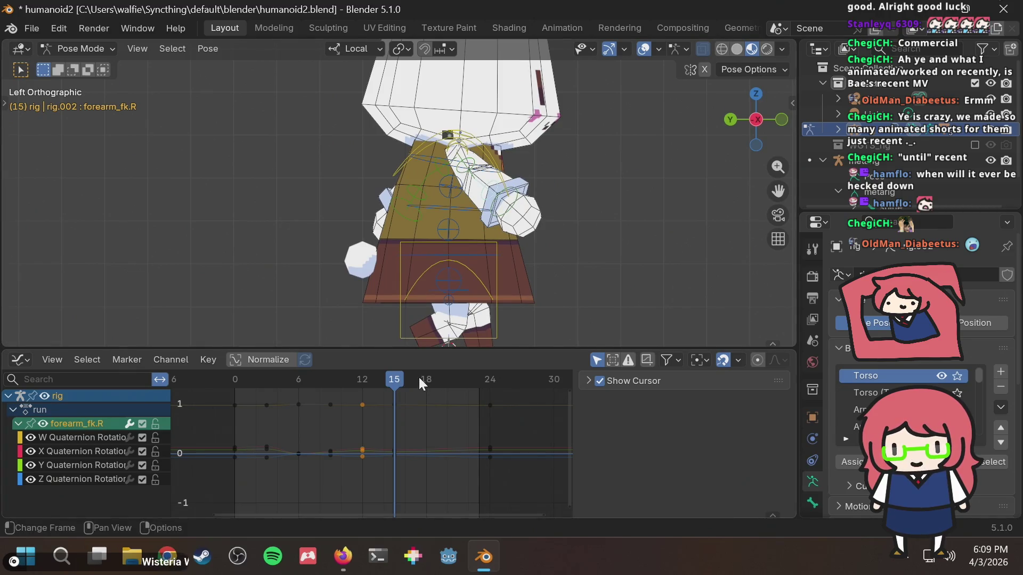
Step: Select both right arm bones and key their selected channels at frame 18
left_click(426, 373)
key("i")
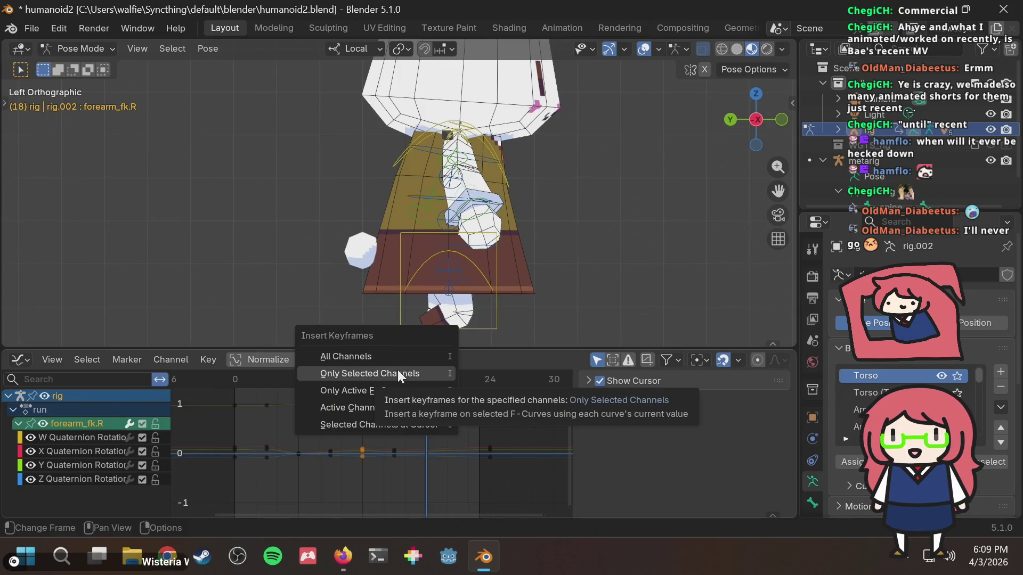
left_click(397, 373)
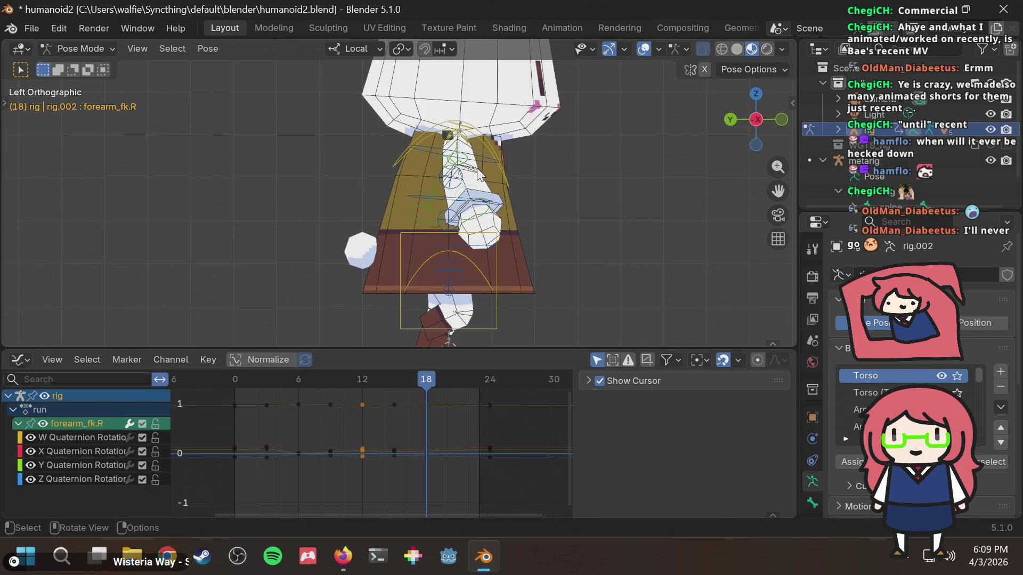
scroll(477, 167, "up", 2)
left_click(495, 148)
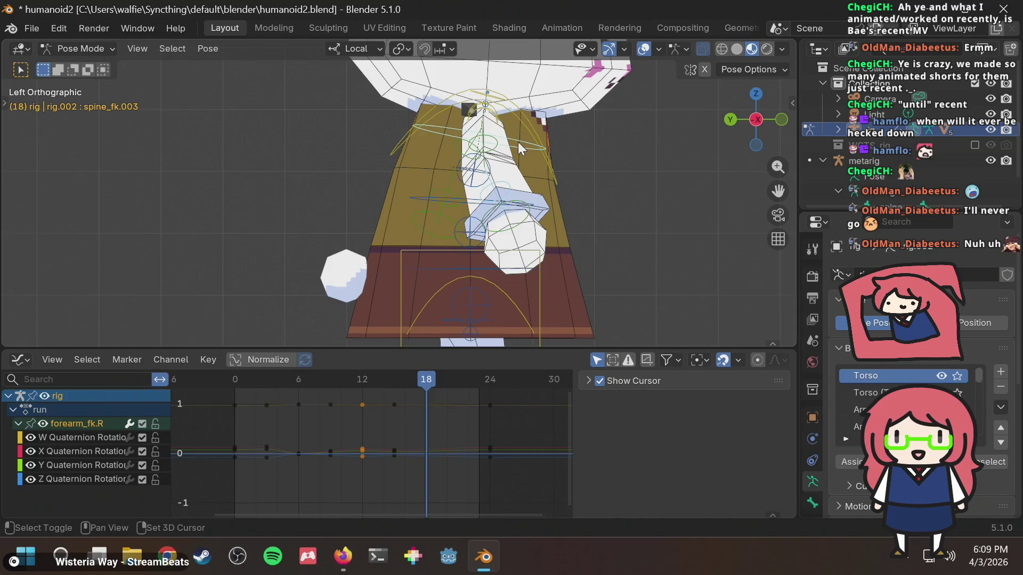
left_click(496, 148, "shift")
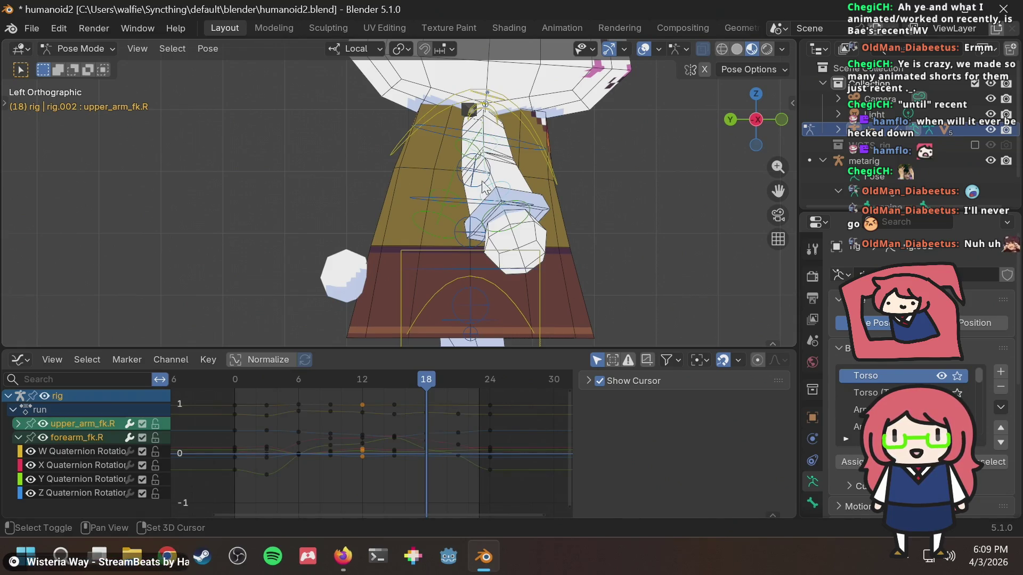
key("i")
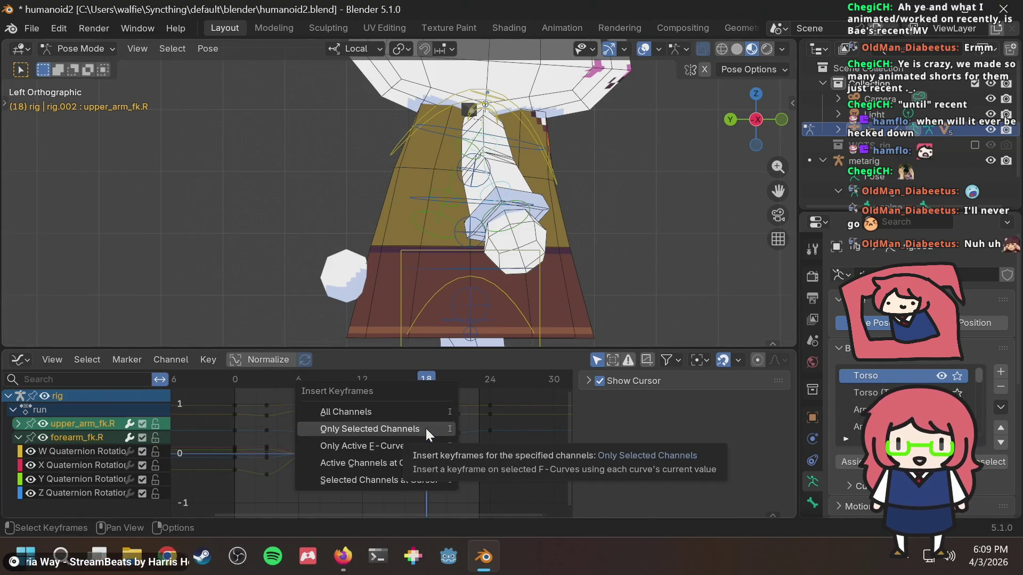
left_click(427, 435)
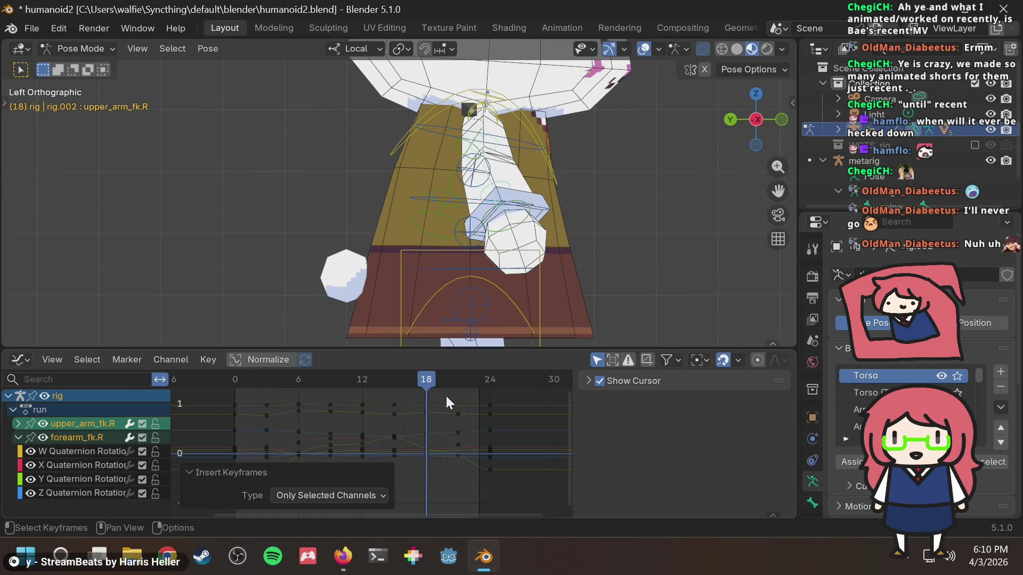
Step: Key the arm channels at frame 21, review frames 12–18, then key the pose at frame 24
left_click_drag(440, 377, 460, 377)
key("i")
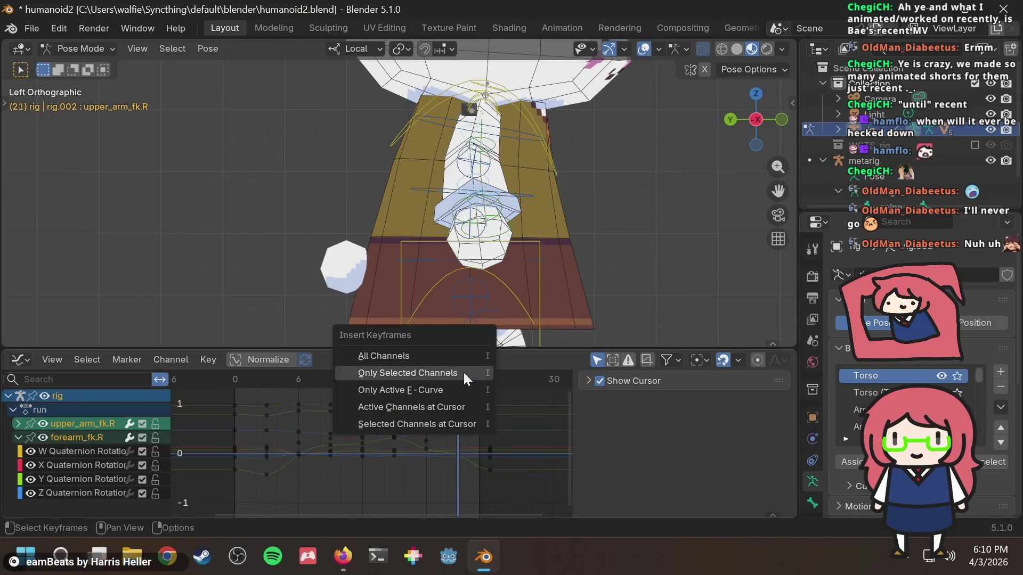
left_click(460, 369)
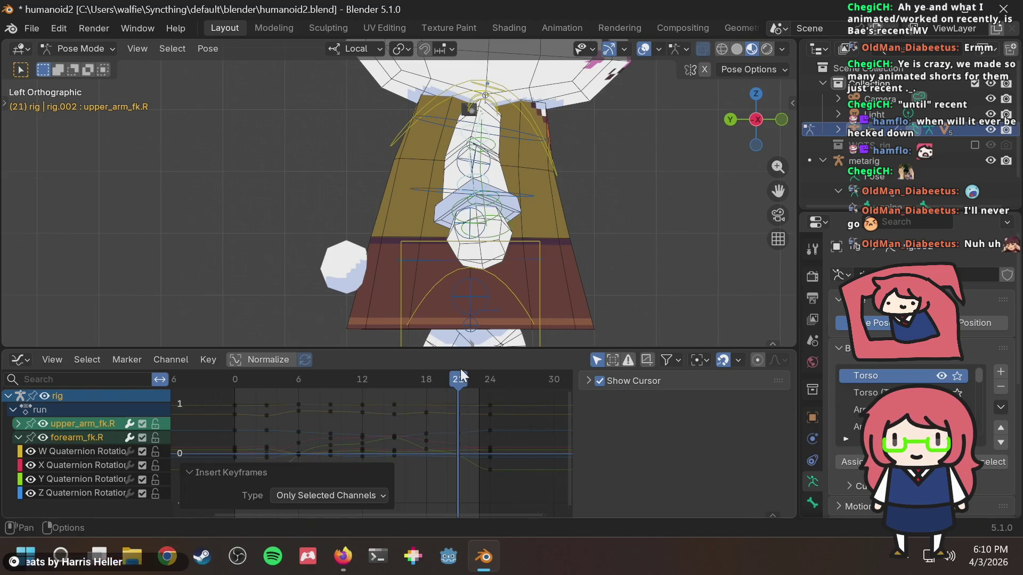
left_click_drag(447, 380, 429, 388)
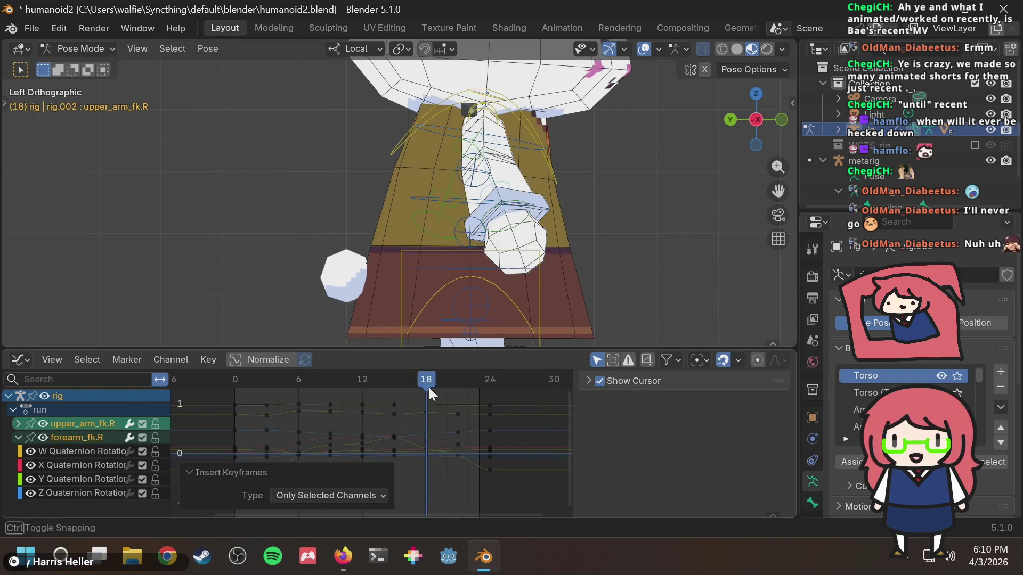
mouse_move(400, 380)
left_mouse_down()
mouse_move(252, 406)
mouse_move(398, 405)
mouse_move(221, 426)
mouse_move(433, 396)
mouse_move(350, 420)
mouse_move(461, 395)
mouse_move(428, 414)
mouse_move(284, 402)
mouse_move(462, 396)
mouse_move(413, 414)
mouse_move(465, 411)
mouse_move(425, 424)
mouse_move(489, 413)
mouse_move(471, 416)
mouse_move(479, 416)
left_mouse_up()
key("i")
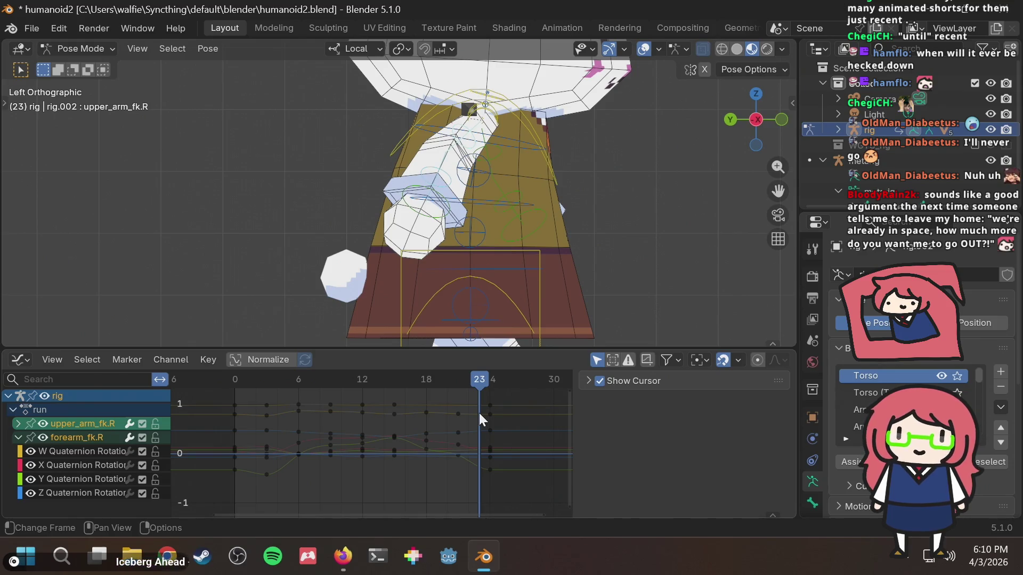
Step: Save the file and key only the selected forearm channels at frames 18 and 21
mouse_move(479, 420)
left_mouse_down()
mouse_move(470, 383)
mouse_move(456, 393)
mouse_move(463, 386)
mouse_move(240, 387)
mouse_move(459, 382)
mouse_move(427, 378)
left_mouse_up()
key("ctrl+s")
key("i")
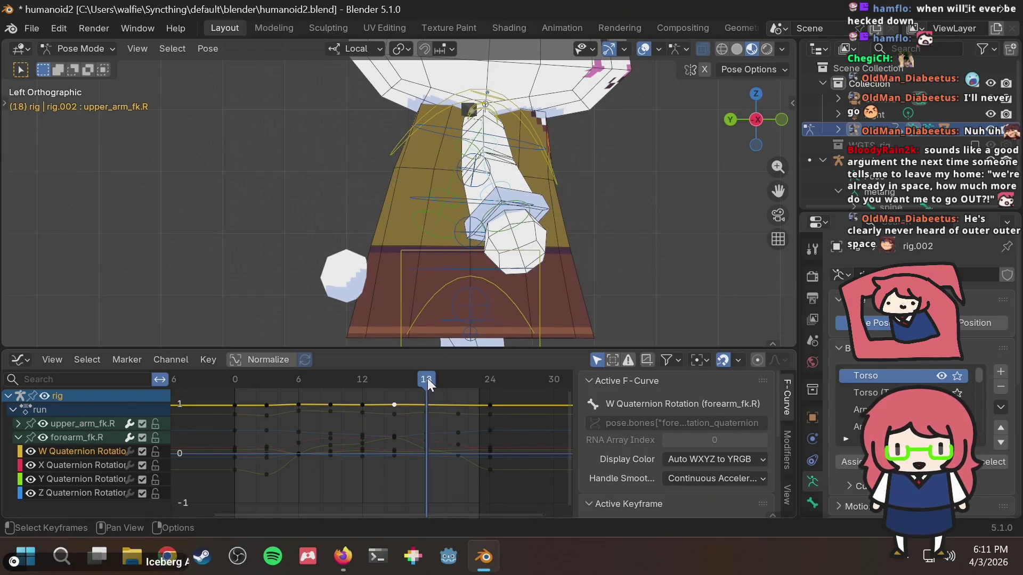
key("i")
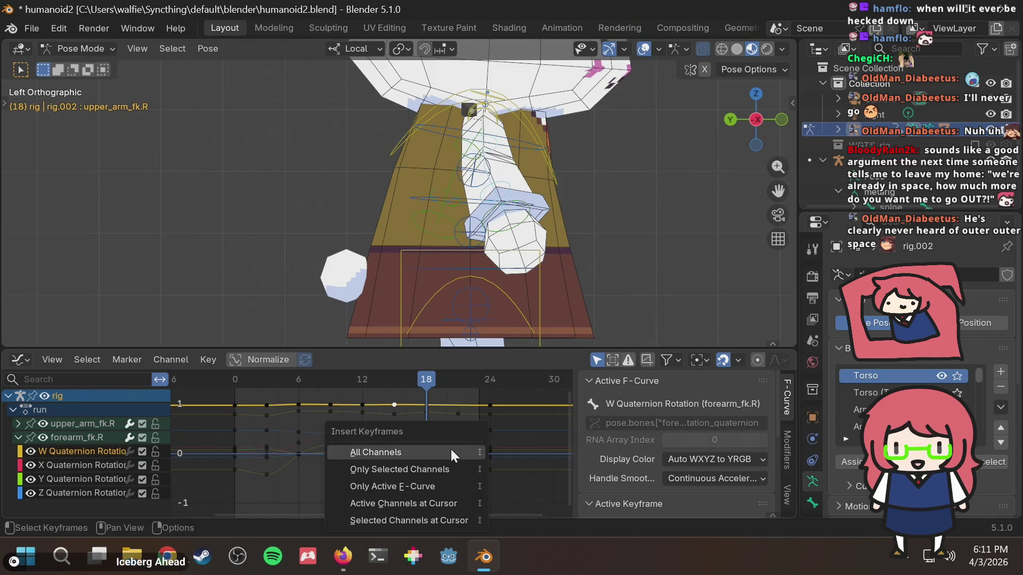
left_click(428, 471)
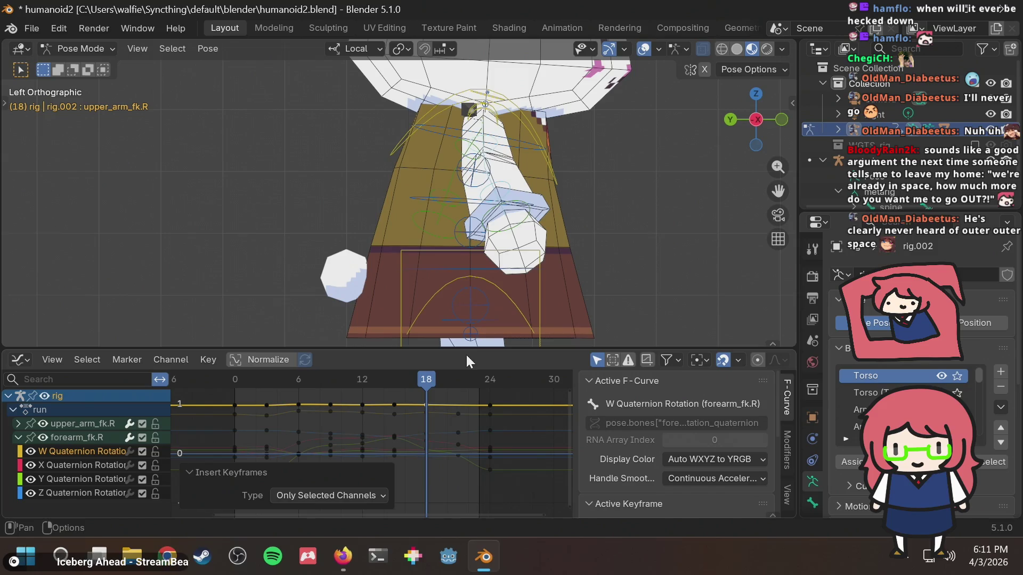
left_click(460, 371)
key("i")
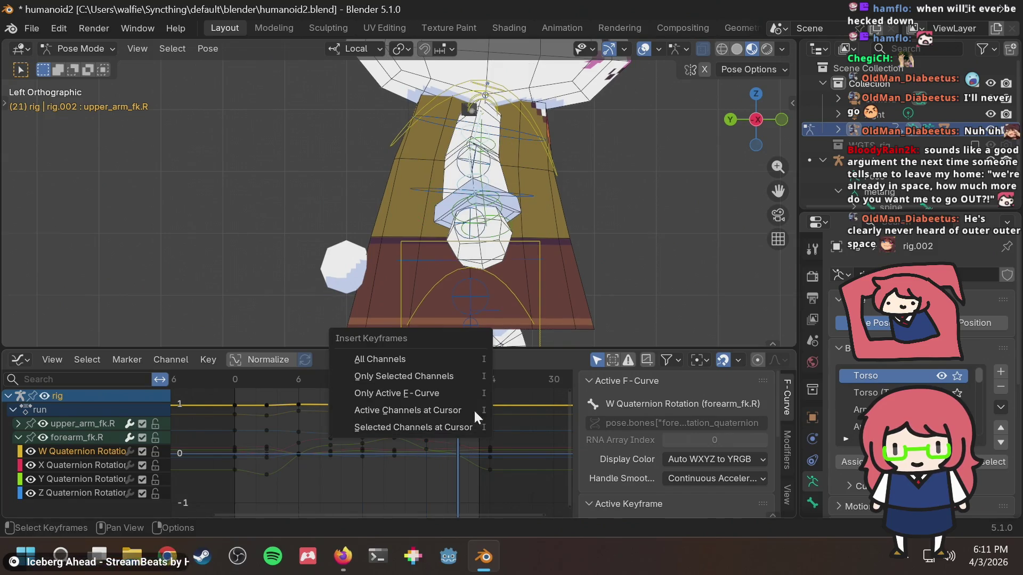
left_click(443, 375)
Step: Key all arm channels at frame 18 and review the swing across frames 9–21
left_click(436, 481)
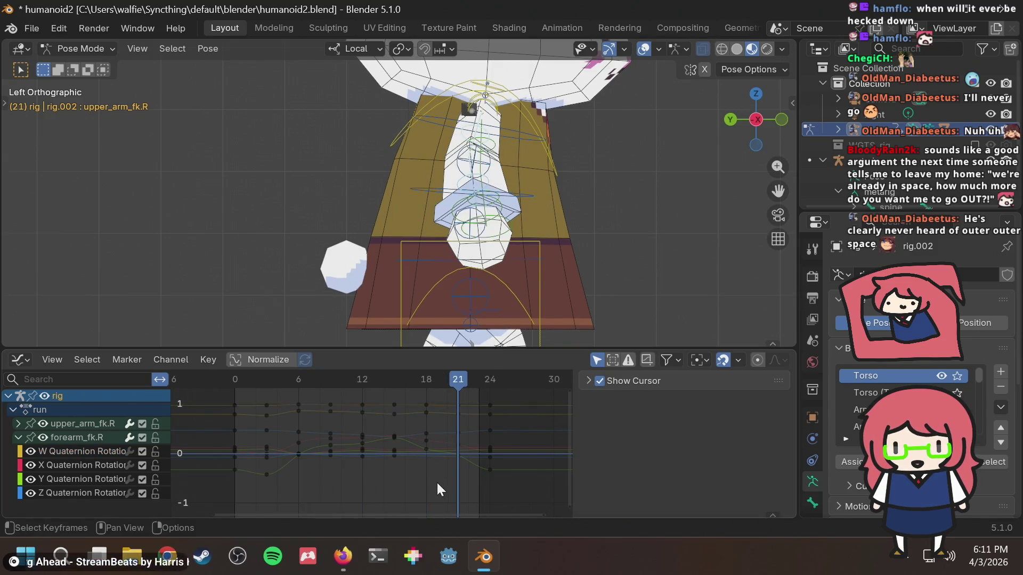
mouse_move(423, 388)
left_mouse_down()
mouse_move(301, 388)
mouse_move(427, 381)
left_mouse_up()
key("i")
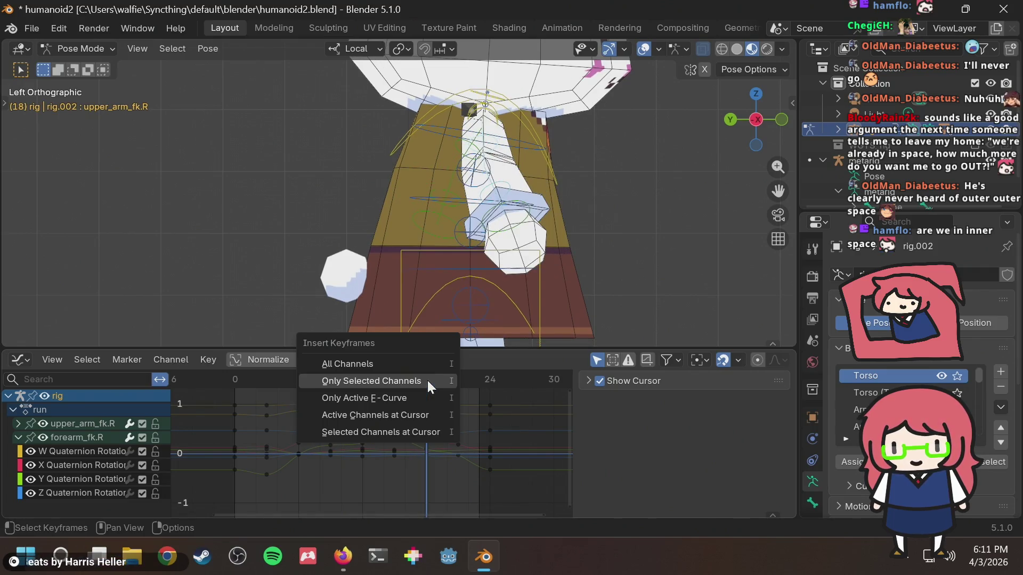
left_click(394, 364)
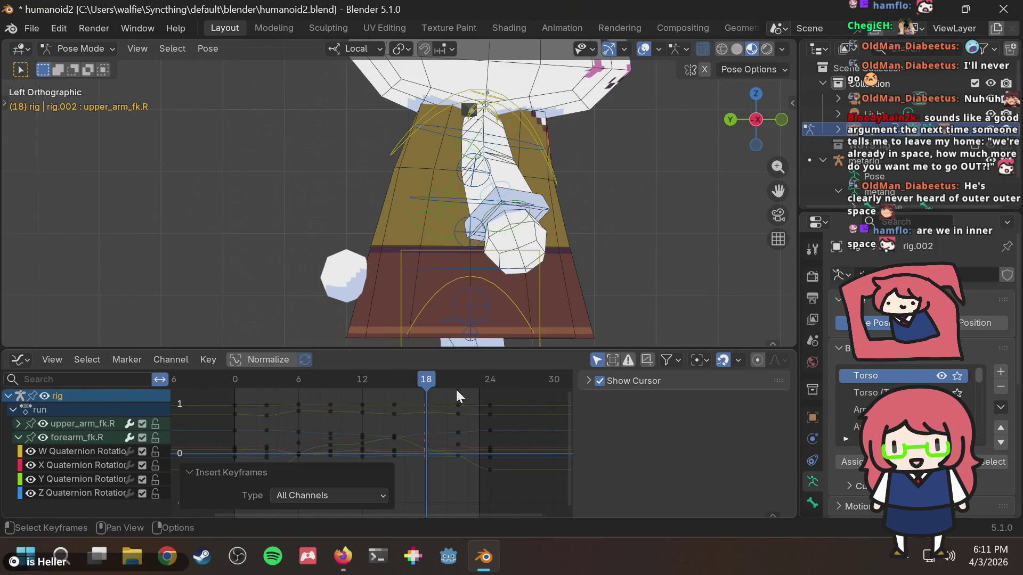
mouse_move(423, 370)
left_mouse_down()
mouse_move(354, 388)
mouse_move(424, 389)
mouse_move(378, 400)
mouse_move(407, 378)
mouse_move(456, 379)
mouse_move(385, 401)
mouse_move(458, 395)
left_mouse_up()
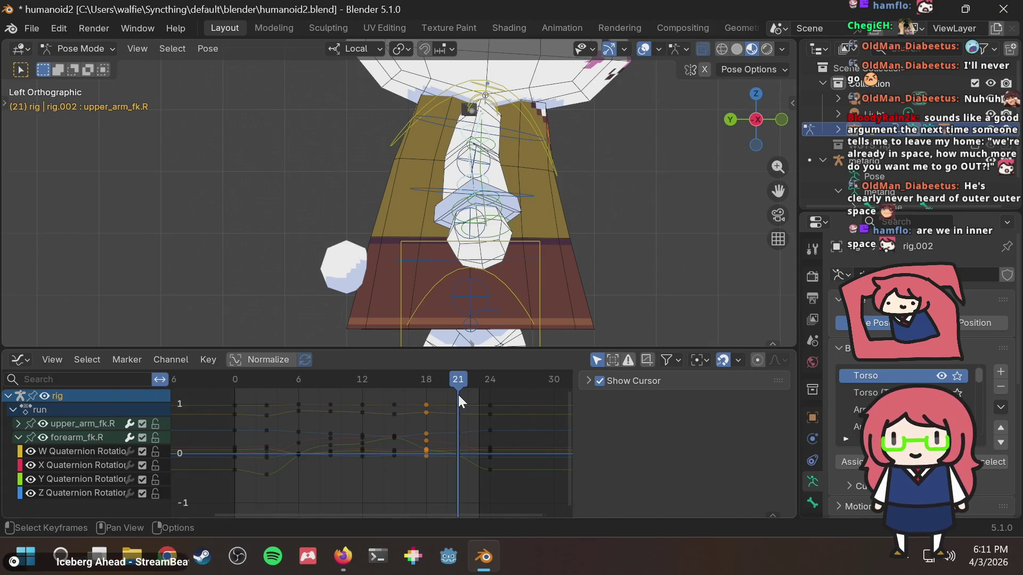
mouse_move(453, 387)
left_mouse_down()
mouse_move(343, 376)
mouse_move(261, 387)
mouse_move(488, 386)
mouse_move(459, 391)
left_mouse_up()
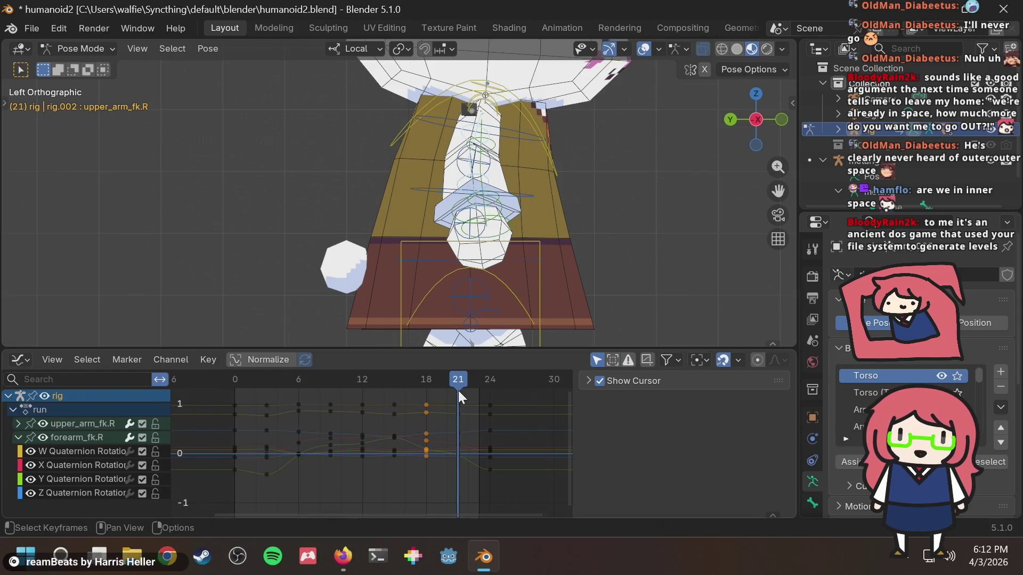
mouse_move(460, 389)
left_mouse_down()
mouse_move(431, 383)
mouse_move(456, 377)
left_mouse_up()
key("i")
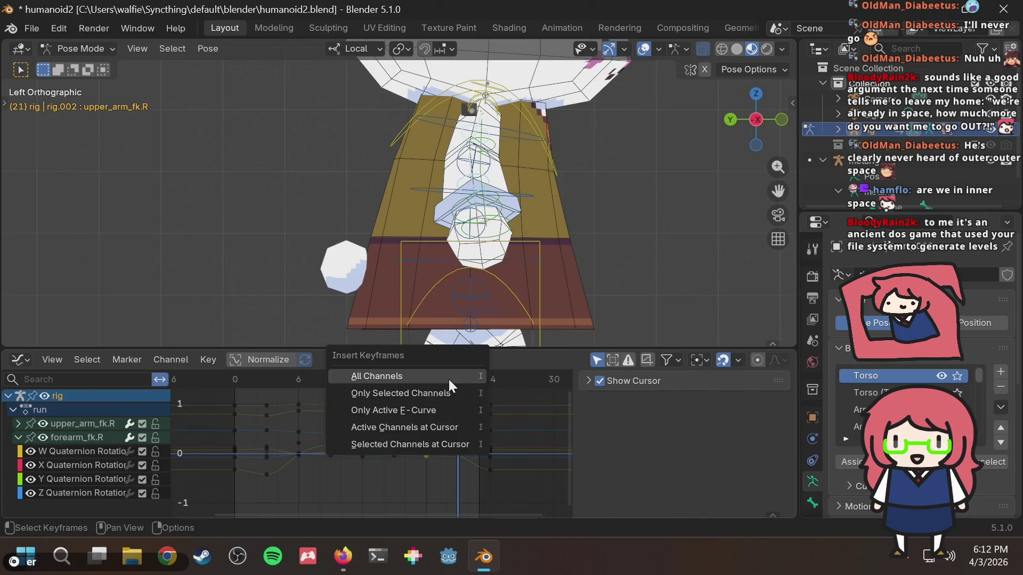
Step: Key all channels at frame 21, then undo those keys
left_click(448, 379)
left_click(341, 493)
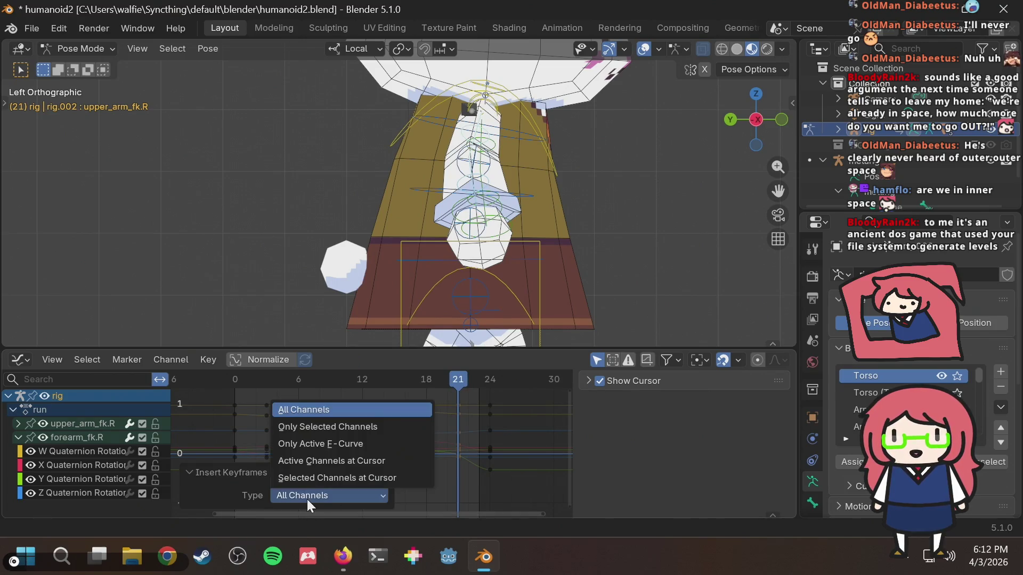
left_click(306, 499)
scroll(485, 417, "up", 2)
scroll(485, 418, "down", 2)
scroll(484, 418, "up", 3)
scroll(484, 418, "down", 2)
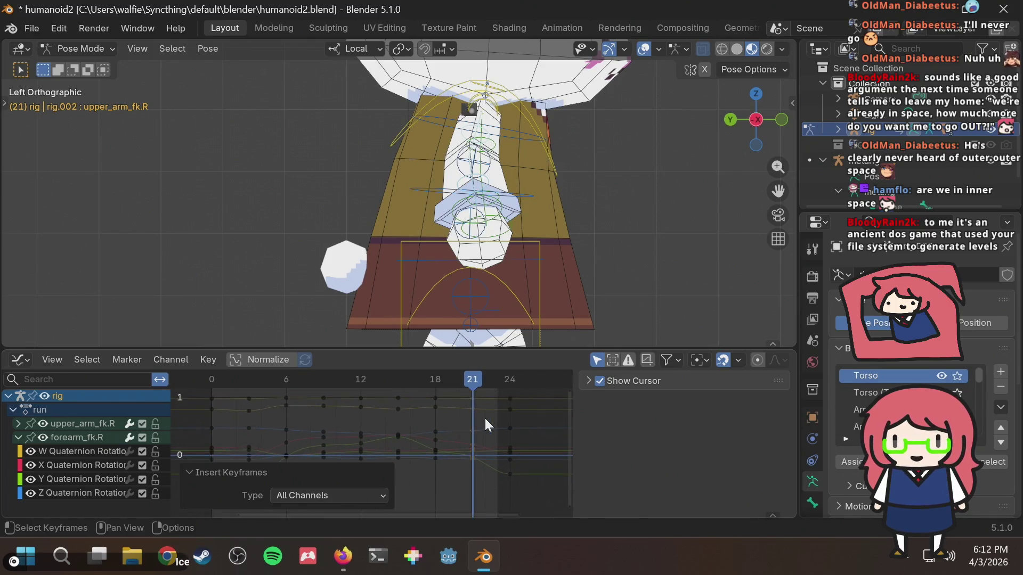
scroll(485, 417, "up", 3)
scroll(486, 420, "down", 2)
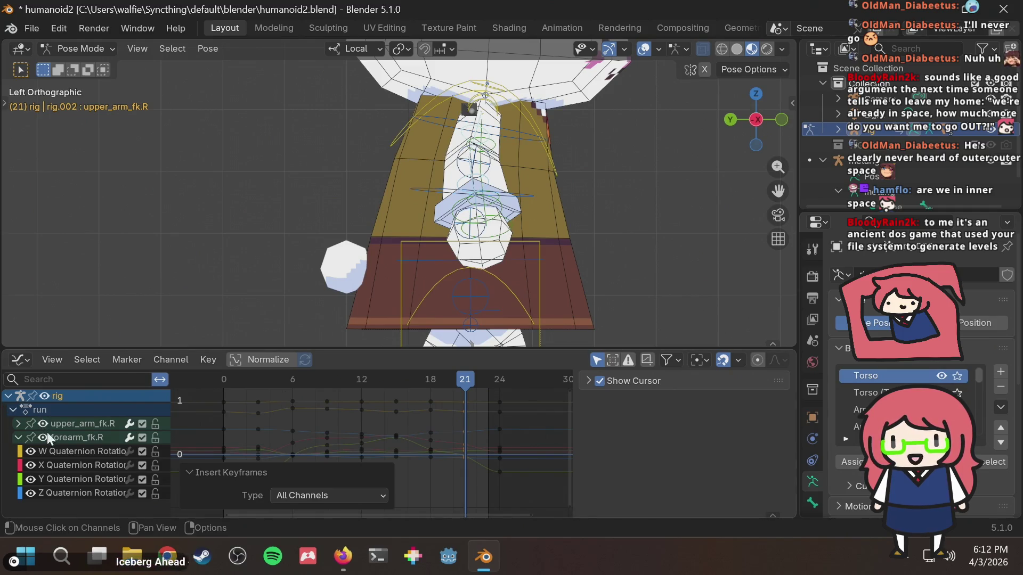
key("ctrl+z")
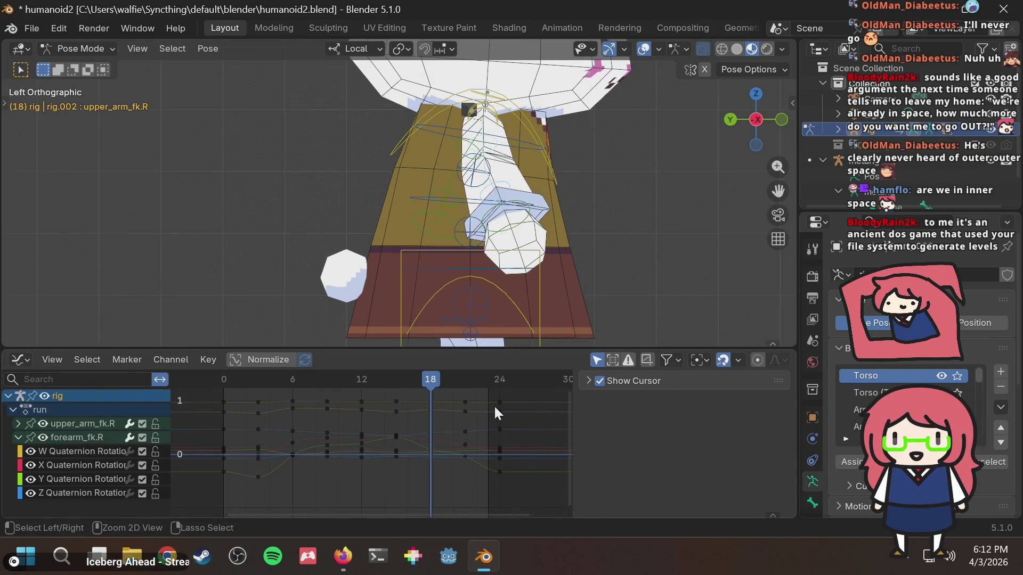
Step: Select every right upper arm and forearm rotation channel and key only those at frame 21
left_click(494, 405)
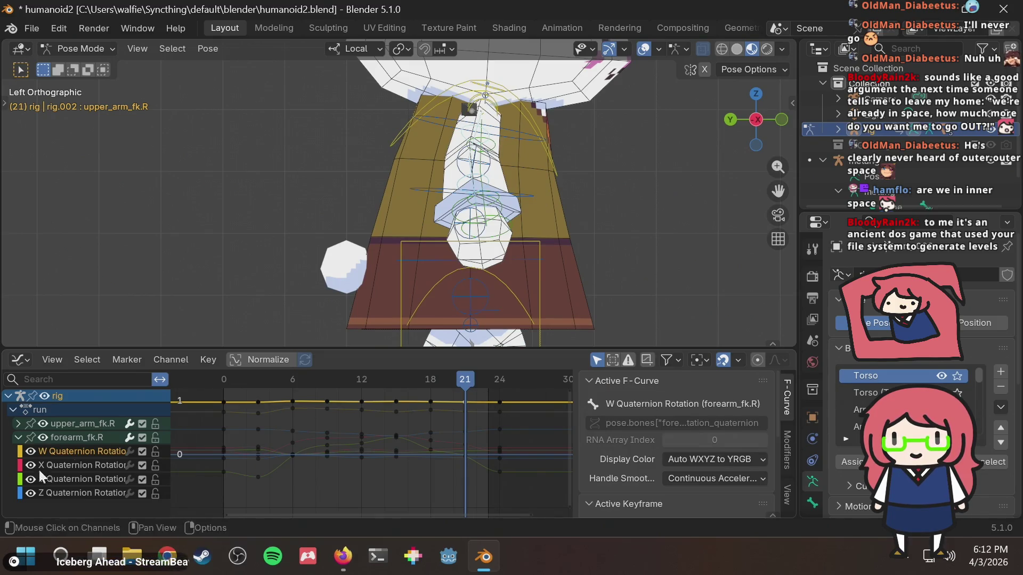
left_click(59, 429)
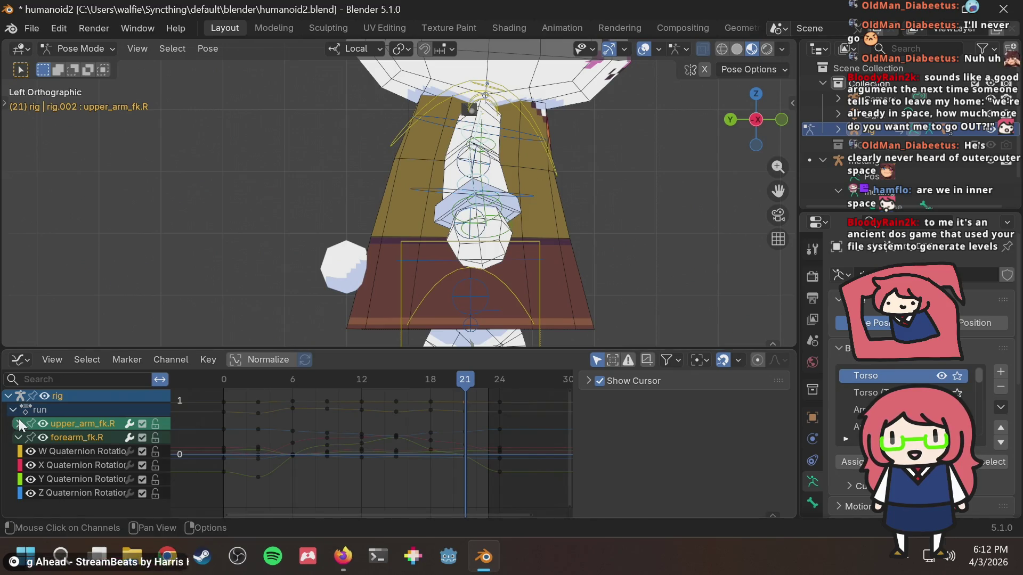
left_click(18, 422)
left_click(63, 438)
scroll(60, 462, "down", 4)
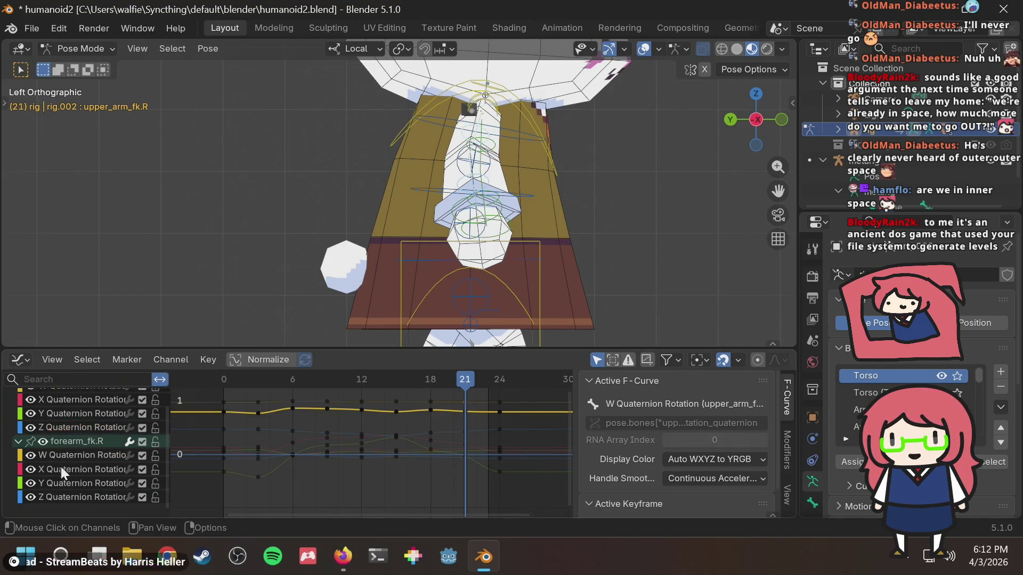
key("a")
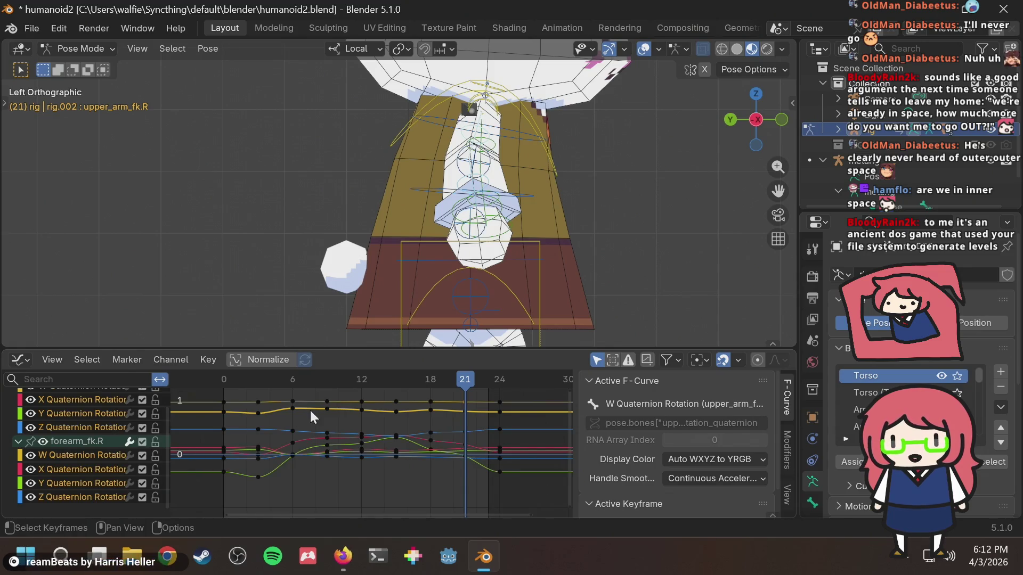
key("i")
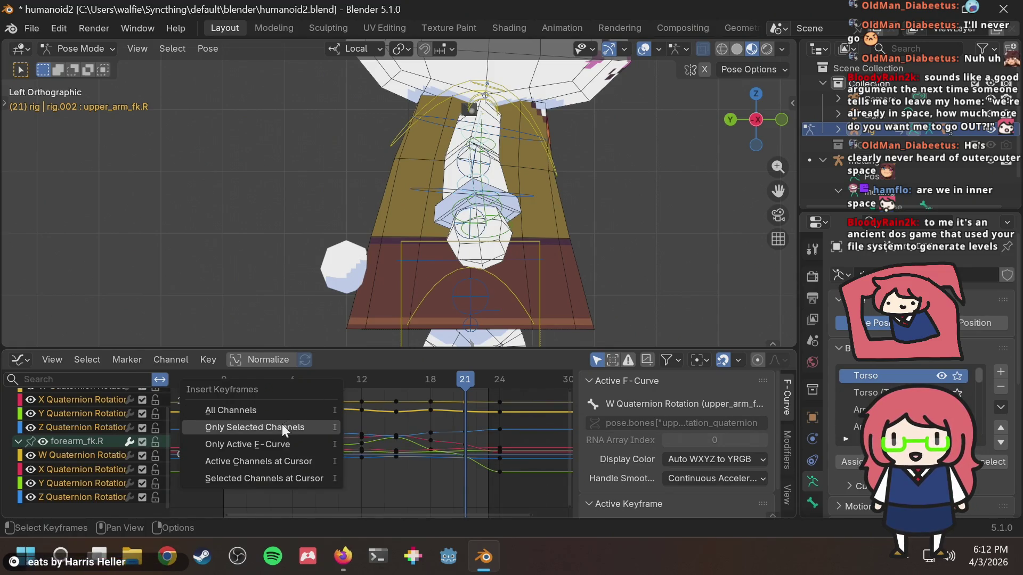
left_click(282, 424)
Step: Key the selected arm rotation channels again at frame 18, then return to frame 12
left_click_drag(459, 378, 432, 378)
key("i")
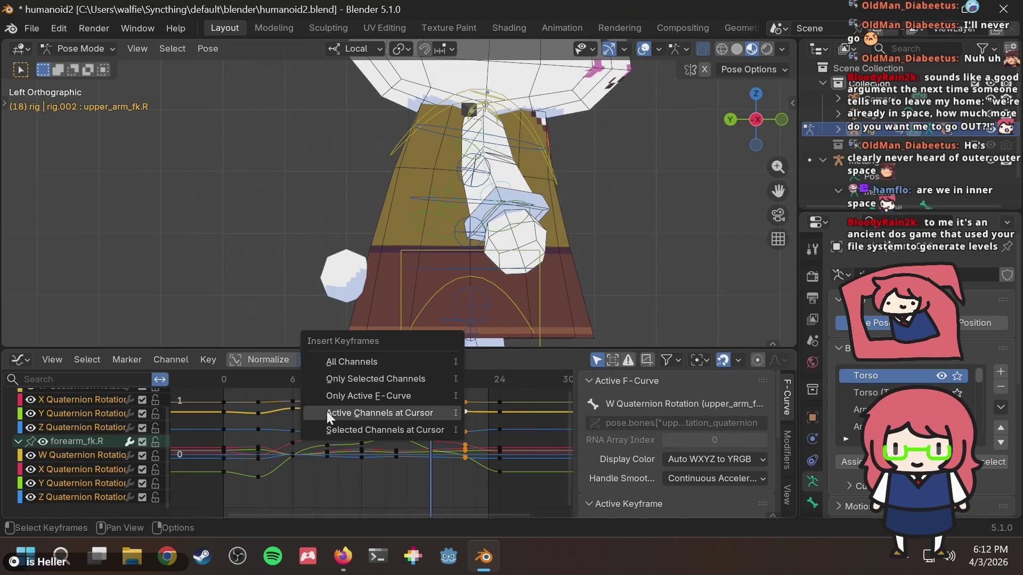
left_click(369, 379)
mouse_move(398, 379)
left_mouse_down()
mouse_move(406, 383)
mouse_move(356, 388)
mouse_move(368, 388)
left_mouse_up()
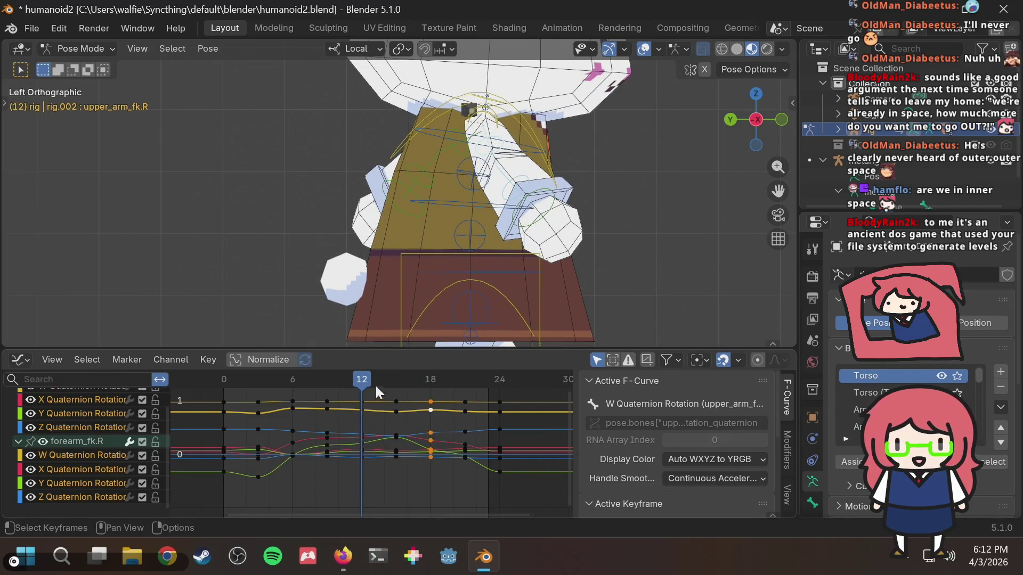
scroll(626, 205, "down", 3)
Step: Play the run cycle, then insert a key on all channels at frame 18
key("space")
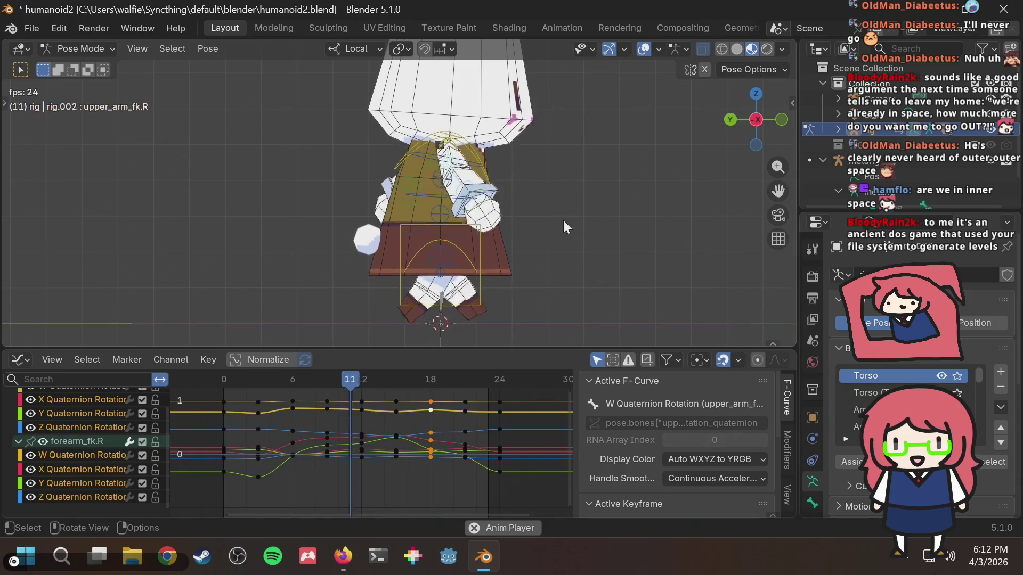
key("space")
mouse_move(391, 376)
left_mouse_down()
mouse_move(315, 379)
mouse_move(421, 386)
mouse_move(331, 401)
mouse_move(440, 385)
mouse_move(381, 392)
mouse_move(425, 392)
mouse_move(358, 408)
mouse_move(405, 409)
mouse_move(369, 414)
mouse_move(314, 417)
mouse_move(411, 402)
mouse_move(429, 396)
mouse_move(395, 395)
mouse_move(435, 382)
mouse_move(207, 401)
mouse_move(433, 399)
mouse_move(376, 422)
mouse_move(406, 414)
left_mouse_up()
key("i")
key("i")
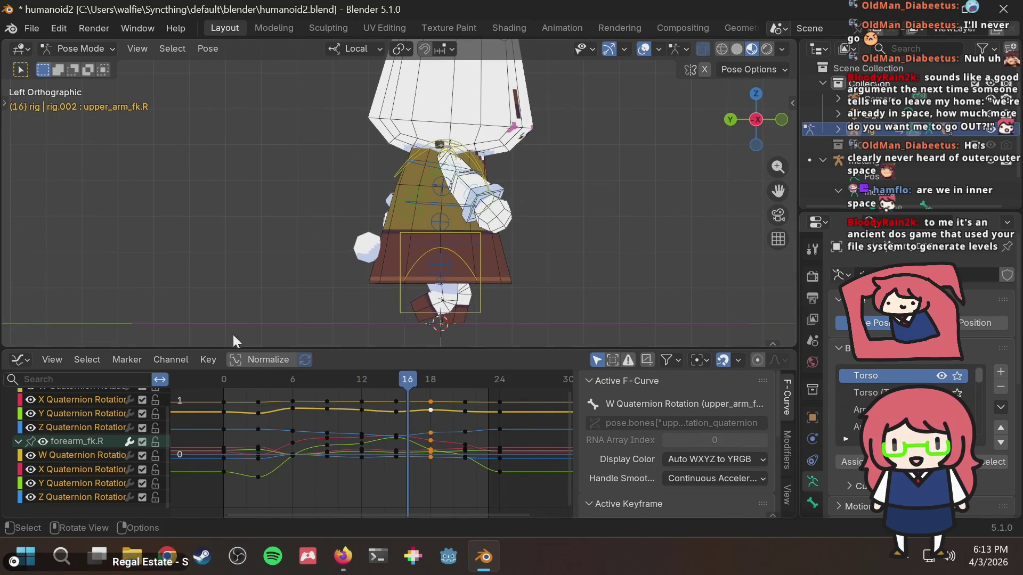
Step: Replay the run from around frame 14 and switch to the Firefox references
left_click_drag(423, 382, 371, 391)
key("space")
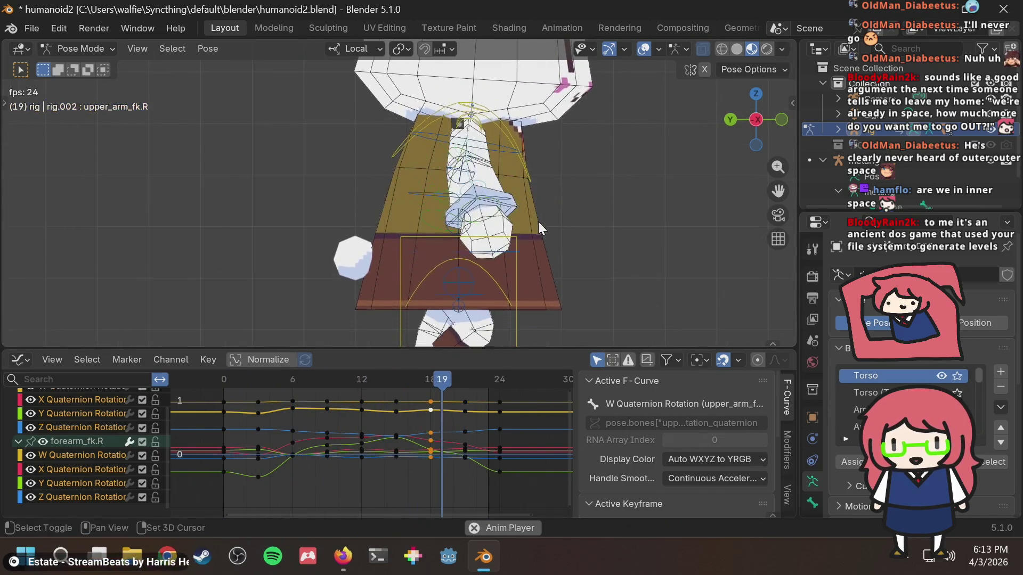
key("alt+Tab")
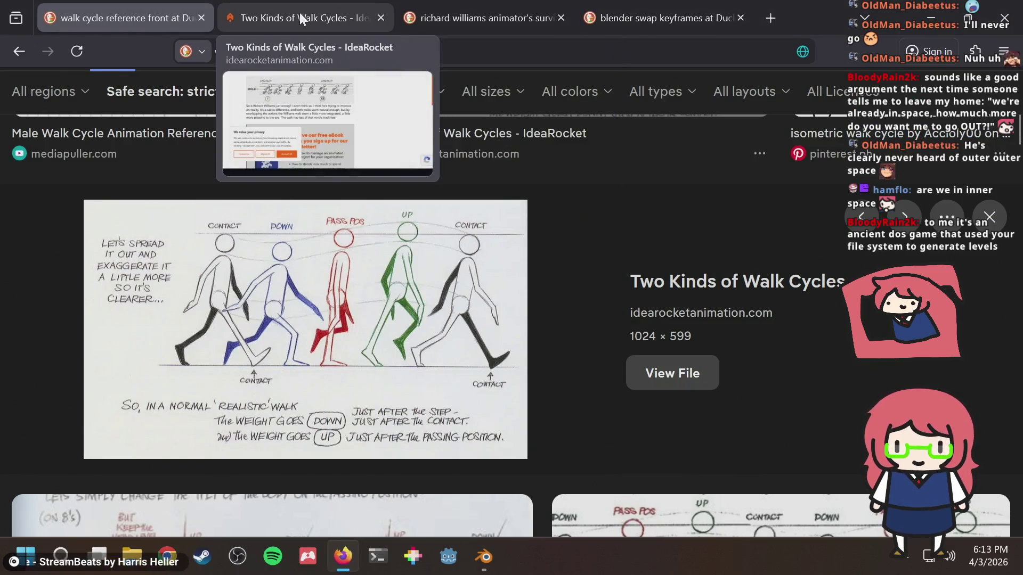
Step: Image-search 'walk cycle arm movement' in a new tab and open the second reference image
left_click(299, 12)
key("ctrl+t")
type("walk cycle arm moveme")
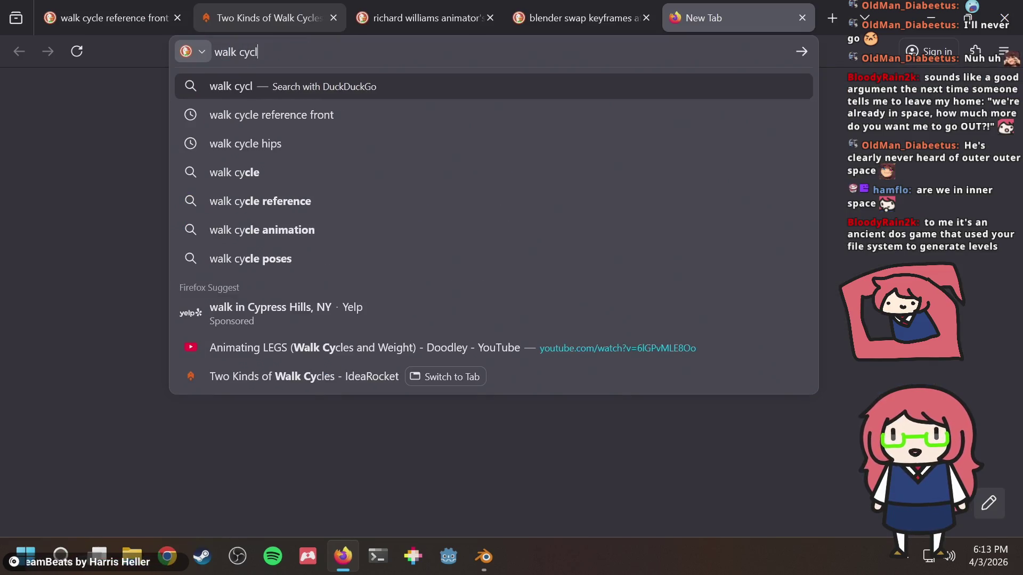
type("nt")
key("Return")
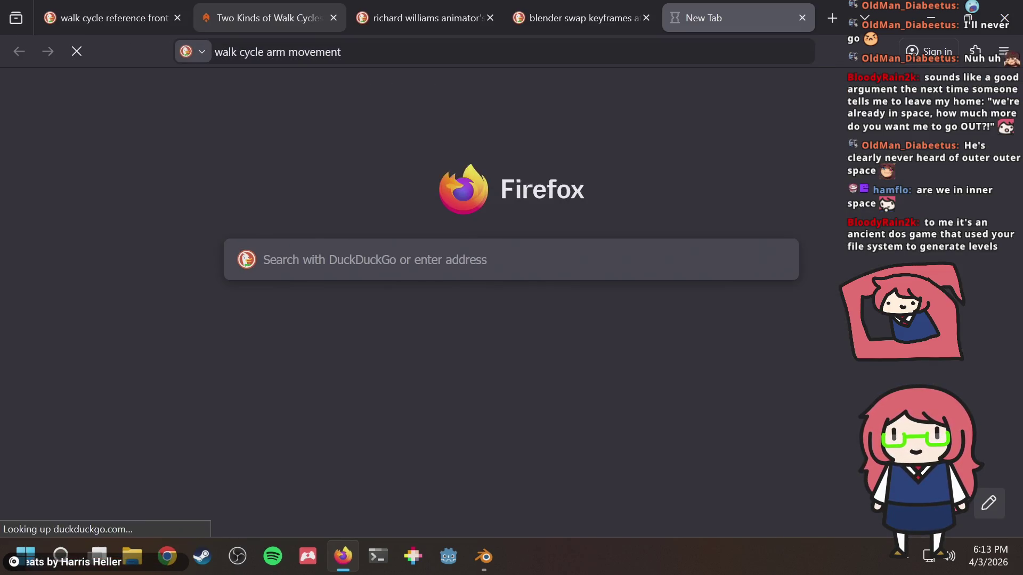
left_click(129, 166)
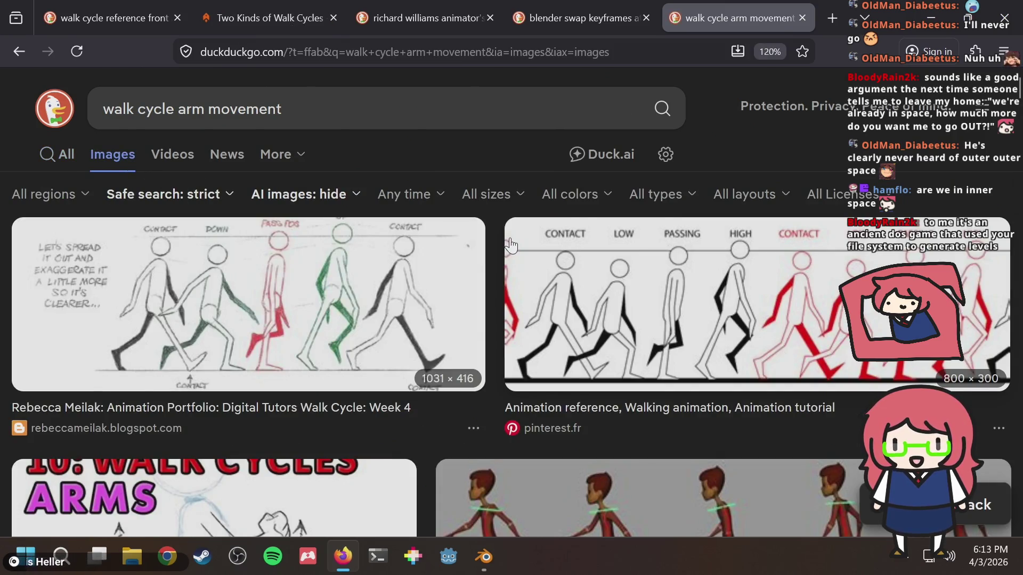
left_click(732, 296)
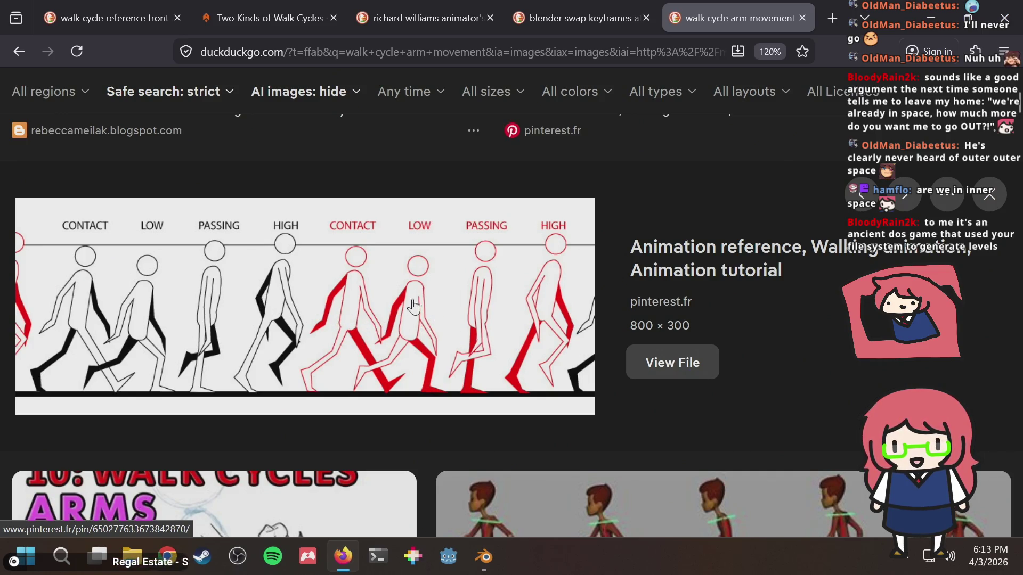
key("alt+Tab")
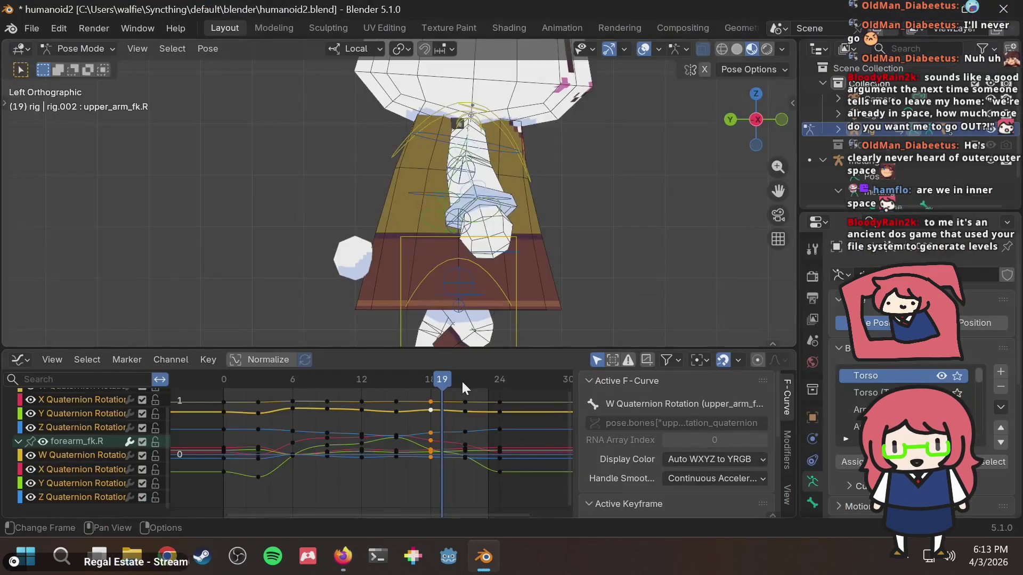
Step: Scrub from frame 12 to frame 18 while comparing against the walk-cycle reference
left_click_drag(382, 380, 360, 387)
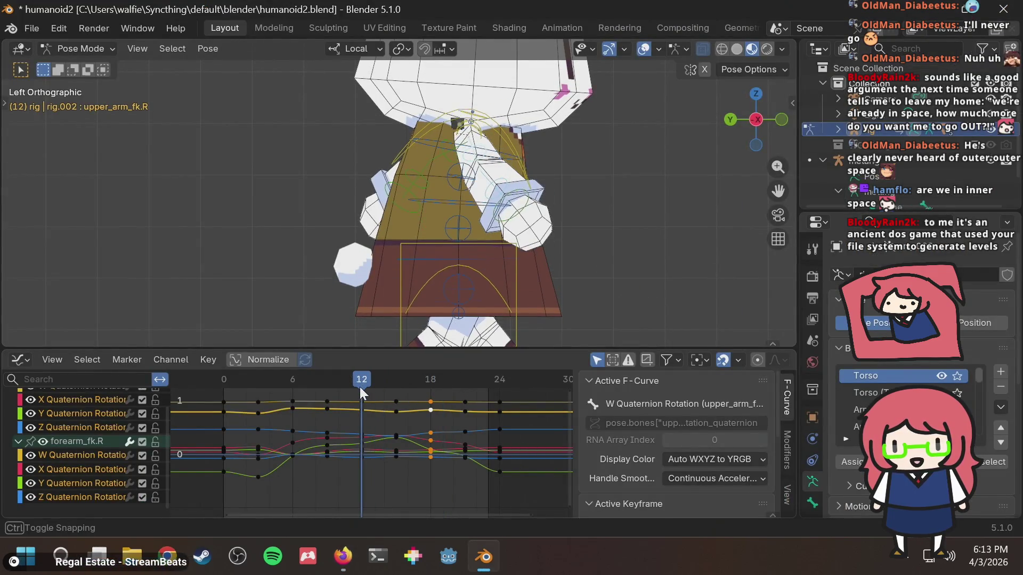
key("alt+Tab")
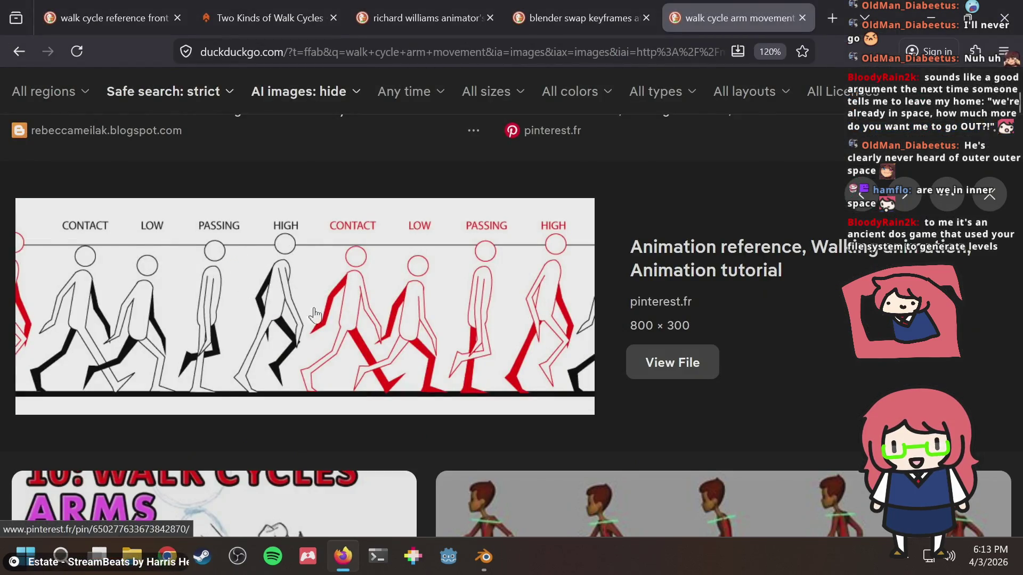
key("alt+Tab")
left_click_drag(370, 380, 394, 377)
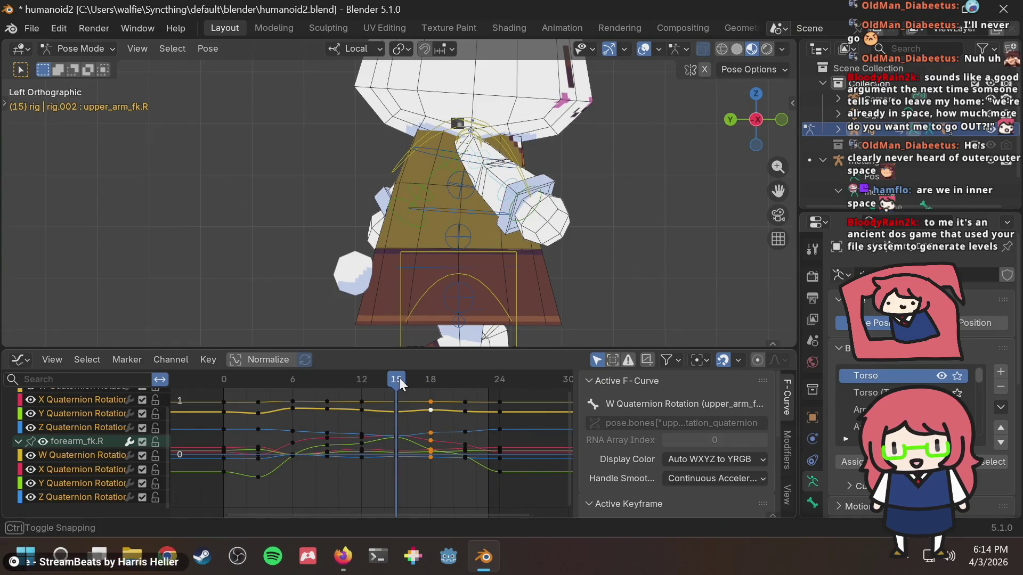
key("alt+Tab")
key("alt+Tab")
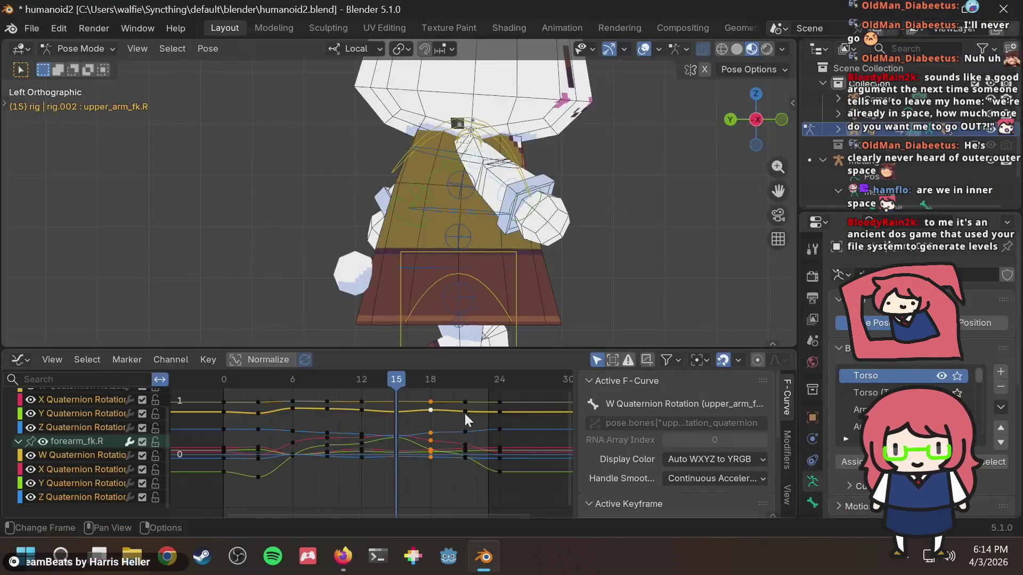
left_click_drag(417, 378, 430, 375)
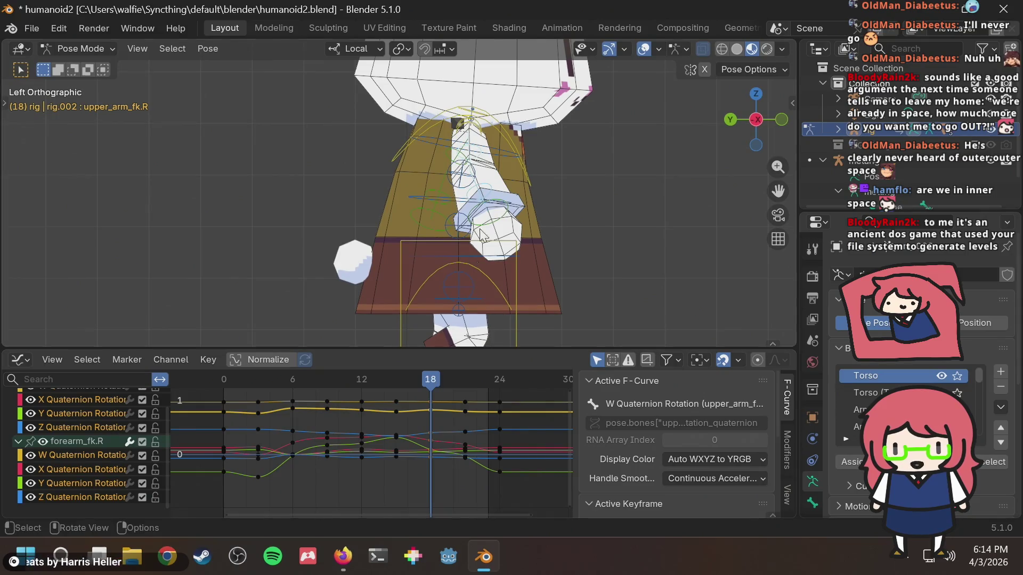
Step: Rotate the right upper arm at frame 18 and preview the swing
left_click(478, 155)
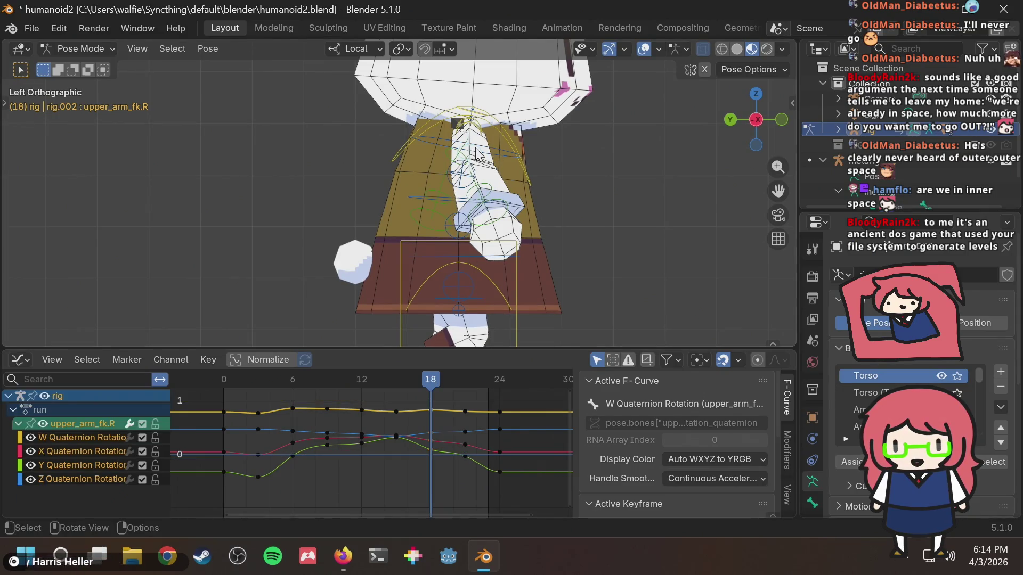
key("r")
left_click(415, 345)
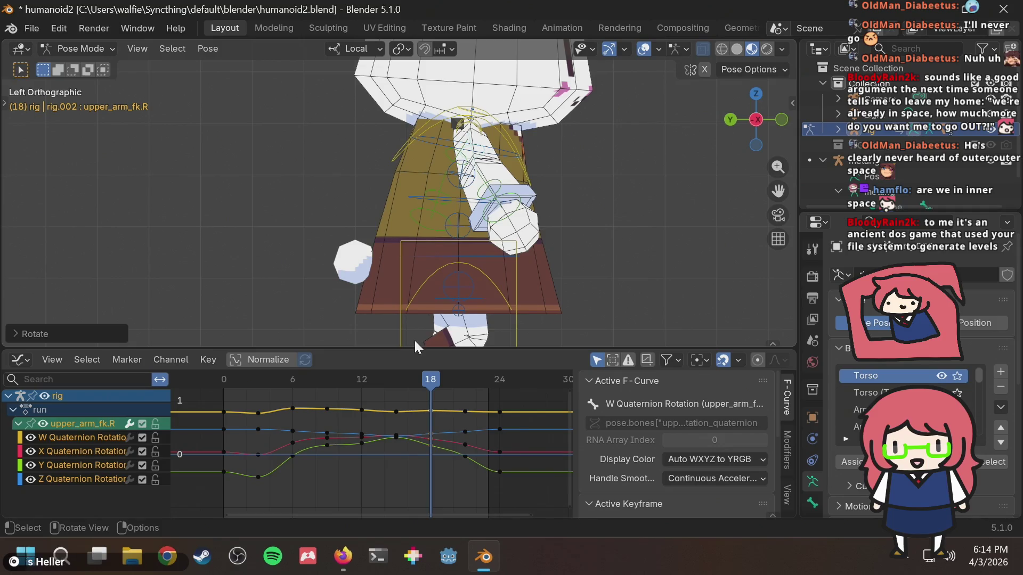
left_click(394, 392)
left_click_drag(392, 382, 428, 380)
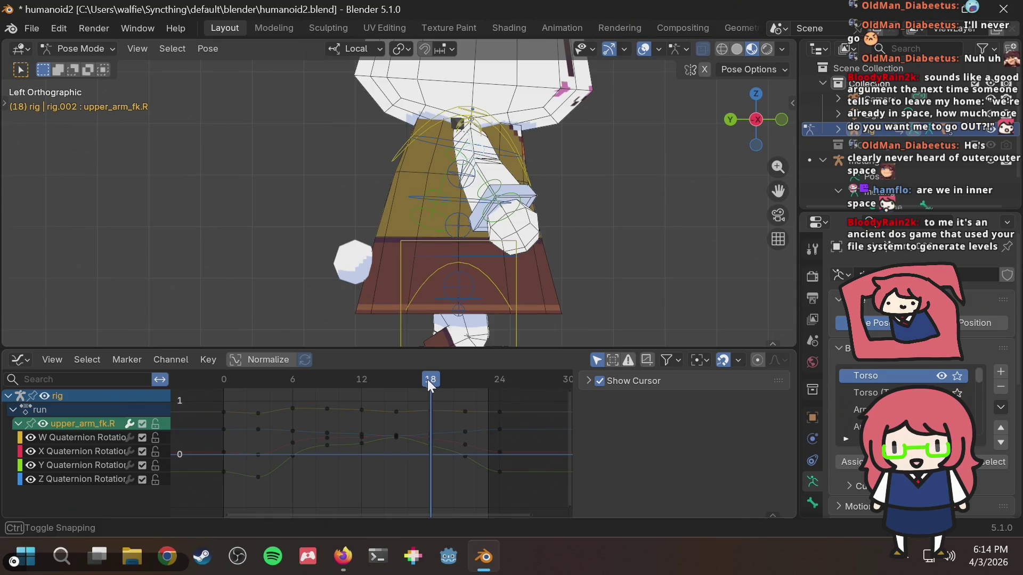
Step: Re-rotate the right upper arm and replay frames 14 to 18
left_click(491, 187)
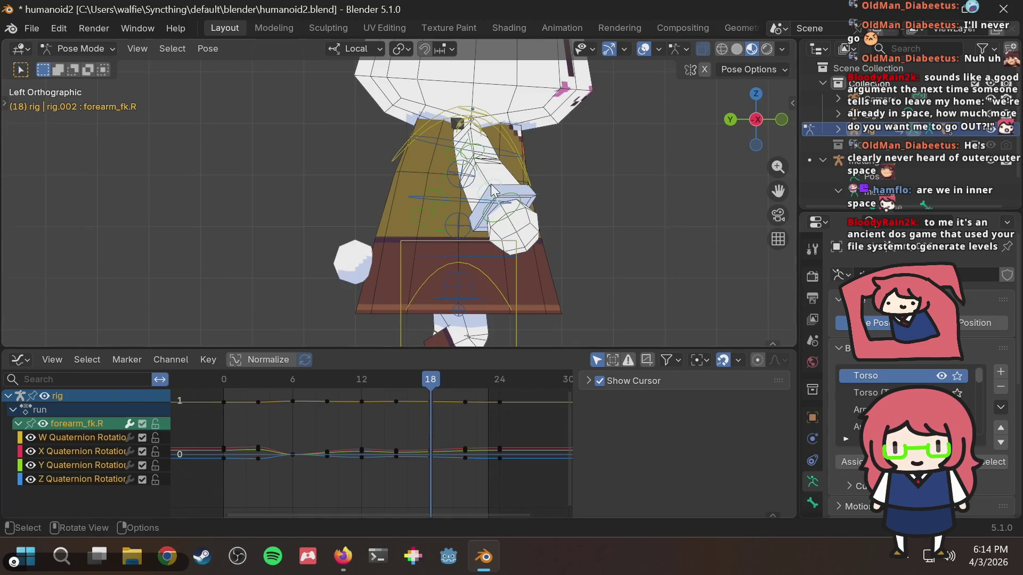
left_click(478, 151)
key("r")
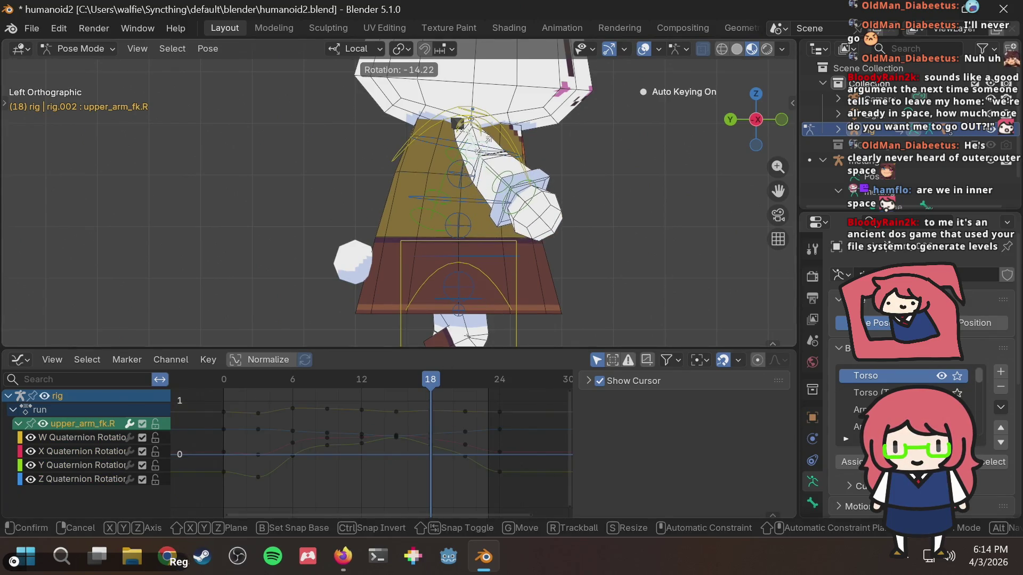
left_click(486, 155)
mouse_move(430, 388)
left_mouse_down()
mouse_move(385, 389)
mouse_move(427, 386)
mouse_move(390, 396)
mouse_move(426, 405)
mouse_move(392, 416)
mouse_move(424, 411)
left_mouse_up()
Step: Review the arm pose across frames 13 to 21 against the reference images
left_click(437, 398, "alt")
key("alt+Tab")
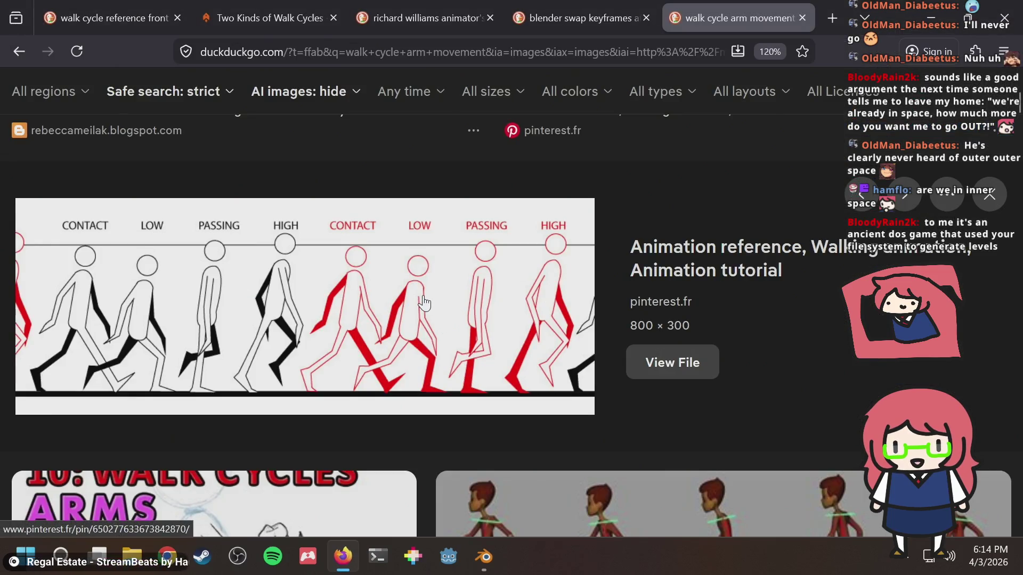
key("alt+Tab")
left_click_drag(426, 379, 466, 379)
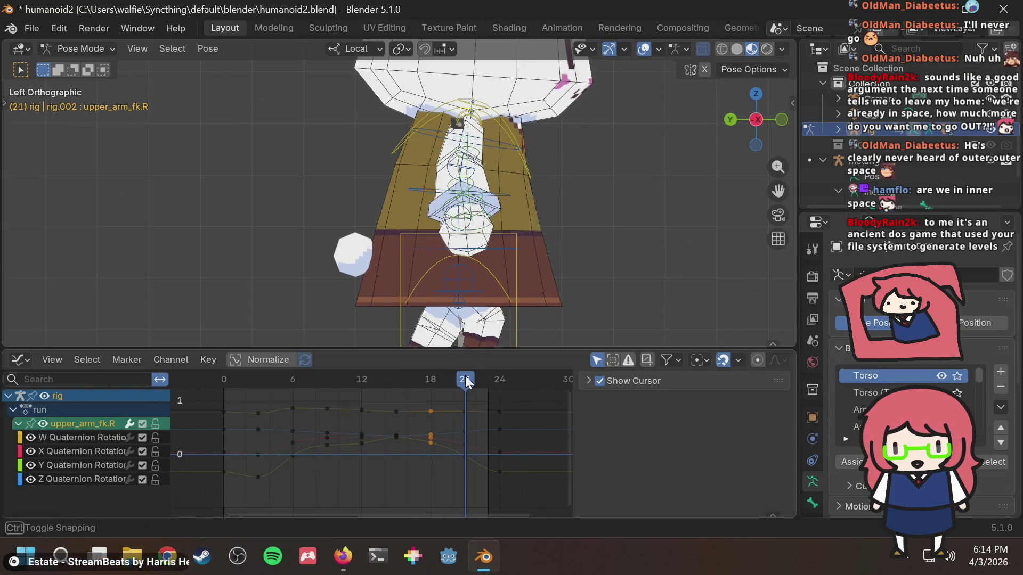
key("alt+Tab")
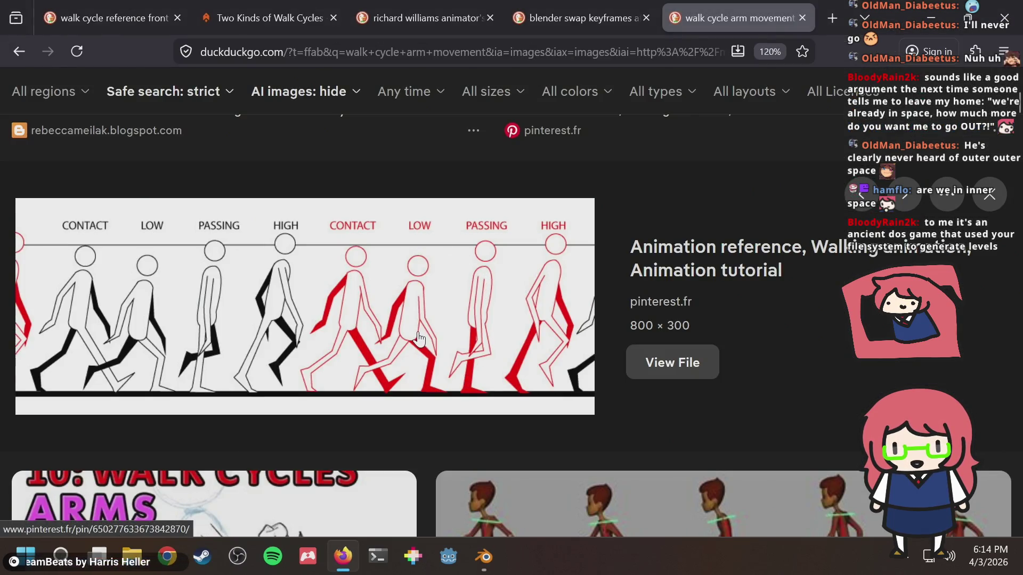
key("alt+Tab")
left_click_drag(443, 375, 362, 392)
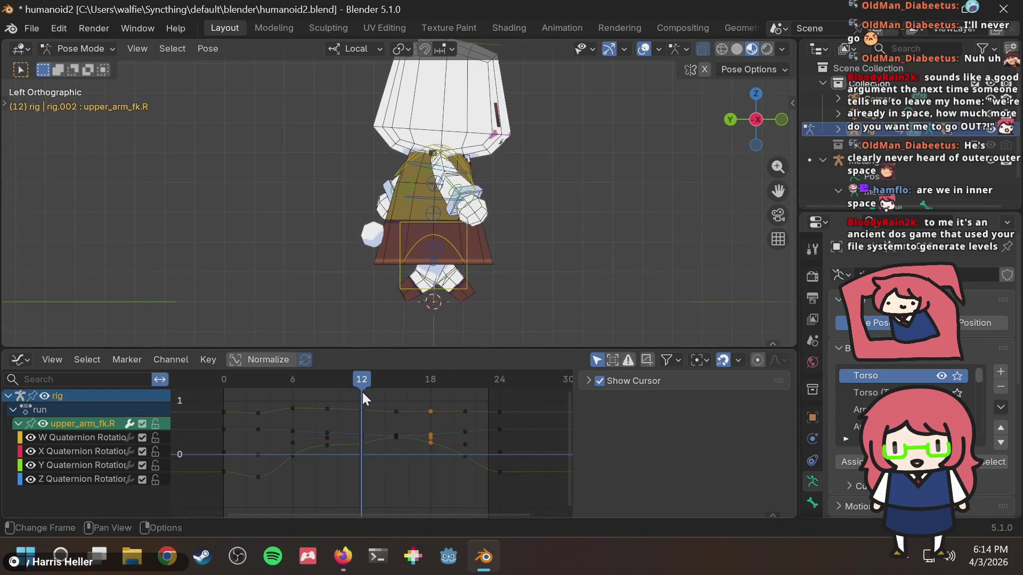
key("alt+Tab")
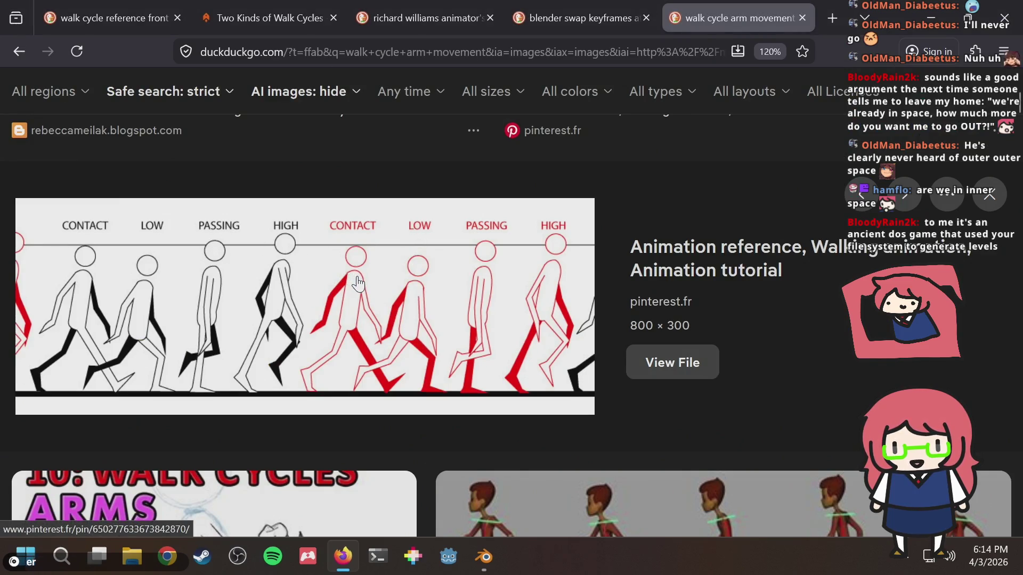
key("alt+Tab")
key("alt+Tab")
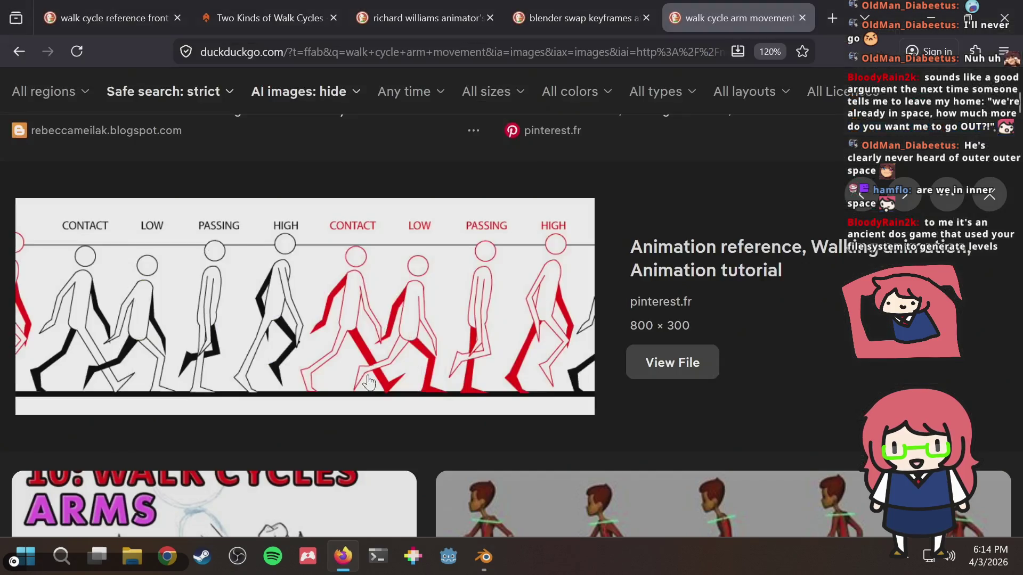
key("alt+Tab")
left_click_drag(369, 377, 395, 377)
key("alt+Tab")
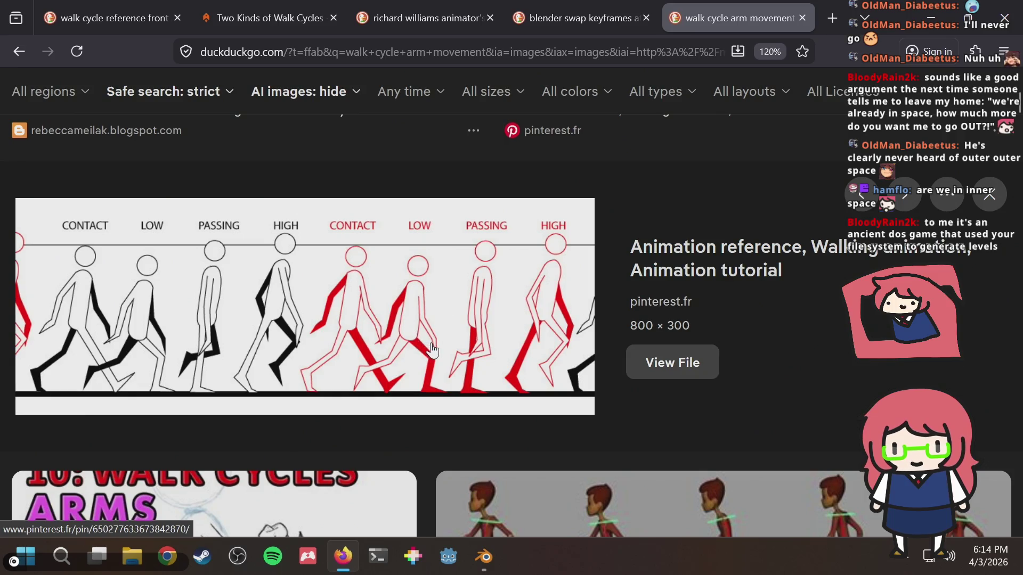
key("alt+Tab")
left_click_drag(385, 378, 429, 377)
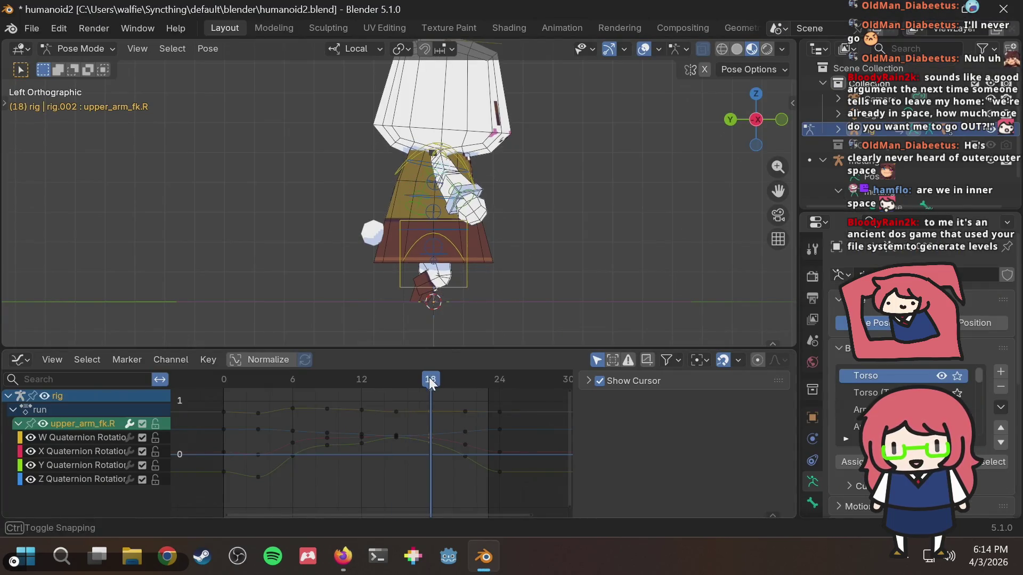
key("alt+Tab")
key("alt+Tab")
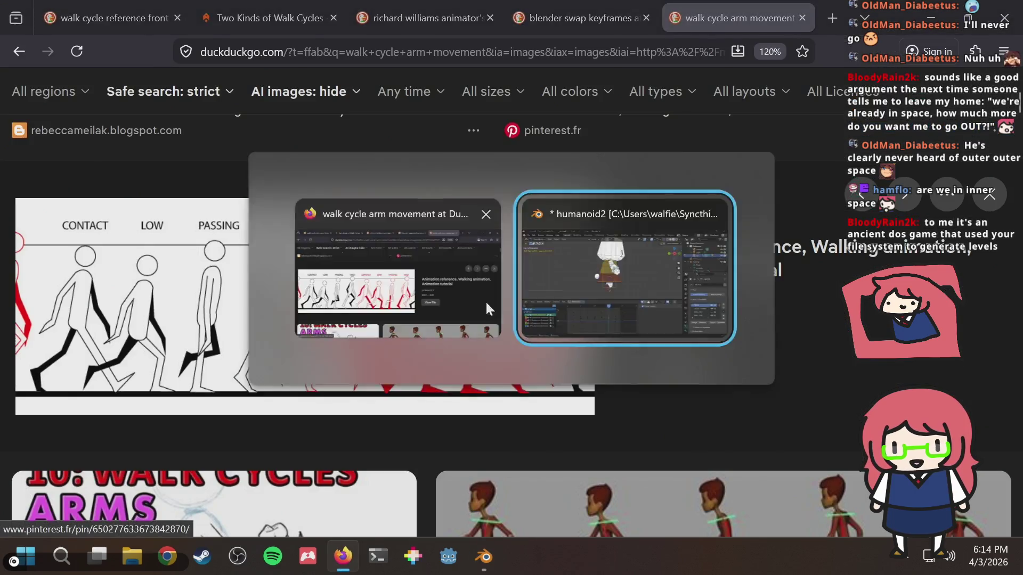
Step: At frame 18, rotate the right upper arm to 23.35° and the forearm to 9.58°
scroll(451, 170, "up", 2)
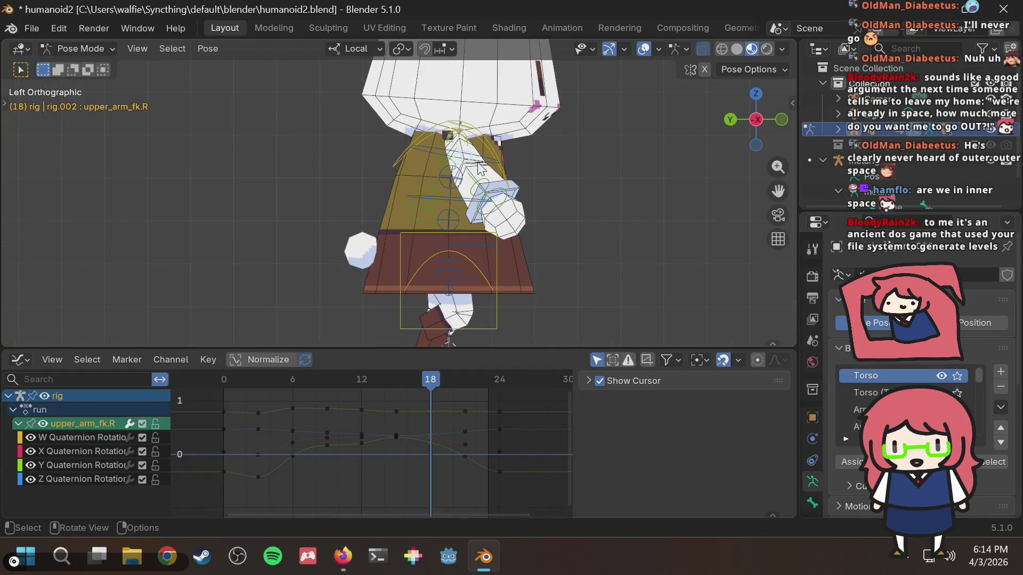
key("r")
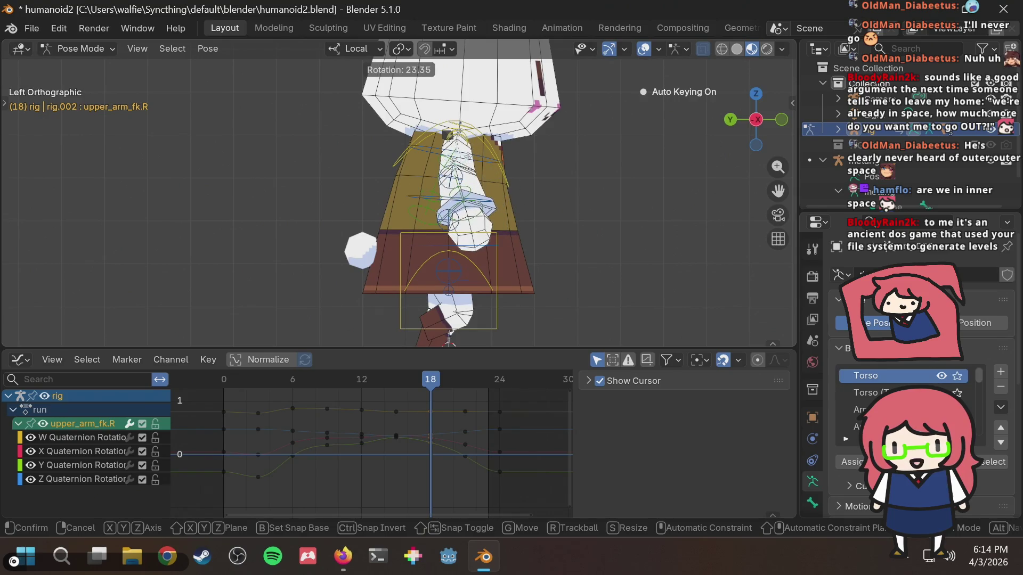
left_click(462, 160)
left_click(465, 198)
key("r")
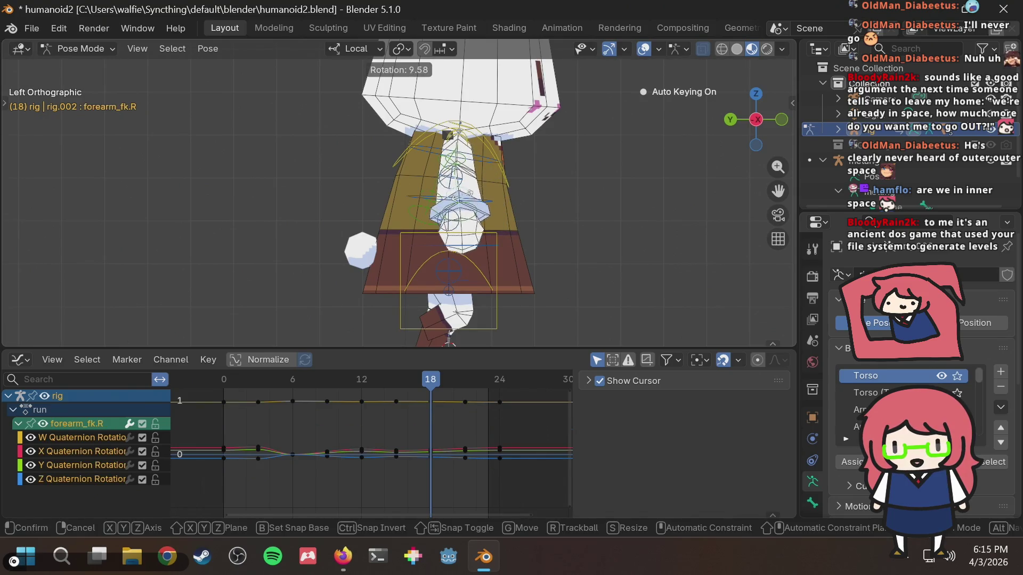
left_click(464, 201)
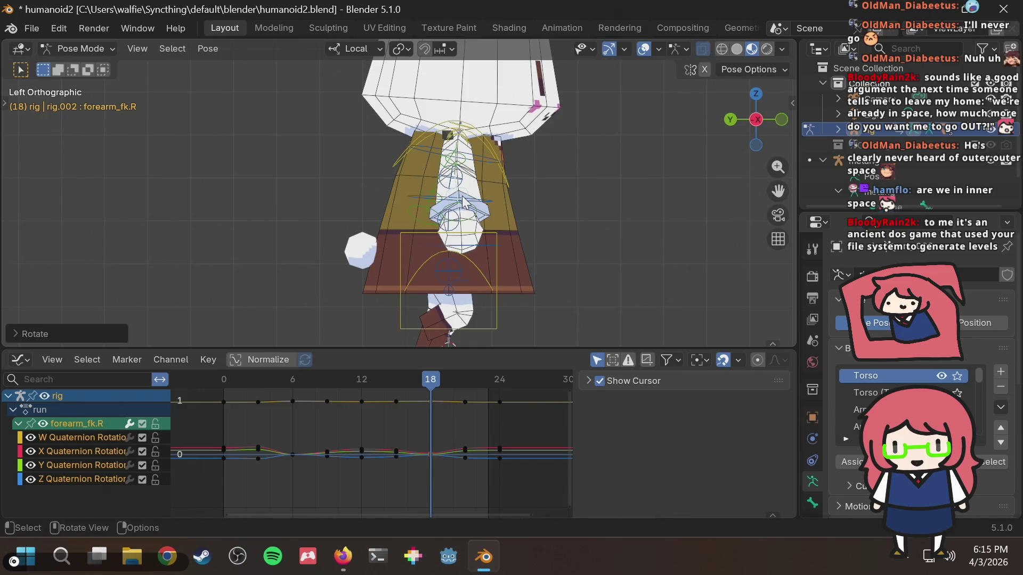
key("alt+Tab")
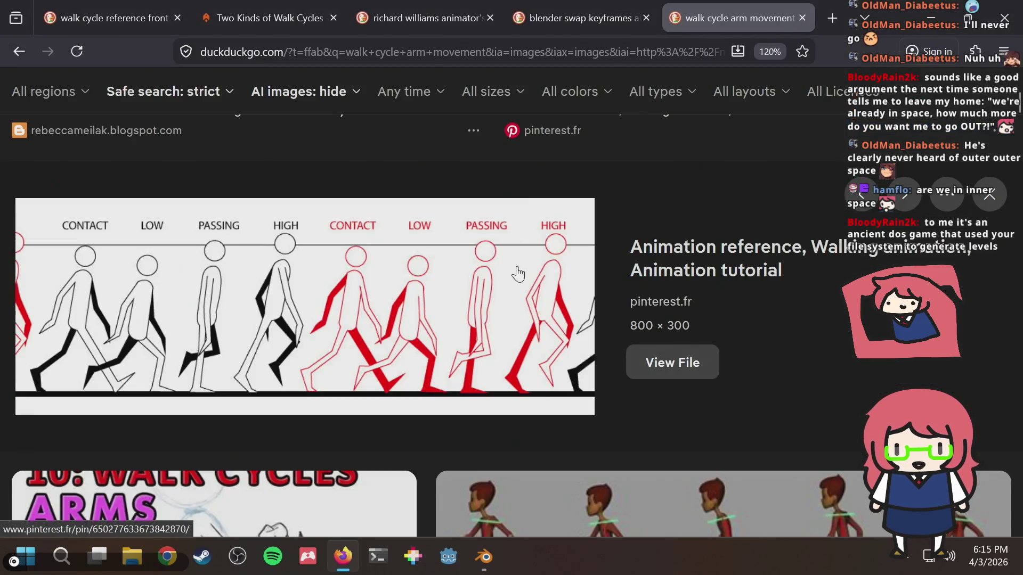
key("alt+Tab")
left_click_drag(442, 385, 464, 384)
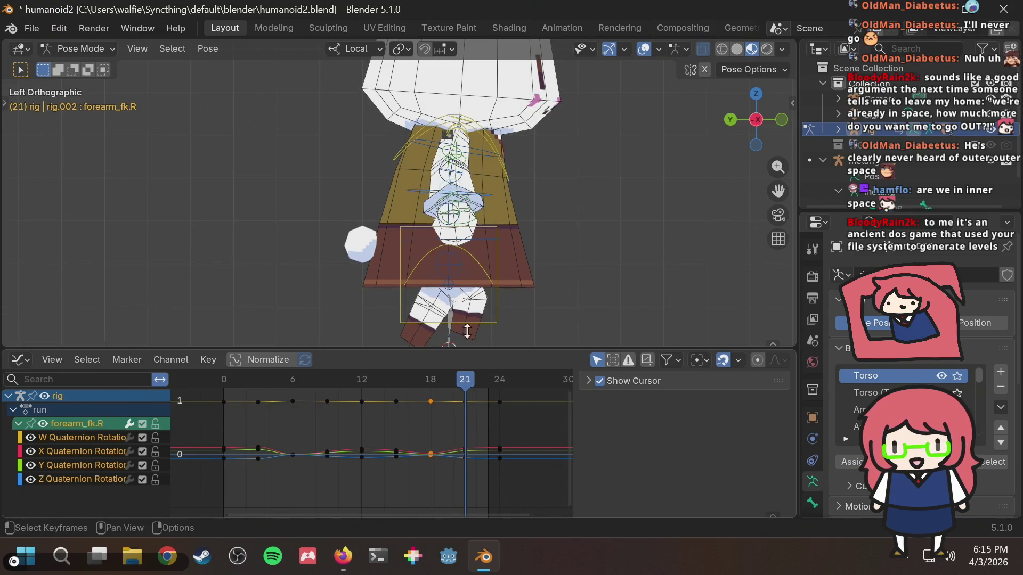
Step: Cancel an accidental left upper arm rotation and pan onto the torso and arm bones
left_click(464, 166)
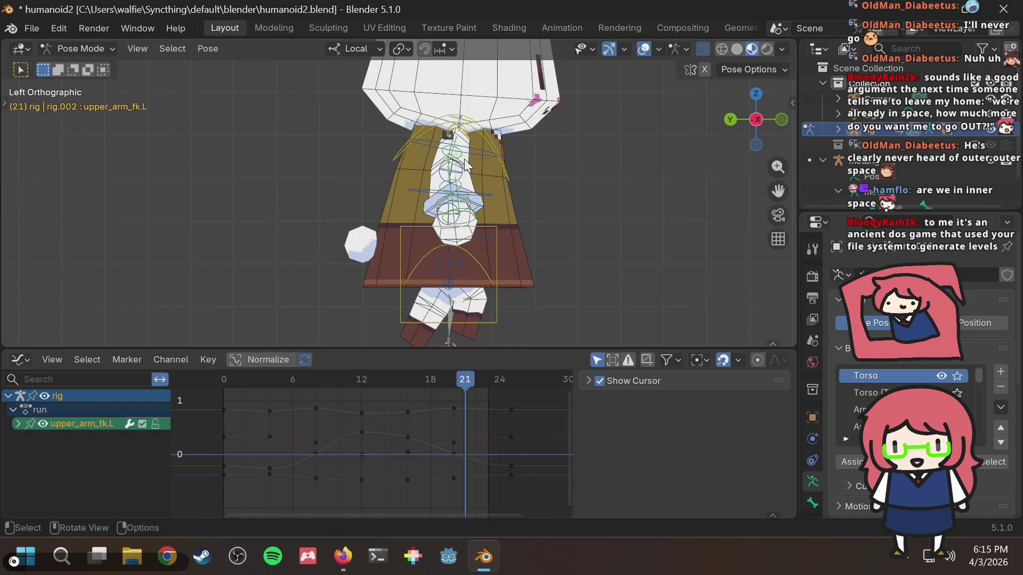
key("r")
right_click(456, 170)
scroll(456, 170, "up", 3)
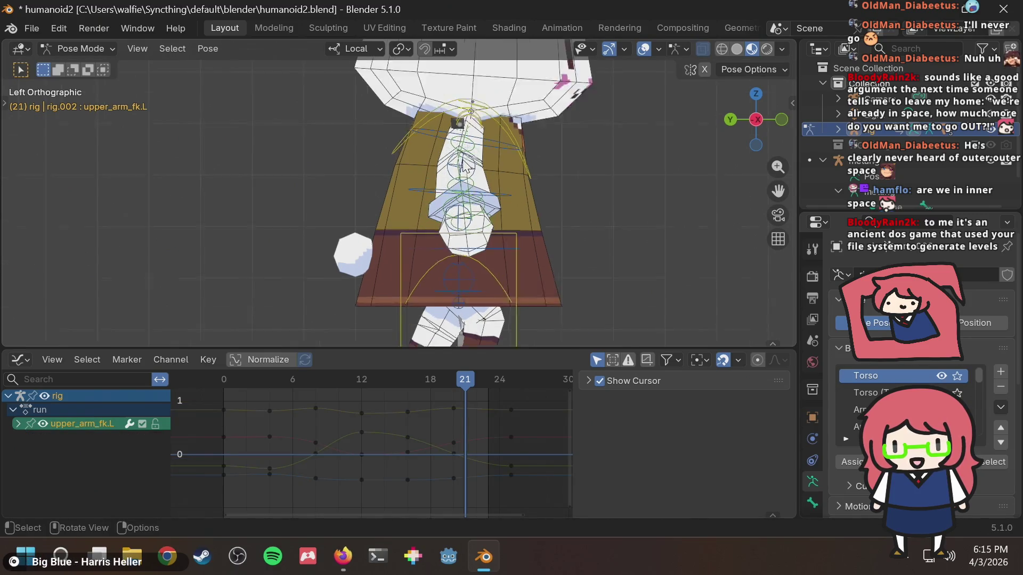
middle_click_drag(559, 136, 545, 144, "shift")
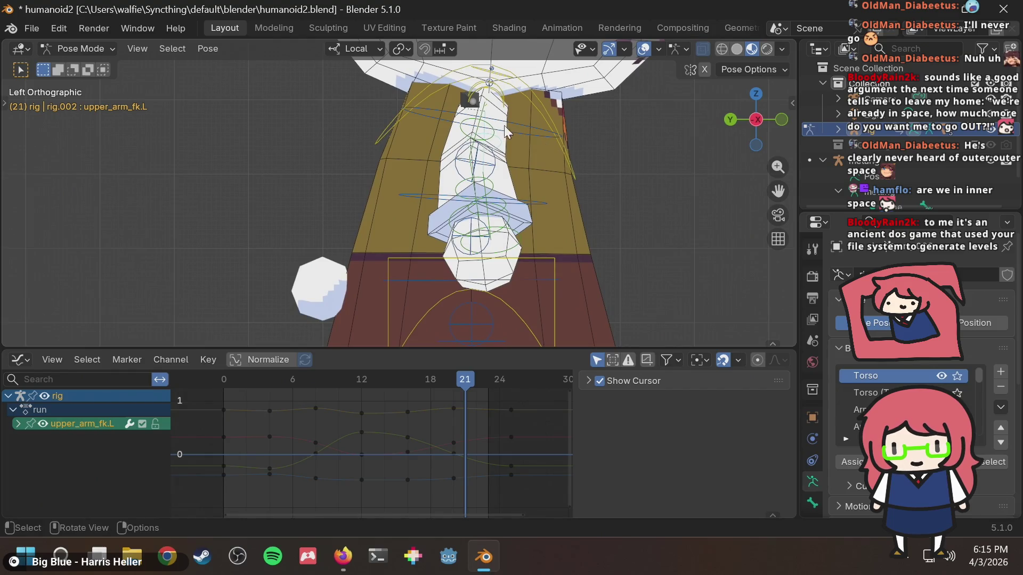
Step: At frame 21, rotate the right upper arm and forearm to match the reference
left_click(486, 128)
key("alt+Tab")
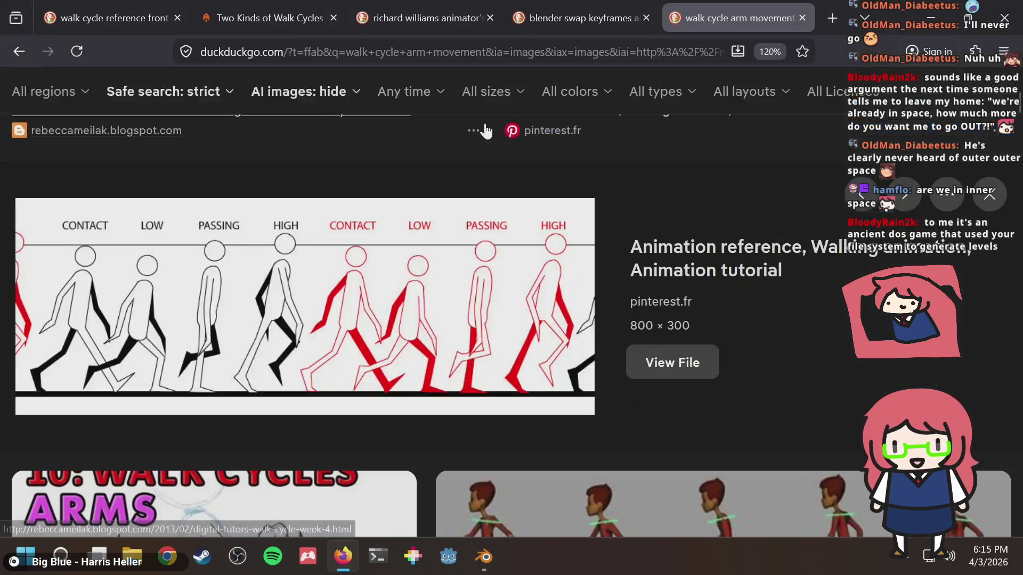
key("alt+Tab")
key("r")
left_click(455, 197)
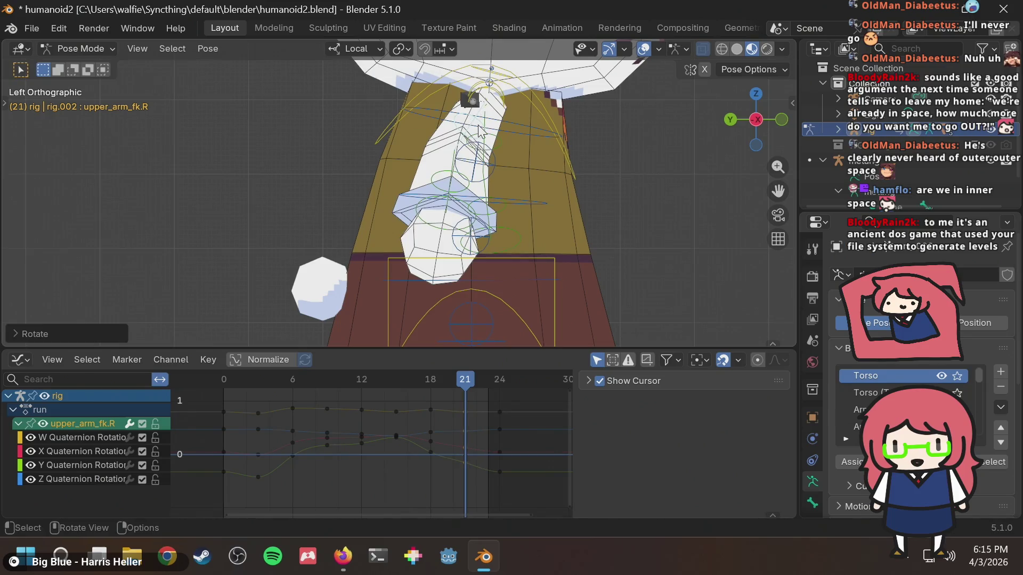
key("alt+Tab")
key("alt+Tab")
left_click(450, 189)
key("r")
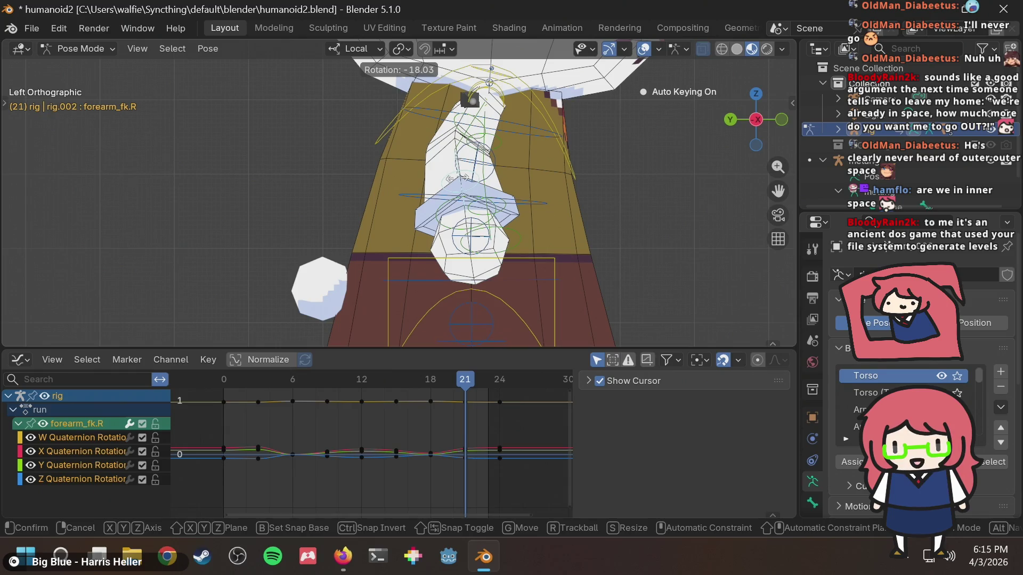
left_click(461, 187)
Step: Play the run cycle to check the new arm swing, then step to frame 19
scroll(533, 256, "down", 2)
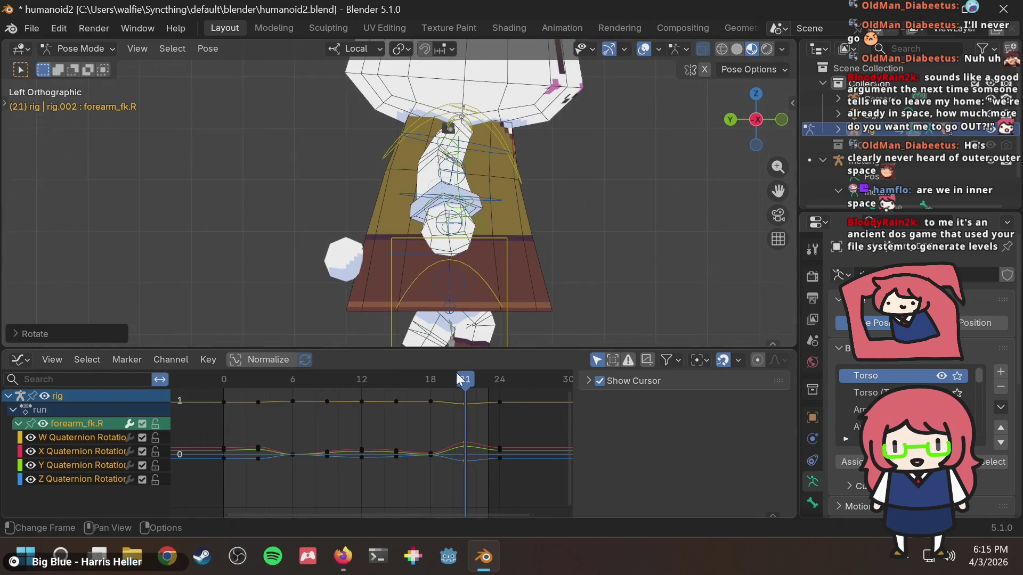
key("space")
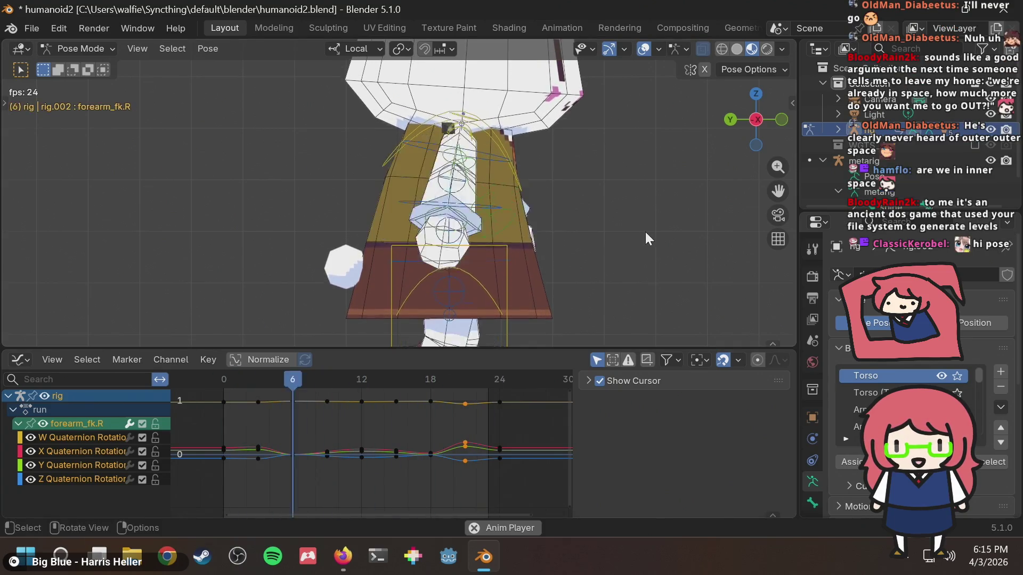
scroll(503, 264, "up", 2)
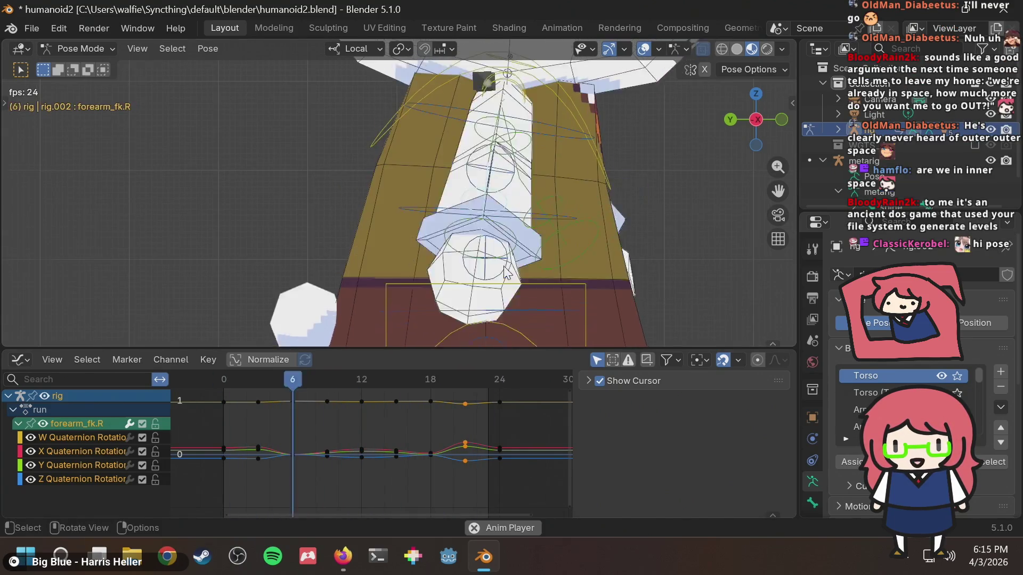
key("space")
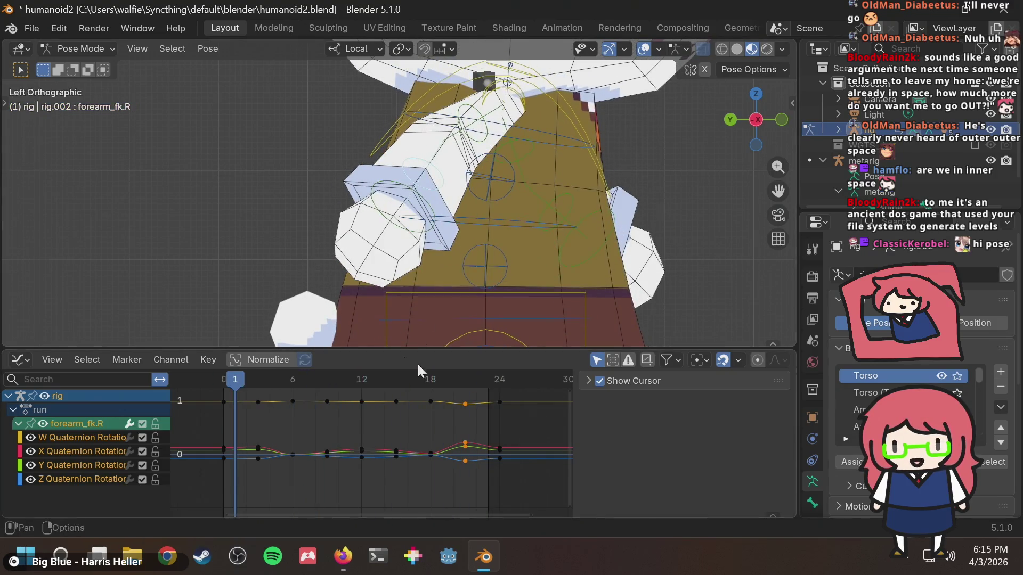
mouse_move(447, 373)
left_mouse_down()
mouse_move(425, 375)
mouse_move(464, 372)
mouse_move(404, 383)
mouse_move(454, 381)
mouse_move(442, 387)
mouse_move(462, 375)
mouse_move(448, 399)
left_mouse_up()
Step: Scrub frames 15–21 and inspect the right forearm and upper arm rotation curves
scroll(462, 408, "up", 3)
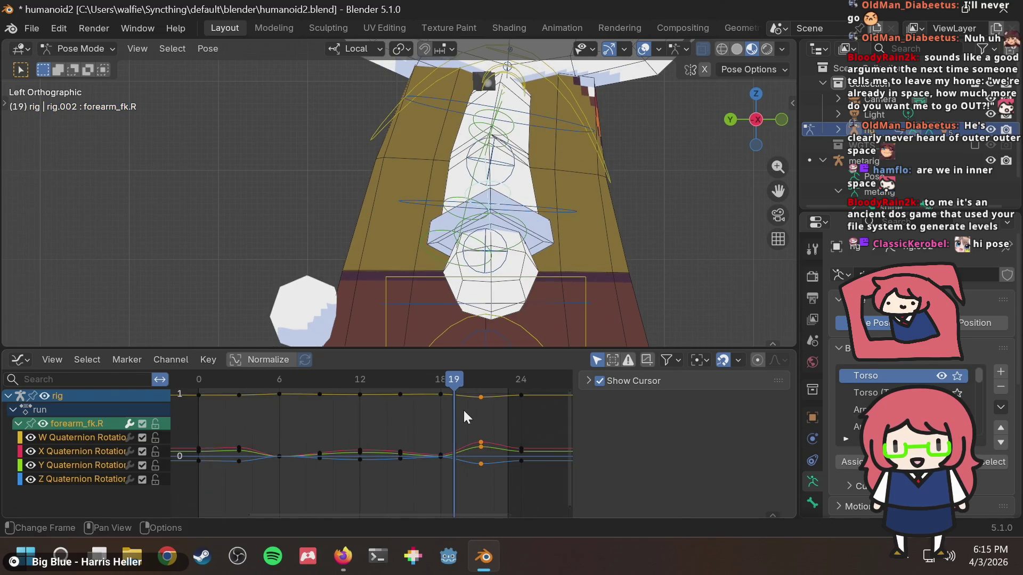
scroll(461, 412, "down", 3)
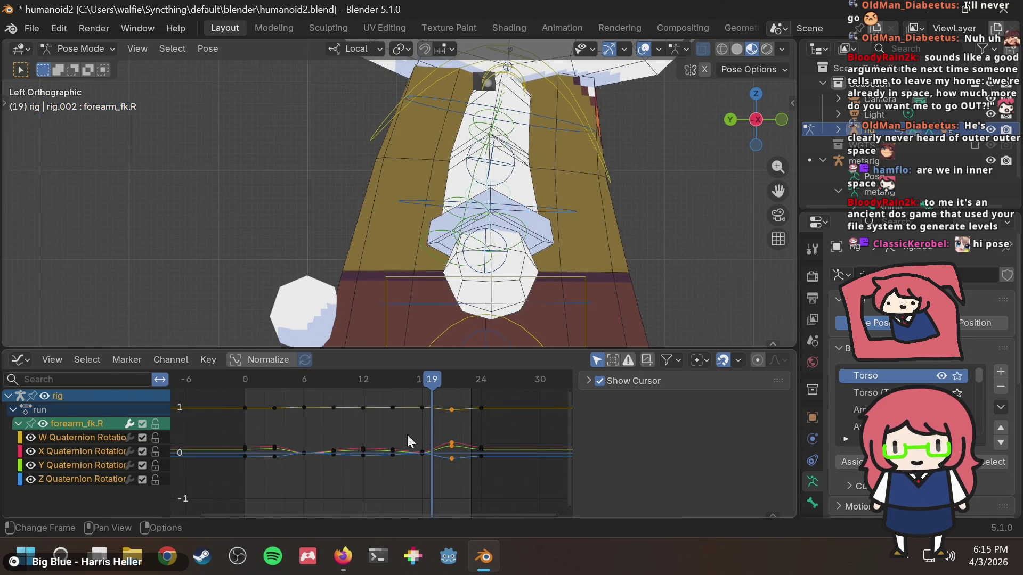
mouse_move(434, 383)
left_mouse_down()
mouse_move(360, 396)
mouse_move(448, 388)
mouse_move(423, 404)
mouse_move(491, 401)
mouse_move(440, 411)
mouse_move(452, 410)
left_mouse_up()
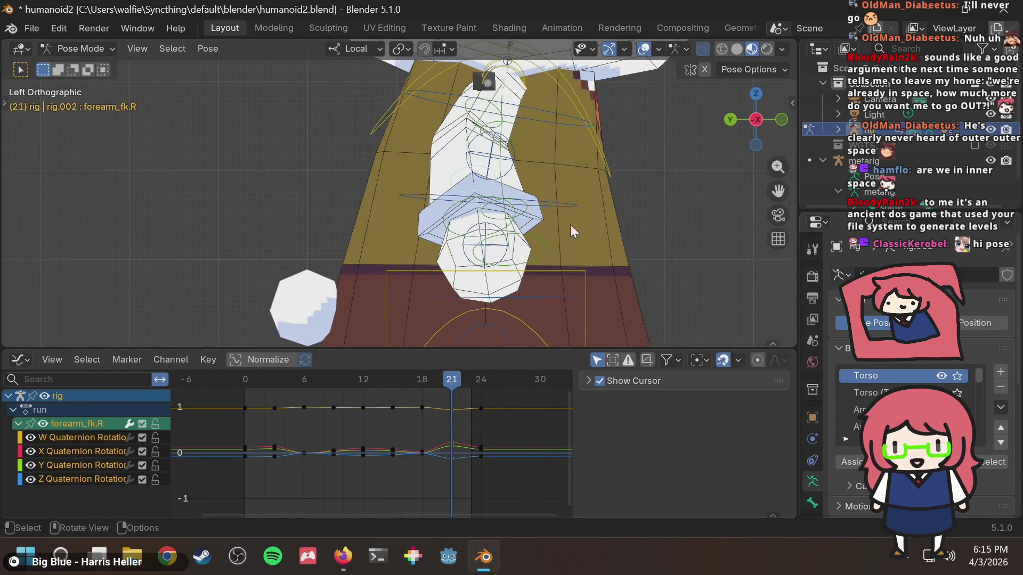
left_click(543, 163)
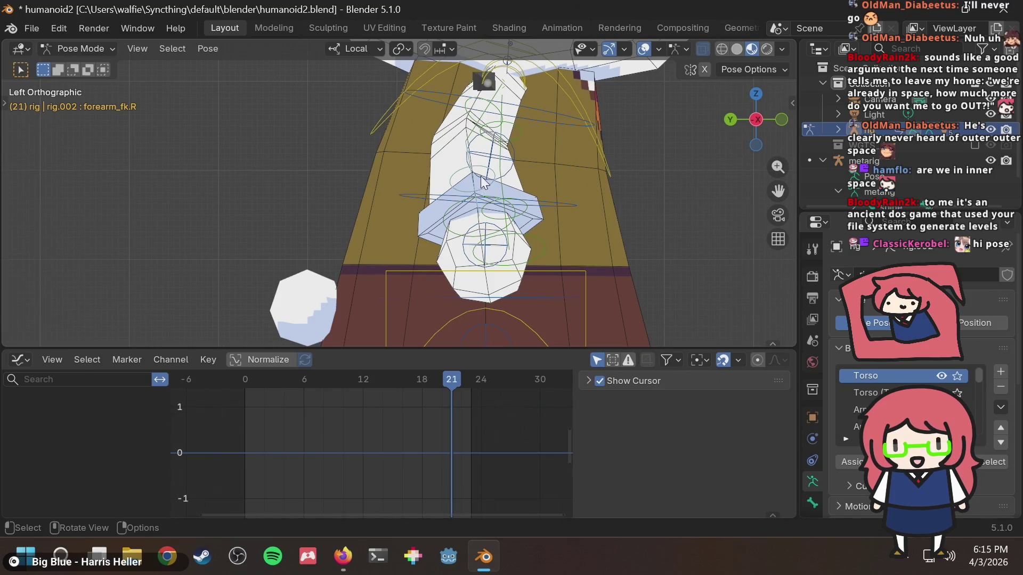
left_click(461, 171)
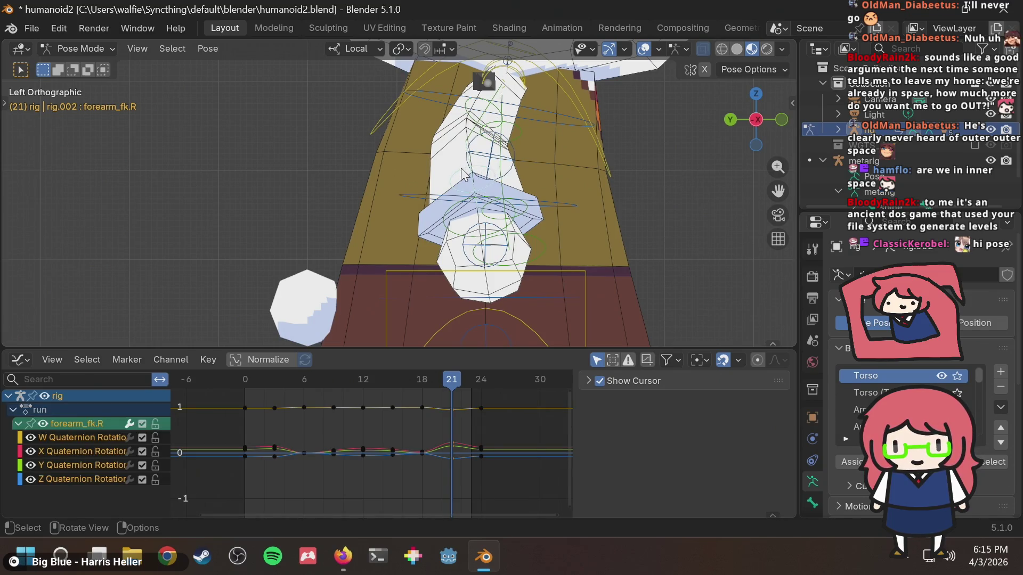
left_click(485, 110)
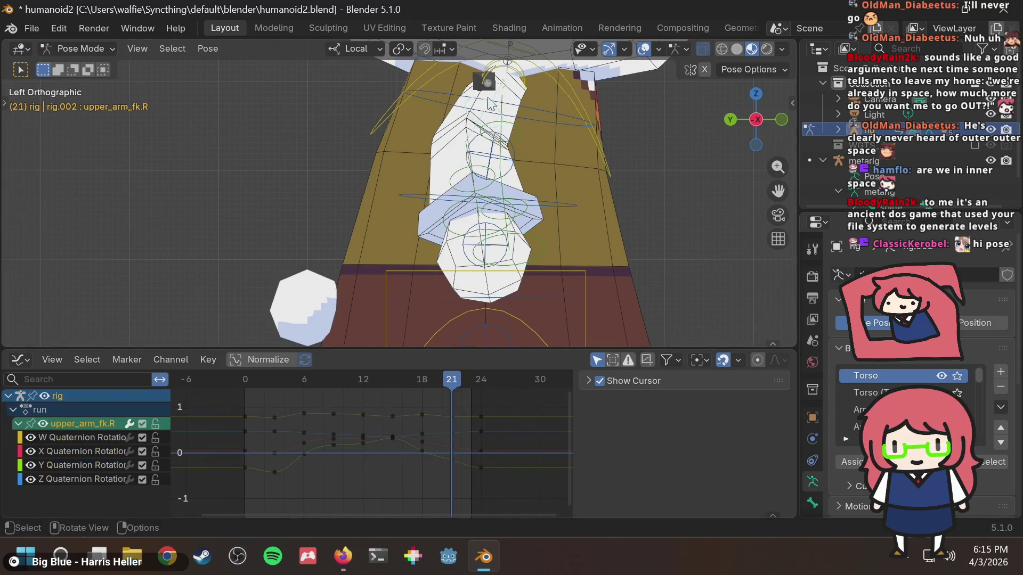
mouse_move(448, 376)
left_mouse_down()
mouse_move(384, 387)
mouse_move(450, 389)
mouse_move(414, 402)
mouse_move(452, 397)
left_mouse_up()
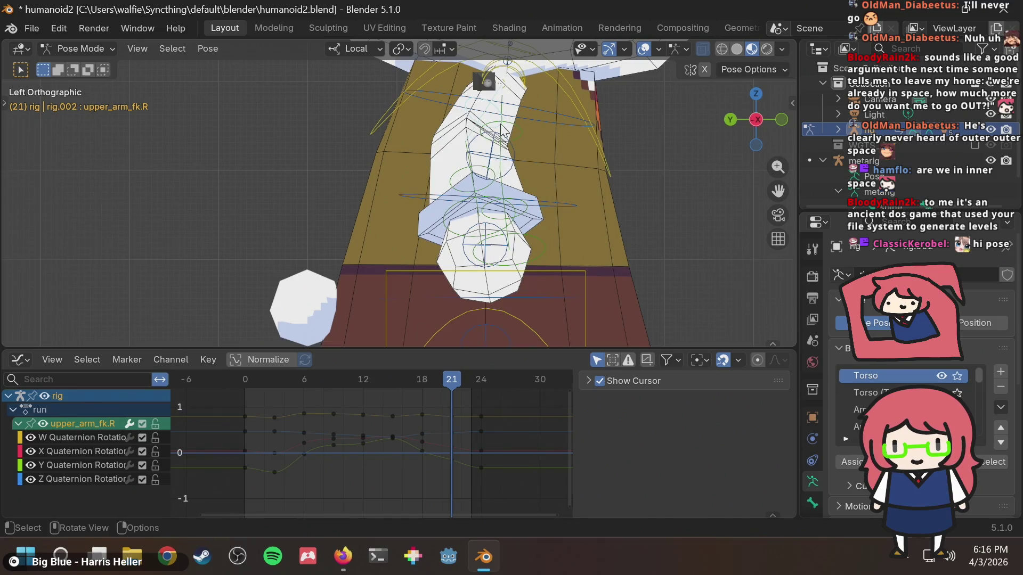
Step: Rotate the right forearm to a new angle at frame 21
left_click(458, 179)
key("r")
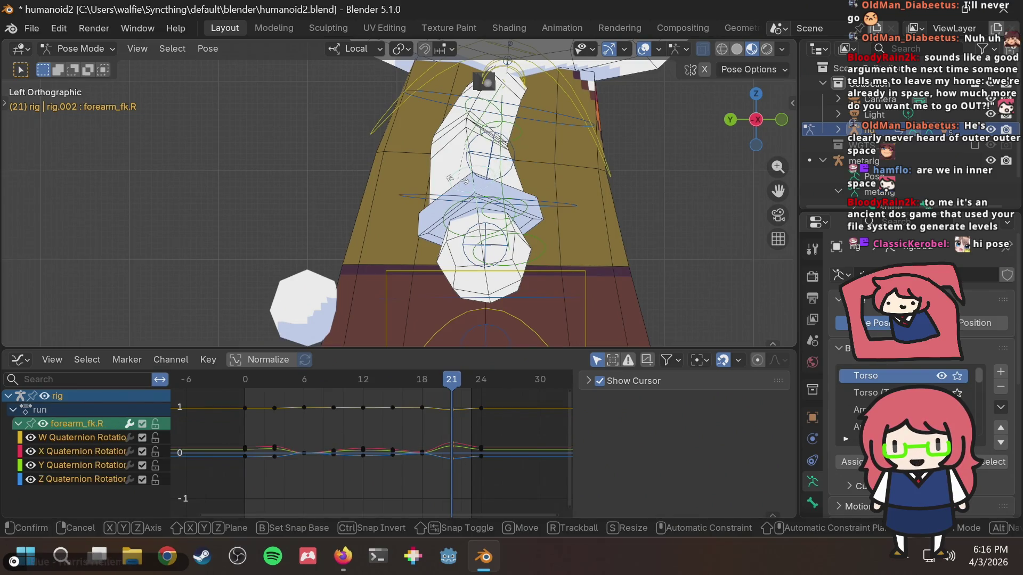
left_click(452, 189)
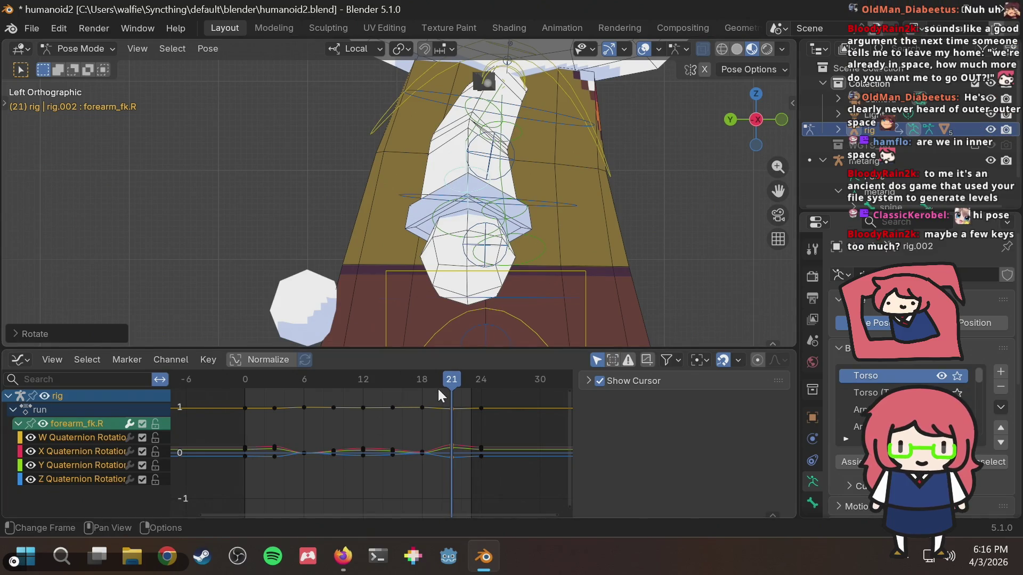
Step: Play the run cycle, then key the right forearm's rotation at frame 21
mouse_move(447, 385)
left_mouse_down()
mouse_move(378, 391)
mouse_move(439, 384)
left_mouse_up()
key("space")
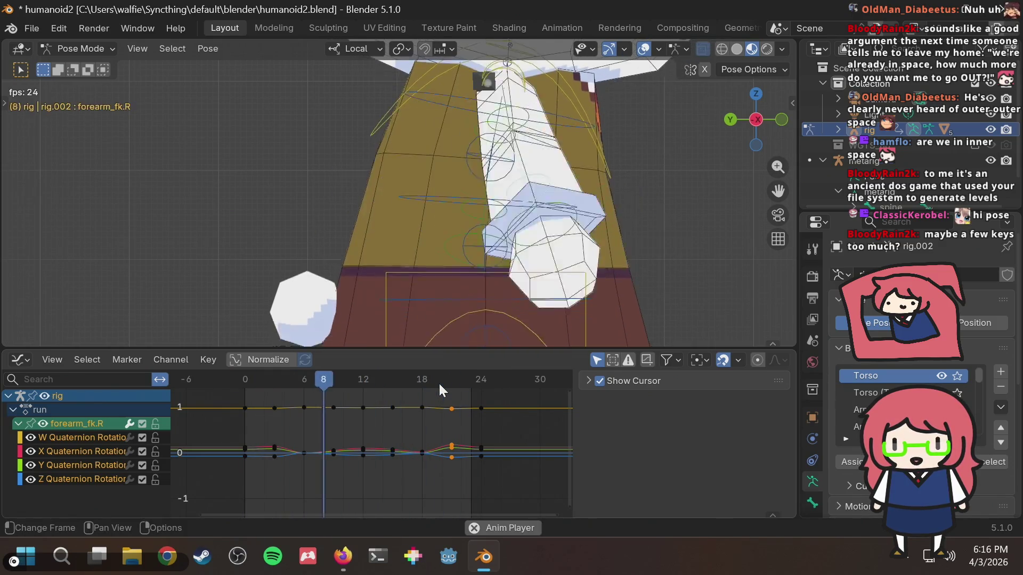
key("space")
mouse_move(431, 383)
left_mouse_down()
mouse_move(396, 380)
mouse_move(462, 373)
mouse_move(481, 381)
mouse_move(423, 386)
mouse_move(455, 386)
mouse_move(435, 391)
mouse_move(456, 376)
mouse_move(434, 376)
mouse_move(454, 378)
mouse_move(421, 390)
left_mouse_up()
key("i")
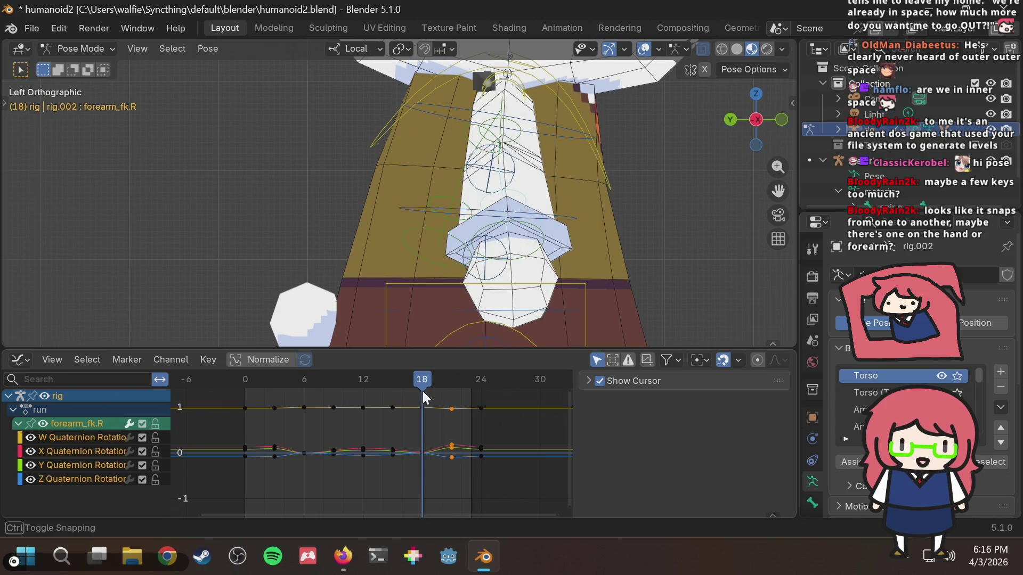
Step: Check the pose at frame 19 and select the right hand and spine tweak bones
mouse_move(425, 391)
left_mouse_down()
mouse_move(408, 395)
mouse_move(449, 394)
left_mouse_up()
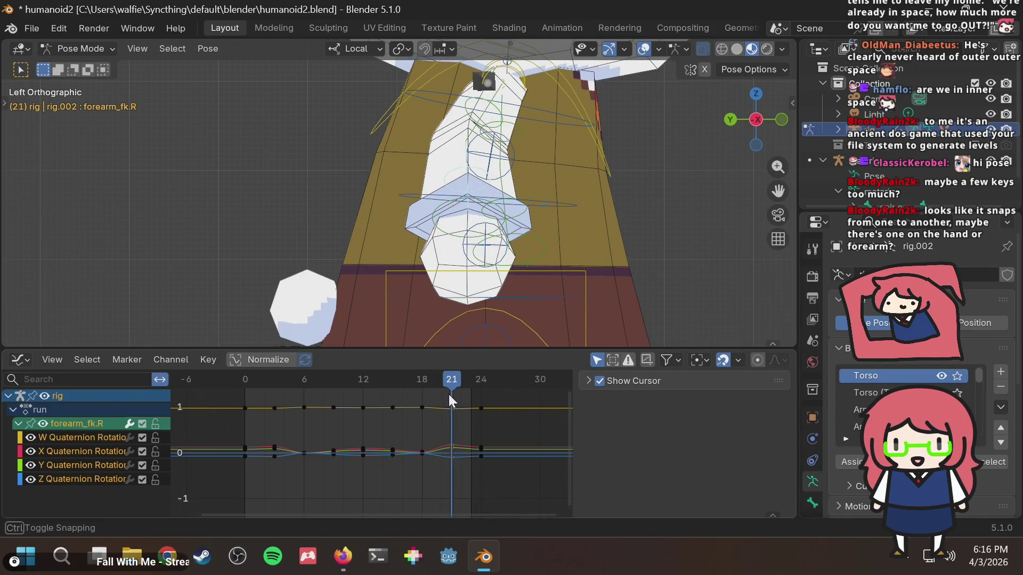
left_click(453, 230)
left_click(466, 262)
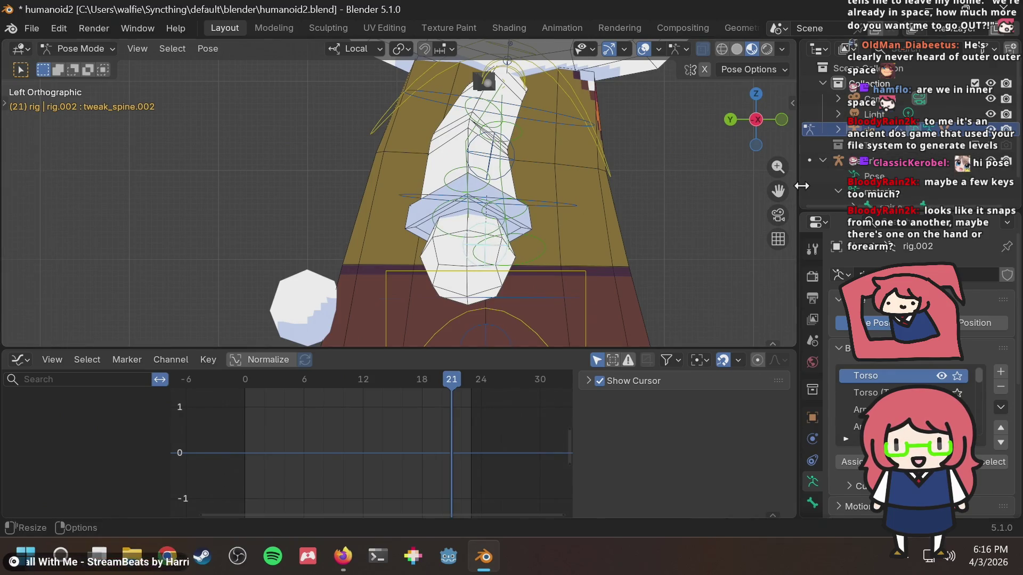
Step: Turn on the Arm.R (FK) rig layer and turn off Arm.L (FK) in the sidebar
key("n")
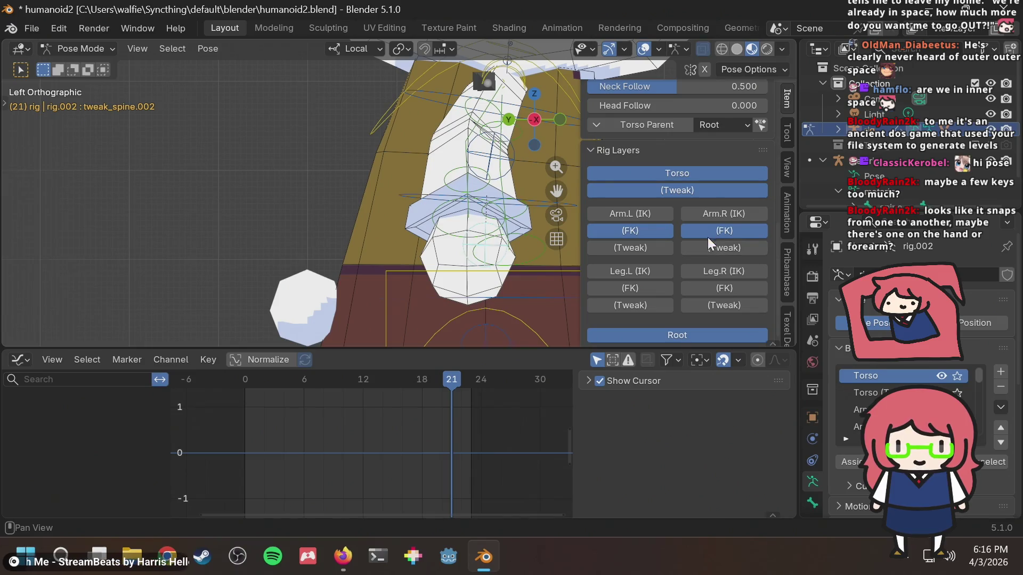
left_click(712, 228)
left_click(635, 235)
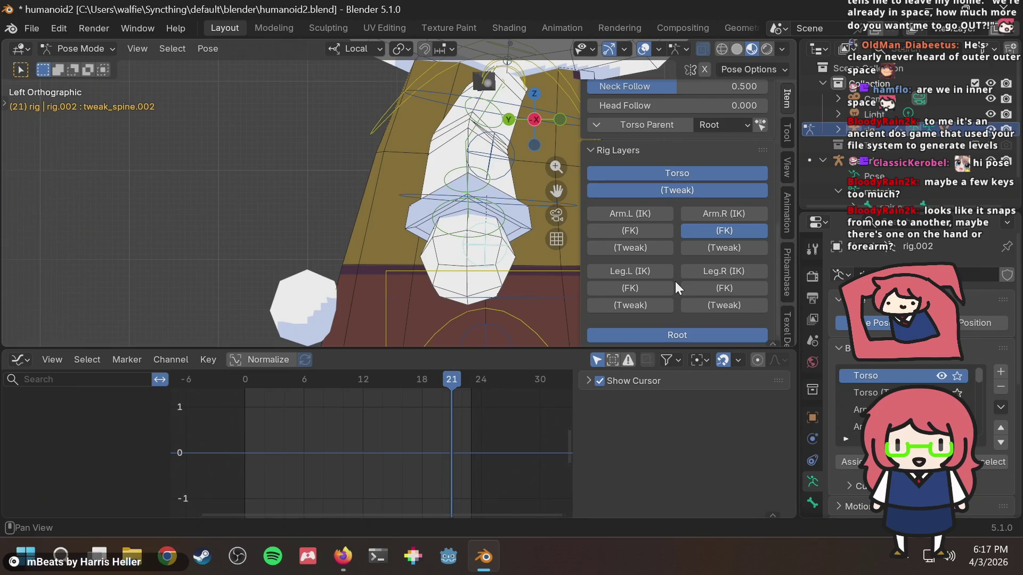
key("n")
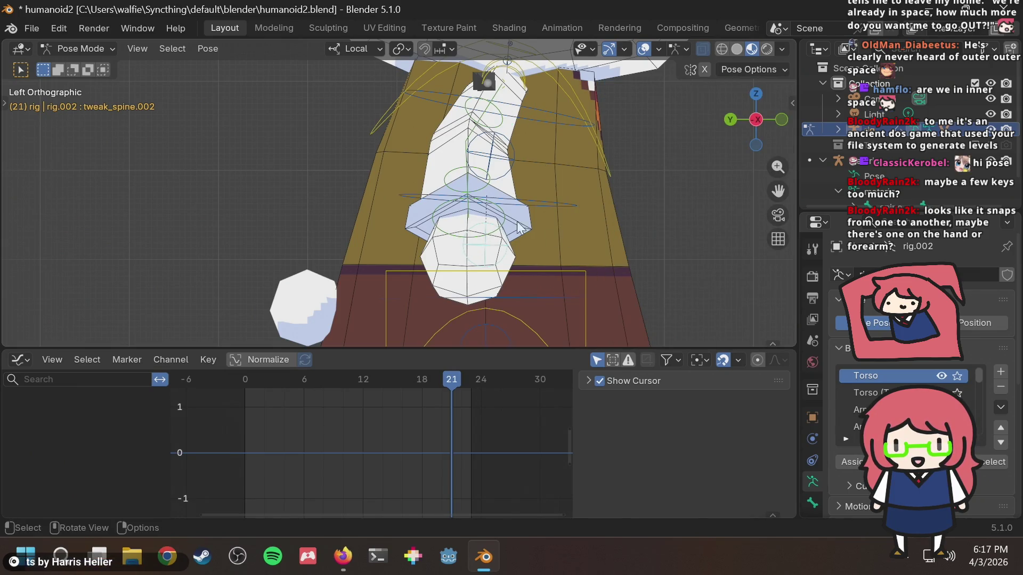
Step: Select the right hand, the spine tweak bones, and finally the right upper arm
left_click(478, 207)
left_click(481, 192)
left_click(476, 184)
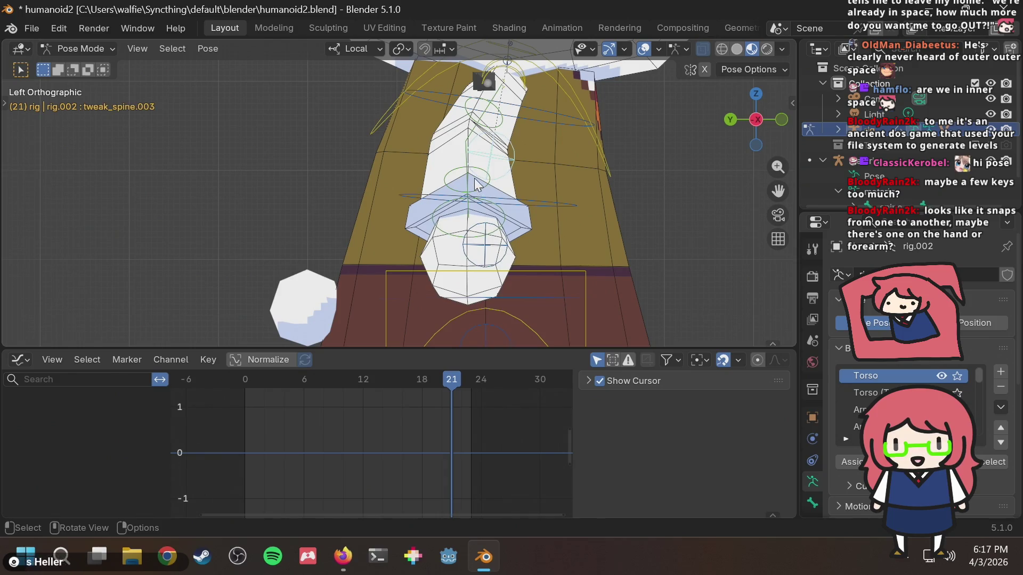
left_click(489, 114)
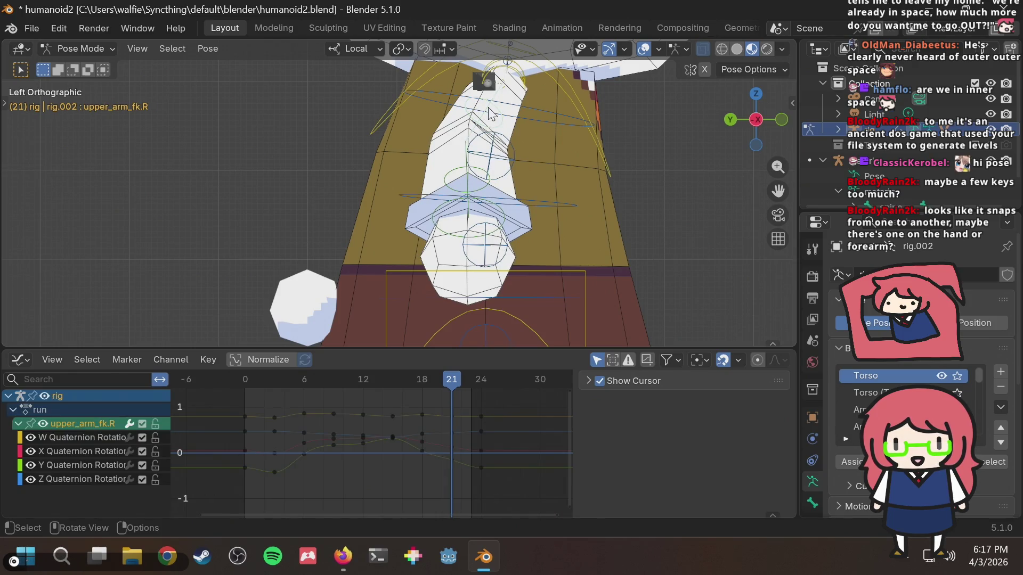
Step: Delete the right forearm's frame-21 rotation keys in the Graph Editor and play the run
mouse_move(612, 142)
middle_mouse_down("shift")
mouse_move(570, 244)
mouse_move(583, 182)
middle_mouse_up("shift")
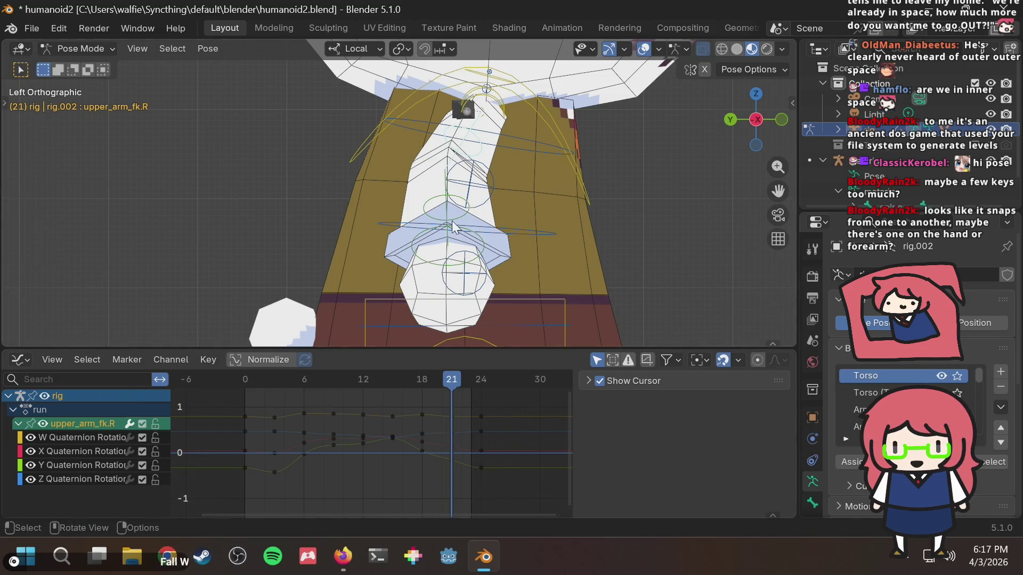
left_click(435, 233)
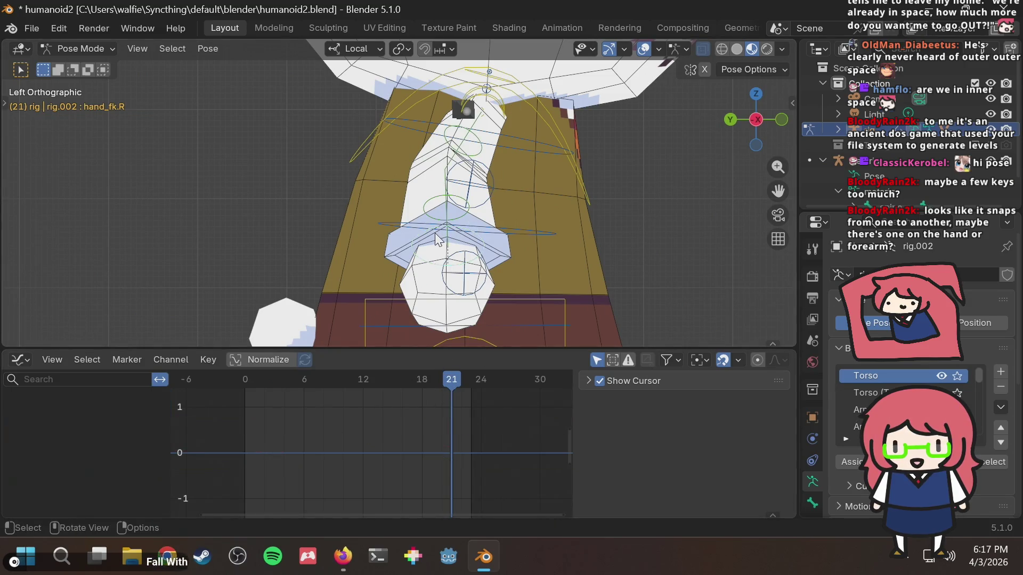
left_click(447, 203)
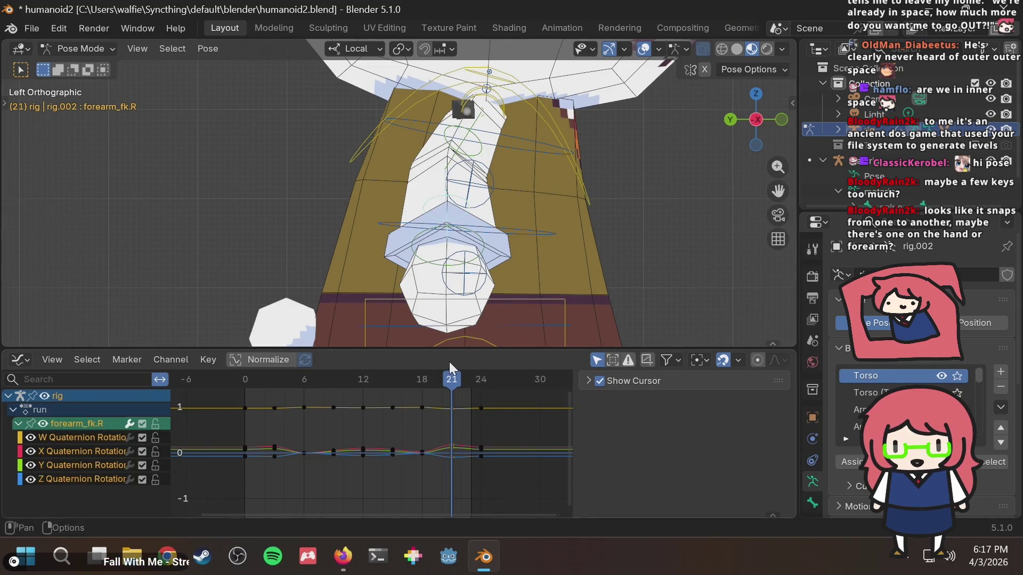
mouse_move(452, 380)
left_mouse_down()
mouse_move(413, 376)
mouse_move(431, 400)
left_mouse_up()
mouse_move(444, 475)
left_mouse_down()
mouse_move(474, 367)
mouse_move(402, 393)
mouse_move(470, 389)
left_mouse_up()
key("Delete")
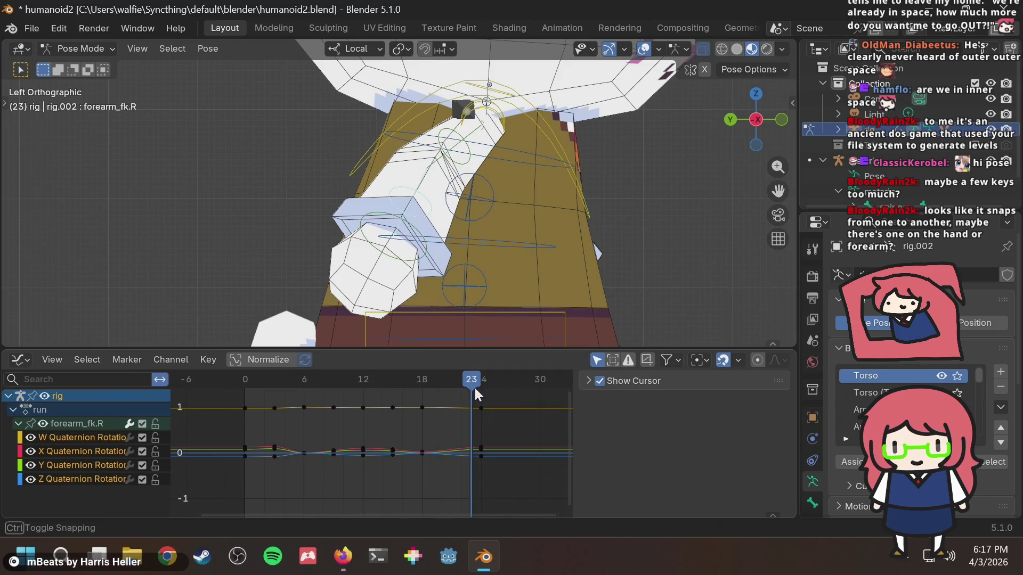
key("space")
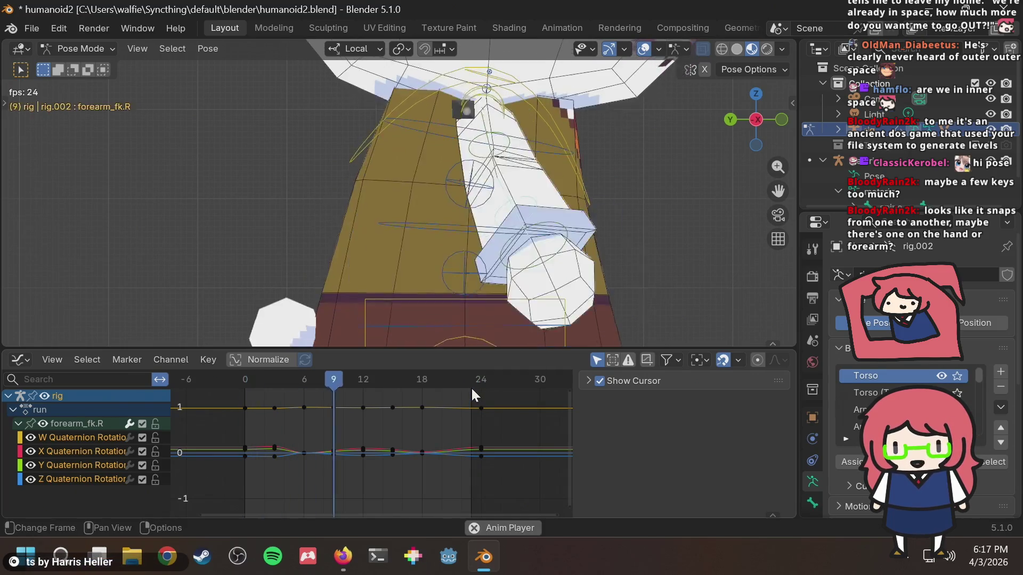
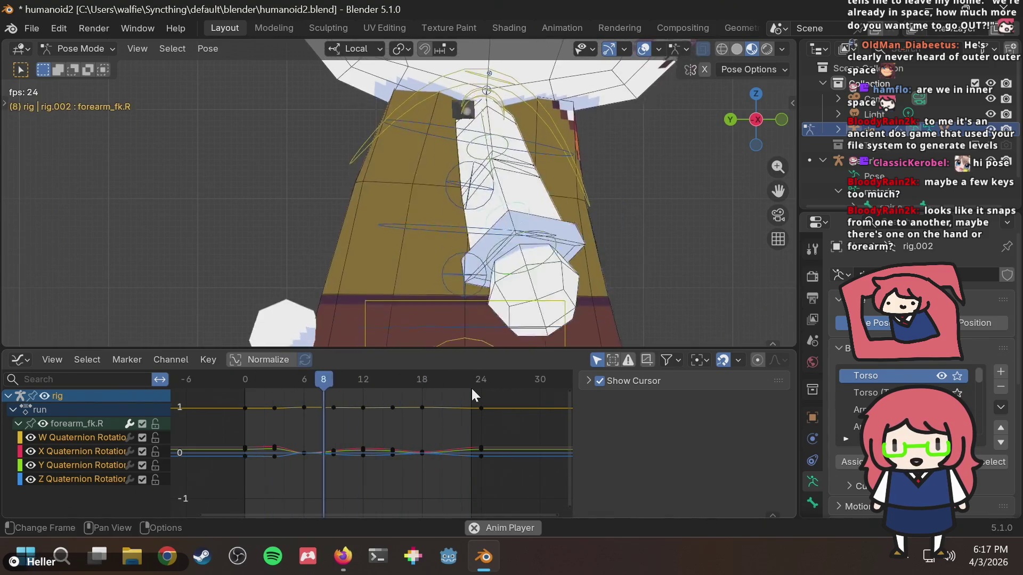
Step: Play and scrub the run cycle to review the arm swing from frame 1 to 15
key("space")
mouse_move(362, 387)
left_mouse_down()
mouse_move(346, 386)
mouse_move(425, 383)
mouse_move(273, 400)
left_mouse_up()
key("space")
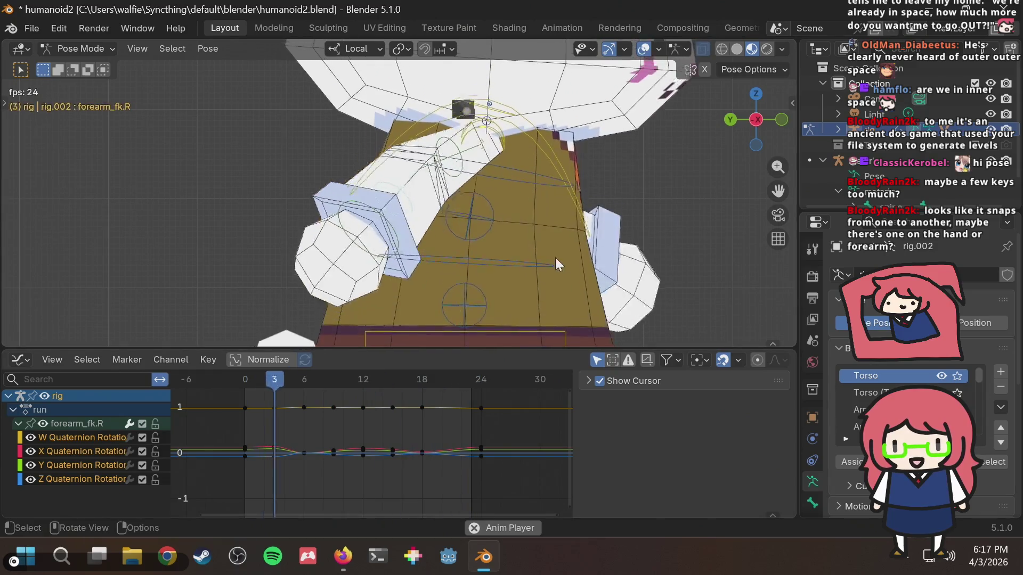
scroll(583, 293, "down", 3)
scroll(581, 291, "down", 2)
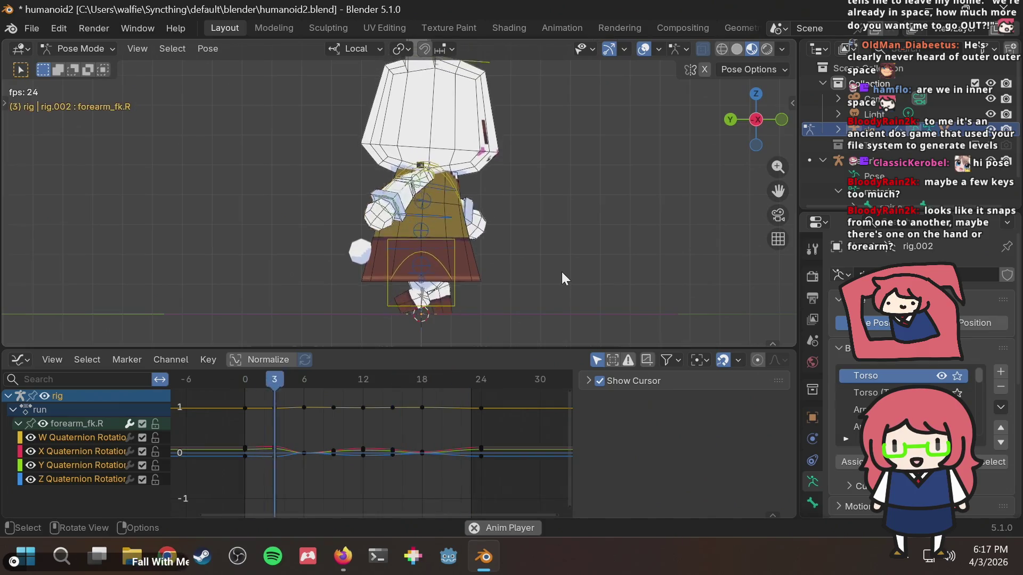
key("Escape")
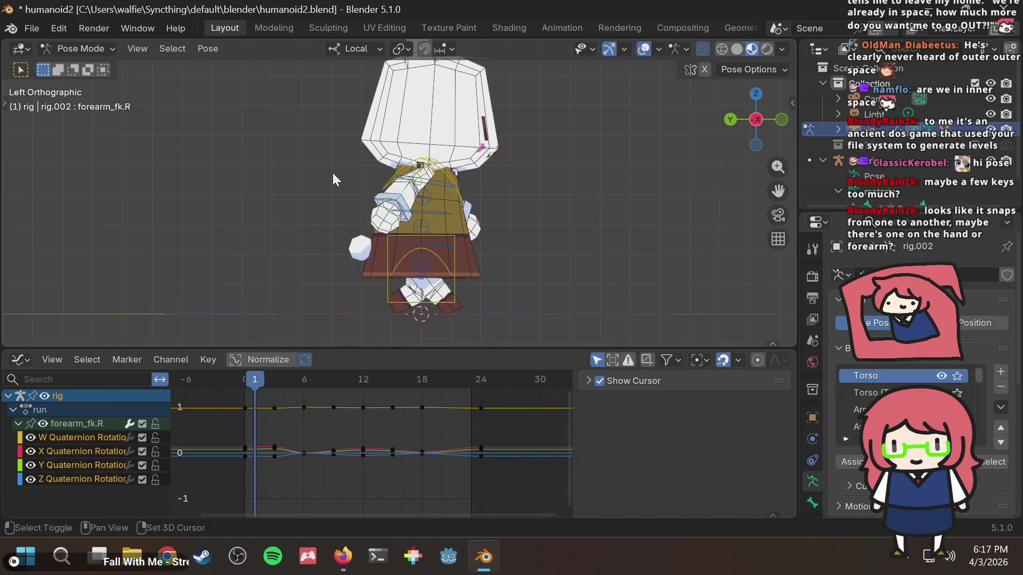
scroll(471, 261, "up", 5)
mouse_move(348, 382)
left_mouse_down()
mouse_move(394, 372)
mouse_move(384, 387)
mouse_move(321, 383)
mouse_move(366, 392)
mouse_move(393, 382)
mouse_move(237, 394)
left_mouse_up()
Step: Check the right forearm pose between frames 12 and 15
key("alt+Tab")
key("alt+Tab")
scroll(478, 200, "down", 4)
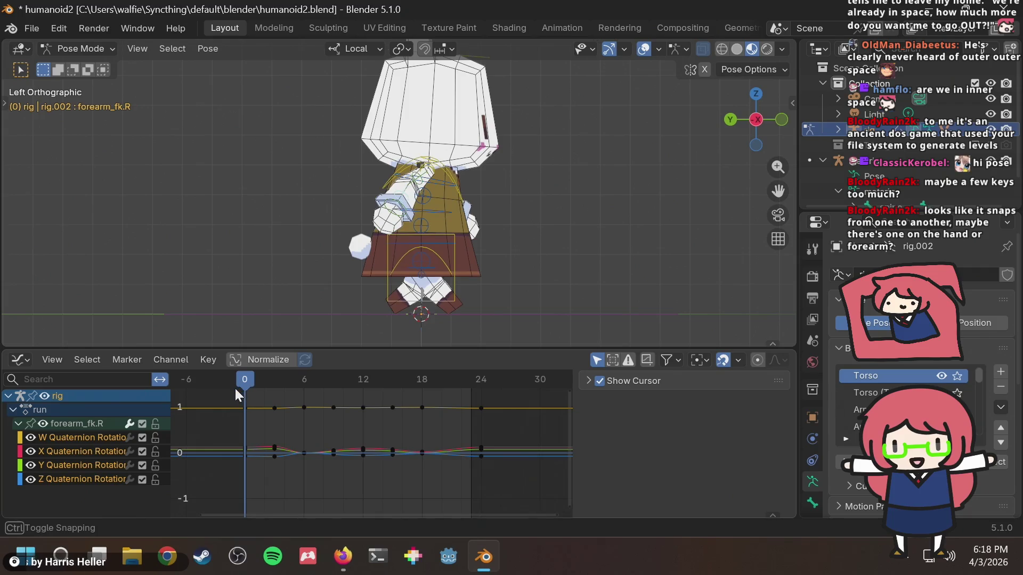
left_click(361, 382)
left_click_drag(362, 381, 420, 381)
scroll(580, 181, "up", 1)
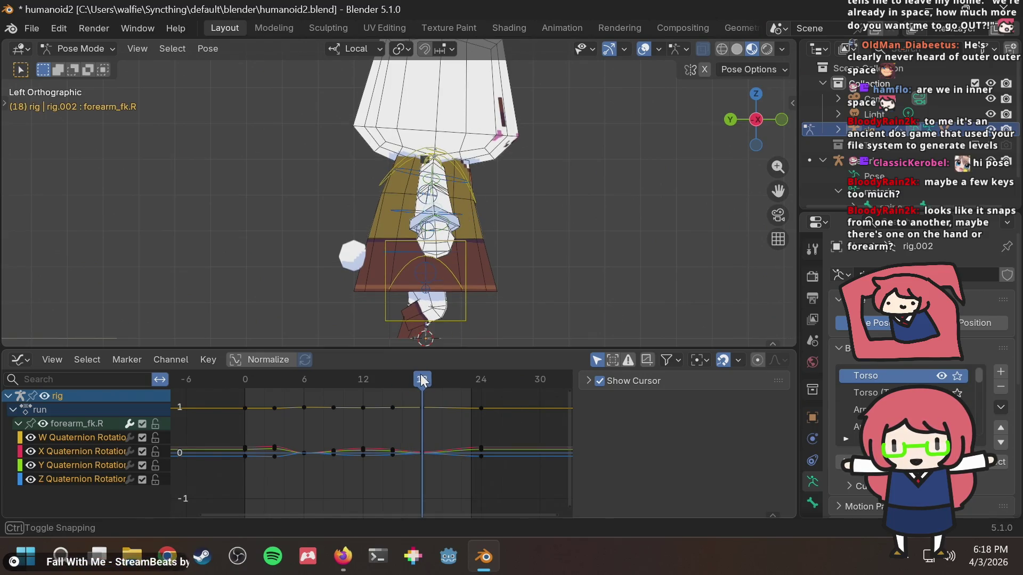
Step: Compare the Firefox walk cycle references, including 'Two Kinds of Walk Cycles', then resume in Blender at frame 16
key("alt+Tab")
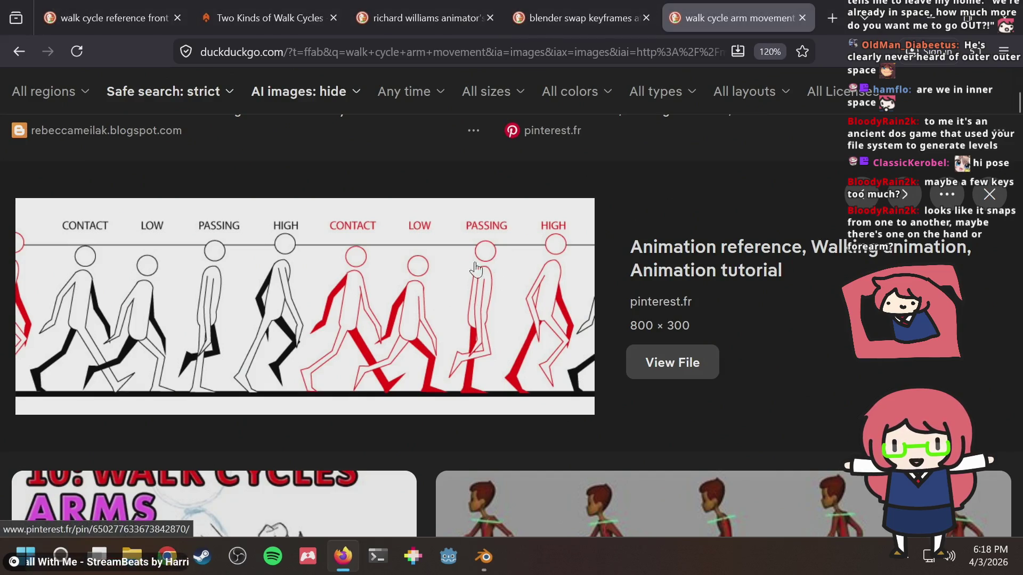
left_click(576, 16)
left_click(418, 13)
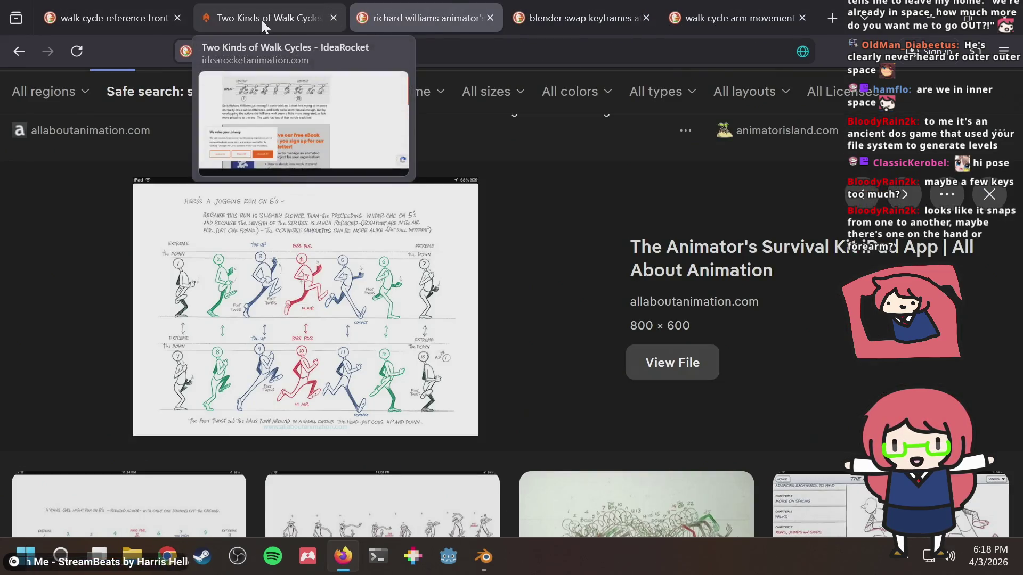
left_click(261, 20)
left_click(75, 16)
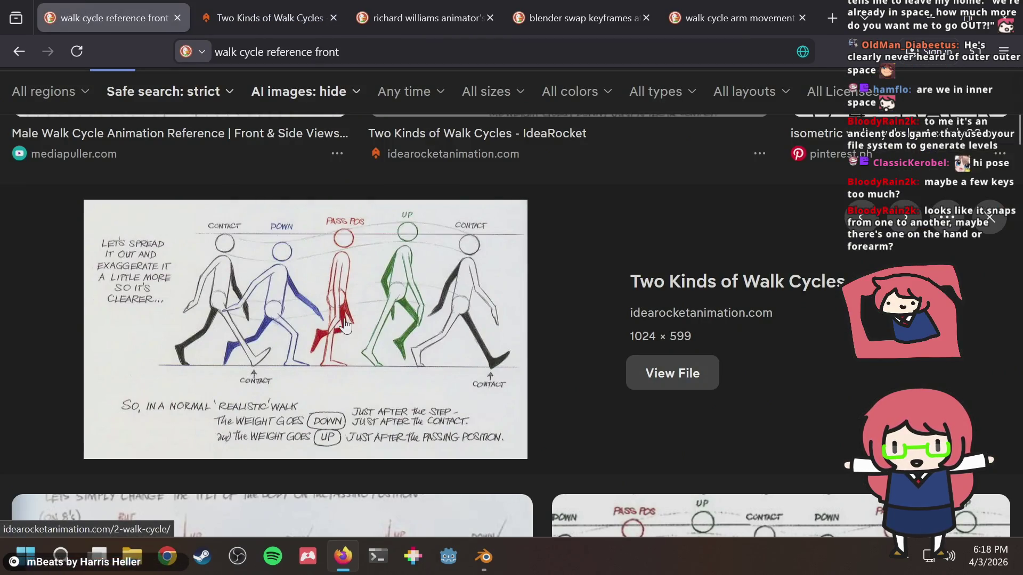
key("alt+Tab")
mouse_move(408, 376)
left_mouse_down()
mouse_move(420, 383)
mouse_move(242, 383)
mouse_move(450, 380)
left_mouse_up()
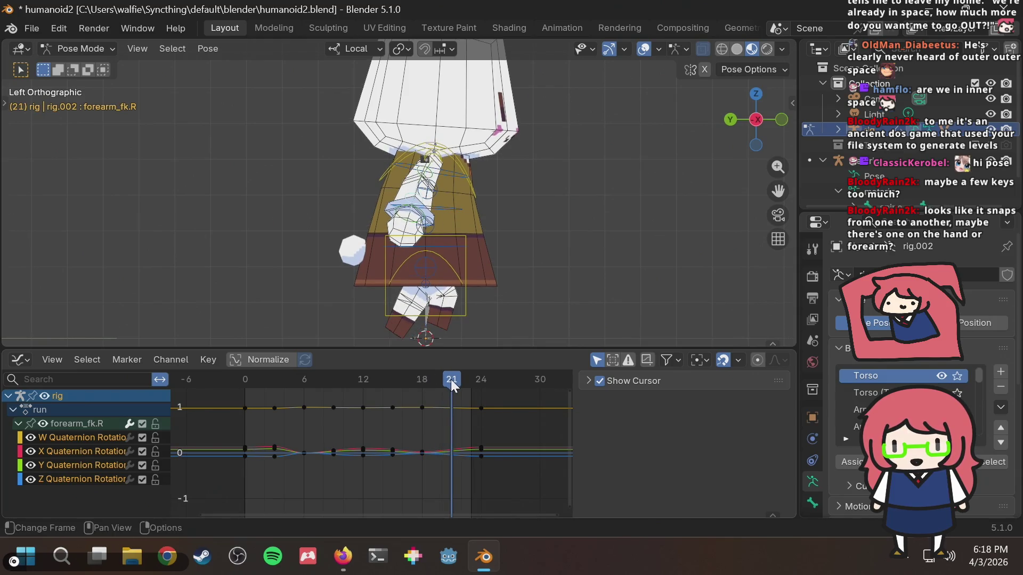
Step: Play the run cycle and inspect the arm pose across frames 9 to 13
key("space")
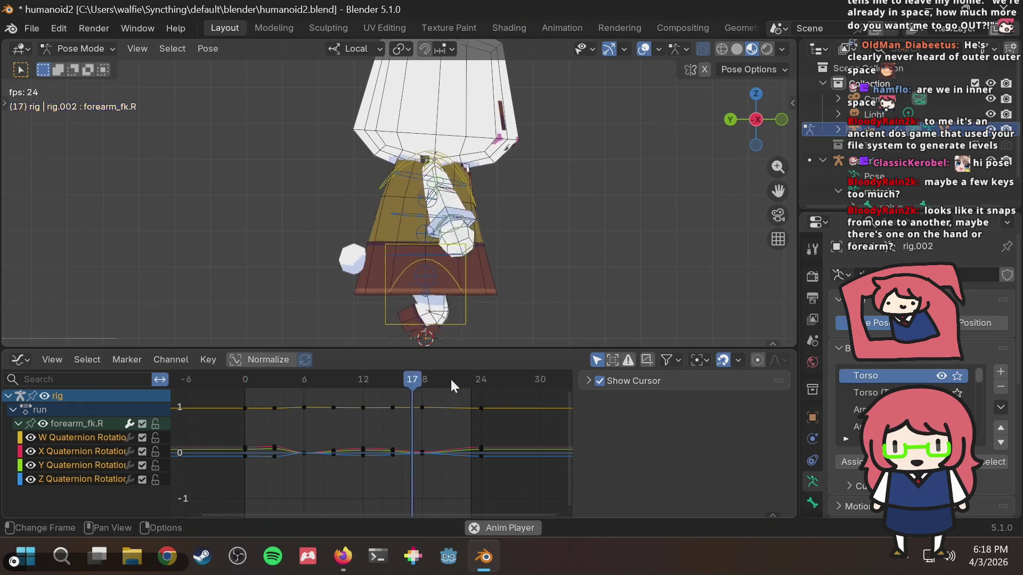
key("space")
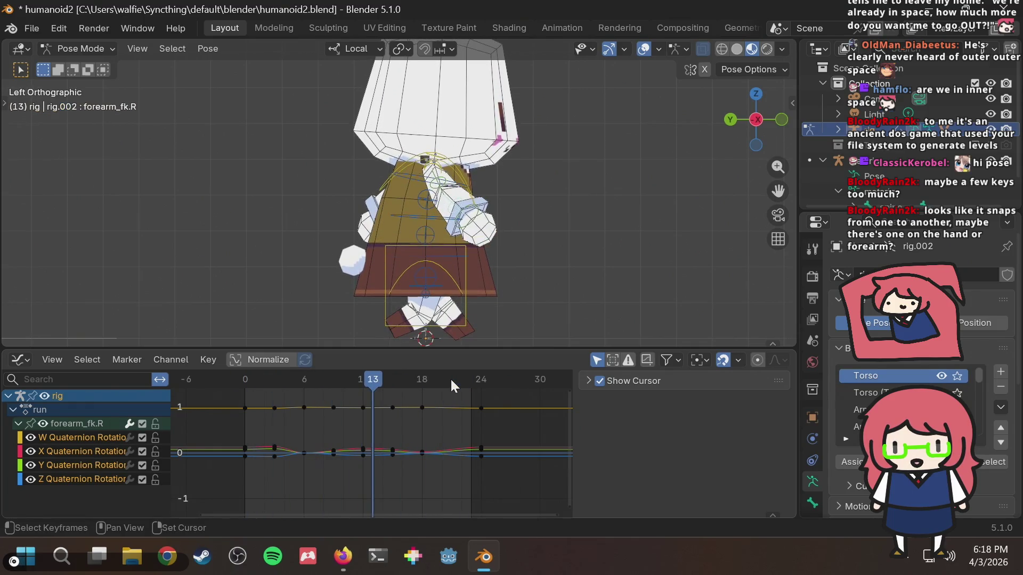
mouse_move(357, 372)
left_mouse_down()
mouse_move(334, 379)
mouse_move(391, 379)
mouse_move(354, 392)
mouse_move(361, 427)
mouse_move(370, 399)
mouse_move(353, 378)
mouse_move(297, 389)
left_mouse_up()
key("space")
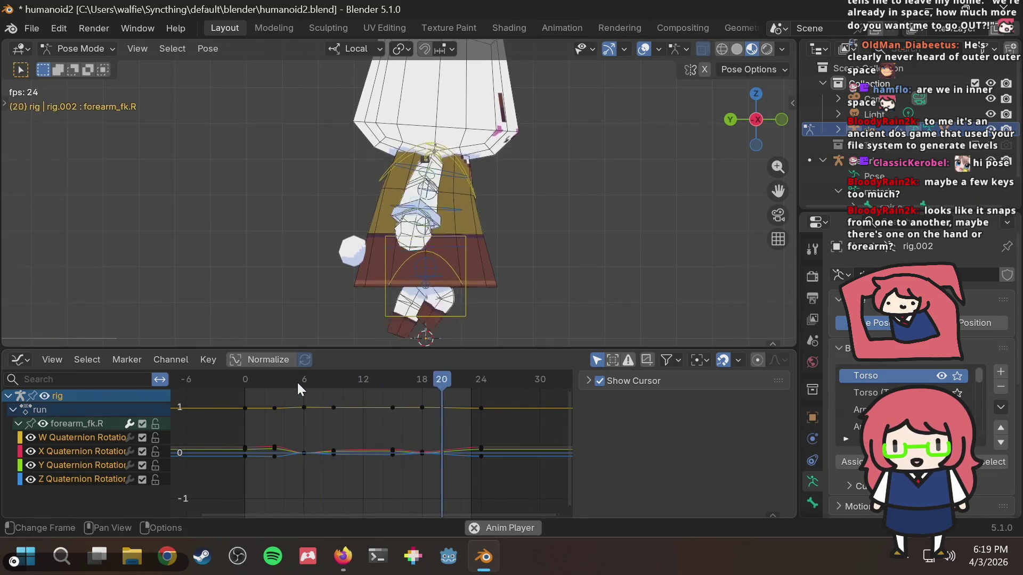
key("space")
left_click(369, 378)
Step: Replay from frame 12, stop at frame 15, and save humanoid2.blend
key("space")
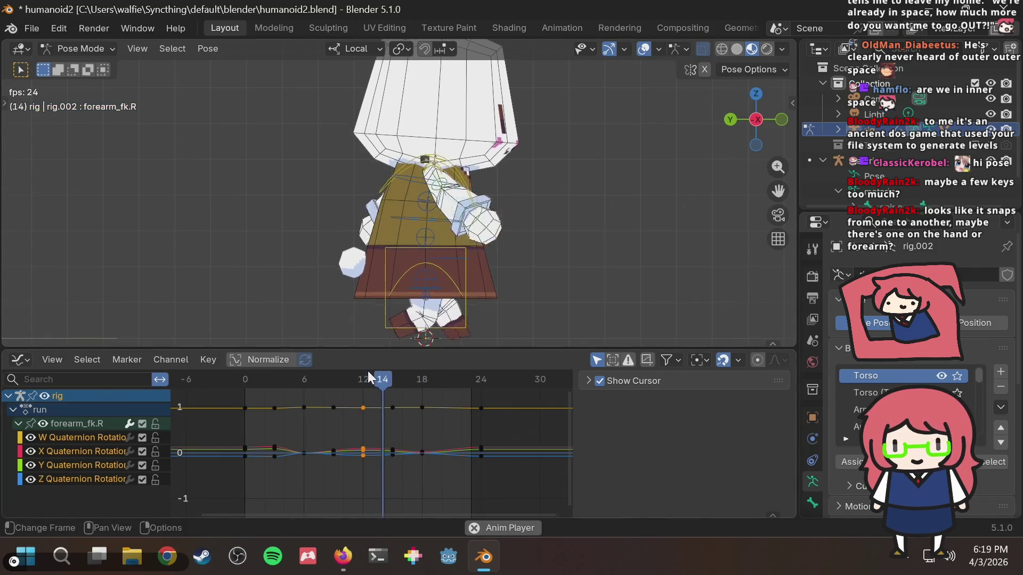
key("space")
key("space")
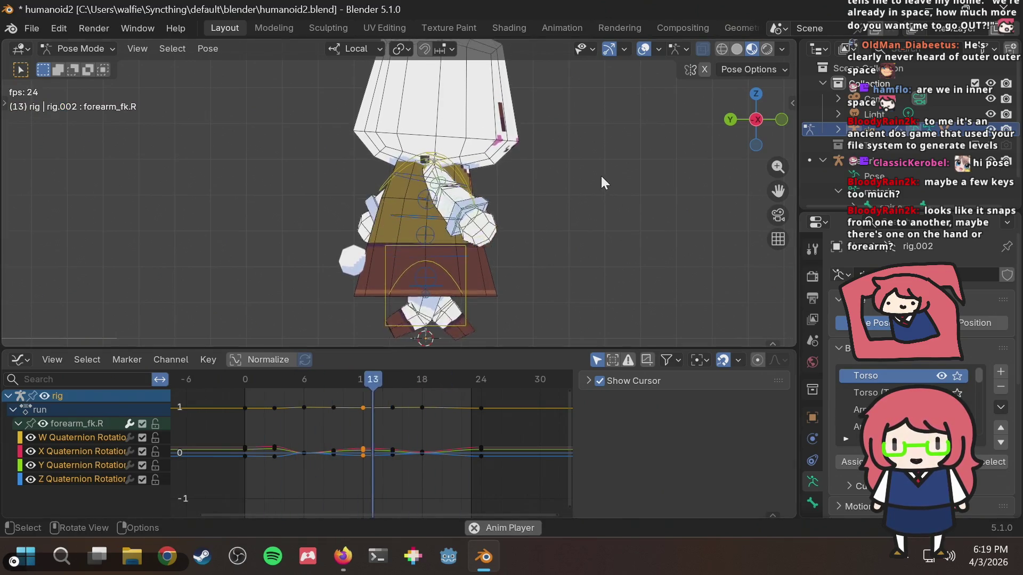
key("space")
key("ctrl+s")
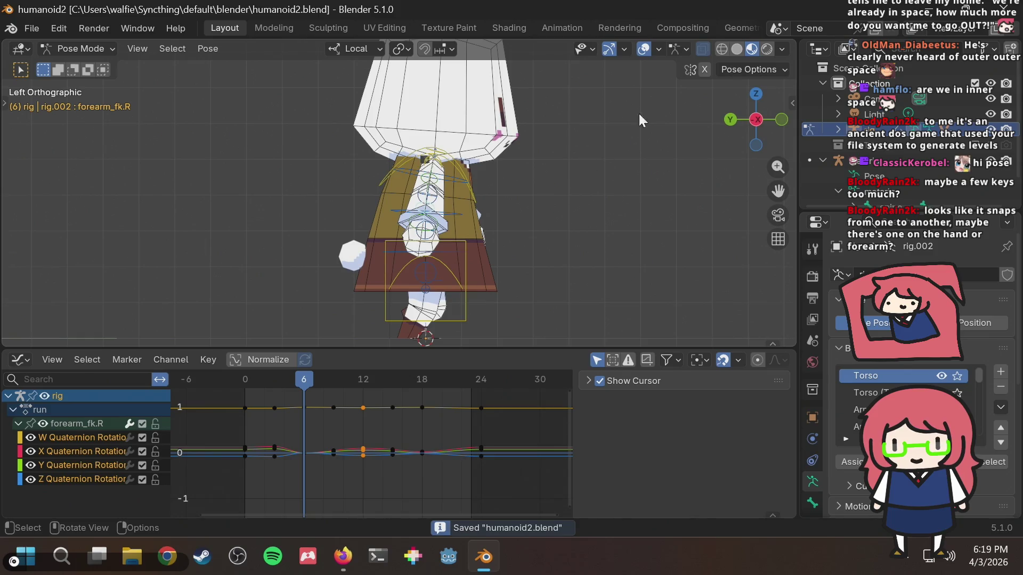
left_click(762, 122)
Step: Stop playback at frame 17 and select the upper_arm_fk.R and forearm_fk.R bones
mouse_move(762, 122)
left_mouse_down()
mouse_move(499, 235)
mouse_move(599, 232)
left_mouse_up()
scroll(563, 207, "down", 8)
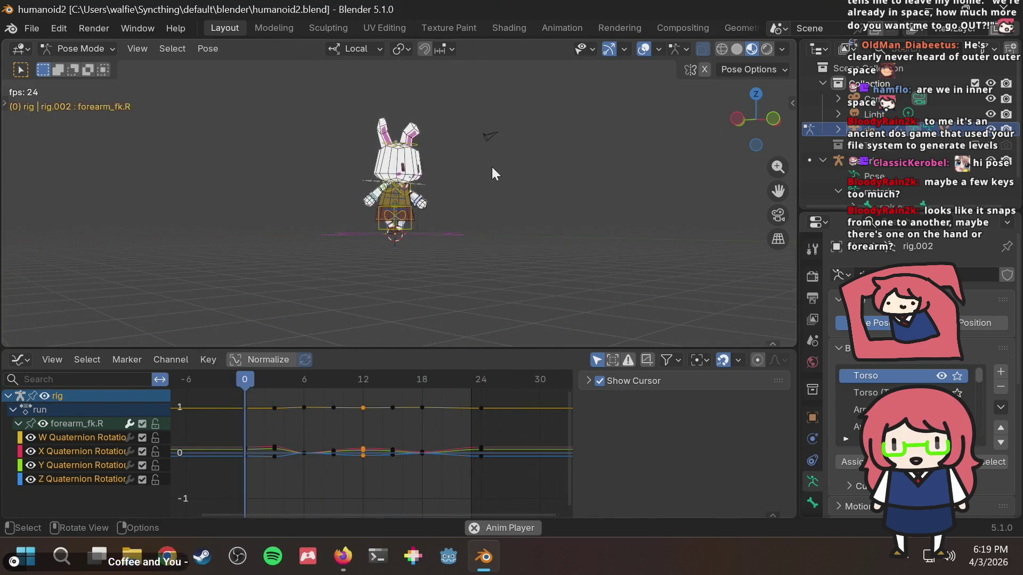
key("alt+a")
scroll(489, 167, "up", 2)
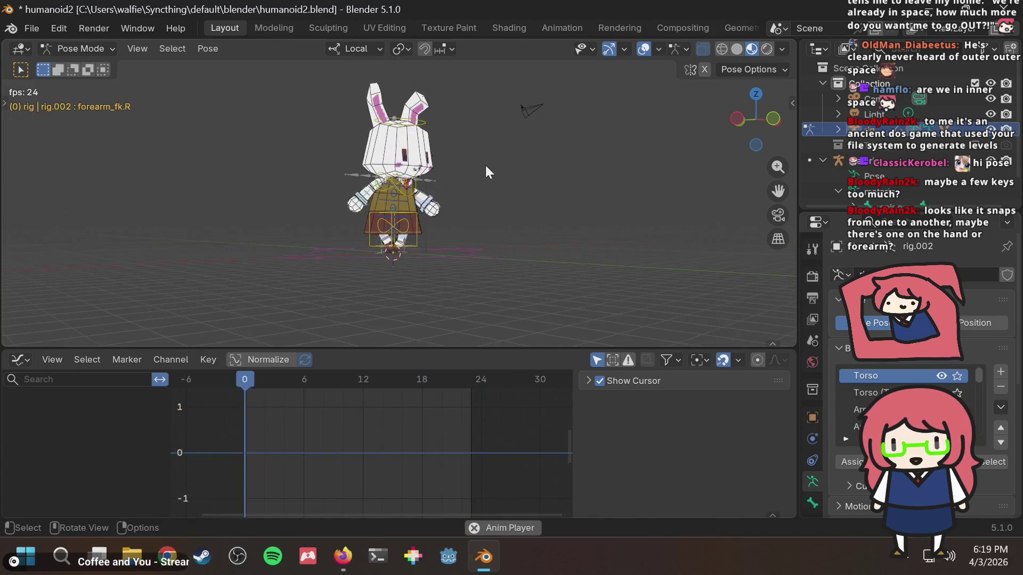
key("space")
scroll(392, 181, "up", 4)
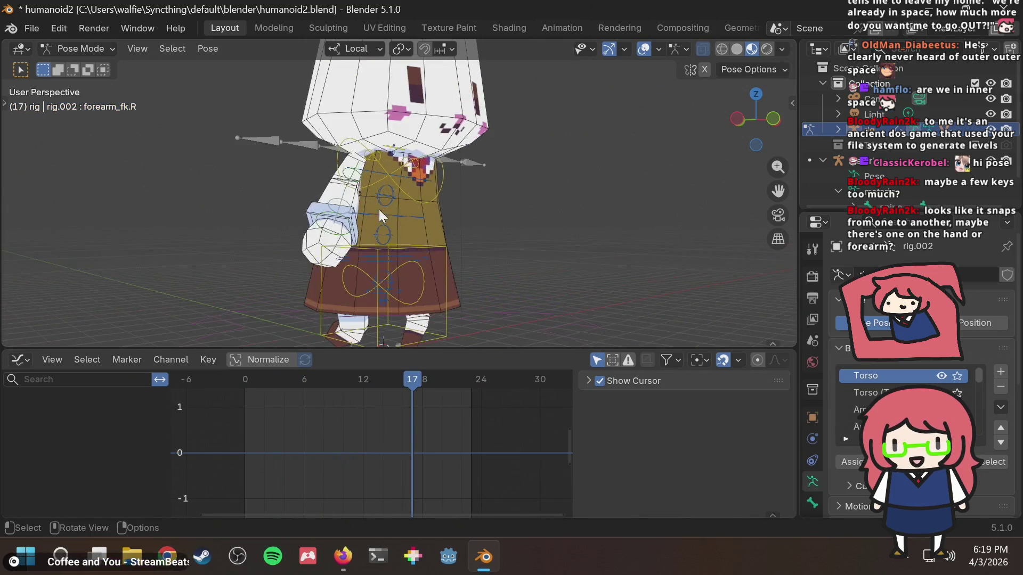
left_click(356, 175)
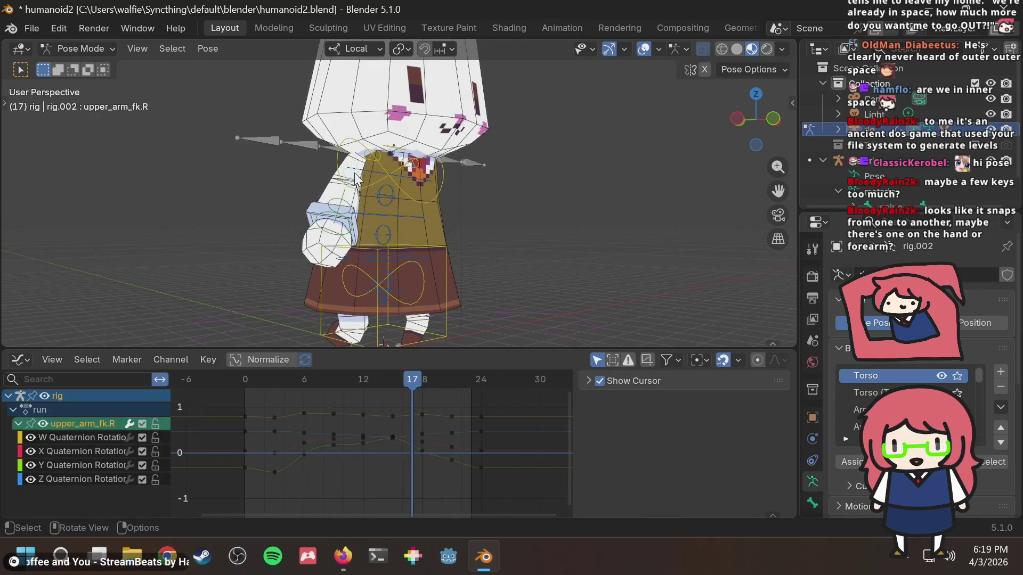
left_click(347, 205, "shift")
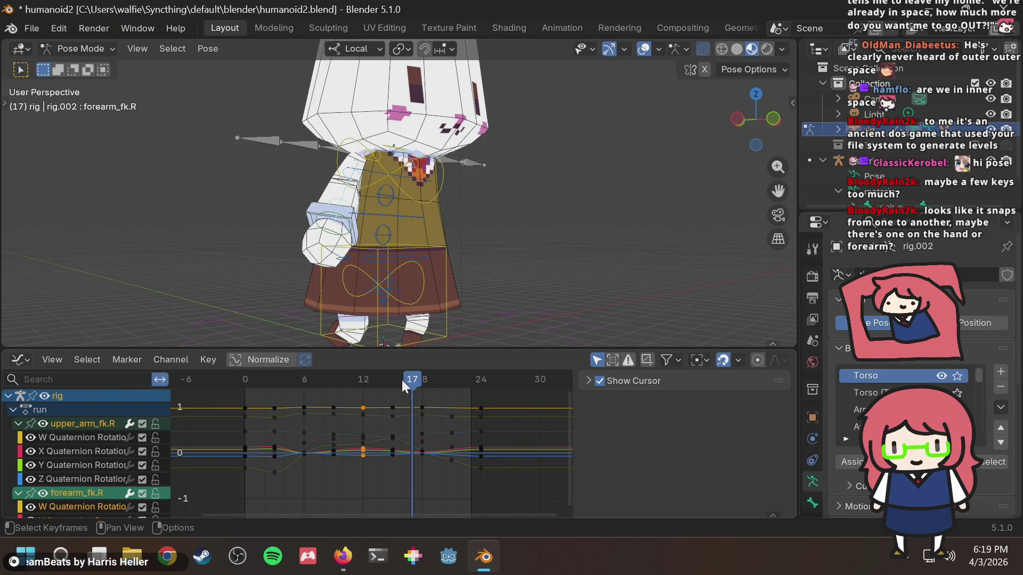
Step: In Left view at frame 12, box-select the right arm keys from frame 12 to 24
middle_click_drag(488, 241, 752, 123)
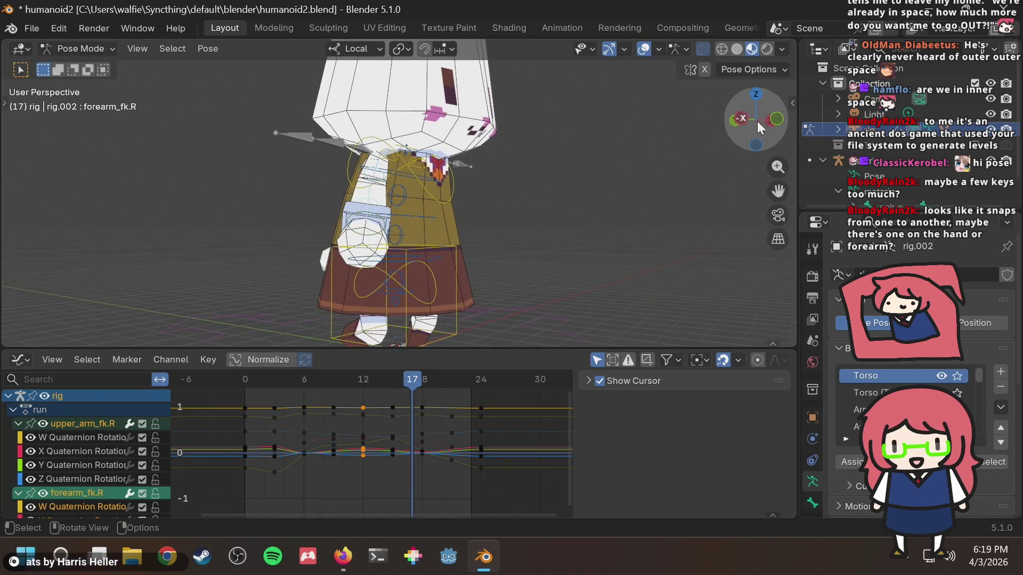
left_click(741, 113)
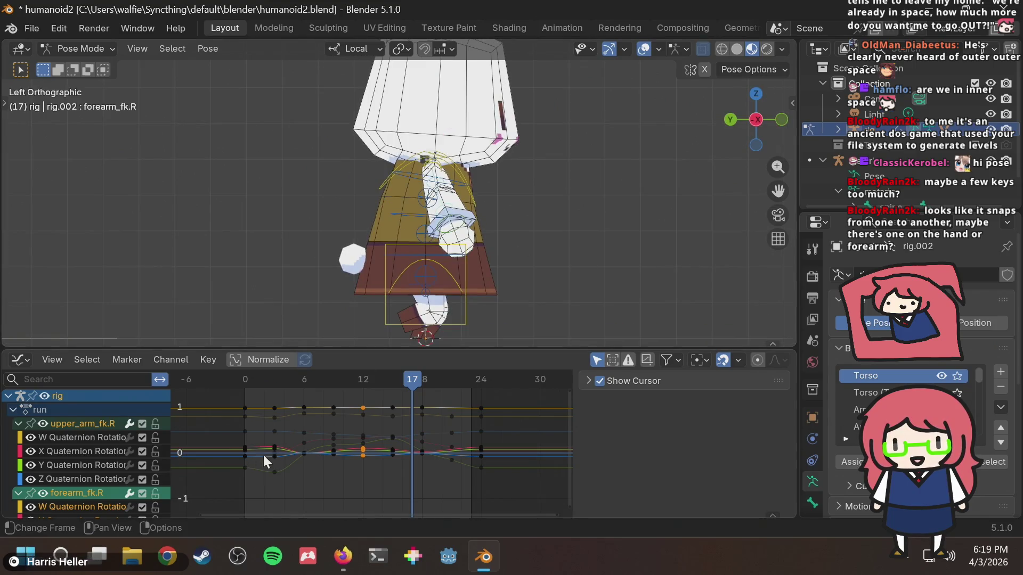
left_click_drag(366, 377, 232, 405)
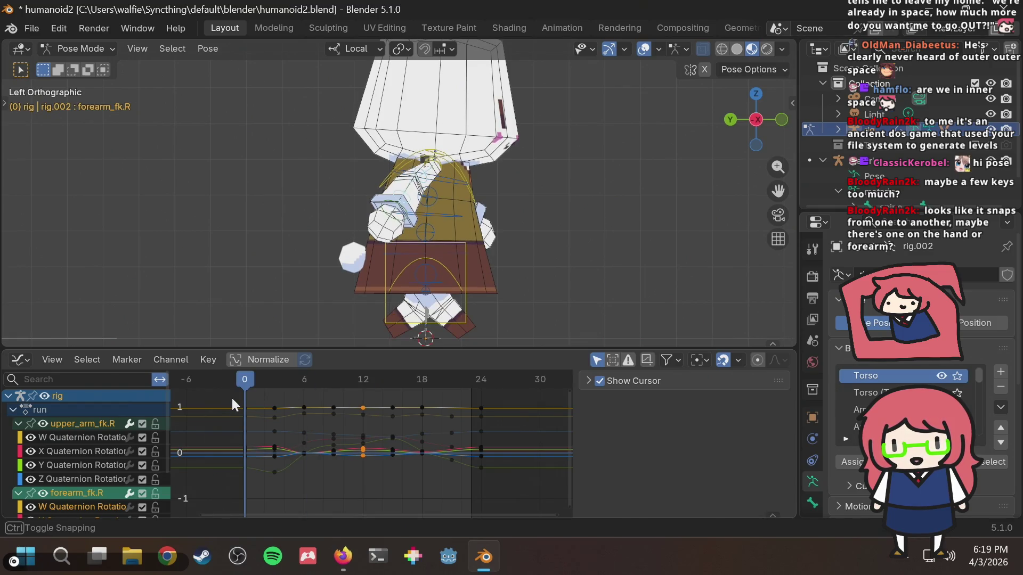
left_click_drag(236, 397, 361, 390)
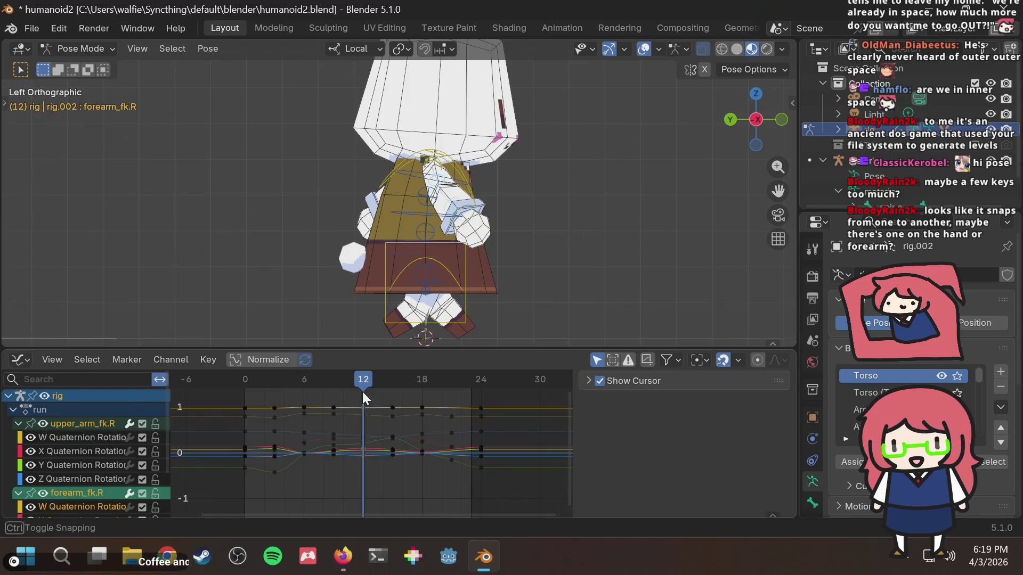
left_click_drag(363, 393, 362, 393)
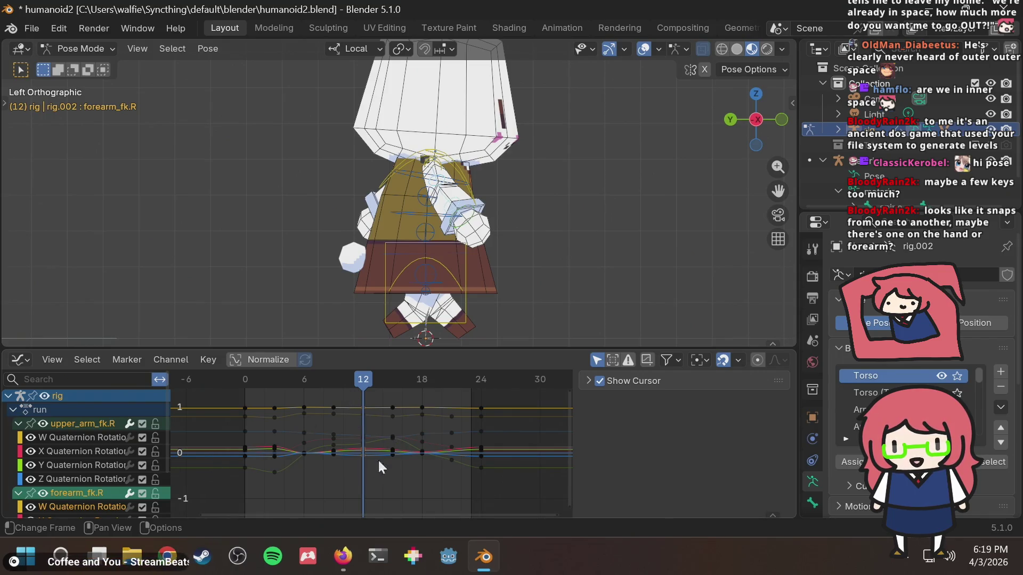
mouse_move(356, 487)
left_mouse_down()
mouse_move(452, 446)
mouse_move(481, 411)
mouse_move(471, 392)
mouse_move(492, 388)
left_mouse_up()
Step: Copy the current arm pose and enable the Arm.L (FK) rig layer
key("ctrl+c")
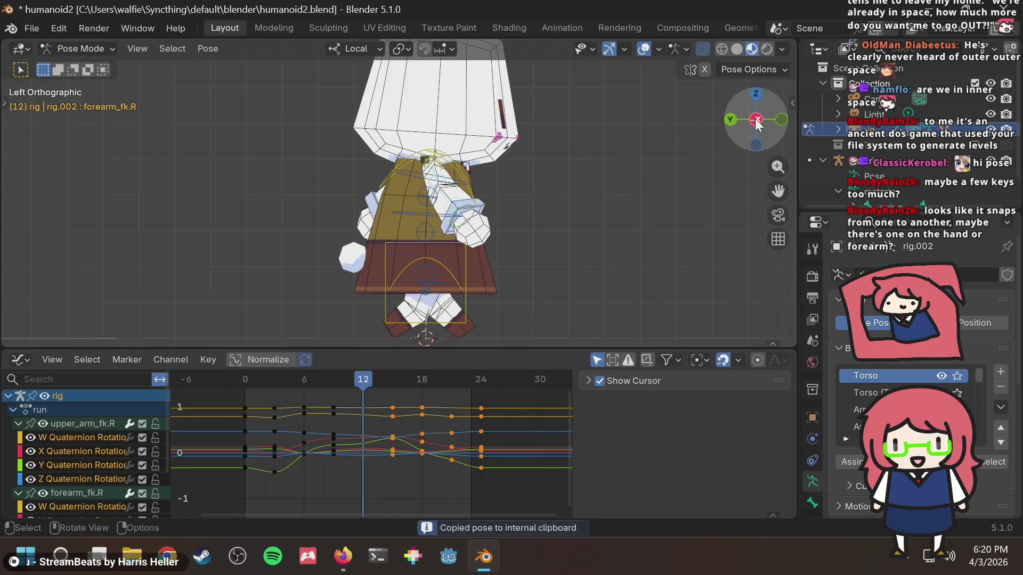
left_click(756, 120)
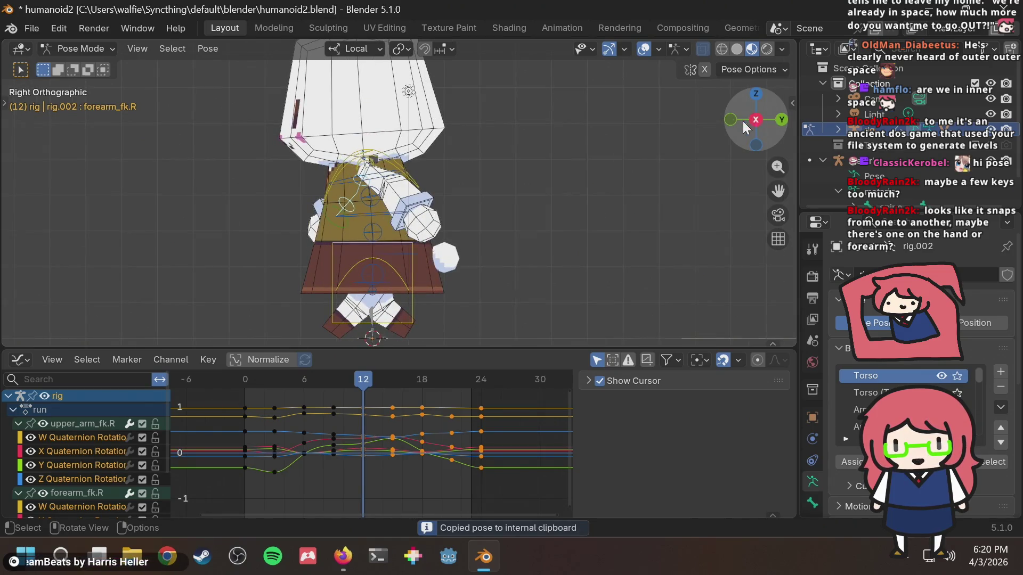
scroll(376, 181, "up", 4)
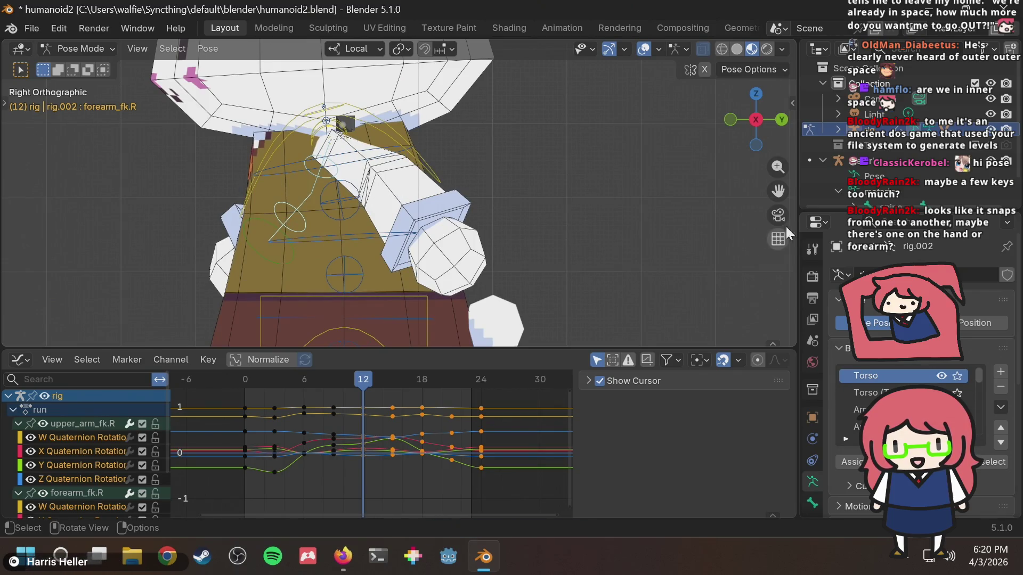
key("n")
left_click(649, 292)
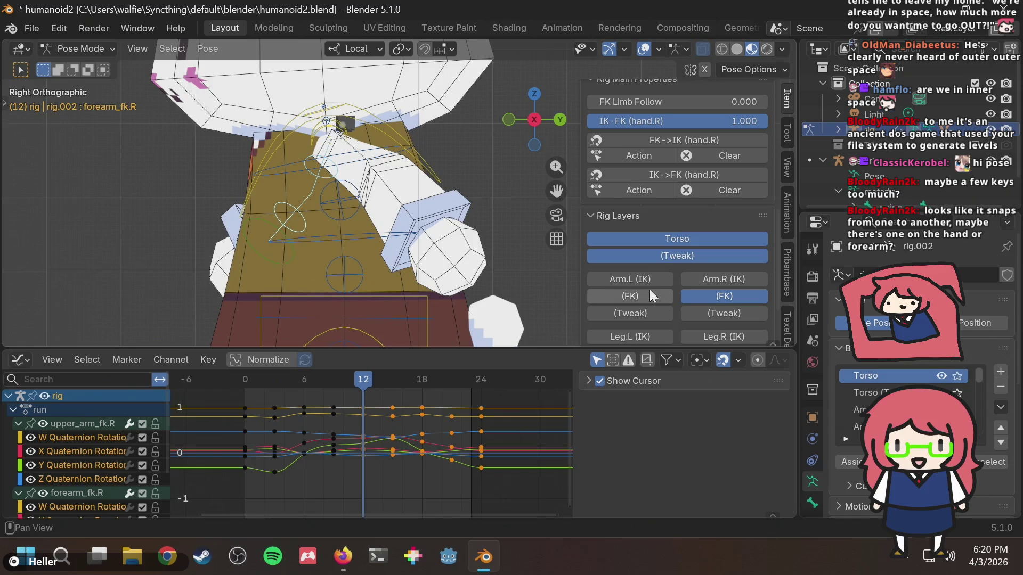
key("n")
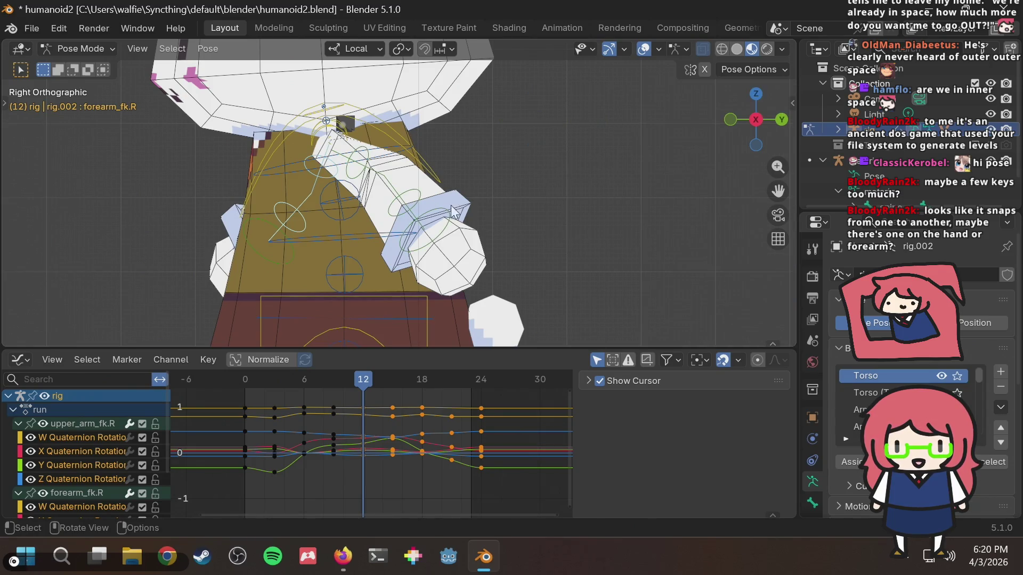
Step: Delete all keyframes from upper_arm_fk.L and forearm_fk.L, then return to frame 0
left_click(408, 205)
left_click(367, 161, "shift")
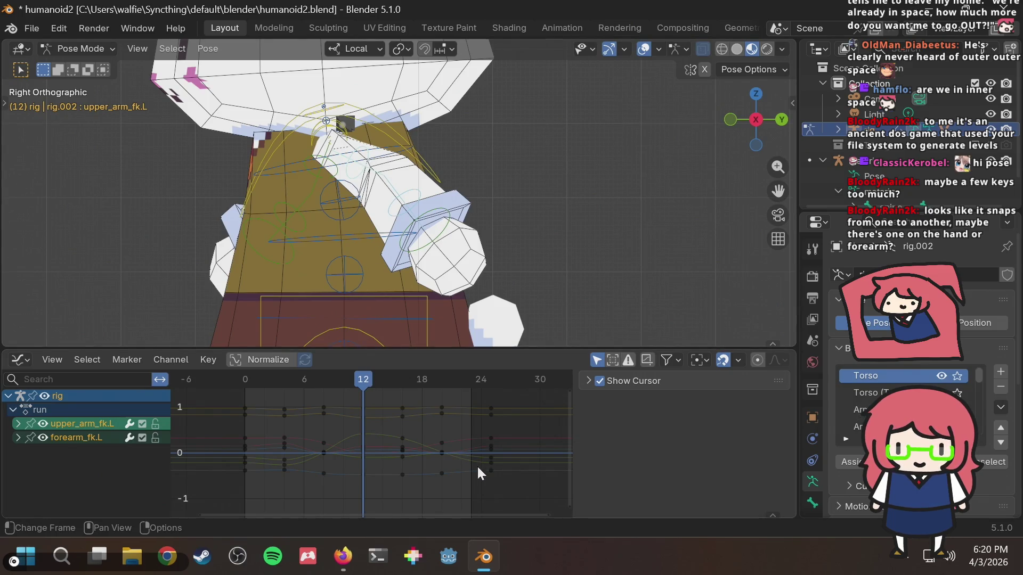
mouse_move(557, 494)
left_mouse_down()
mouse_move(411, 429)
mouse_move(222, 370)
left_mouse_up()
key("Delete")
left_click_drag(301, 375, 247, 378)
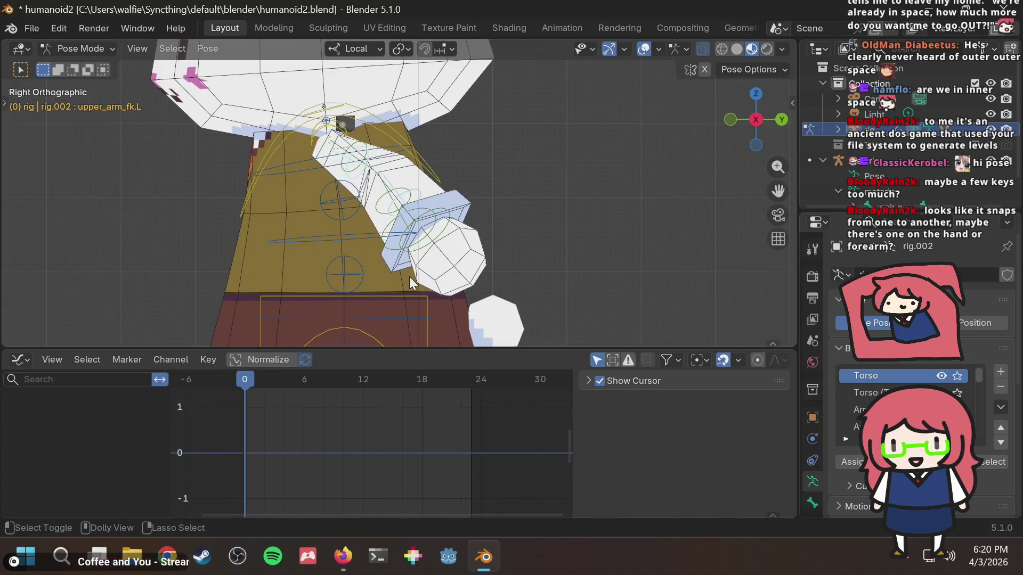
Step: Paste the copied arm pose mirrored onto the left arm at frame 0
key("ctrl+v")
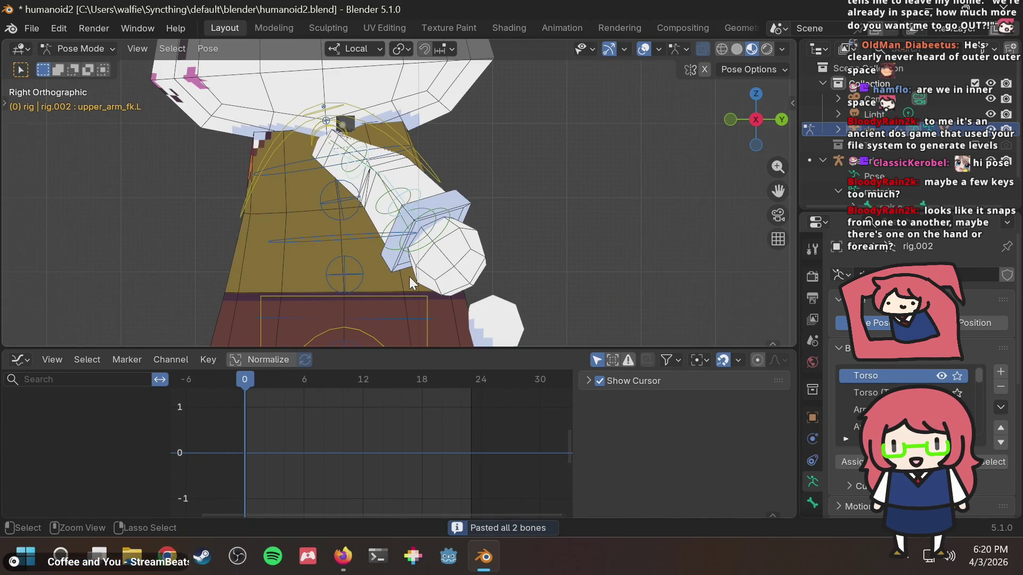
key("ctrl+shift+v")
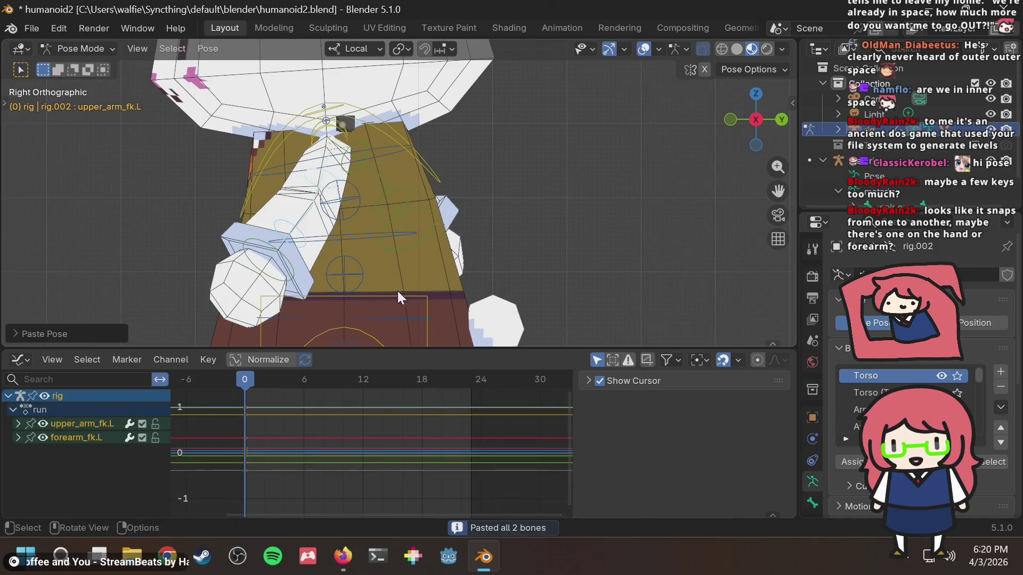
mouse_move(244, 380)
left_mouse_down()
mouse_move(277, 372)
mouse_move(241, 382)
left_mouse_up()
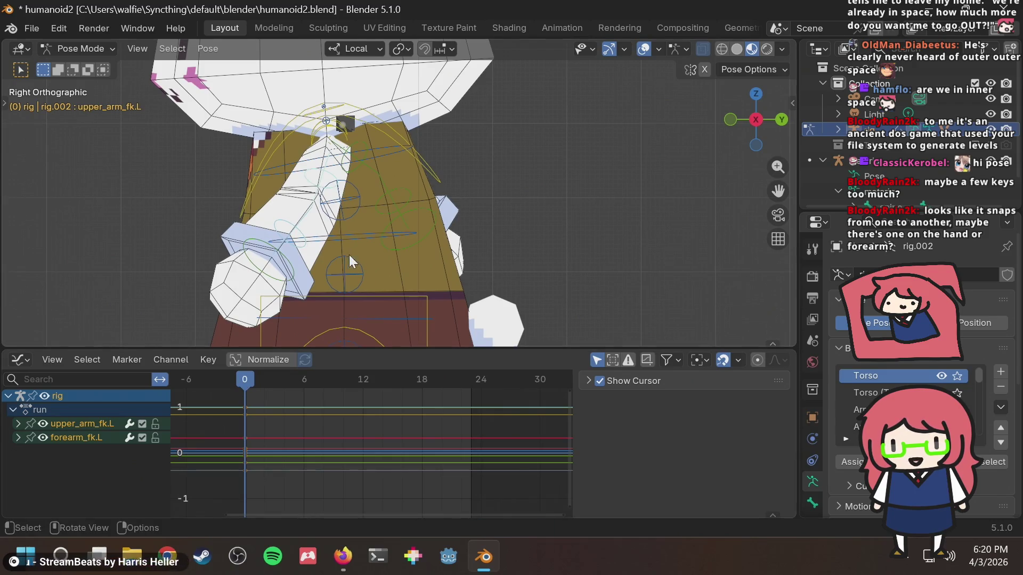
mouse_move(349, 222)
middle_mouse_down()
mouse_move(574, 215)
mouse_move(352, 210)
mouse_move(436, 218)
middle_mouse_up()
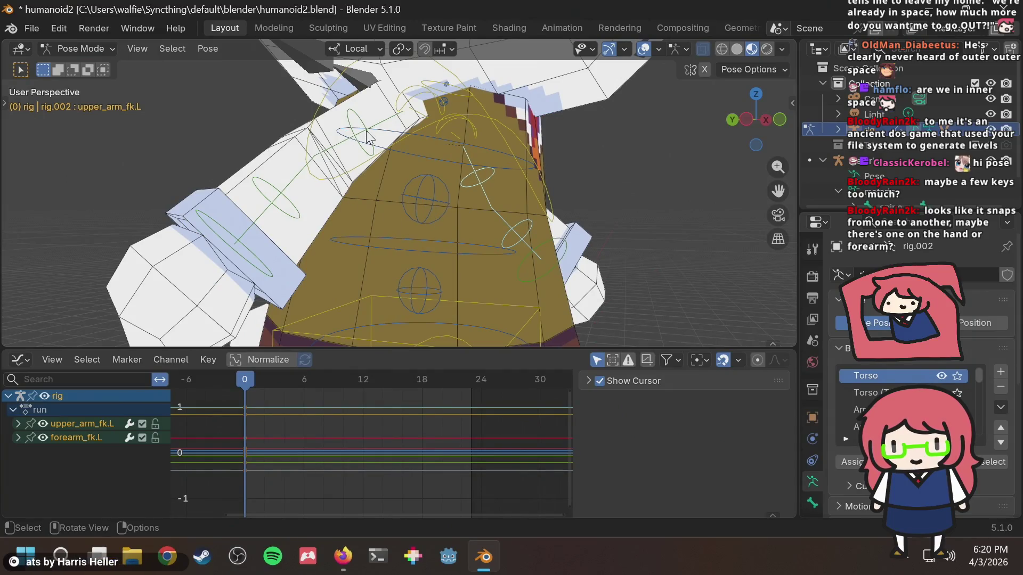
Step: Copy the keyframes of upper_arm_fk.R and forearm_fk.R
left_click(286, 186)
left_click(276, 203, "shift")
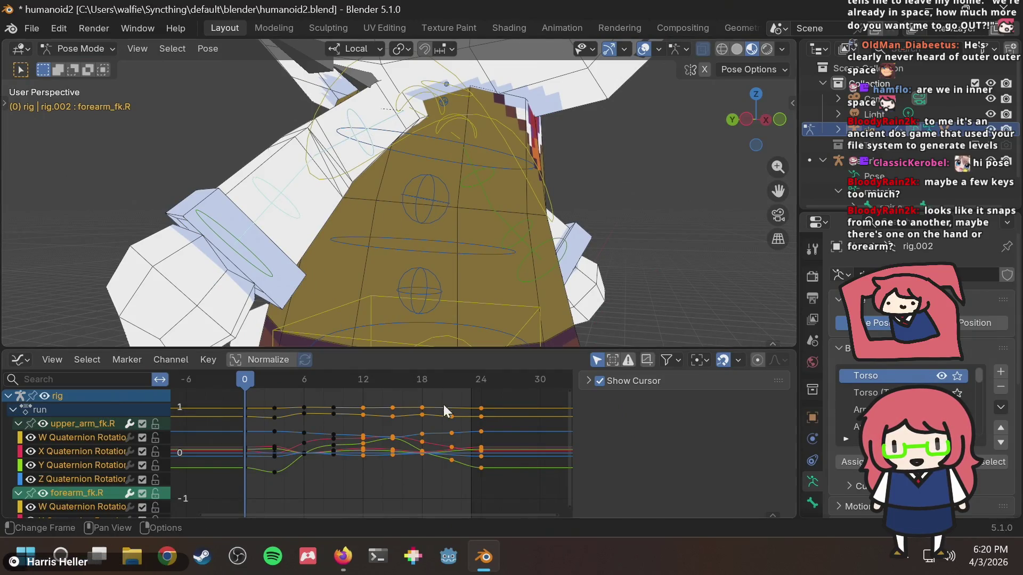
right_click(421, 414)
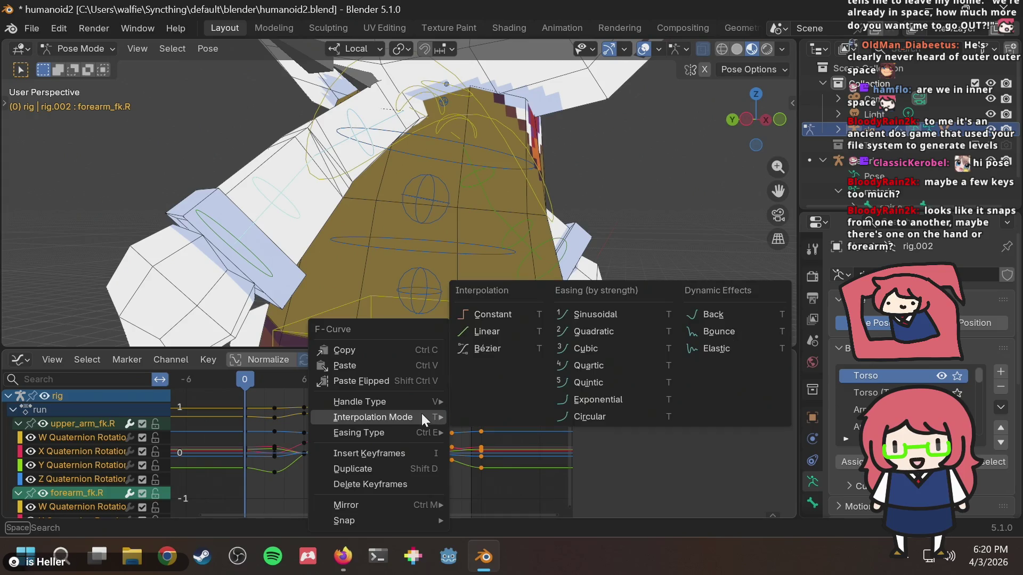
left_click(389, 349)
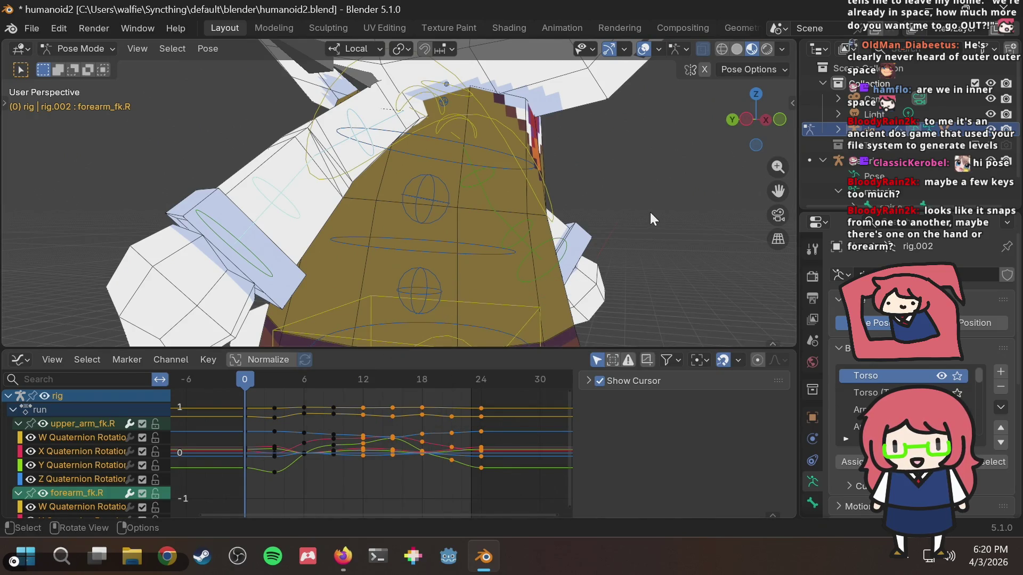
Step: Paste those keyframes flipped onto the left upper arm and forearm, then go to frame 6
mouse_move(523, 225)
middle_mouse_down()
mouse_move(622, 203)
mouse_move(442, 215)
mouse_move(377, 185)
middle_mouse_up()
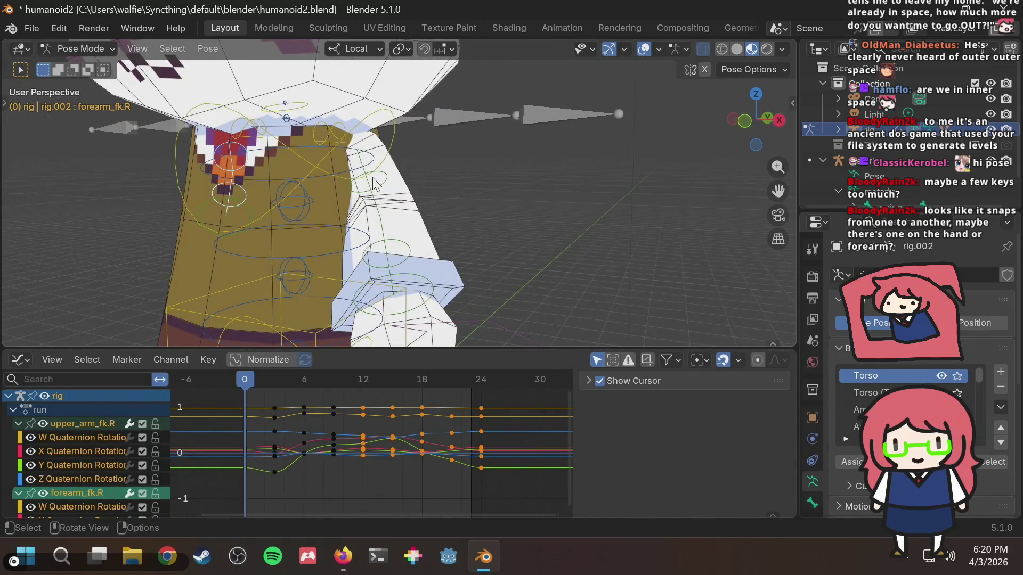
left_click(376, 185)
left_click(388, 266, "shift")
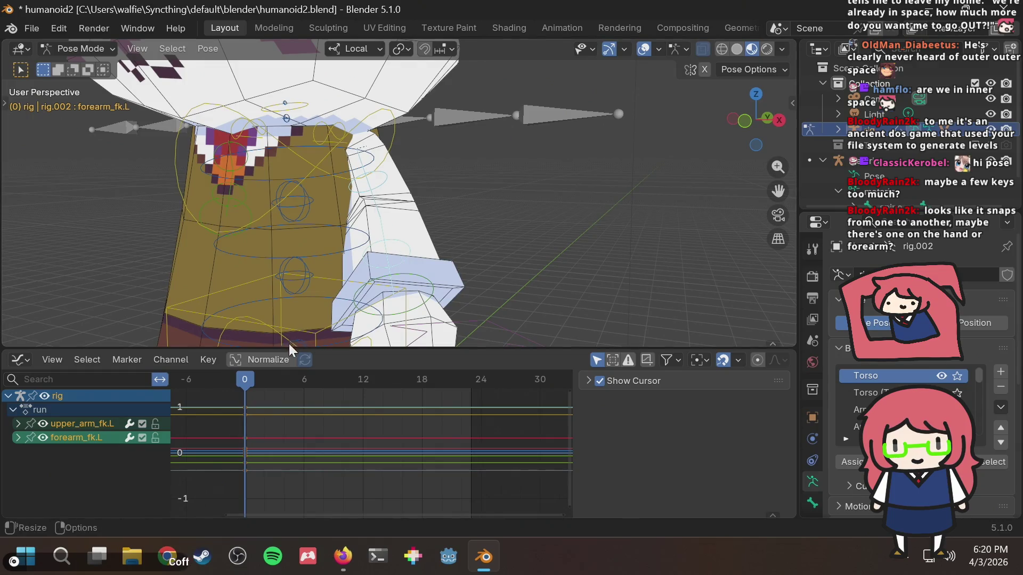
key("ctrl+shift+v")
left_click(302, 376)
Step: Key the arm pose at frame 6, then review the right forearm and upper arm keys at frame 9
key("i")
mouse_move(302, 376)
left_mouse_down()
mouse_move(228, 381)
mouse_move(334, 384)
left_mouse_up()
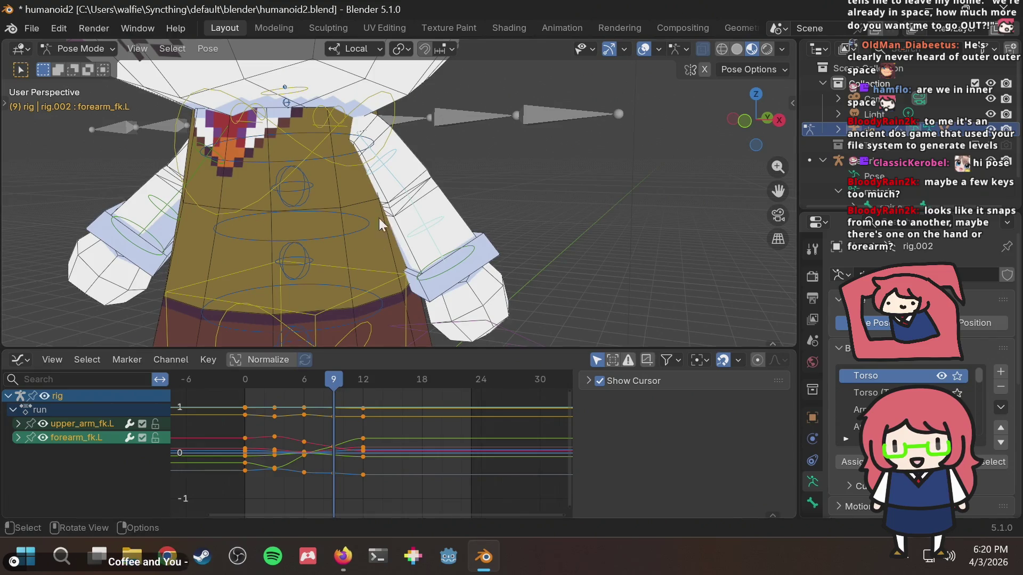
left_click(149, 236)
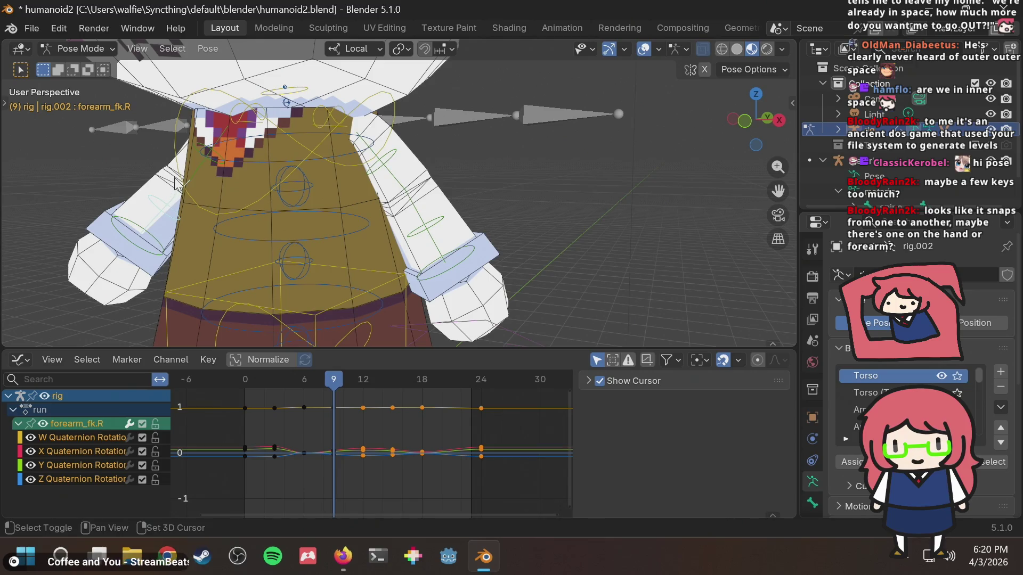
mouse_move(134, 232)
middle_mouse_down()
mouse_move(334, 242)
mouse_move(518, 193)
mouse_move(465, 161)
middle_mouse_up()
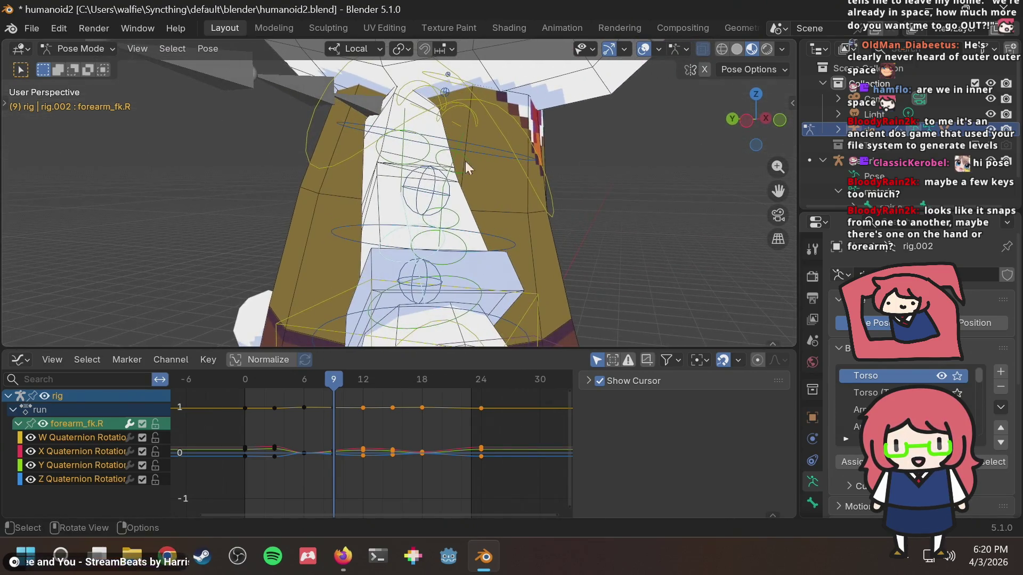
left_click(381, 155, "shift")
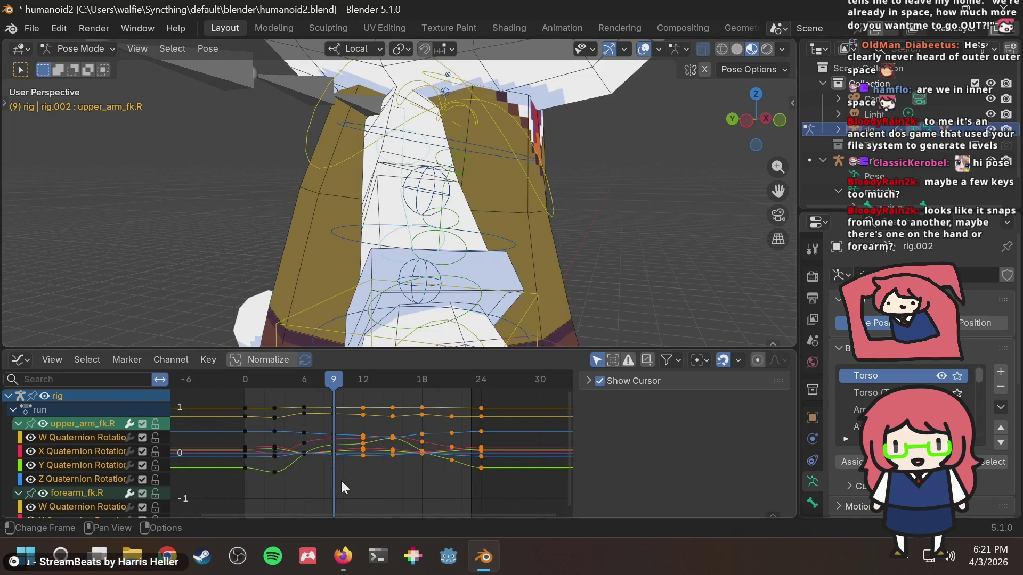
mouse_move(342, 485)
left_mouse_down()
mouse_move(279, 404)
mouse_move(246, 397)
mouse_move(264, 403)
left_mouse_up()
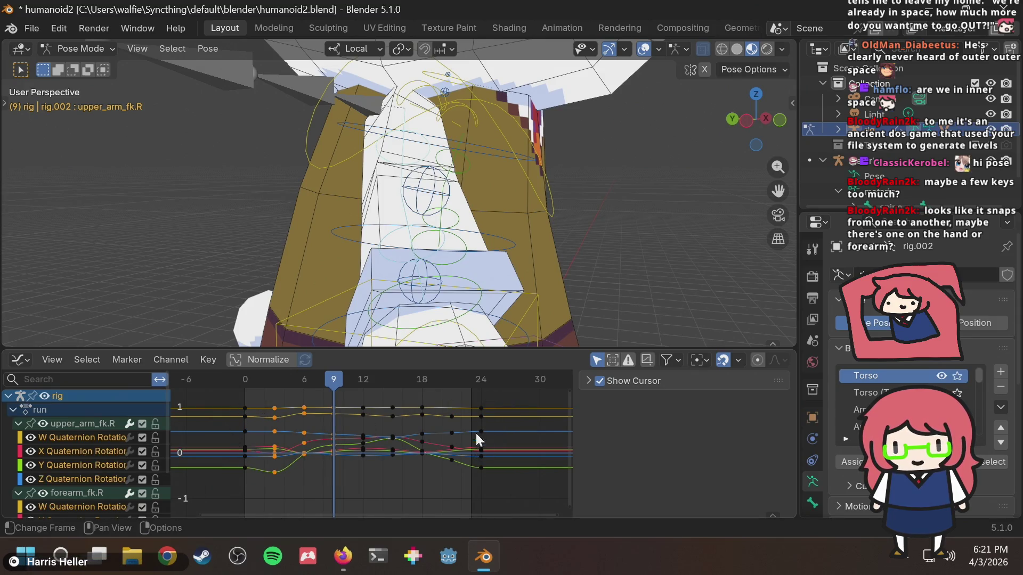
left_click(341, 474)
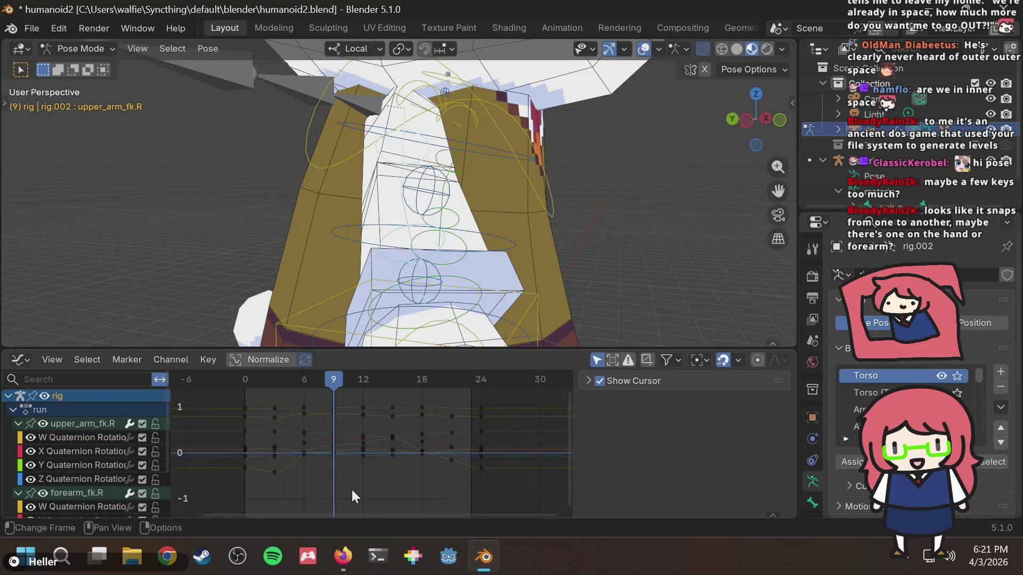
Step: Copy the right arm keyframes at frames 3, 6 and 12
left_click_drag(376, 481, 266, 398)
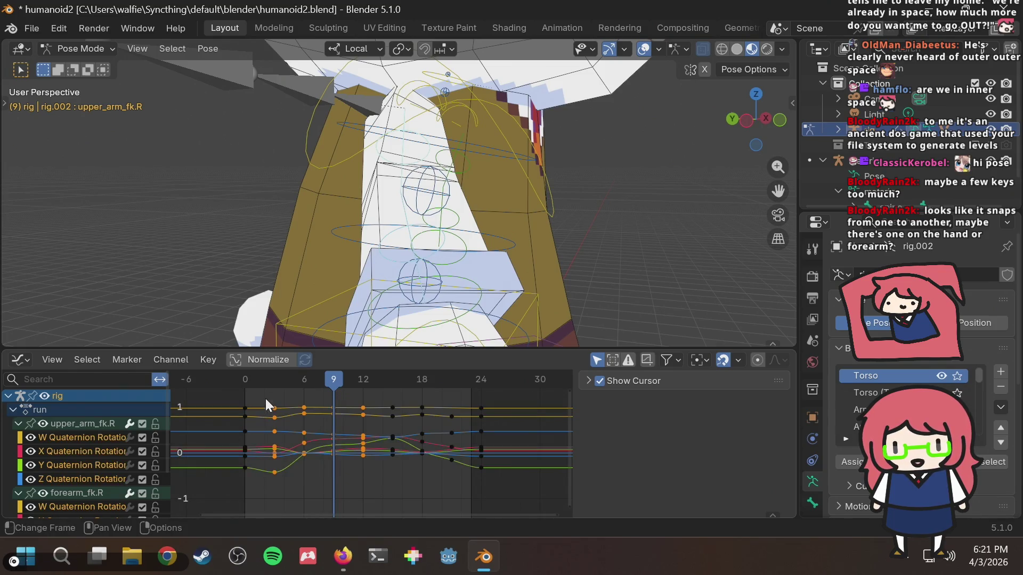
right_click(361, 415)
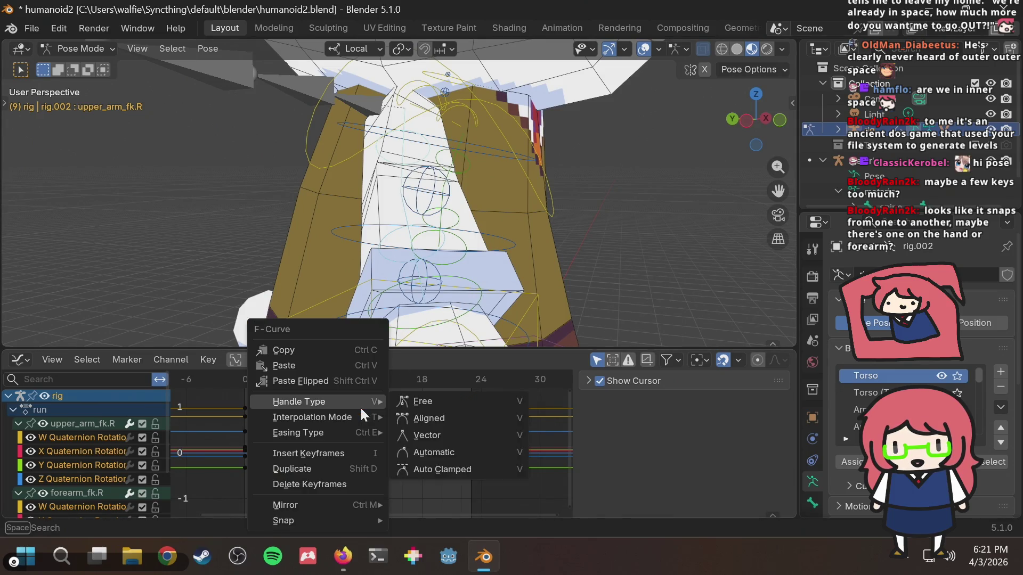
left_click(359, 351)
Step: Try pasting the pose onto the left upper arm and forearm at frame 14, then undo it
mouse_move(524, 276)
middle_mouse_down()
mouse_move(447, 254)
mouse_move(319, 257)
mouse_move(353, 193)
middle_mouse_up()
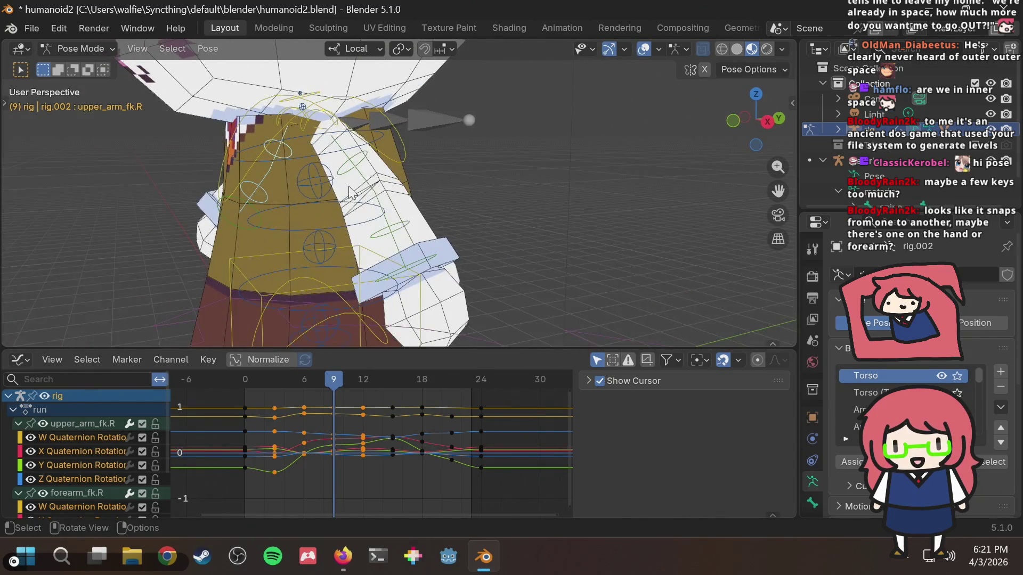
left_click(363, 179)
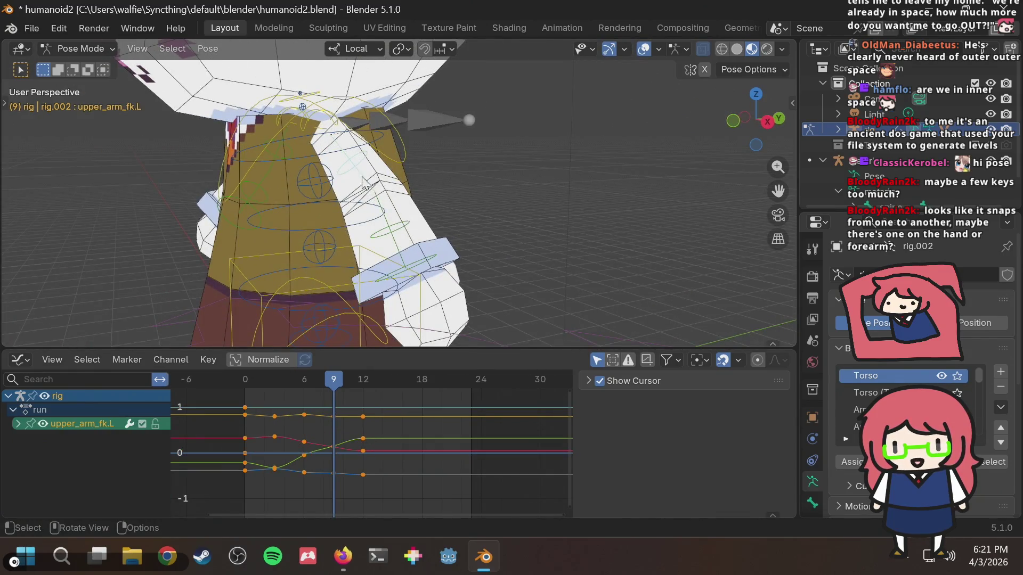
left_click(403, 231, "shift")
left_click(370, 379)
left_click_drag(369, 379, 393, 378)
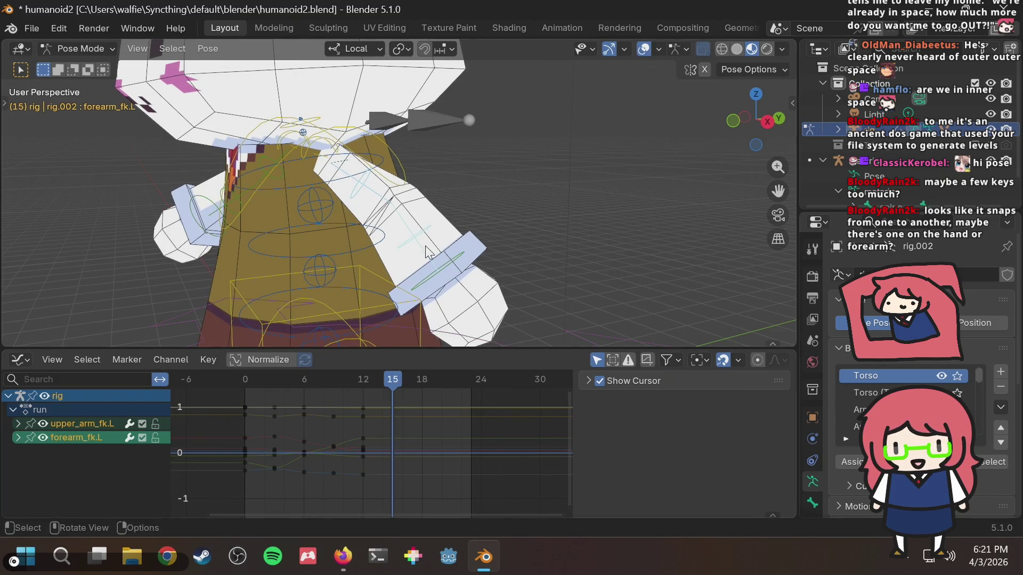
key("ctrl")
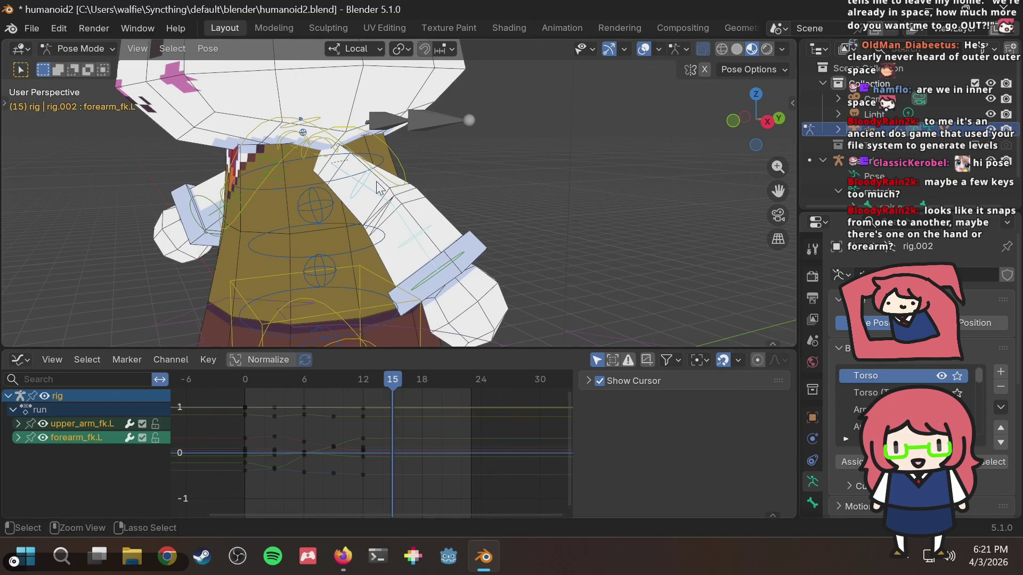
key("ctrl+v")
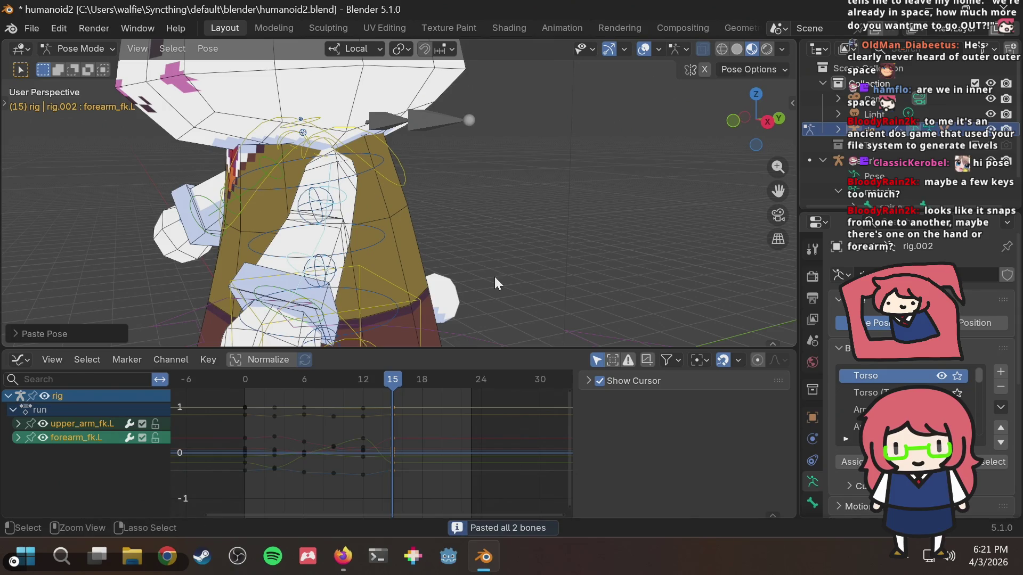
key("ctrl+z")
Step: Select the chest and upper spine controls
mouse_move(409, 187)
middle_mouse_down()
mouse_move(564, 187)
mouse_move(413, 214)
middle_mouse_up()
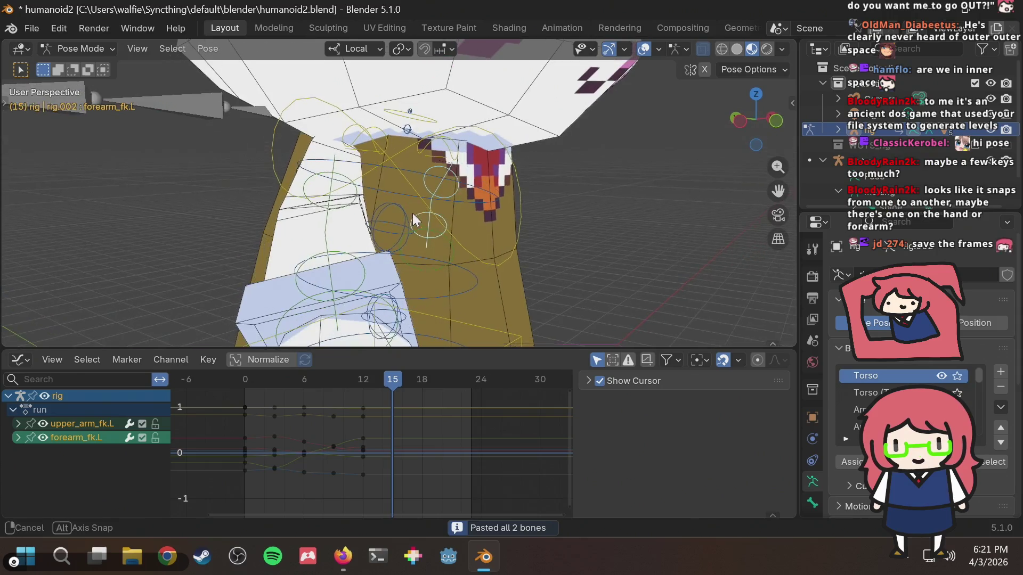
left_click(336, 195)
left_click(341, 187)
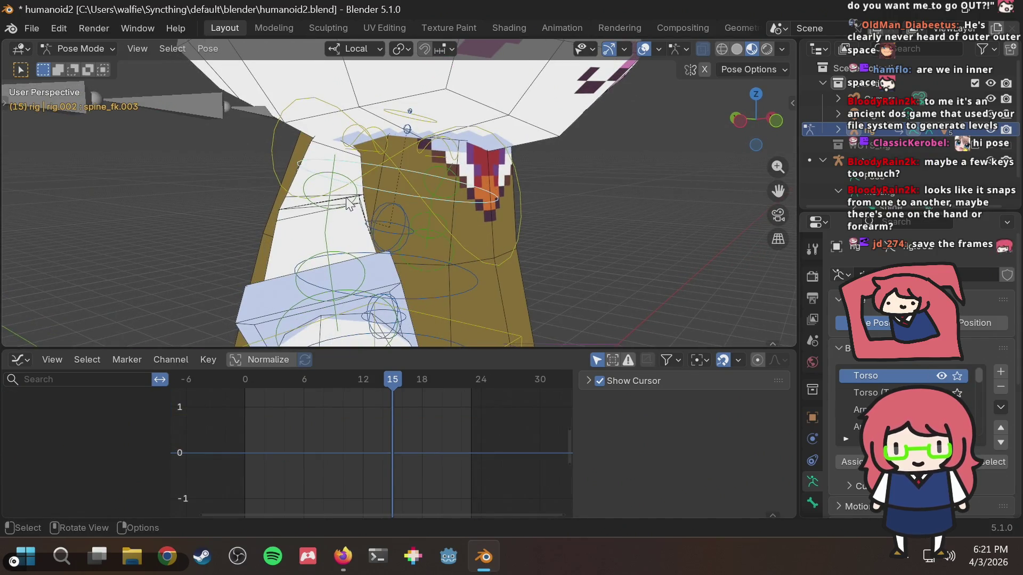
Step: Copy the keyframes of the right upper arm and forearm FK controls
left_click(355, 204)
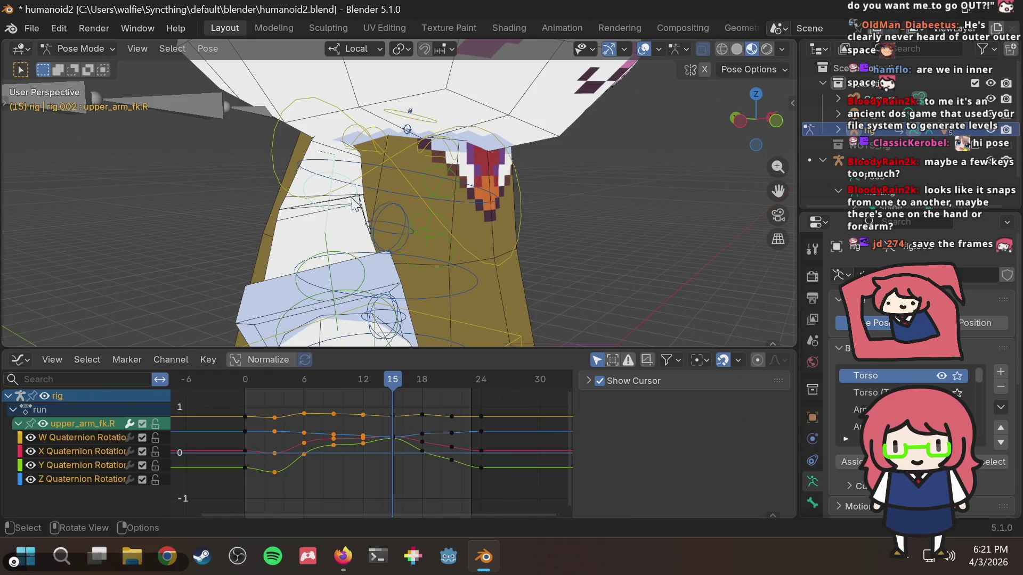
left_click(352, 265, "shift")
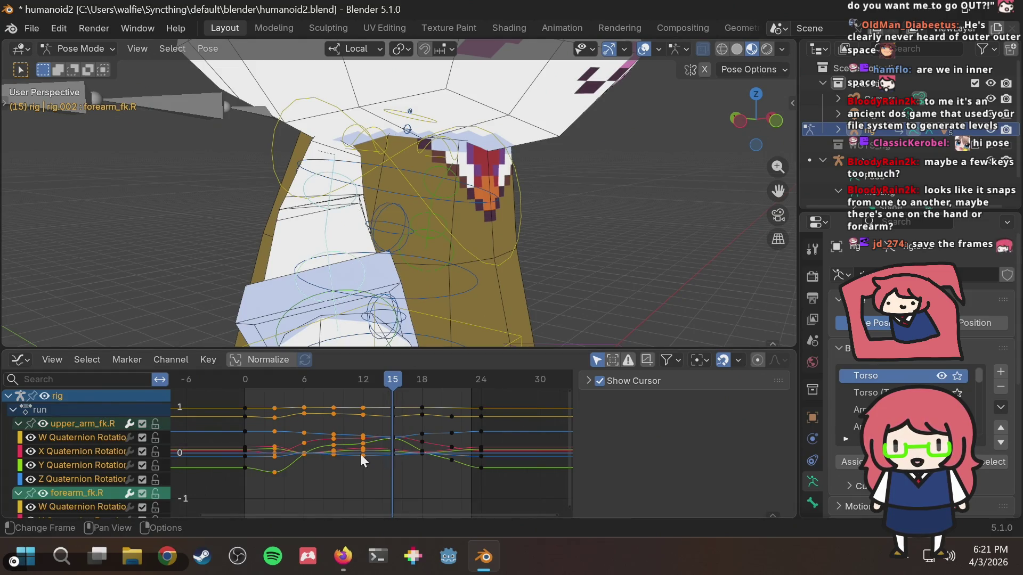
right_click(363, 433)
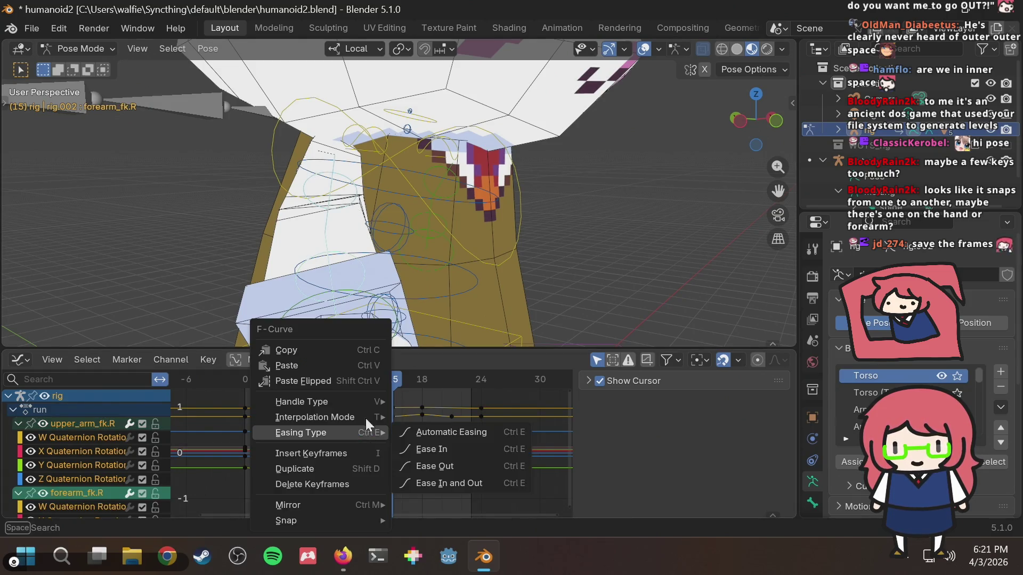
left_click(362, 350)
Step: Paste them flipped onto the left forearm and upper arm, then return to frame 0
mouse_move(526, 248)
middle_mouse_down()
mouse_move(526, 218)
mouse_move(416, 203)
middle_mouse_up()
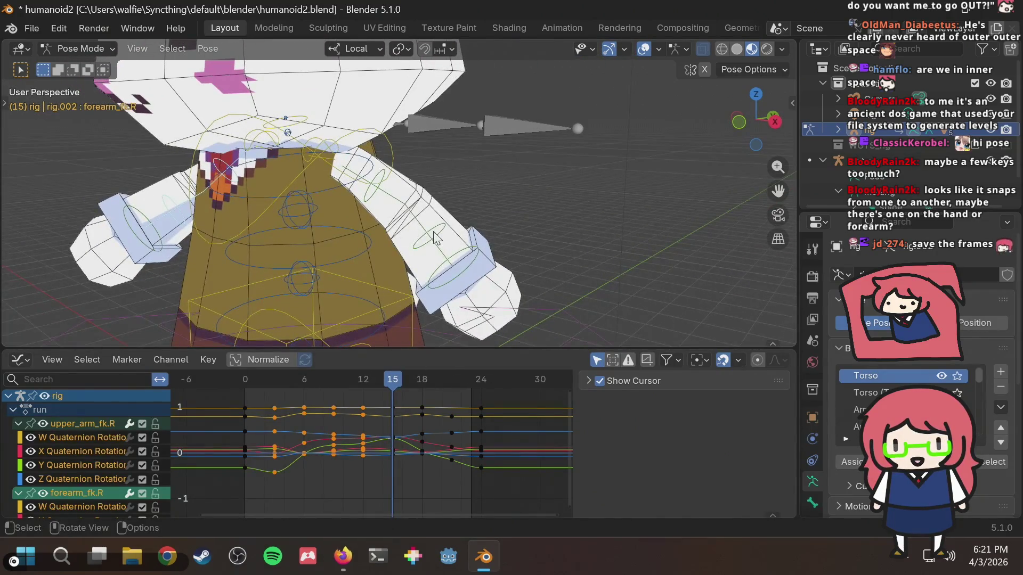
left_click(401, 194)
left_click(381, 178, "shift")
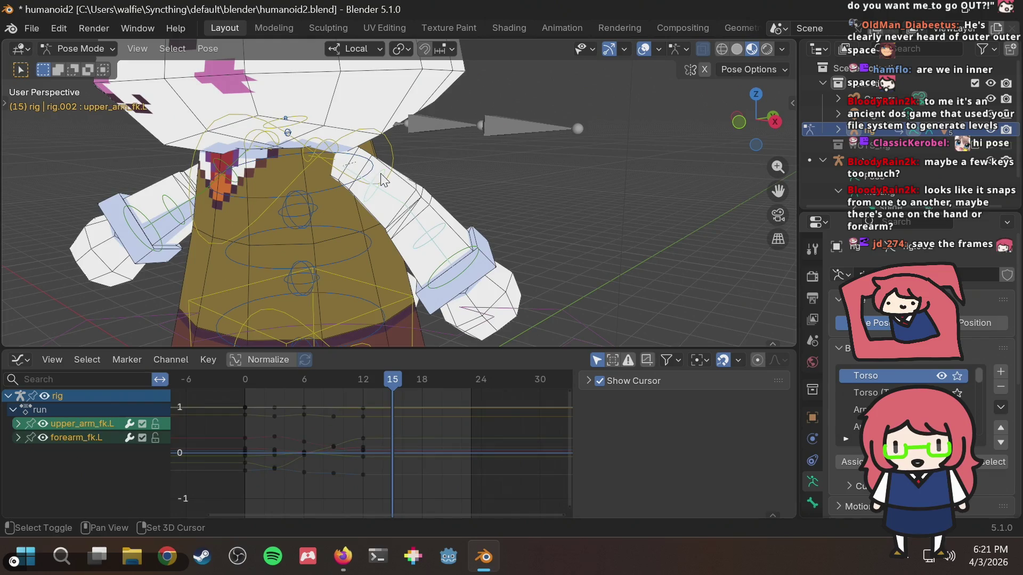
key("ctrl+shift+v")
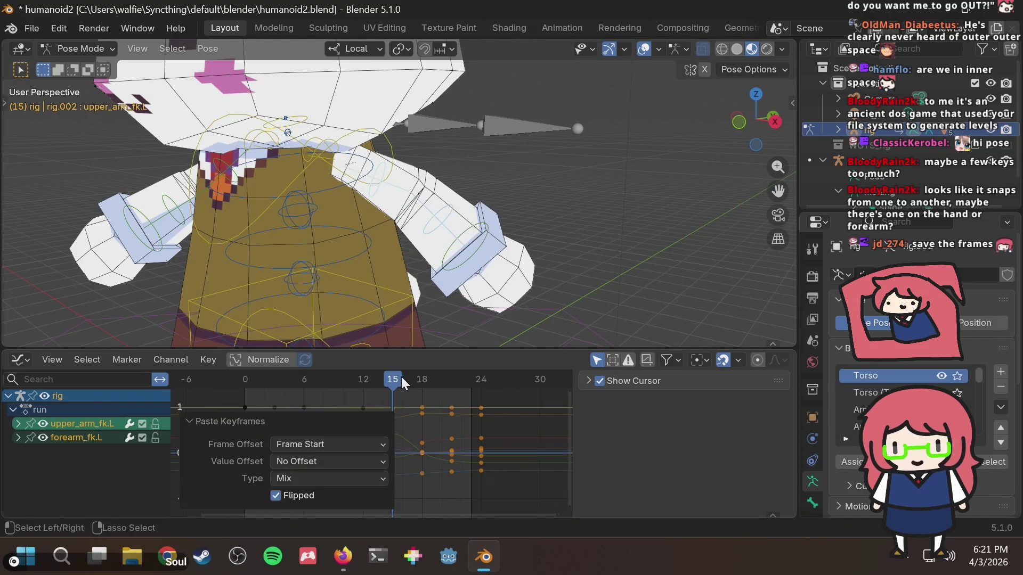
left_click_drag(403, 379, 245, 385)
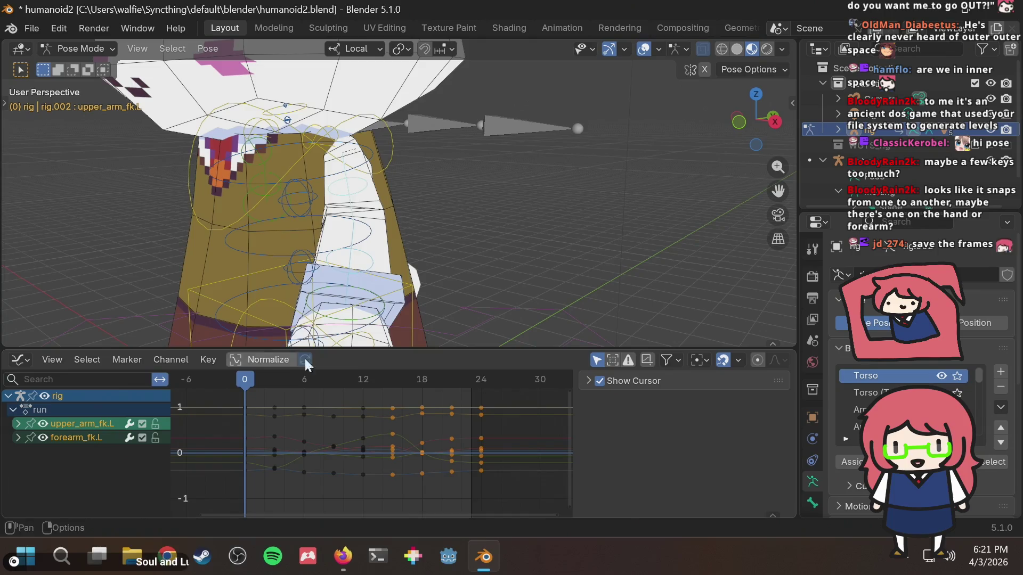
Step: Play the run cycle and watch both arms from side, front and angled views
scroll(495, 228, "down", 5)
key("space")
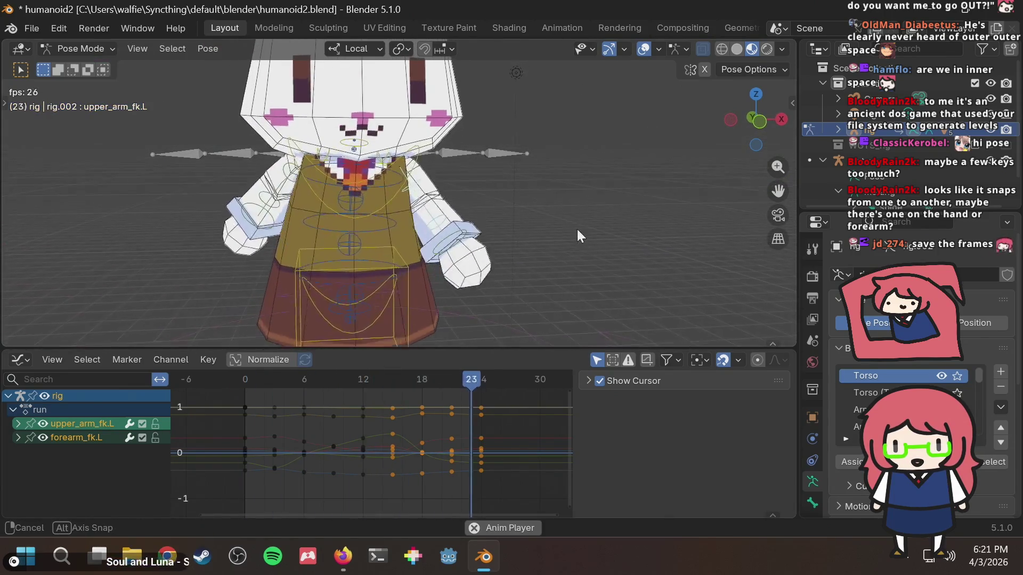
scroll(558, 230, "up", 4)
middle_click_drag(558, 230, 406, 216)
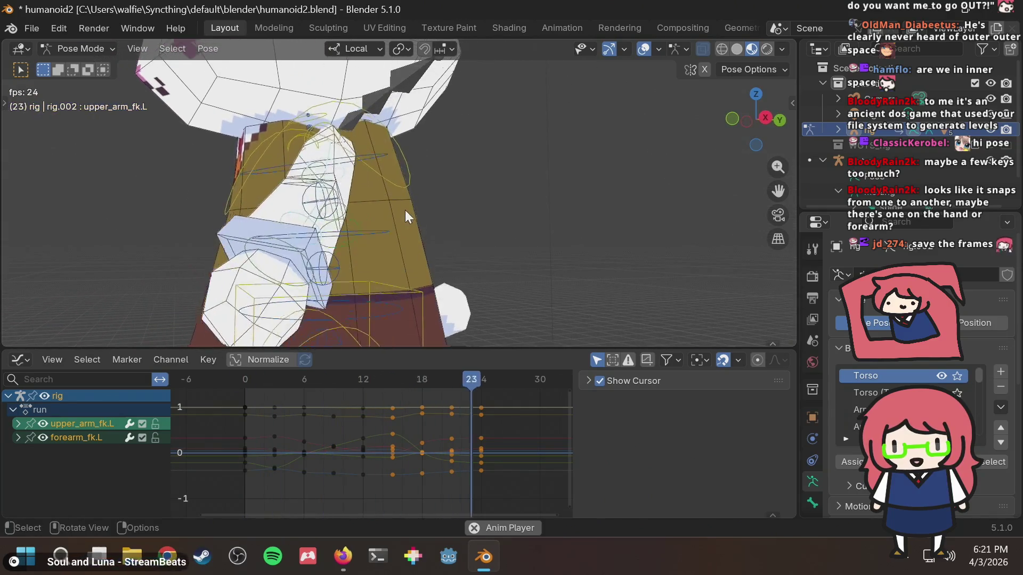
left_click(766, 118)
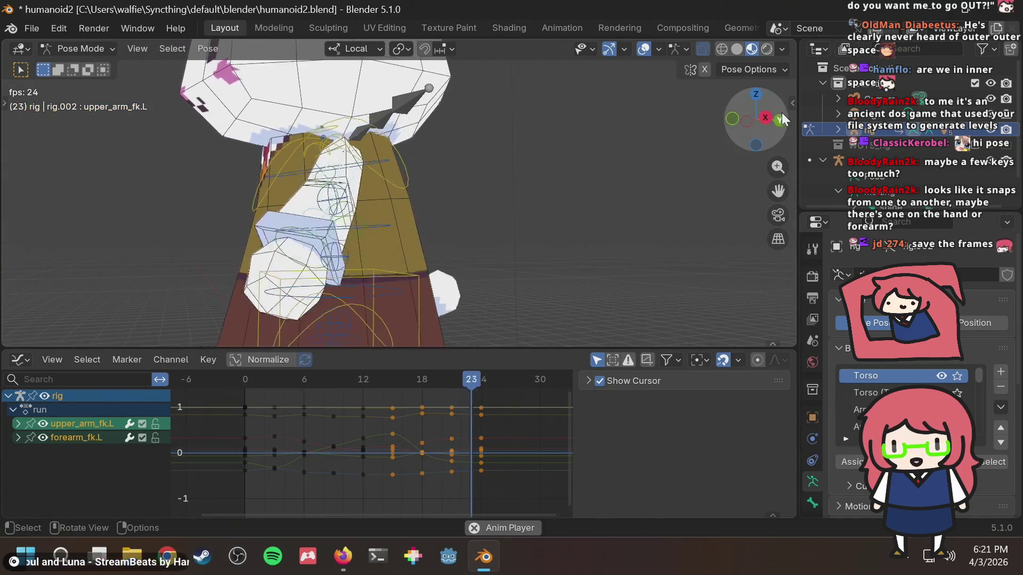
scroll(595, 218, "down", 5)
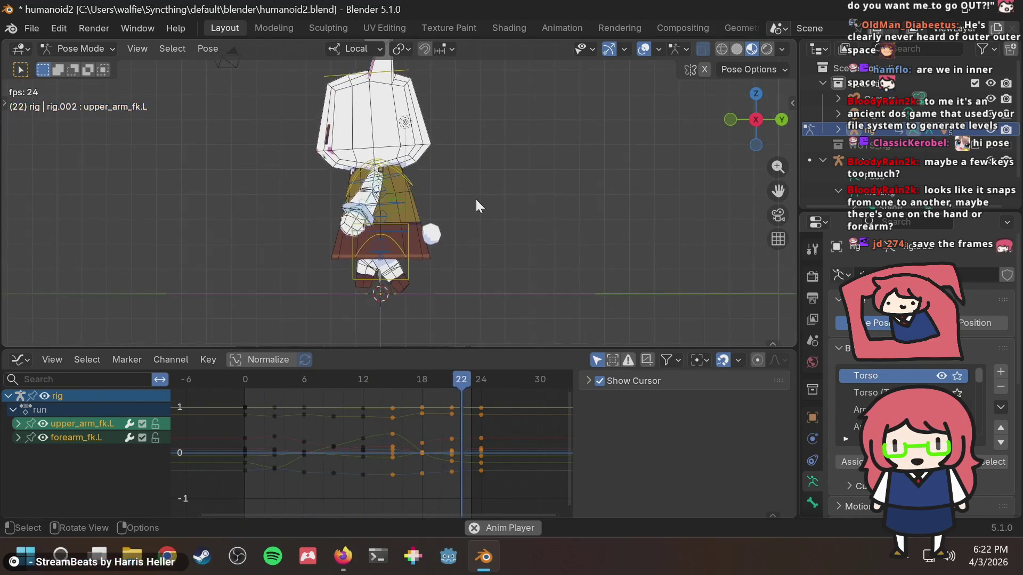
left_click(730, 119)
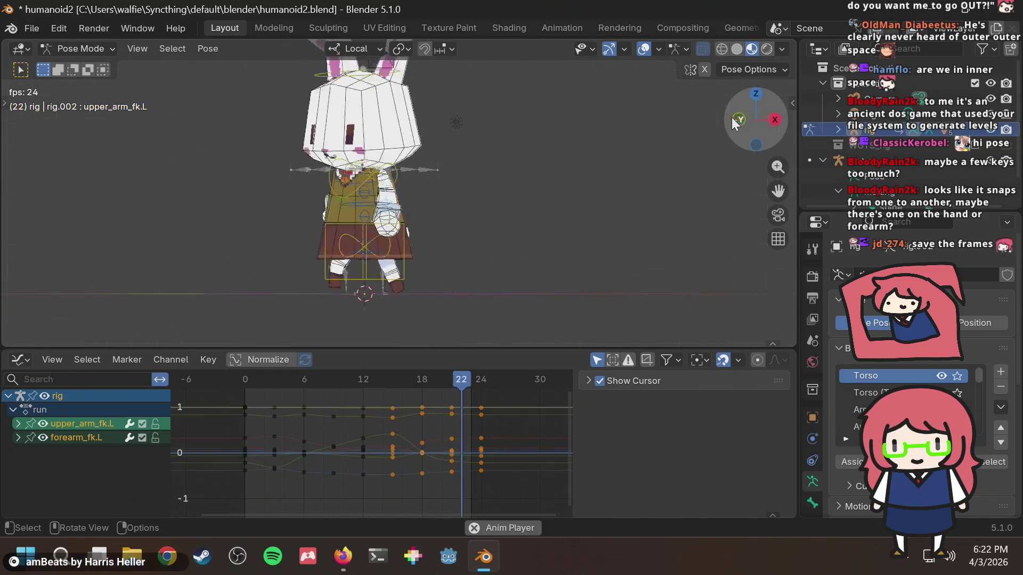
mouse_move(672, 153)
middle_mouse_down()
mouse_move(573, 180)
mouse_move(553, 171)
mouse_move(659, 184)
middle_mouse_up()
Step: Stop playback, save humanoid2.blend, and resume playing the run cycle
key("space")
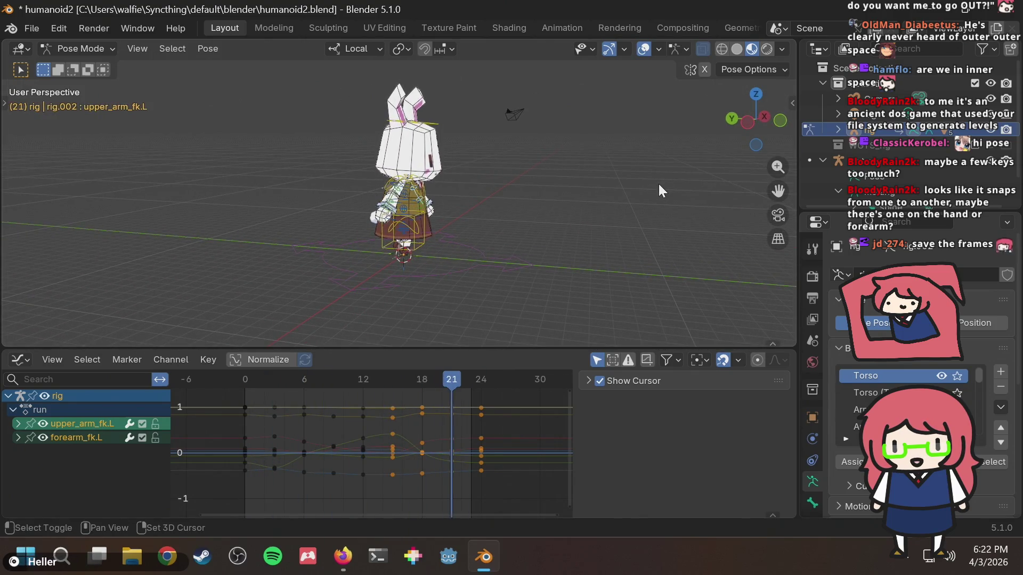
key("ctrl+s")
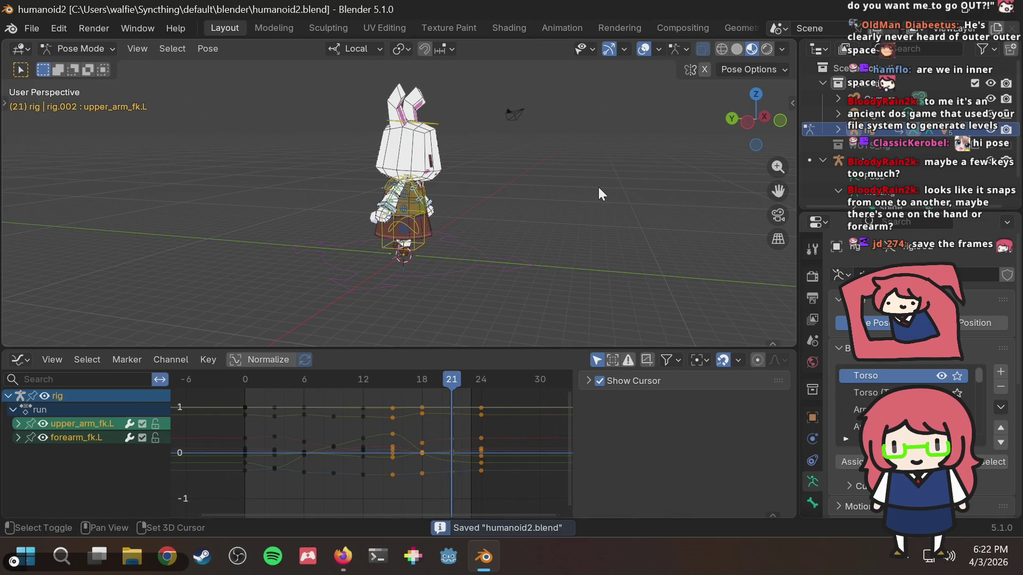
key("space")
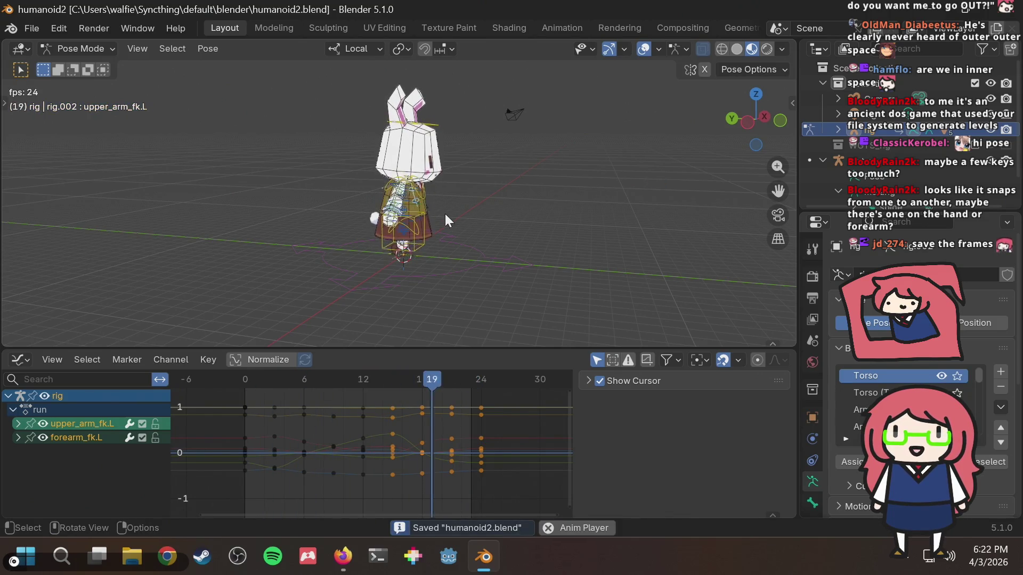
scroll(496, 213, "up", 3)
mouse_move(517, 199)
middle_mouse_down()
mouse_move(237, 200)
mouse_move(266, 165)
mouse_move(587, 178)
mouse_move(477, 225)
mouse_move(440, 206)
mouse_move(388, 206)
mouse_move(356, 220)
mouse_move(506, 192)
mouse_move(371, 189)
mouse_move(597, 199)
mouse_move(468, 199)
middle_mouse_up()
Step: Stop the run cycle at frame 6 and select the neck, chest and head controls
scroll(468, 200, "up", 3)
scroll(468, 200, "up", 2)
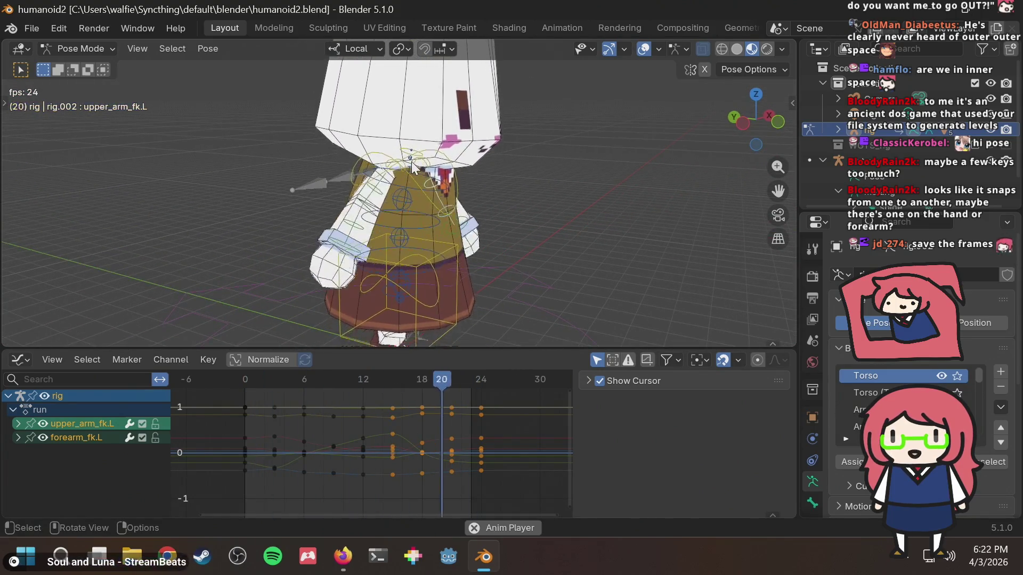
key("space")
scroll(478, 179, "up", 3)
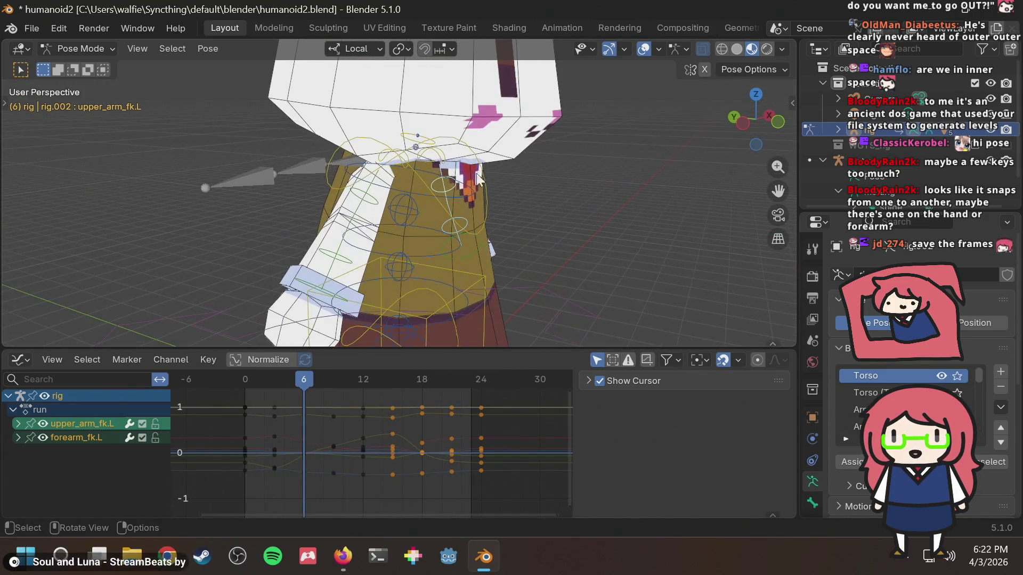
left_click(428, 139)
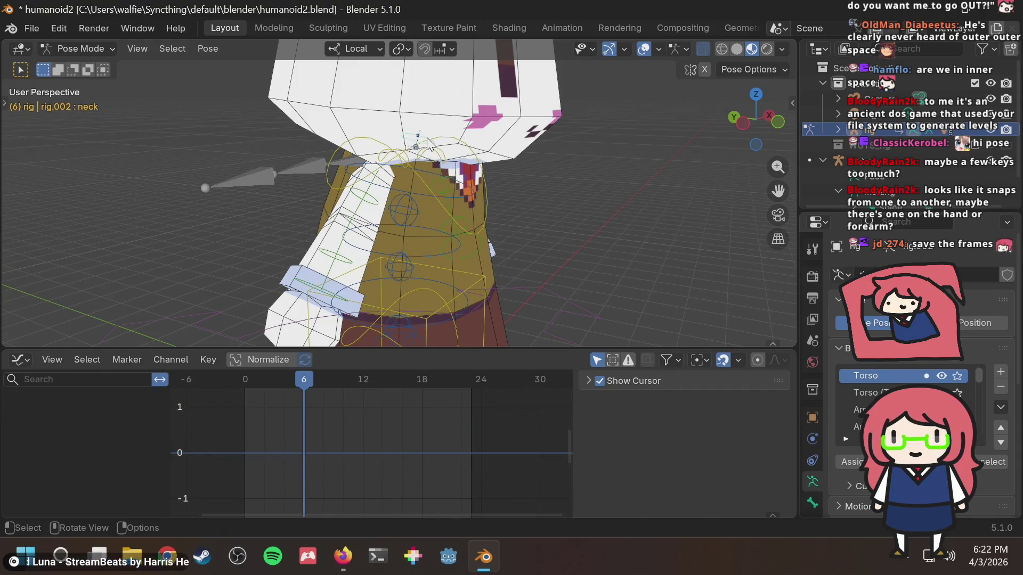
left_click(426, 184)
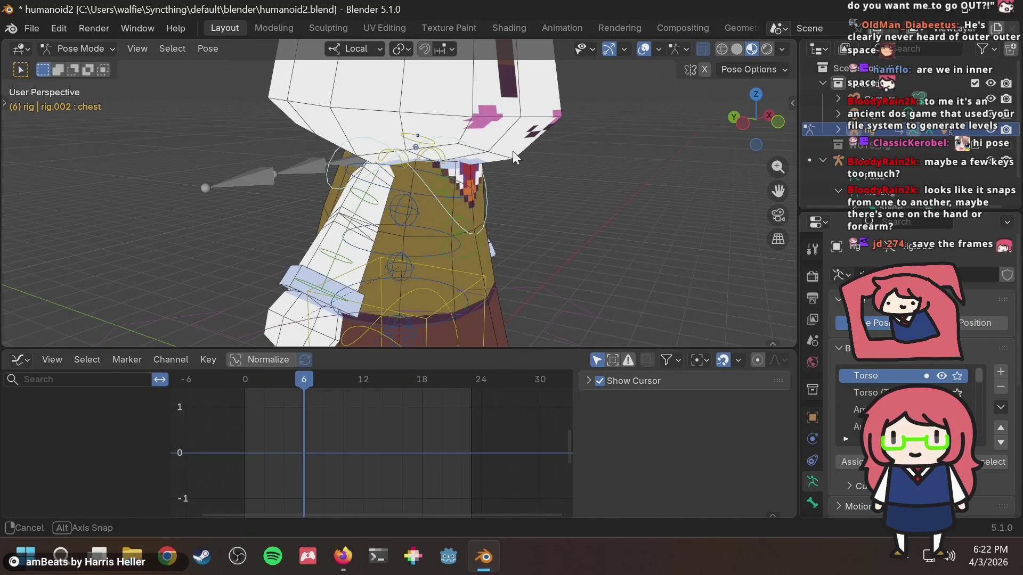
scroll(511, 159, "down", 8)
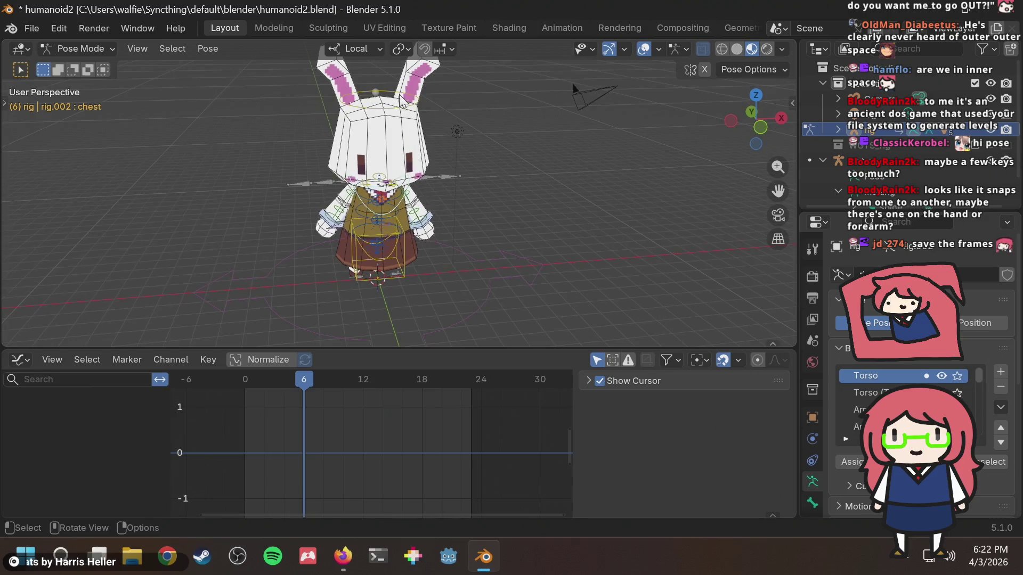
left_click(396, 98)
Step: Select the neck, then the middle and upper spine ring controls, viewing from below
scroll(382, 179, "up", 4)
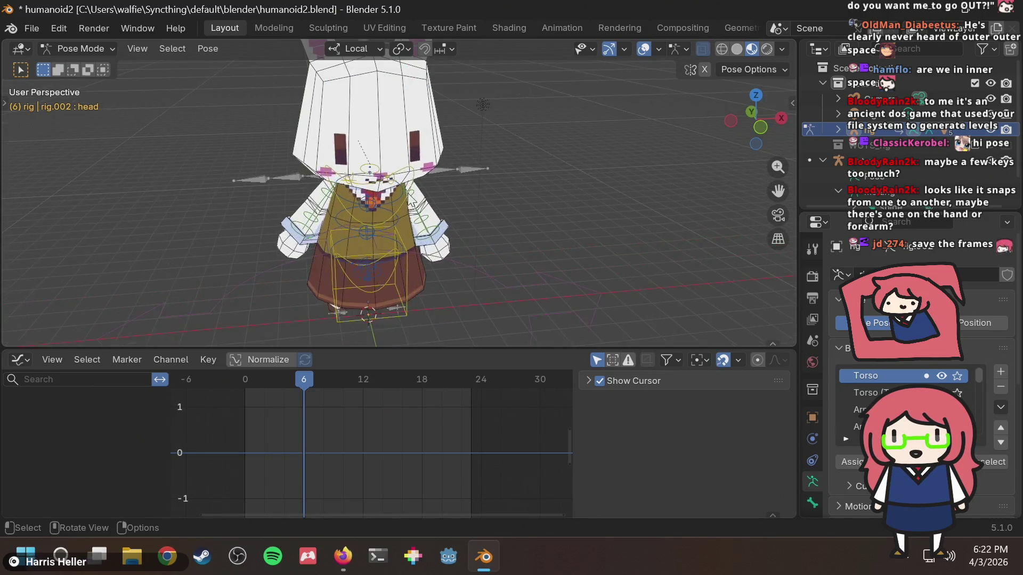
left_click(353, 160)
mouse_move(373, 163)
middle_mouse_down()
mouse_move(568, 146)
mouse_move(551, 156)
middle_mouse_up()
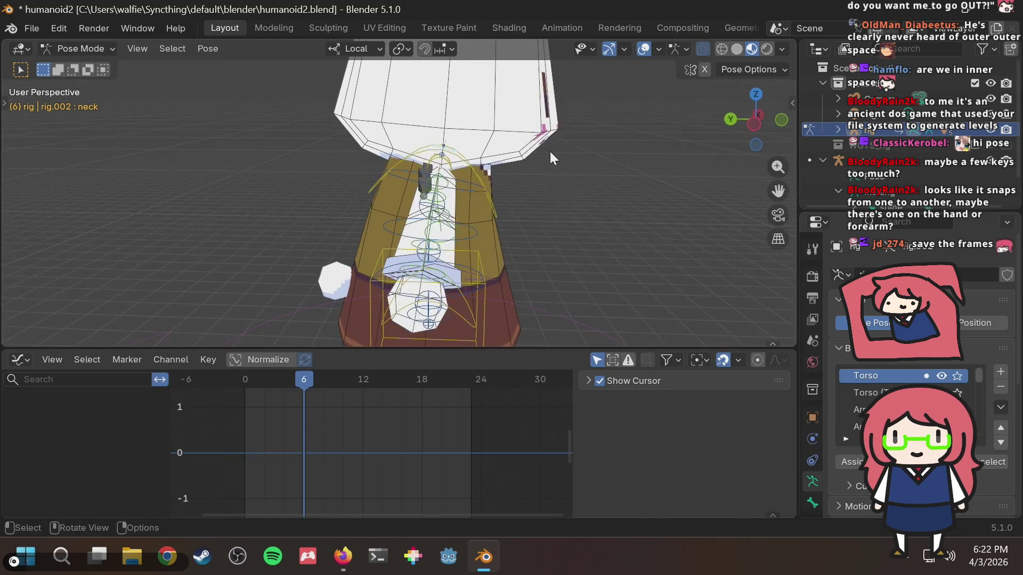
left_click(465, 228)
left_click(477, 184)
mouse_move(452, 246)
middle_mouse_down()
mouse_move(501, 205)
mouse_move(449, 195)
mouse_move(426, 202)
middle_mouse_up()
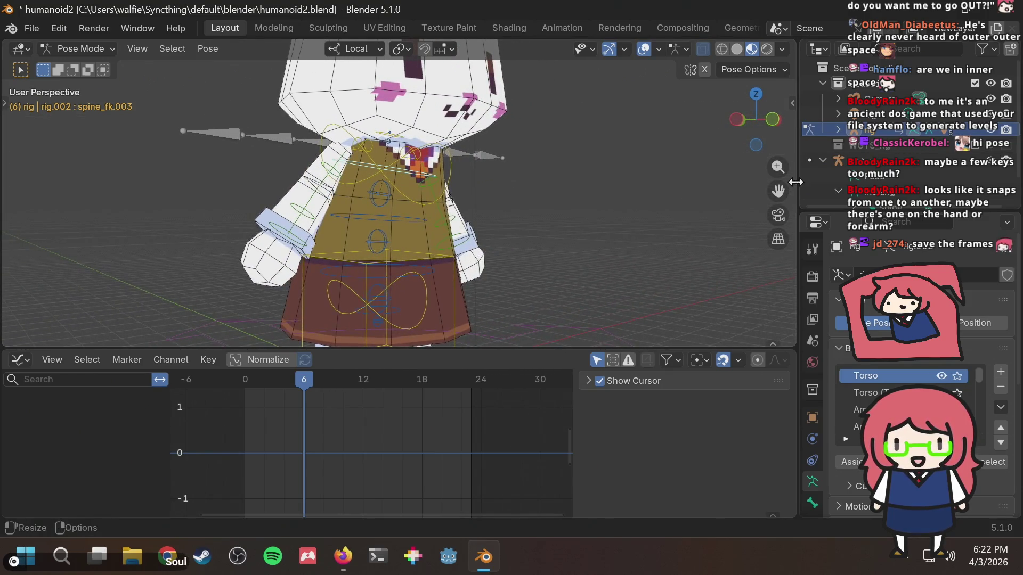
Step: Hide the Arm.L (FK) and Arm.R (FK) rig layers in the sidebar's Rig Layers panel
key("n")
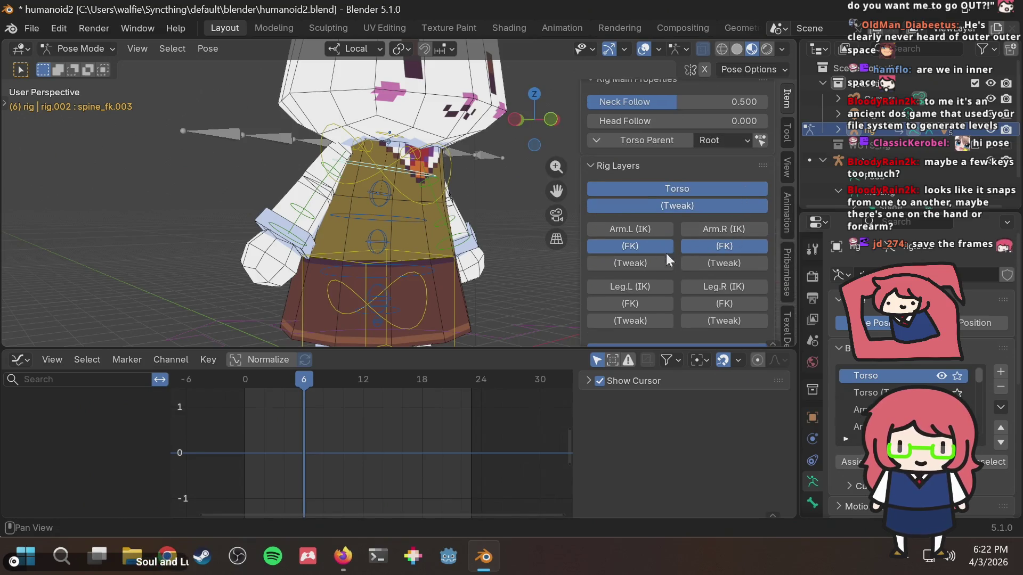
left_click(652, 244)
left_click(688, 245)
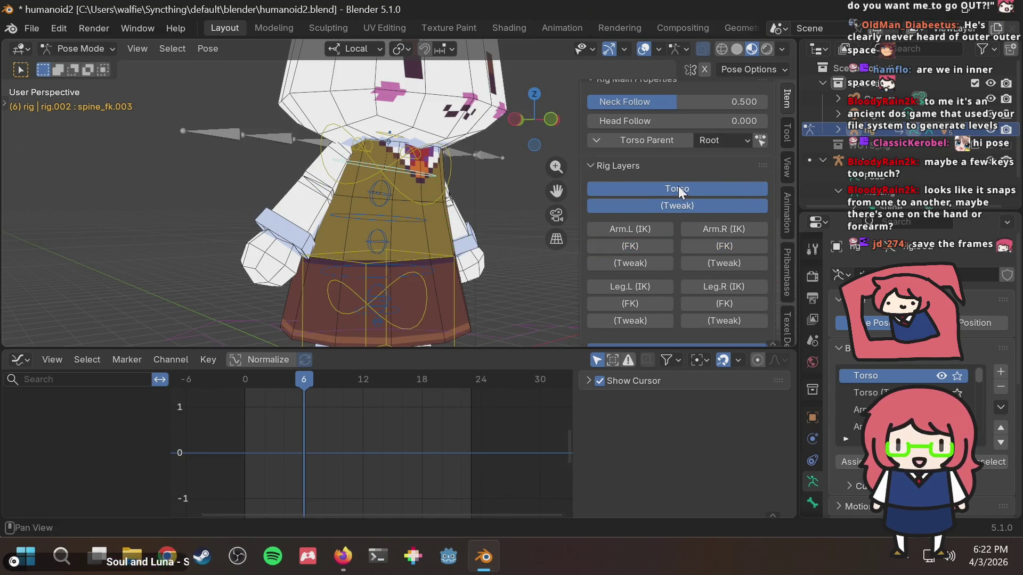
key("n")
Step: Select the middle spine, hips and torso control bones
middle_click_drag(434, 220, 356, 219)
left_click(364, 216)
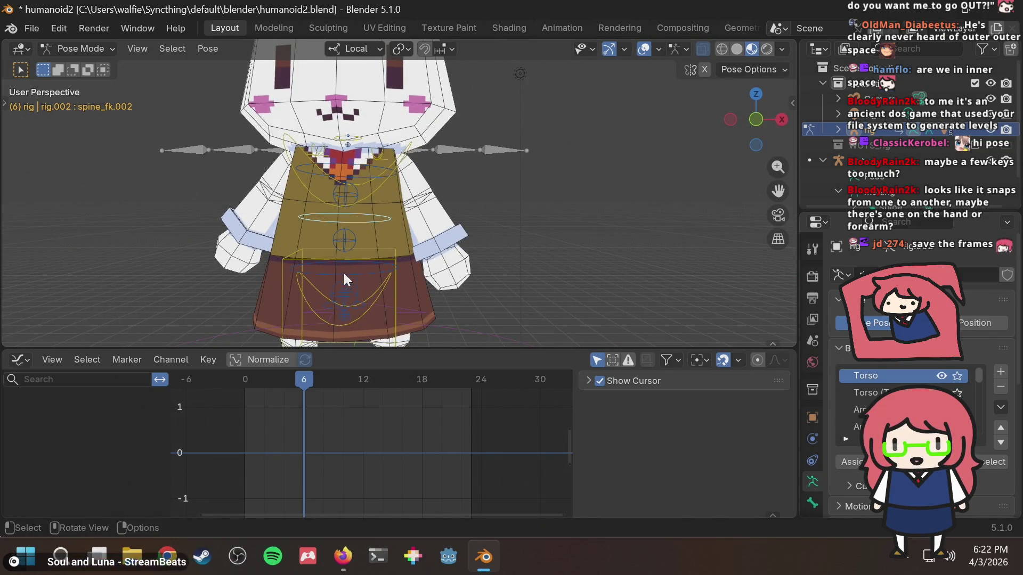
left_click(388, 274)
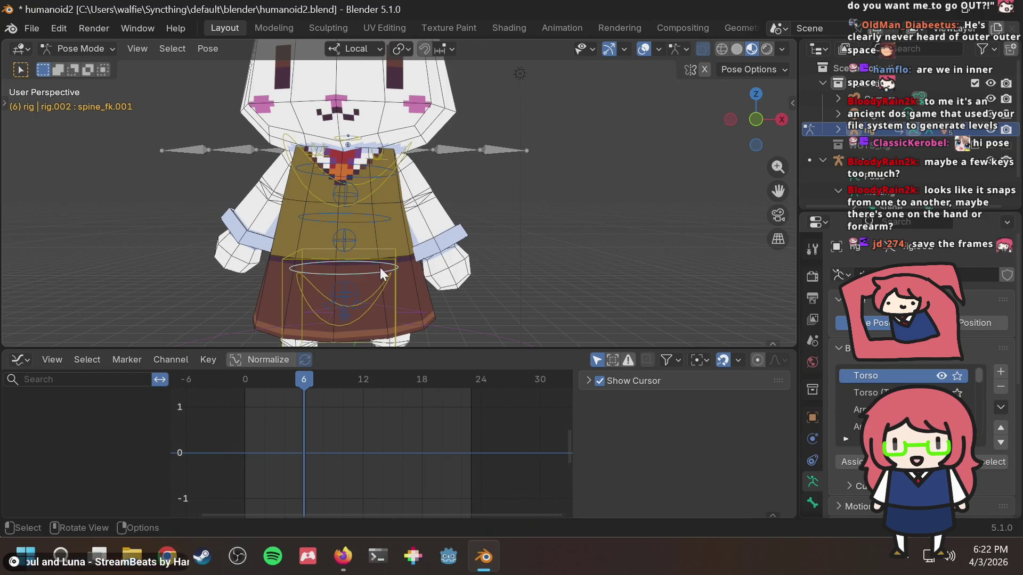
left_click(397, 284)
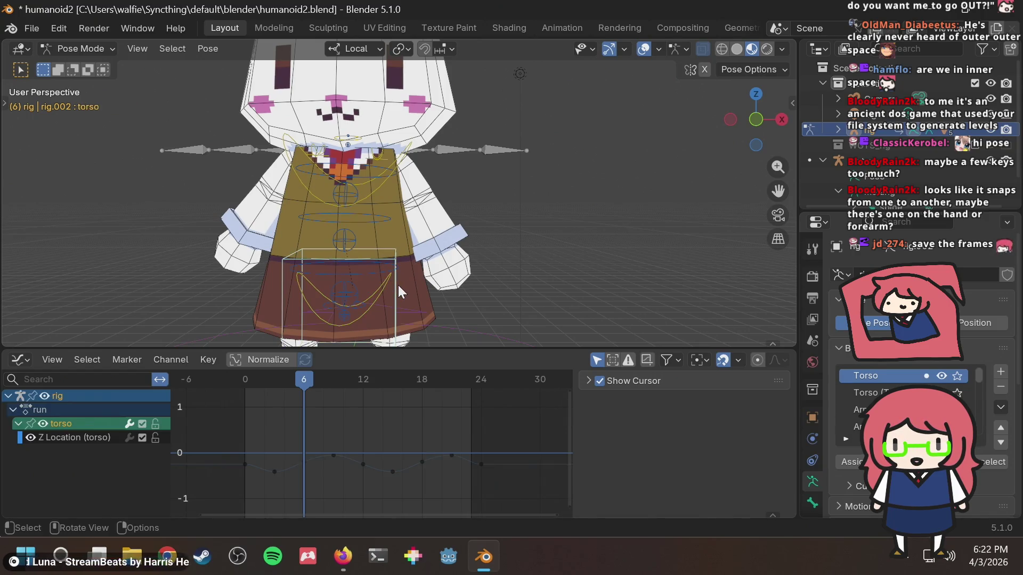
Step: Select the chest control bone from the left side orthographic view
middle_click_drag(376, 257, 420, 228)
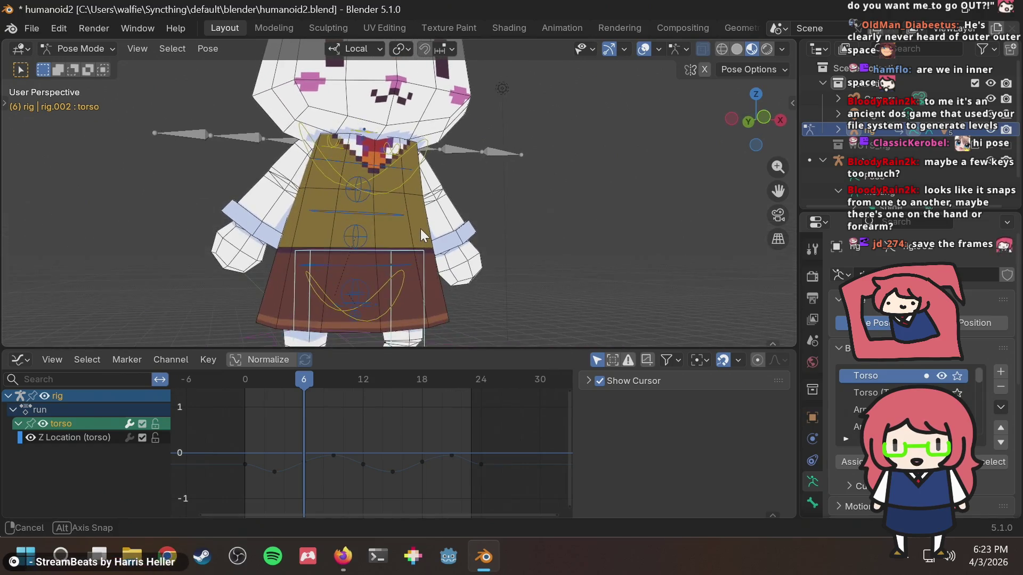
left_click(404, 174)
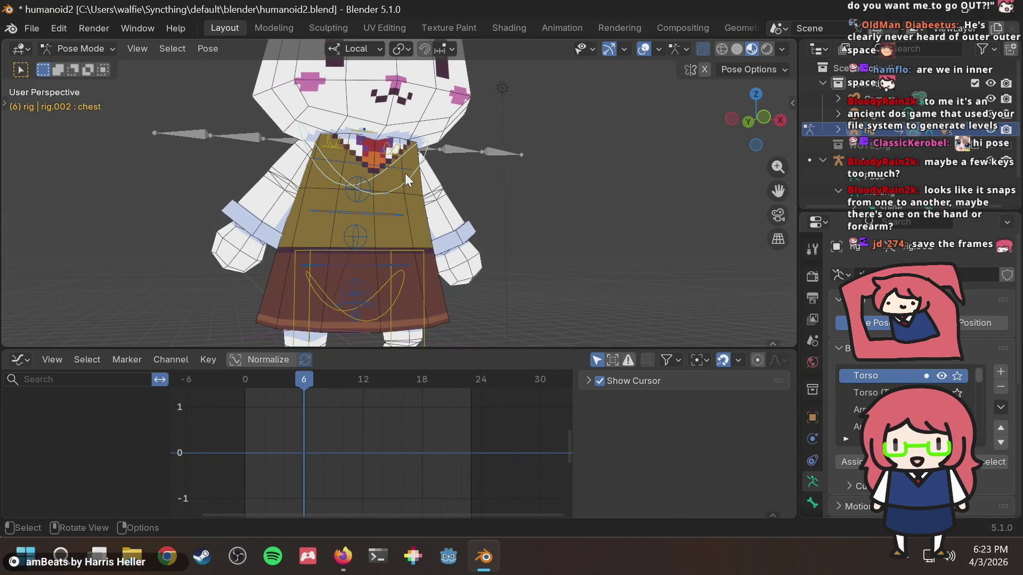
mouse_move(402, 186)
middle_mouse_down()
mouse_move(440, 223)
mouse_move(511, 230)
middle_mouse_up()
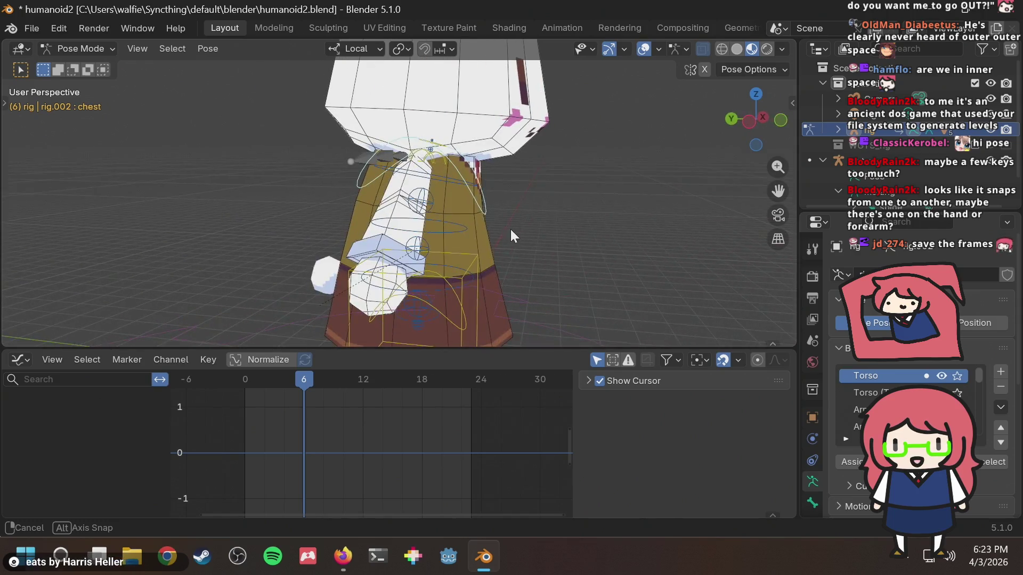
left_click(756, 120)
scroll(461, 140, "down", 1)
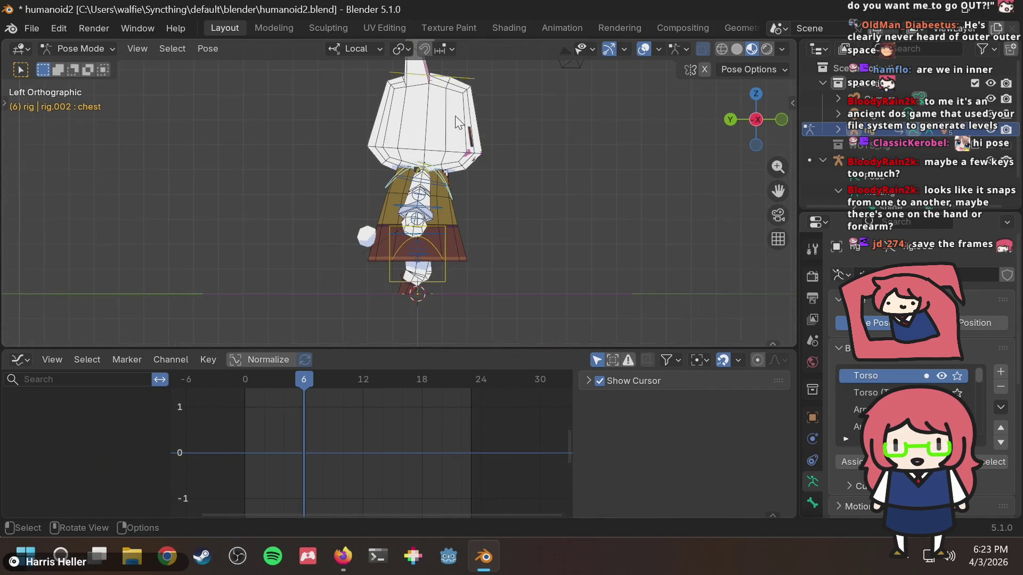
scroll(442, 137, "up", 2)
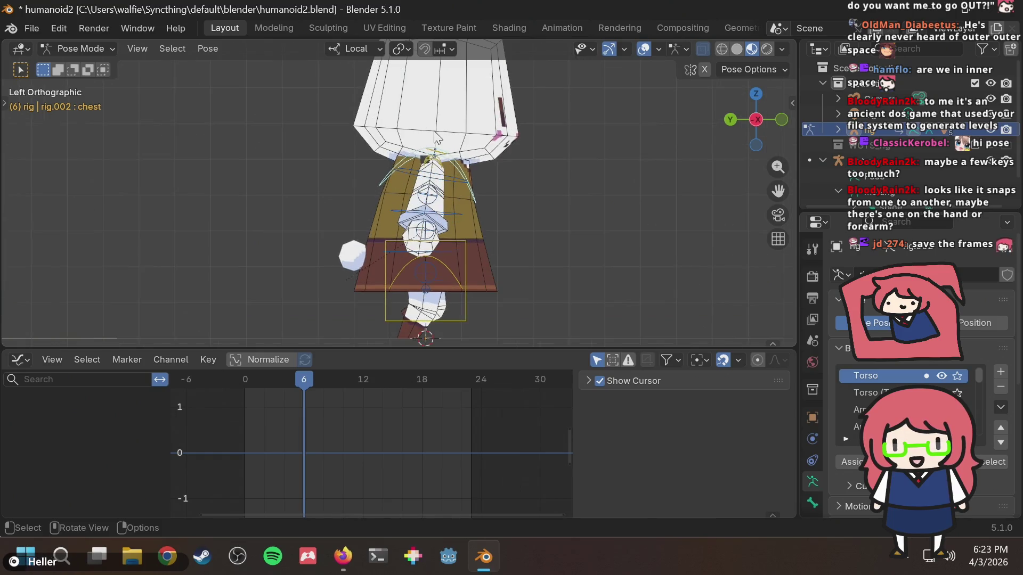
scroll(498, 137, "up", 2)
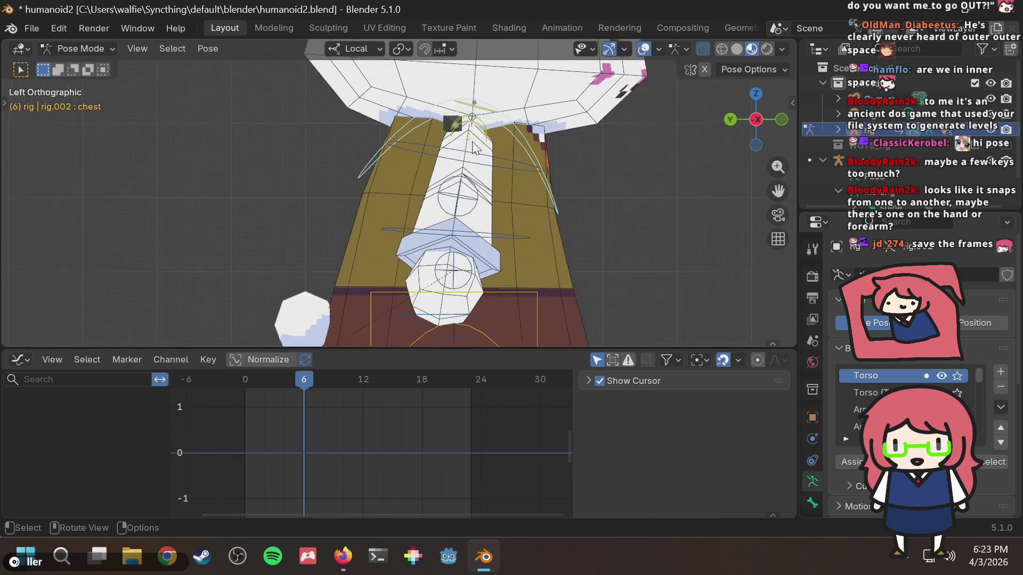
left_click(525, 142)
middle_click_drag(525, 142, 548, 171)
Step: Test-rotate the chest bone, cancel the rotation, and save humanoid2.blend
key("r")
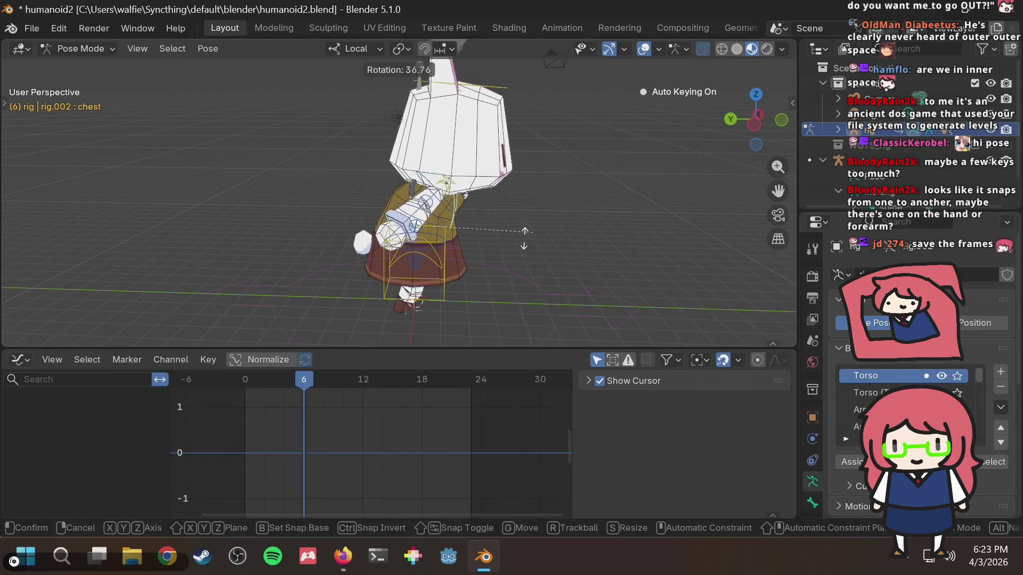
right_click(454, 93)
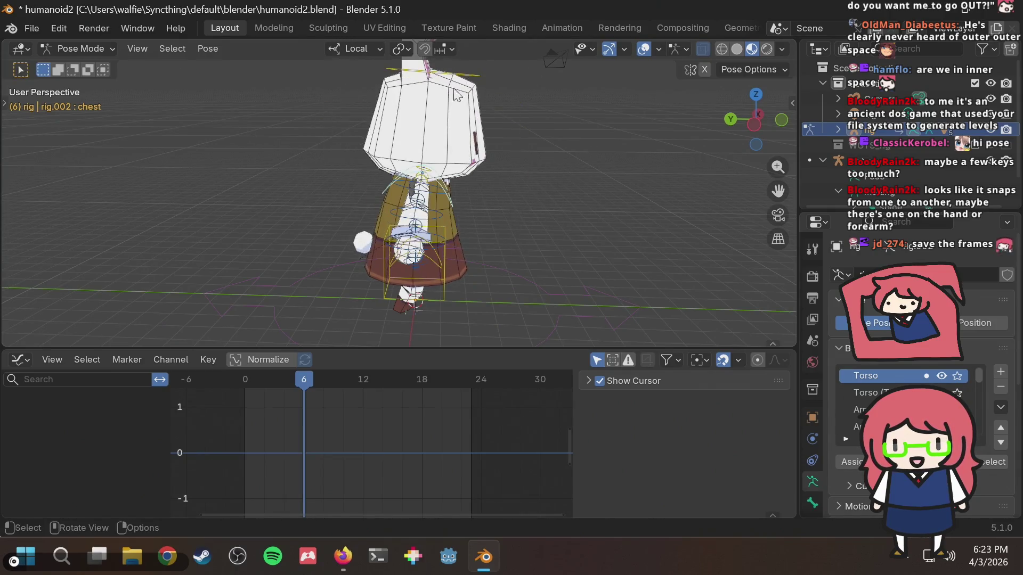
scroll(469, 106, "up", 3)
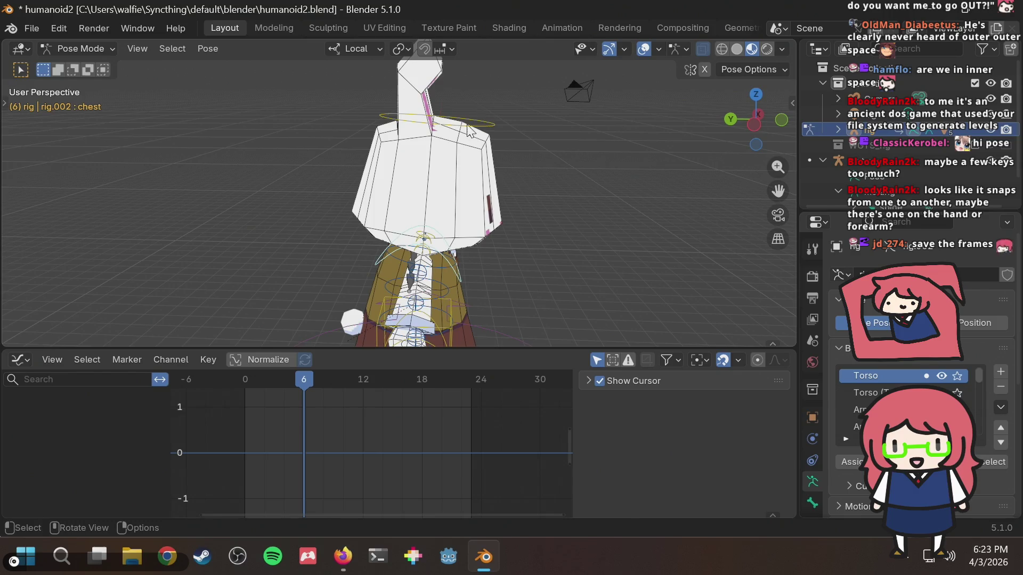
left_click(469, 126)
middle_click_drag(469, 126, 373, 133)
key("ctrl+s")
Step: Select tweak_spine.003, spine_fk.002, spine_fk.003, spine_fk.001 and the hips bone in turn
scroll(403, 267, "up", 3)
mouse_move(402, 267)
middle_mouse_down("shift")
mouse_move(434, 183)
mouse_move(360, 209)
middle_mouse_up("shift")
left_click(380, 214)
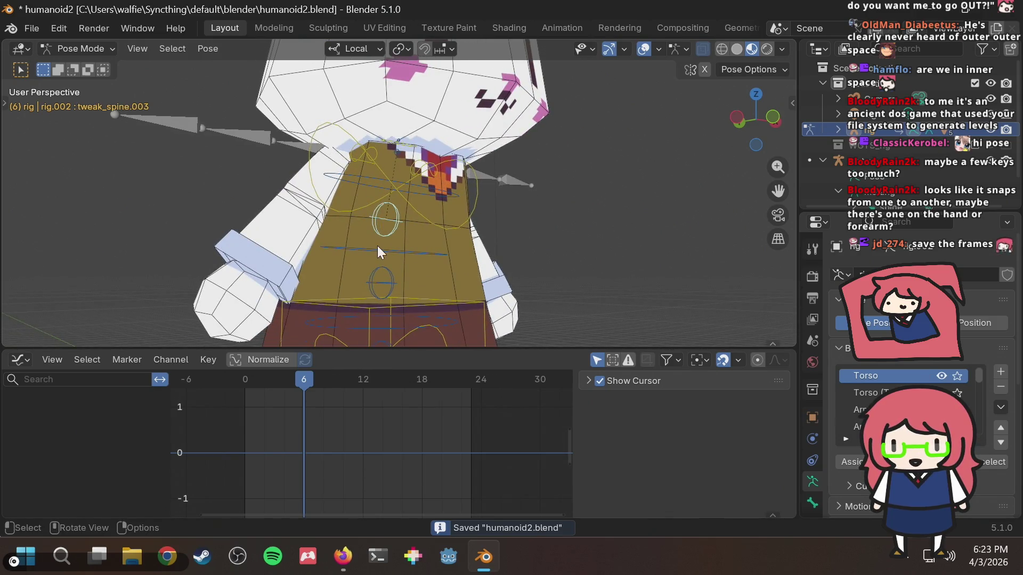
left_click(385, 281)
left_click(413, 250)
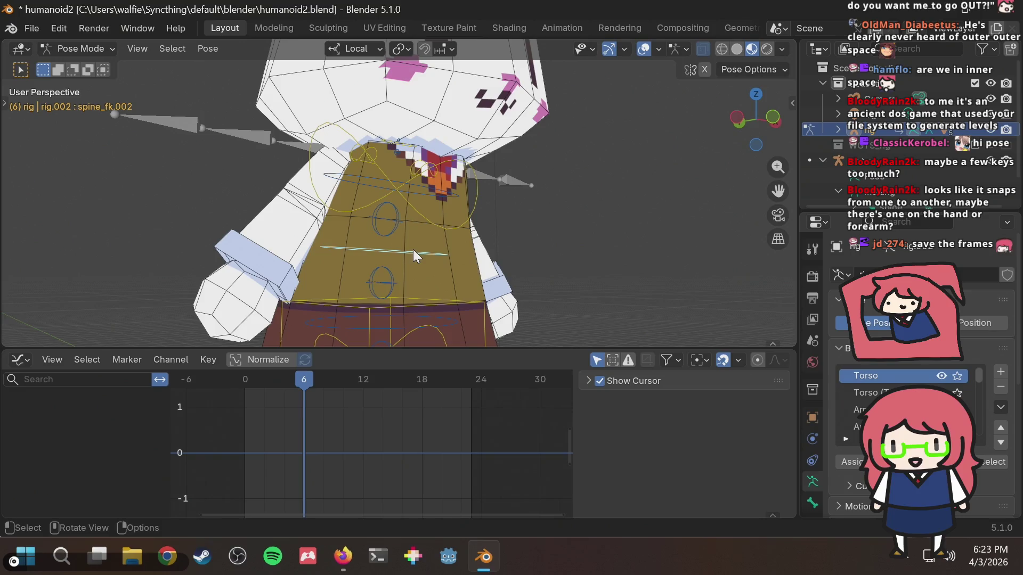
left_click(369, 178)
mouse_move(369, 245)
middle_mouse_down()
mouse_move(414, 229)
mouse_move(420, 213)
middle_mouse_up()
left_click(353, 260)
mouse_move(353, 261)
middle_mouse_down()
mouse_move(420, 222)
mouse_move(423, 248)
mouse_move(382, 271)
middle_mouse_up()
left_click(422, 273)
Step: Select the chest bone in left side view and show the Arm.L (Tweak) layer
mouse_move(323, 237)
middle_mouse_down()
mouse_move(370, 271)
mouse_move(501, 298)
mouse_move(474, 287)
mouse_move(464, 168)
mouse_move(501, 165)
middle_mouse_up()
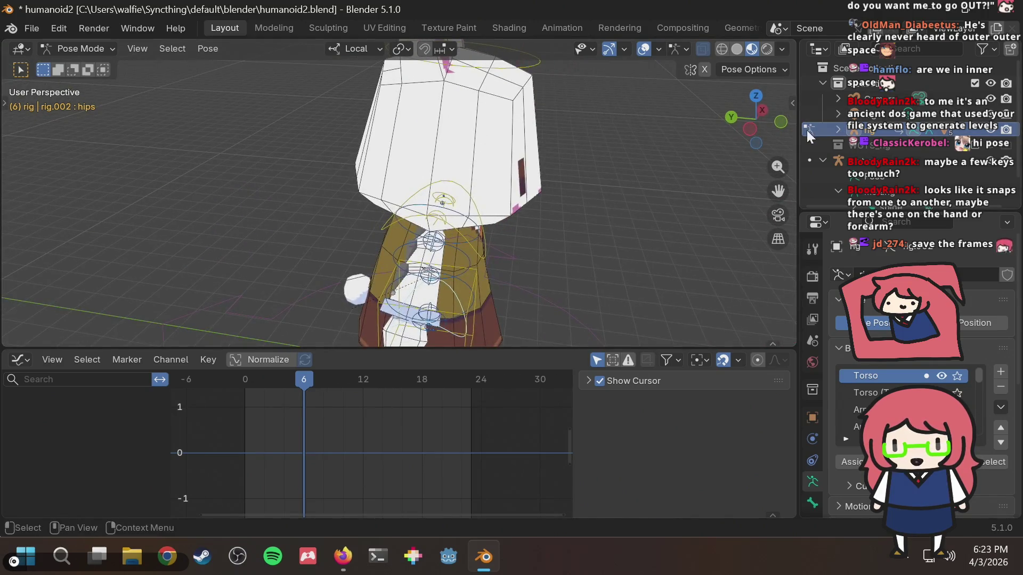
left_click(750, 129)
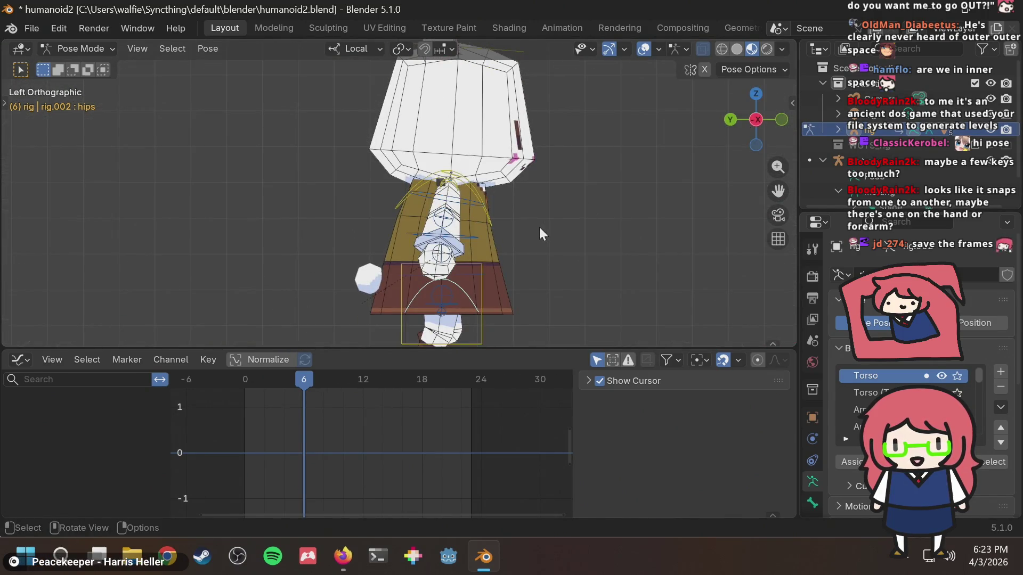
scroll(516, 191, "up", 1)
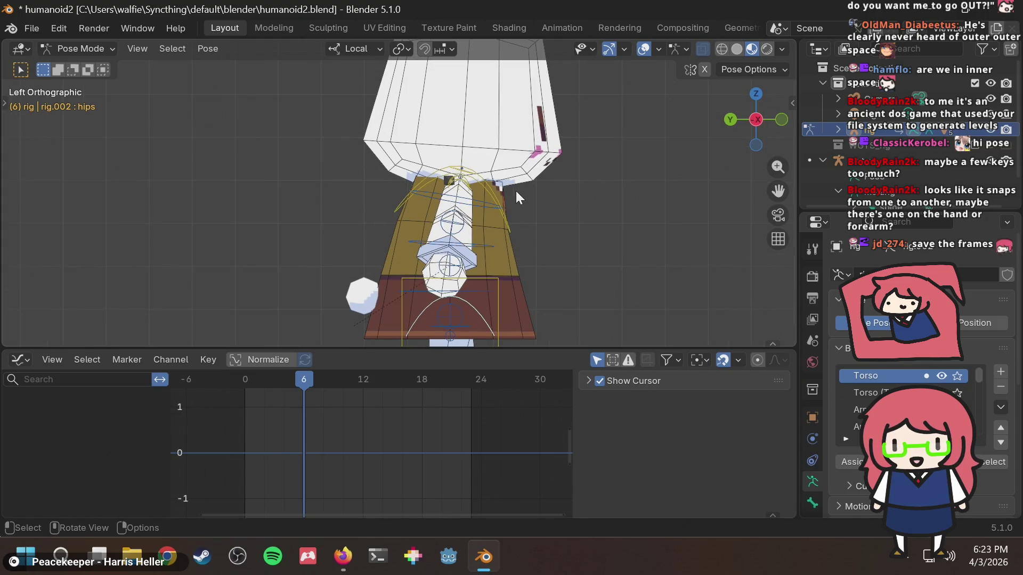
left_click(493, 196)
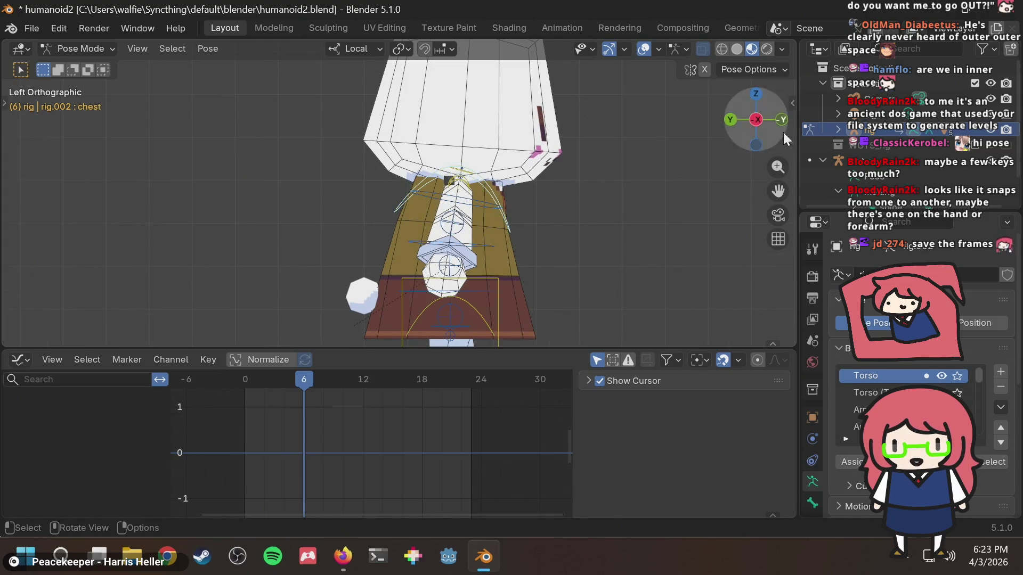
key("n")
left_click(657, 262)
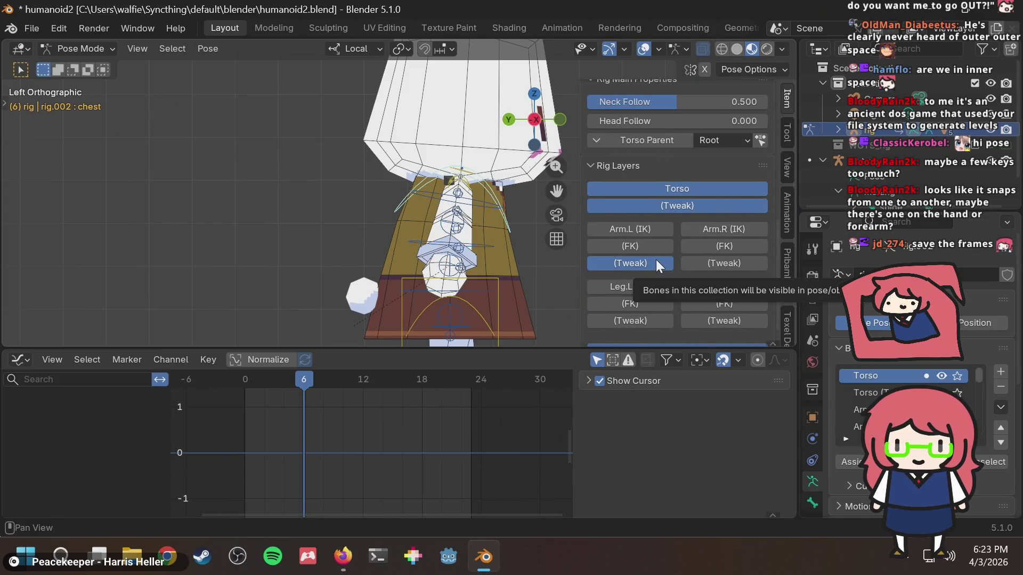
Step: Select the left arm tweak and spine bones, then hide the Arm.L (Tweak) layer again
left_click(459, 198)
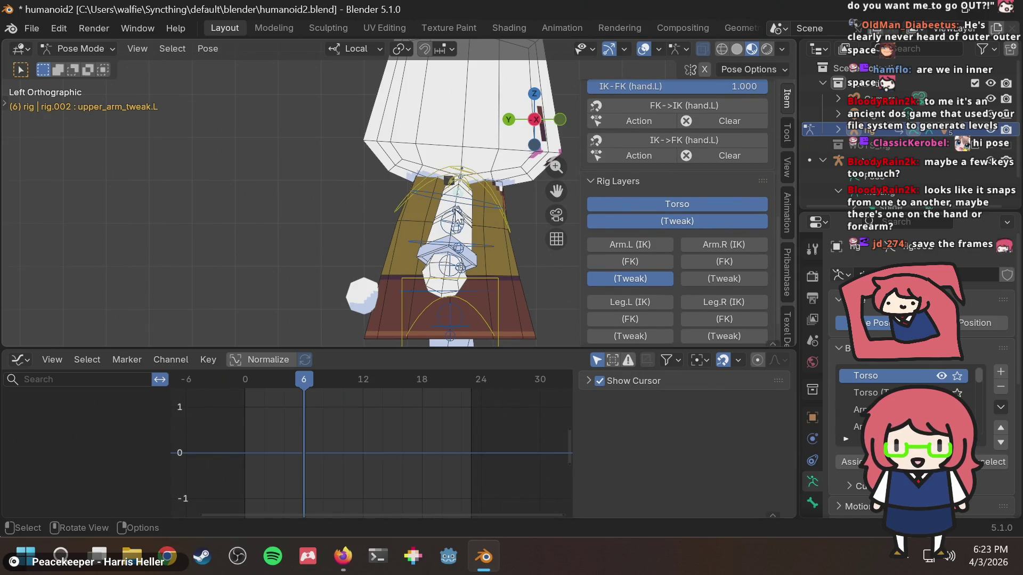
left_click(459, 219)
left_click(456, 228)
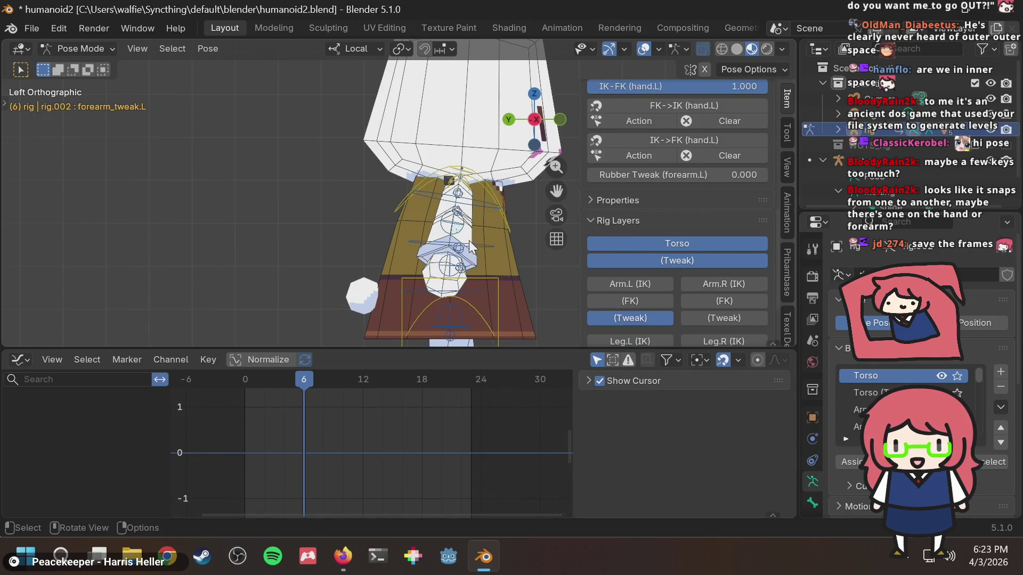
left_click(462, 253)
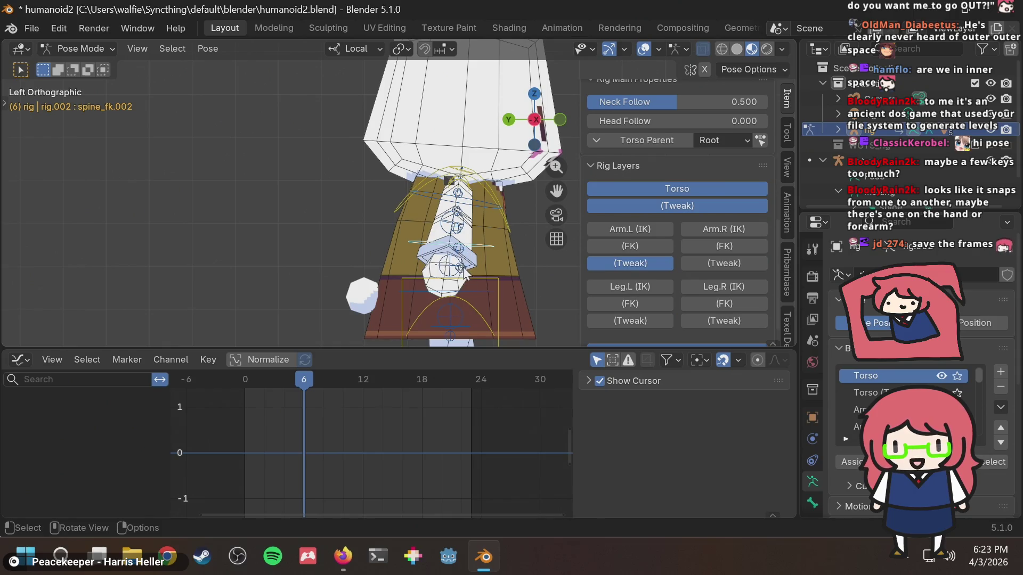
left_click(464, 272)
left_click(664, 247)
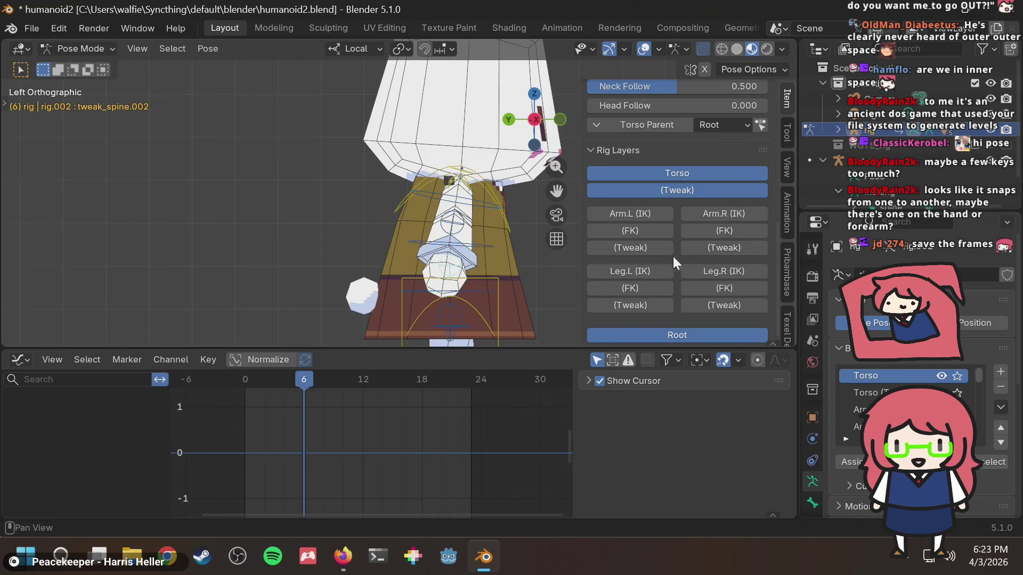
scroll(670, 260, "down", 1)
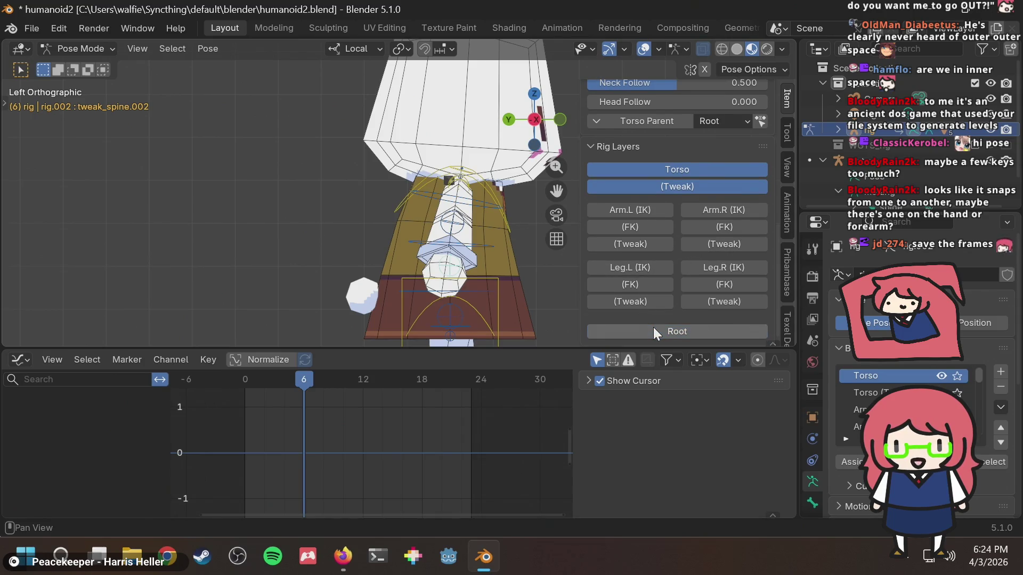
middle_click_drag(522, 250, 514, 237, "alt")
Step: Close the sidebar, save, and play the run cycle from a straight front view
key("n")
key("ctrl+s")
mouse_move(586, 171)
middle_mouse_down()
mouse_move(538, 194)
mouse_move(426, 175)
mouse_move(509, 156)
middle_mouse_up()
key("space")
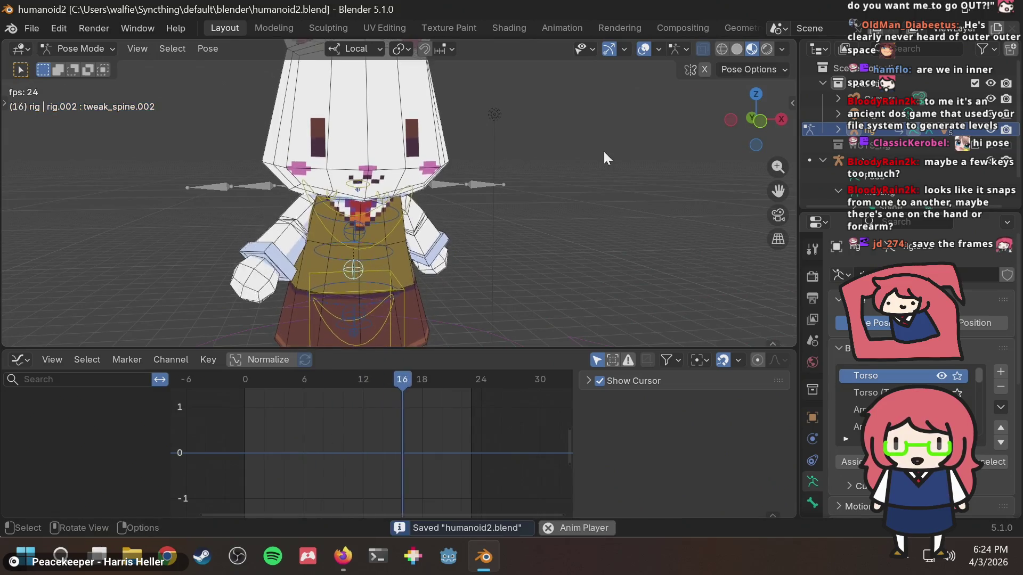
left_click(755, 119)
key("space")
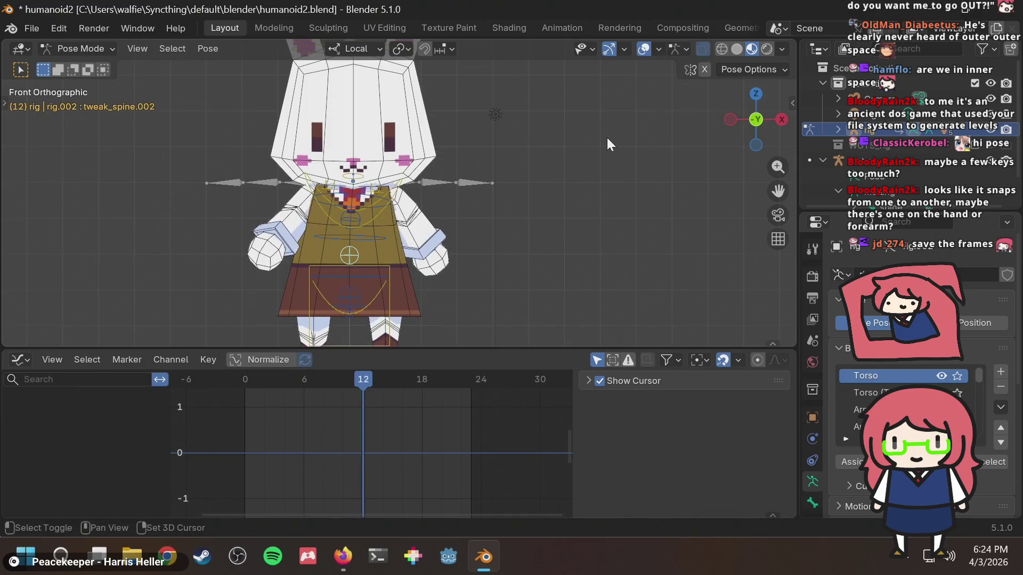
Step: Save again and replay the run cycle, stopping at frame 17
key("ctrl+s")
key("space")
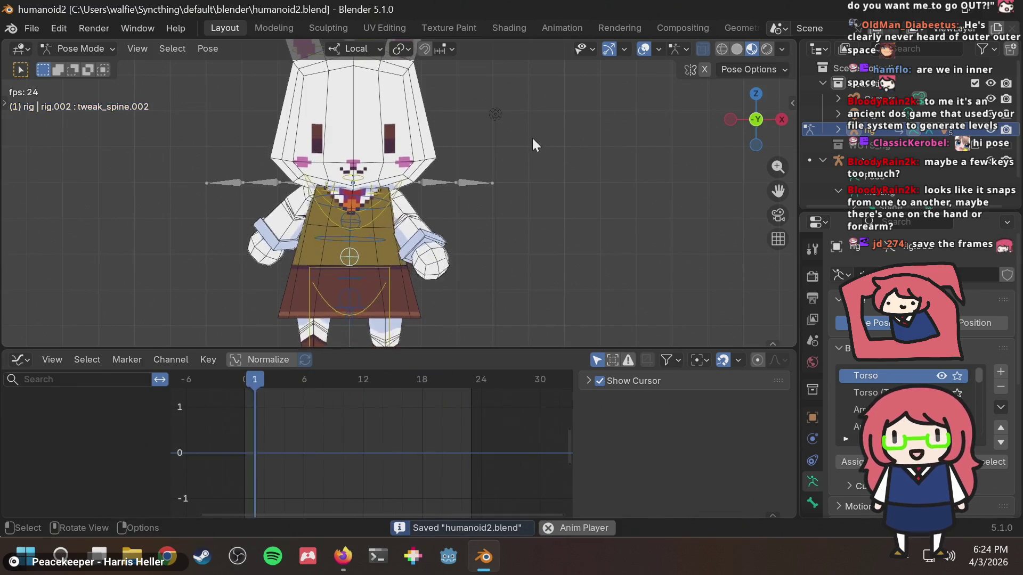
mouse_move(485, 159)
middle_mouse_down()
mouse_move(666, 134)
mouse_move(562, 158)
middle_mouse_up()
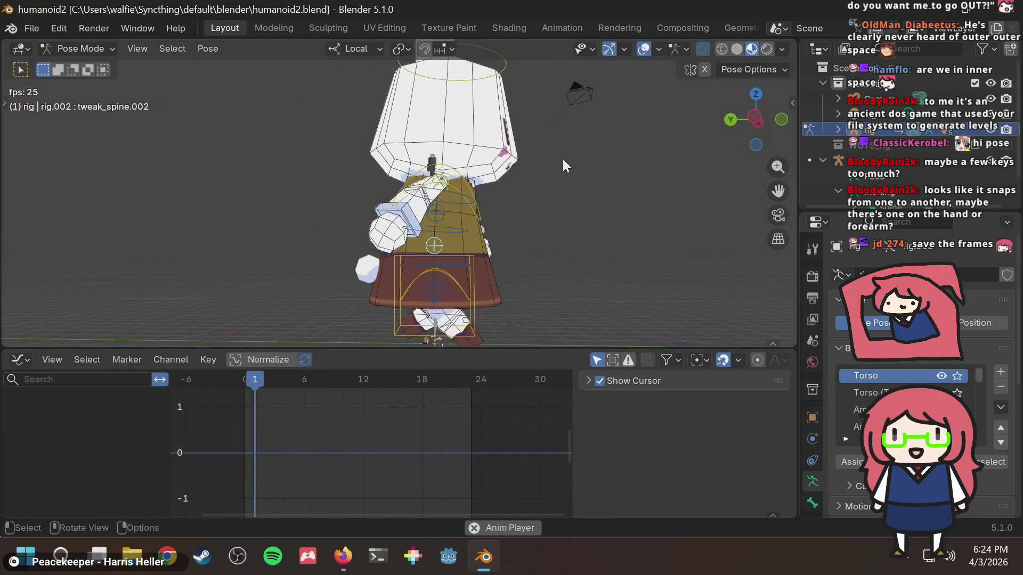
key("space")
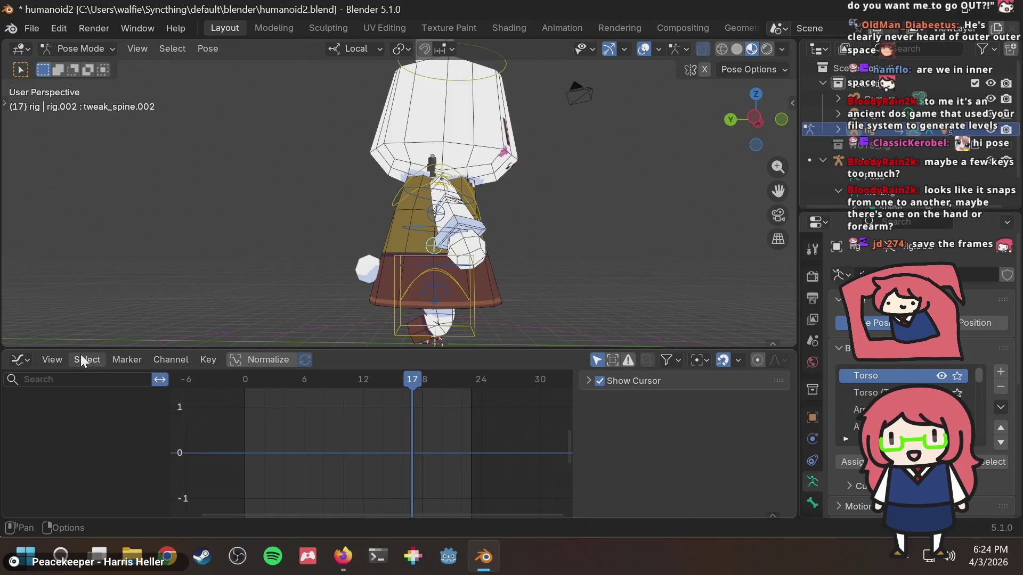
Step: Switch the Graph Editor to the Dope Sheet, expand torso to Z Location, and save
left_click(26, 357)
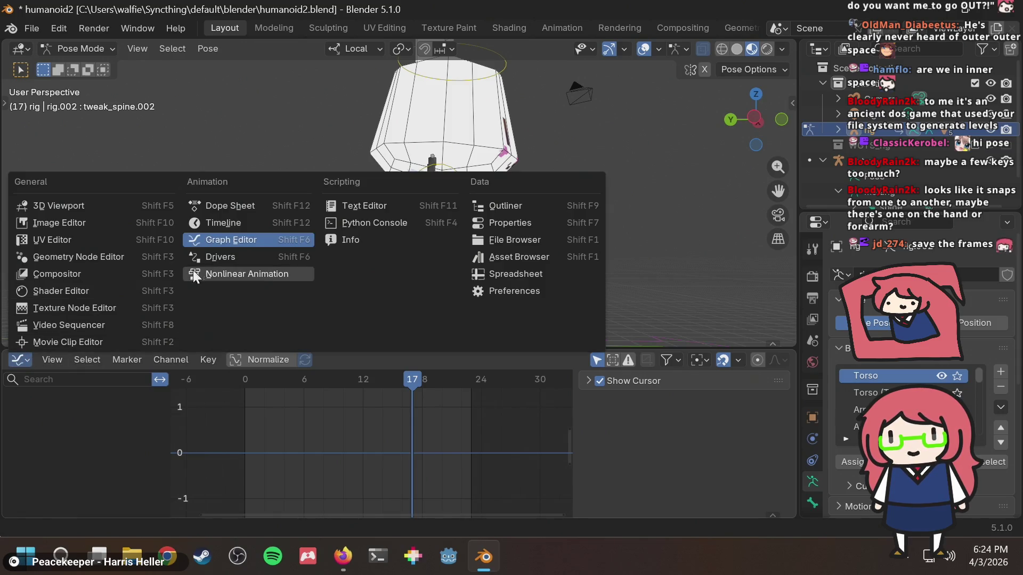
left_click(226, 208)
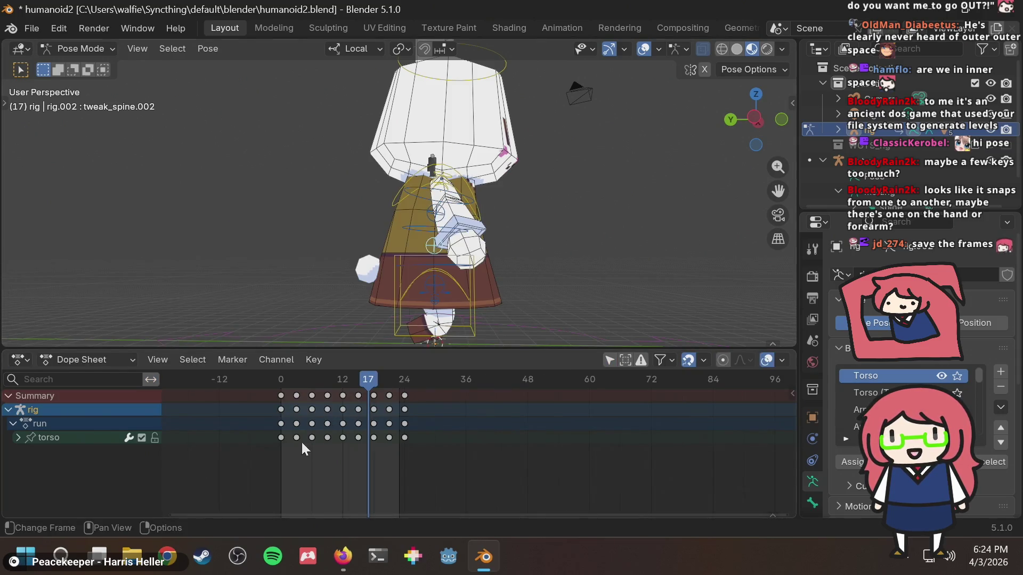
left_click(18, 437)
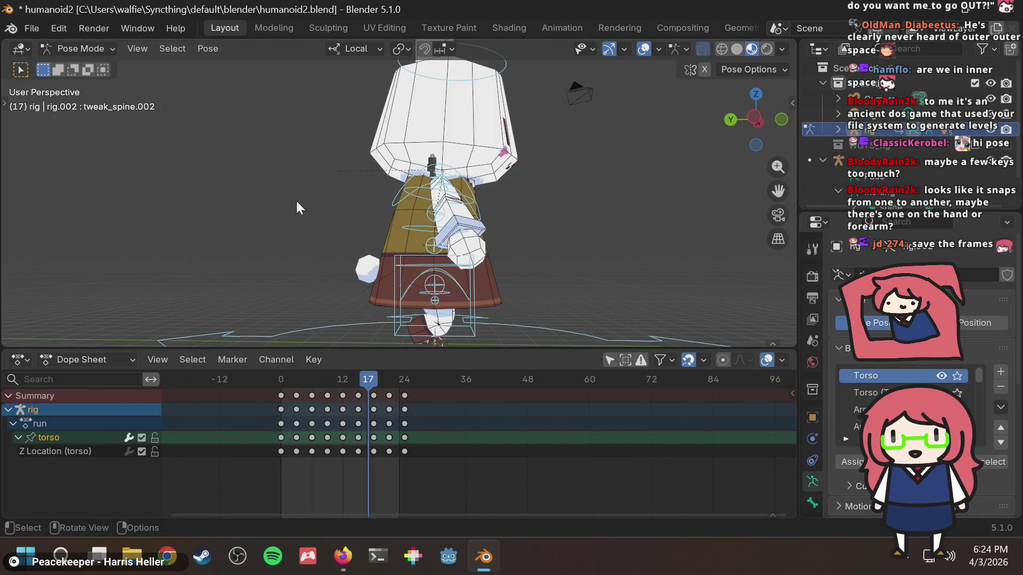
left_click(18, 437)
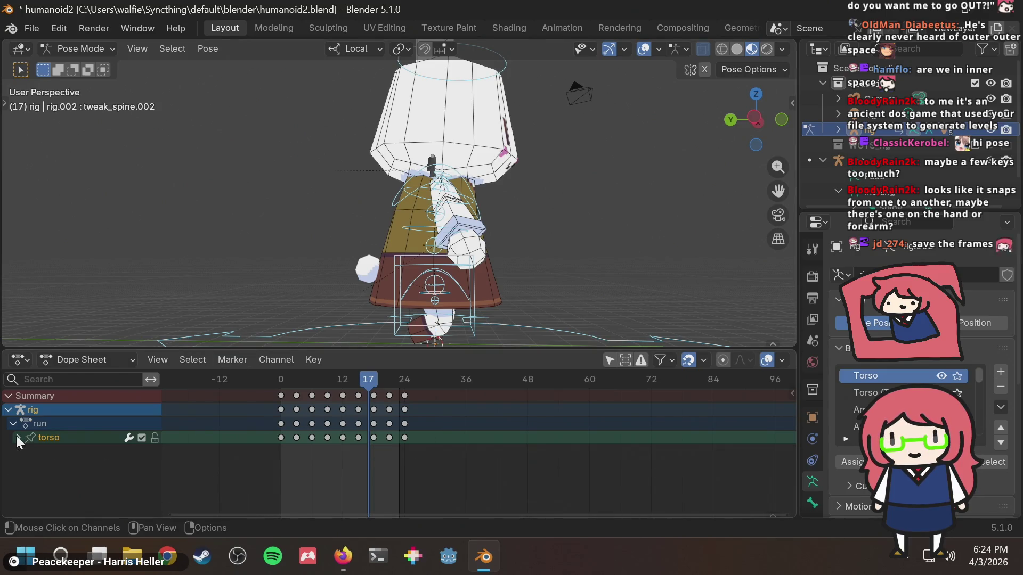
left_click(18, 437)
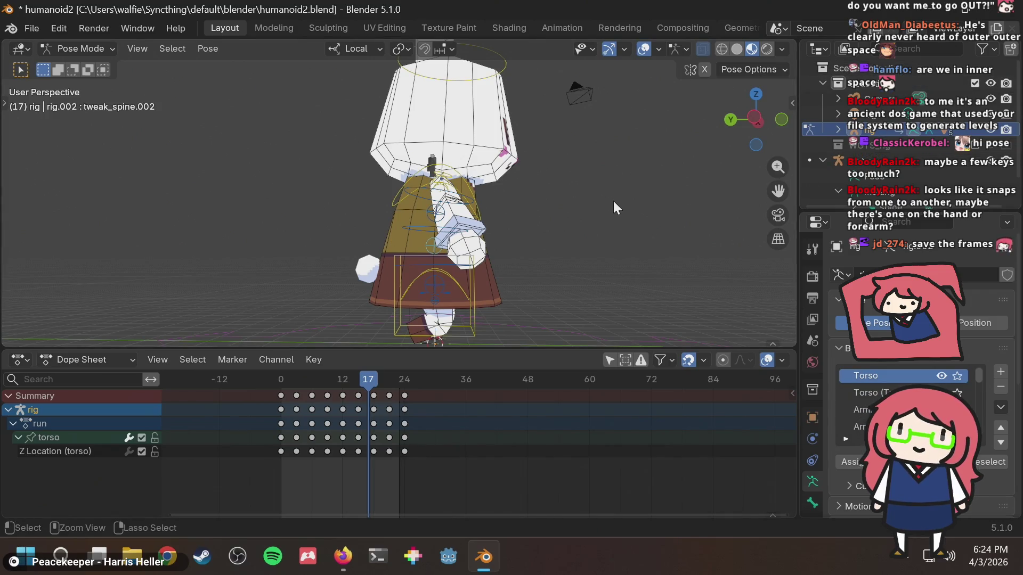
key("ctrl+s")
Step: Switch to Firefox and skim the Two Kinds of Walk Cycles article
mouse_move(613, 200)
middle_mouse_down()
mouse_move(519, 185)
mouse_move(447, 194)
middle_mouse_up()
key("alt+Tab")
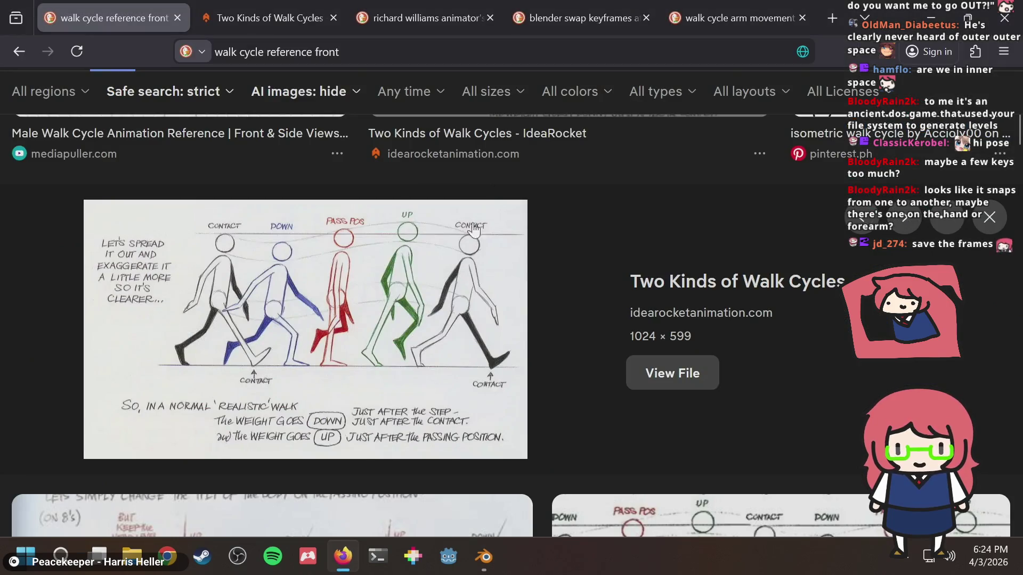
scroll(490, 237, "up", 5)
left_click(341, 9)
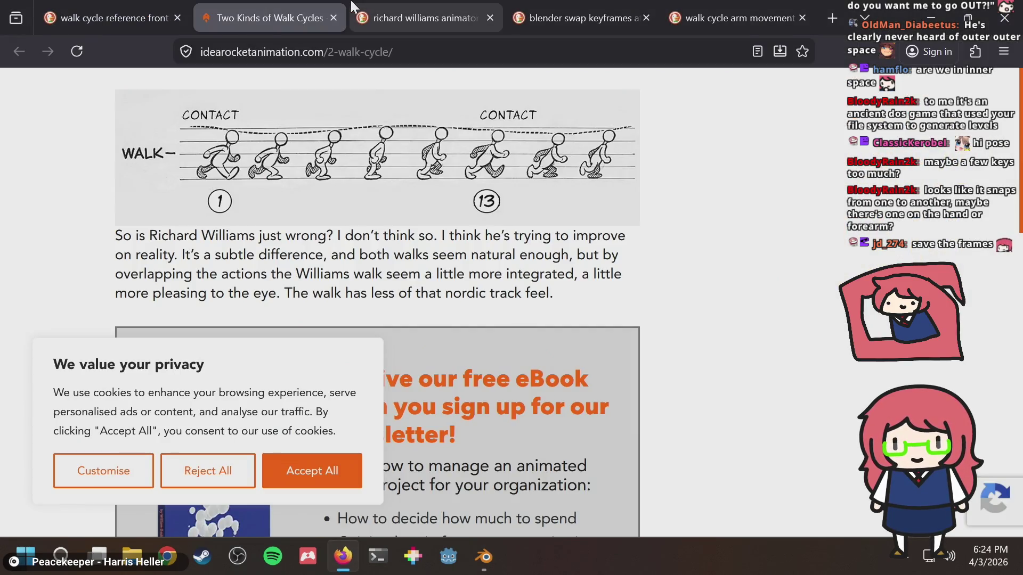
scroll(631, 295, "down", 10)
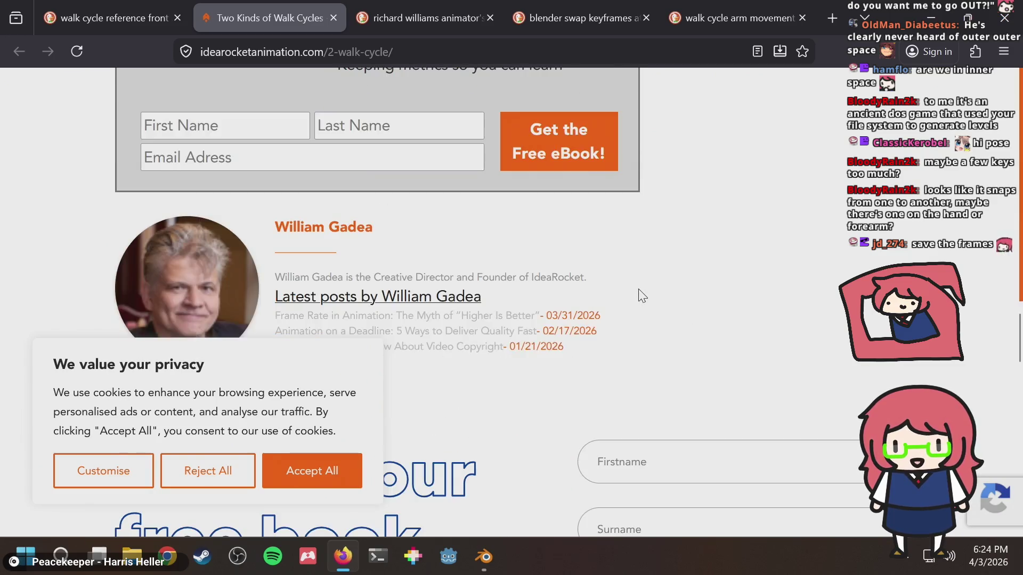
scroll(639, 292, "up", 8)
scroll(628, 298, "down", 1)
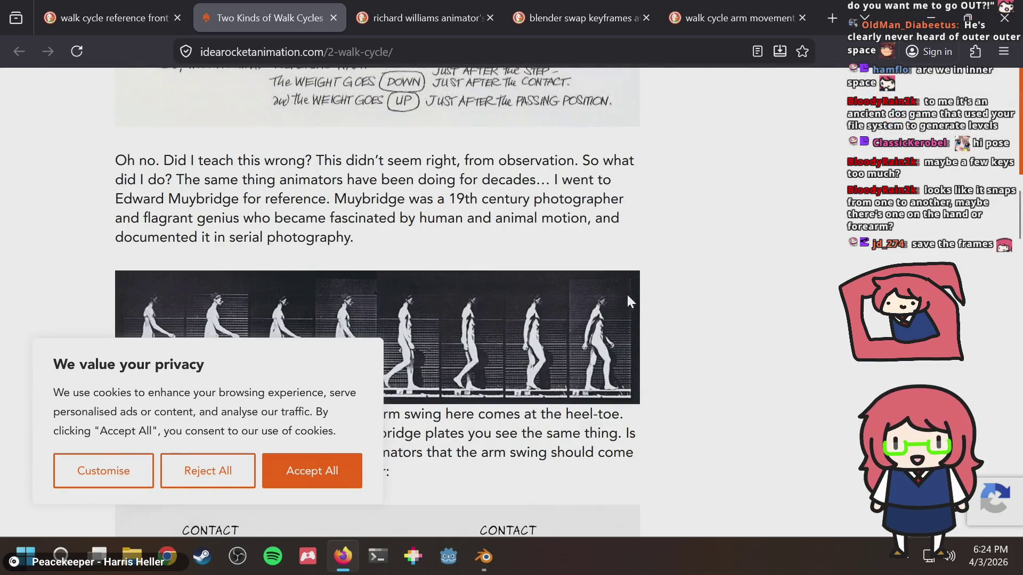
Step: Return to the blender swap keyframes results and select the old search query
left_click(601, 8)
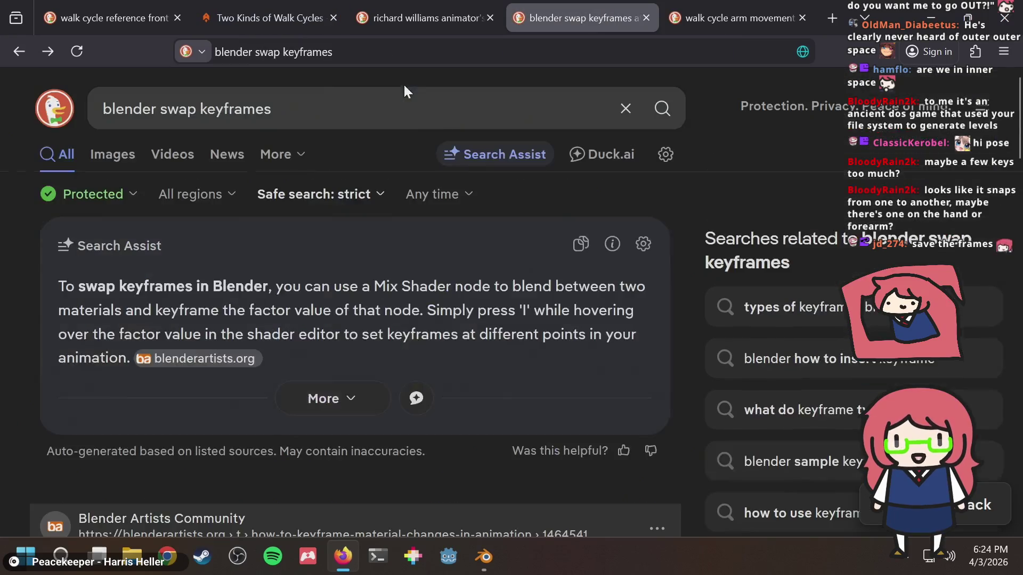
left_click_drag(329, 91, 2, 85)
key("End")
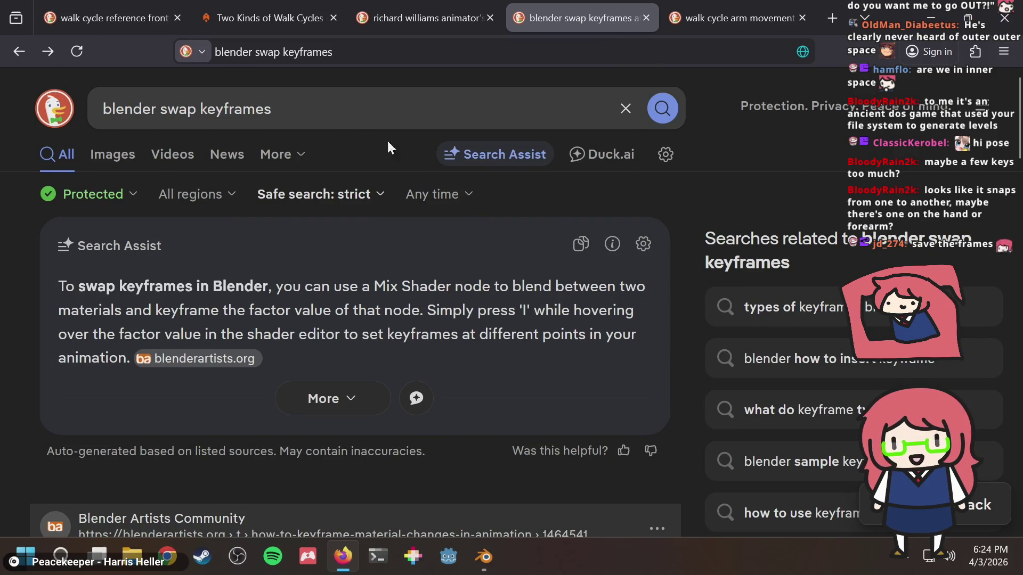
key("ctrl+a")
Step: Search DuckDuckGo for '3d animation walk cycle' and scroll through the image results
type("3d ")
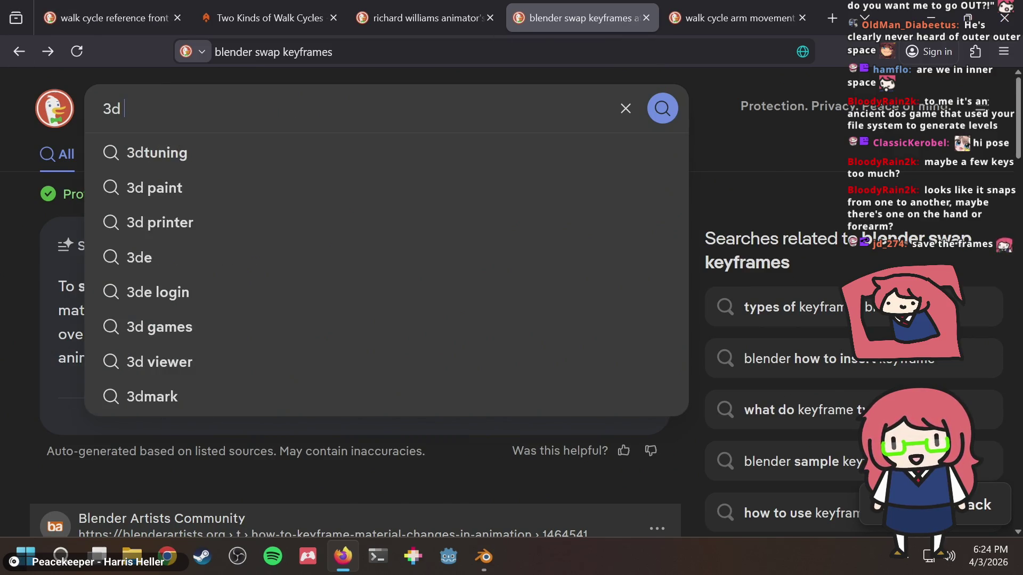
type("animation walk cy")
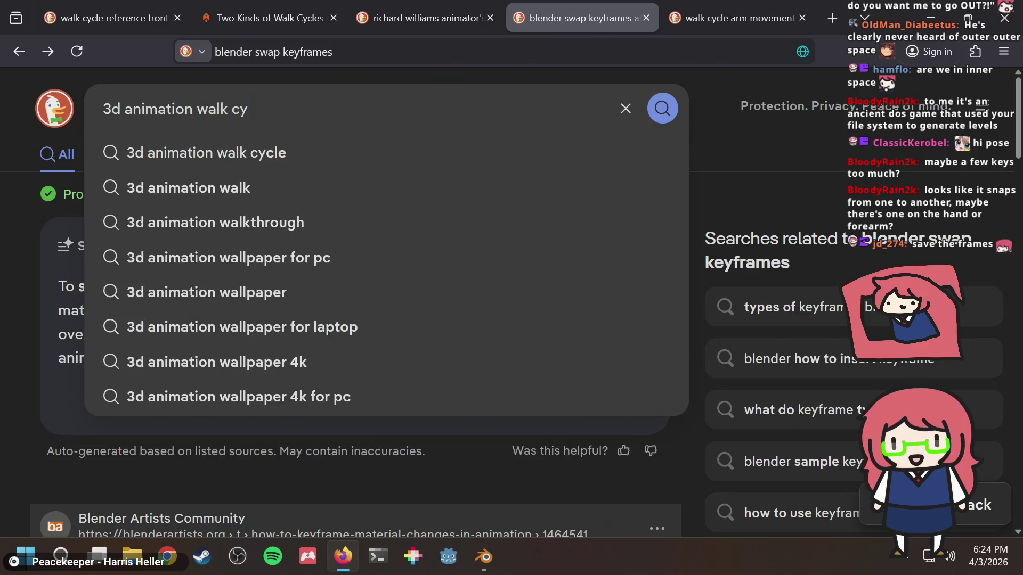
type("cle")
key("Return")
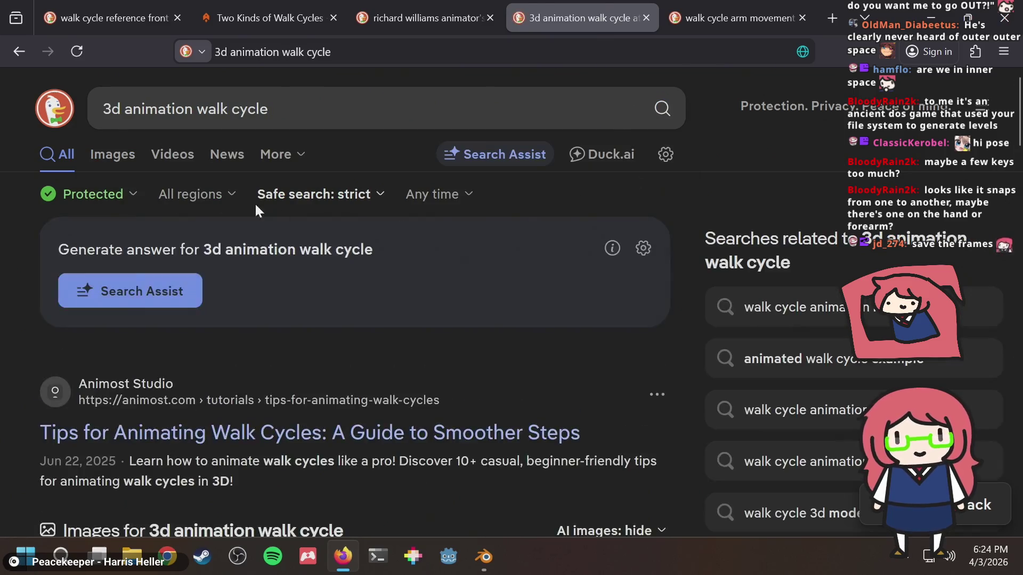
left_click(123, 155)
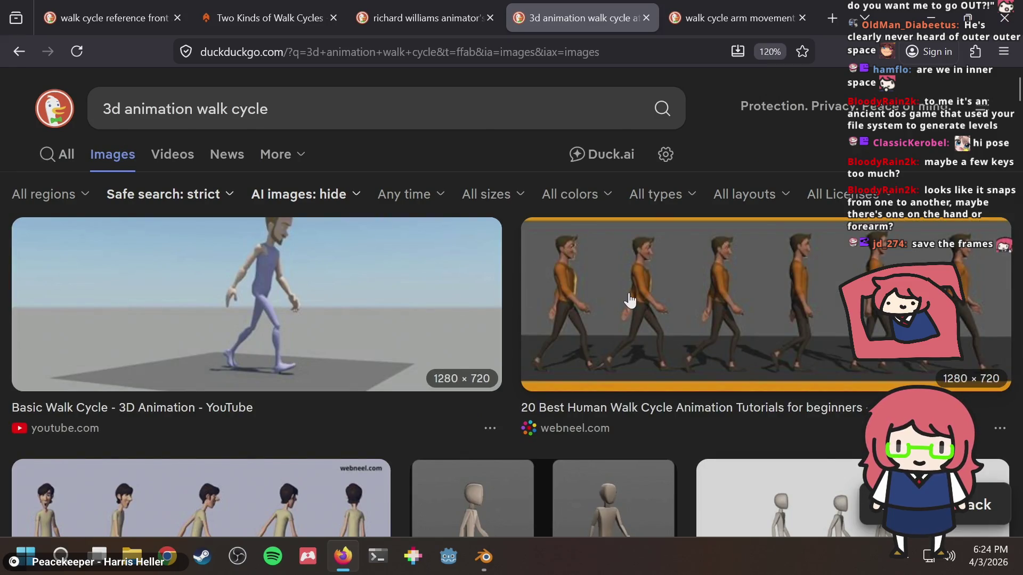
scroll(630, 301, "down", 3)
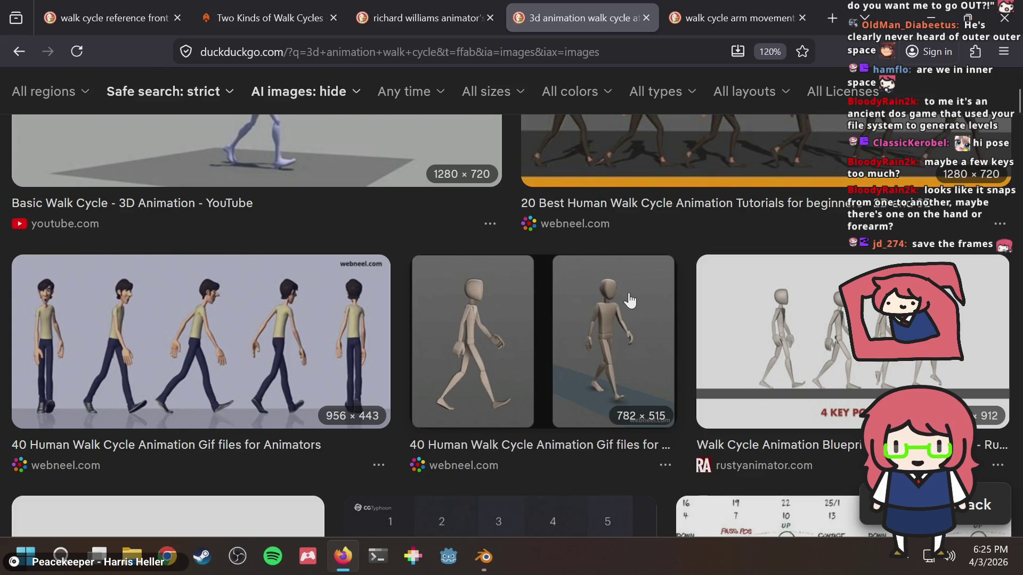
scroll(478, 341, "down", 5)
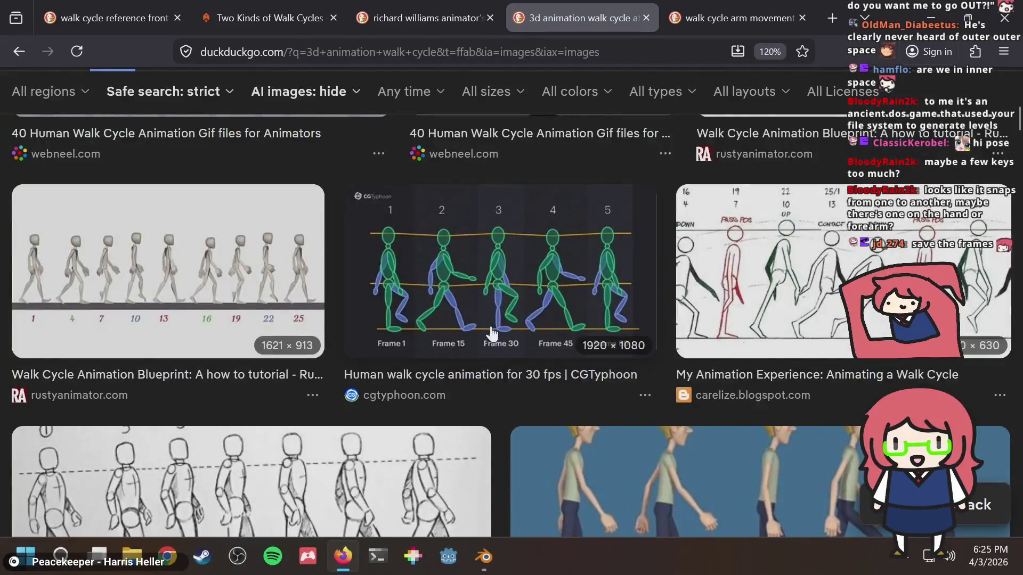
scroll(408, 323, "down", 3)
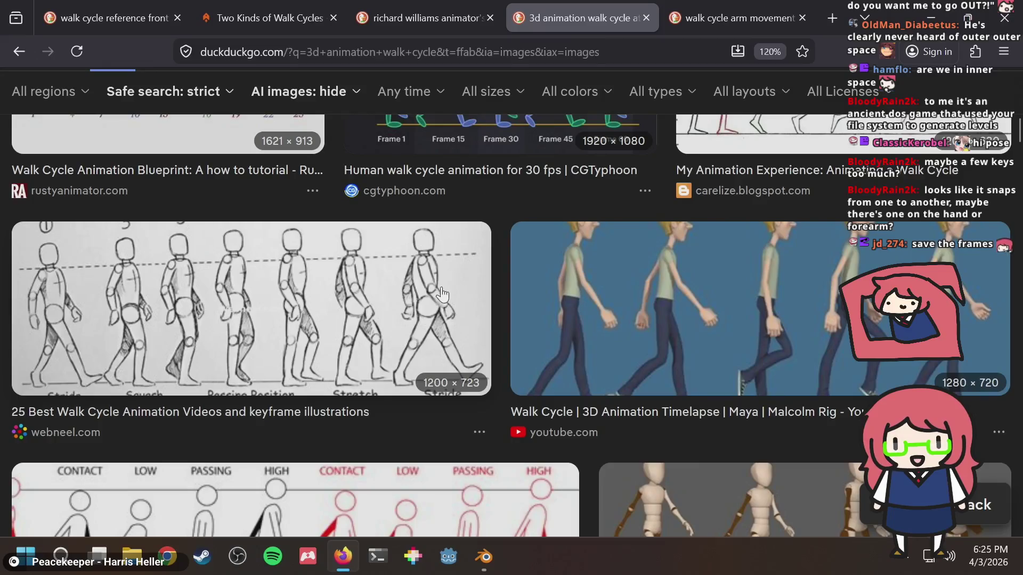
scroll(441, 295, "down", 6)
scroll(443, 284, "down", 6)
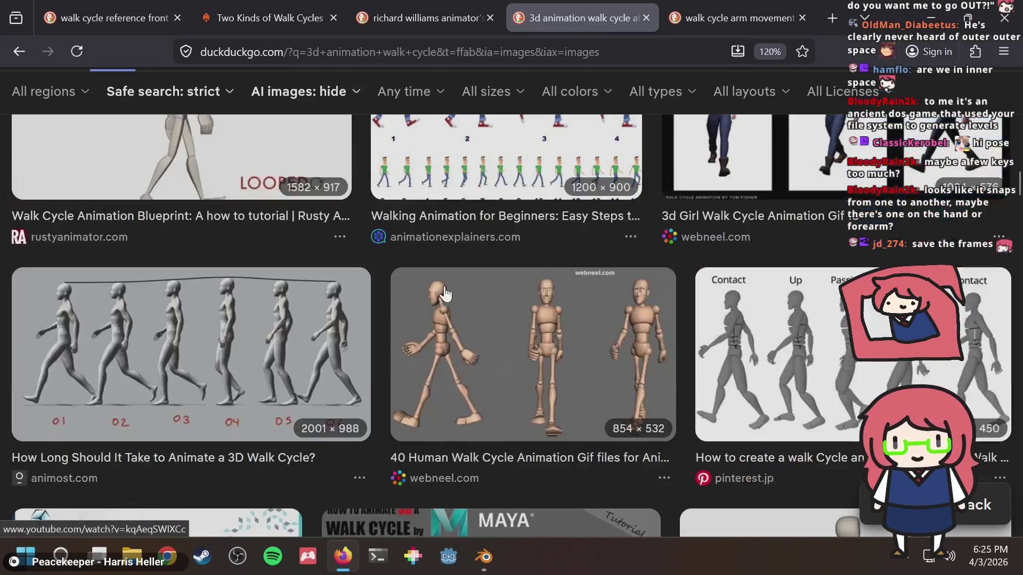
scroll(445, 293, "down", 3)
scroll(445, 293, "down", 2)
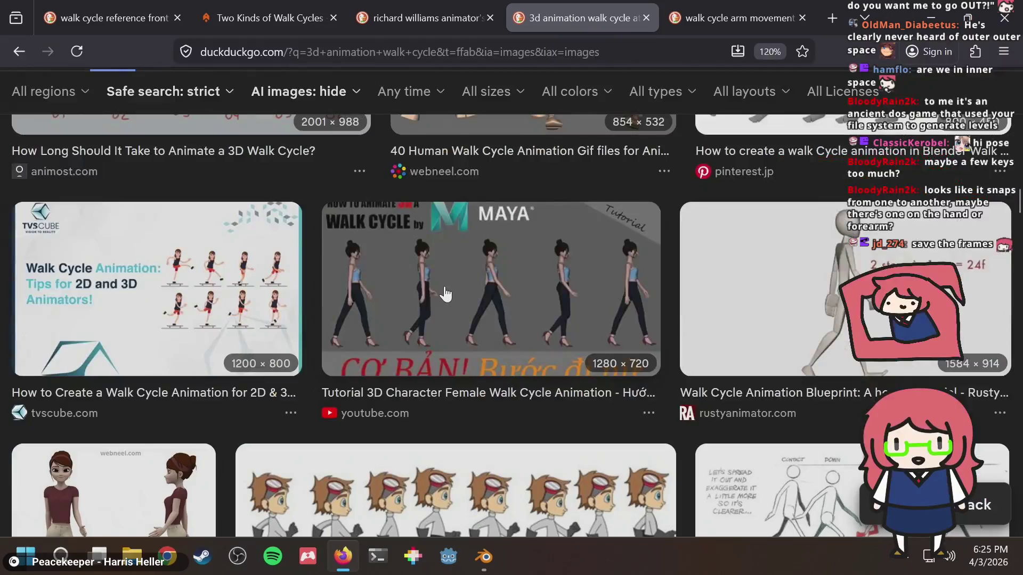
scroll(445, 293, "down", 6)
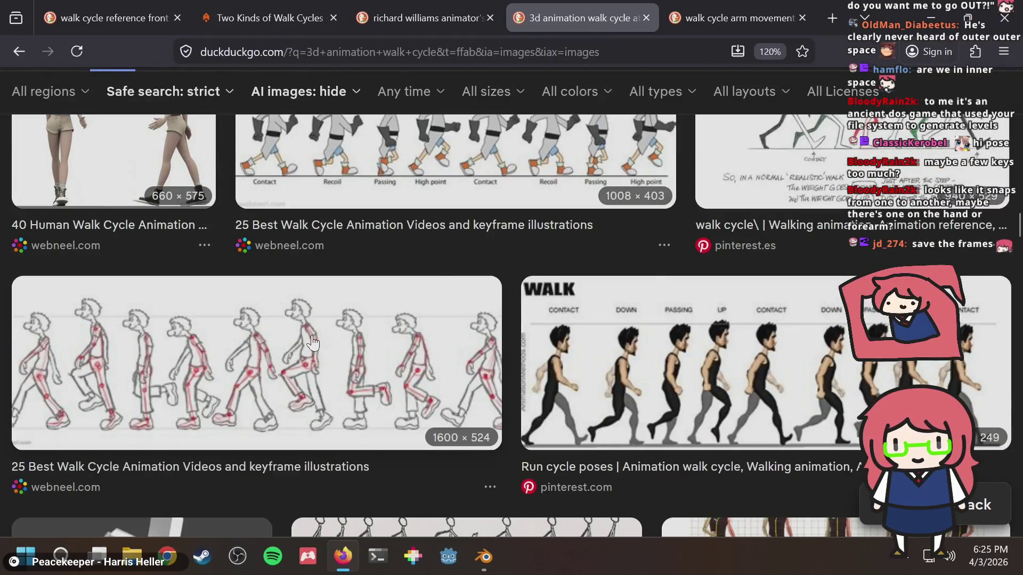
Step: Switch to video results and open 'Mastering the Blender Walk Cycle'
scroll(319, 342, "up", 10)
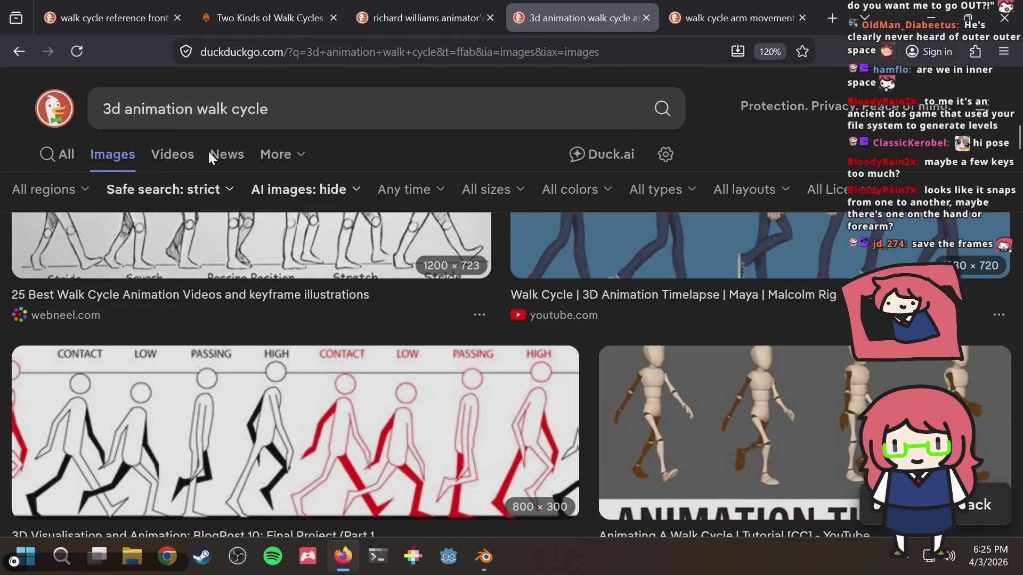
left_click(187, 158)
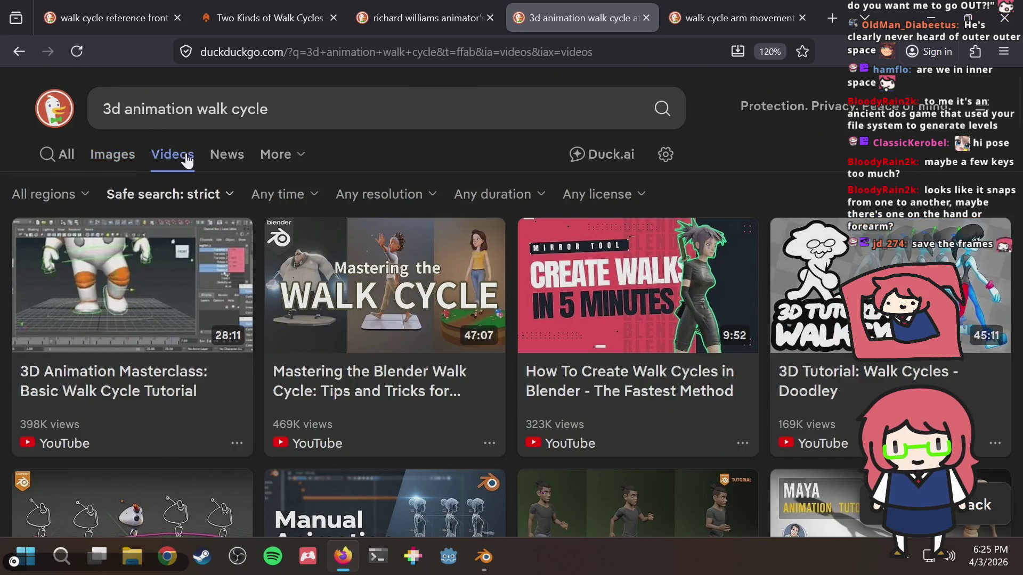
left_click(389, 306)
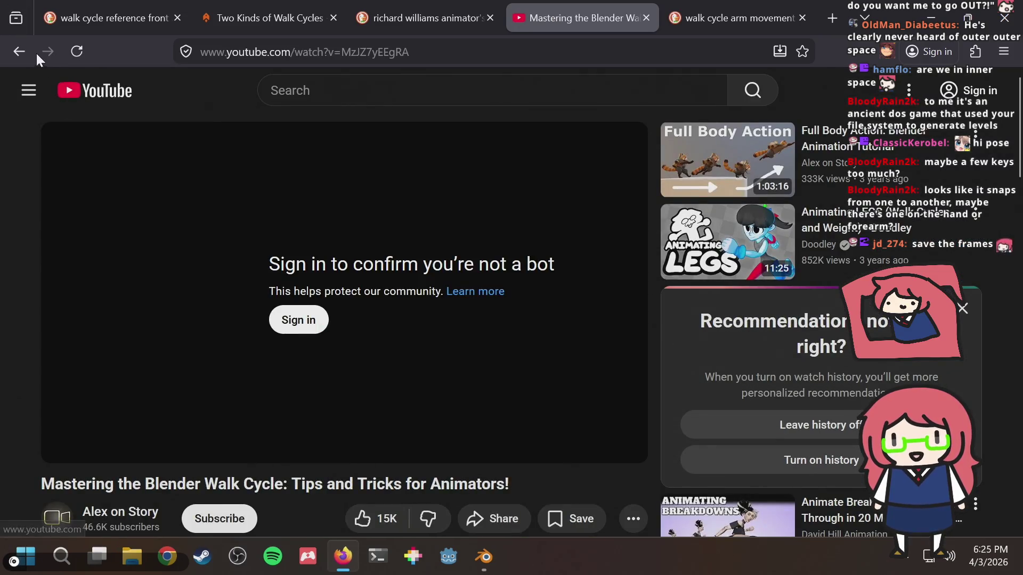
Step: Go back to the results and open '3D Tutorial: Walk Cycles' in a new tab and here
left_click(20, 52)
middle_click(637, 288)
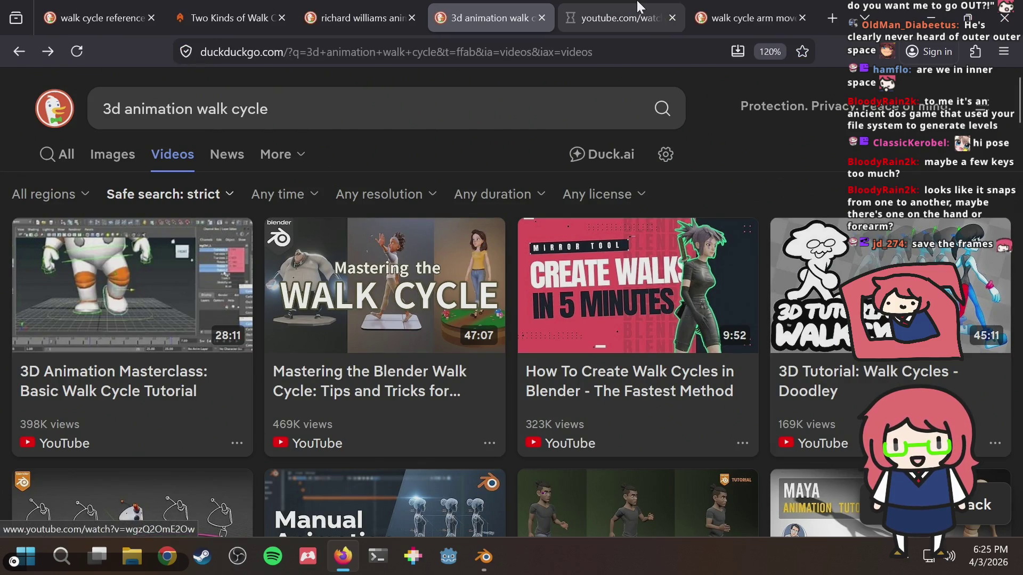
left_click(802, 268)
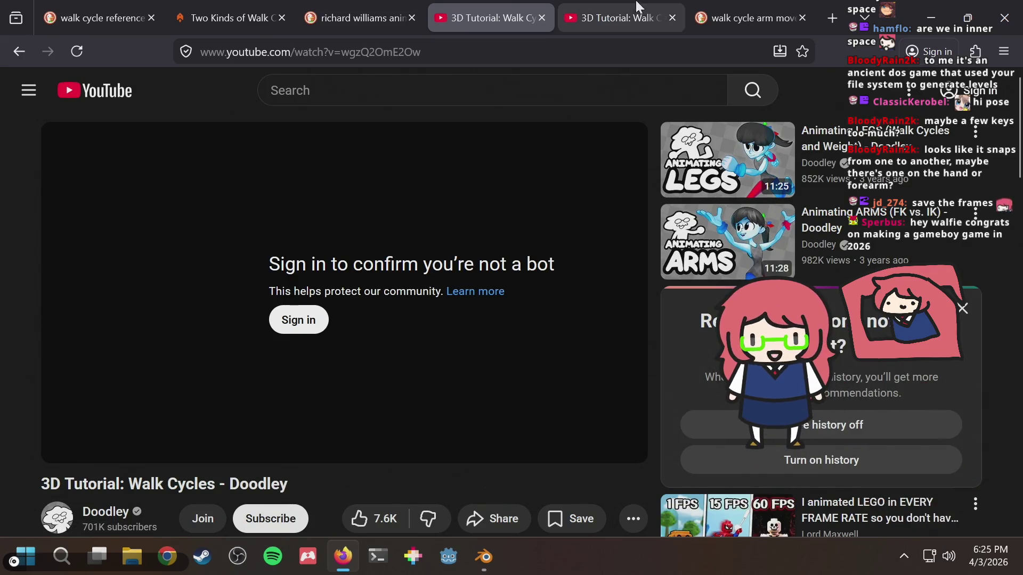
Step: Check the VPN app's tray options, then reload the YouTube video page
left_click(904, 556)
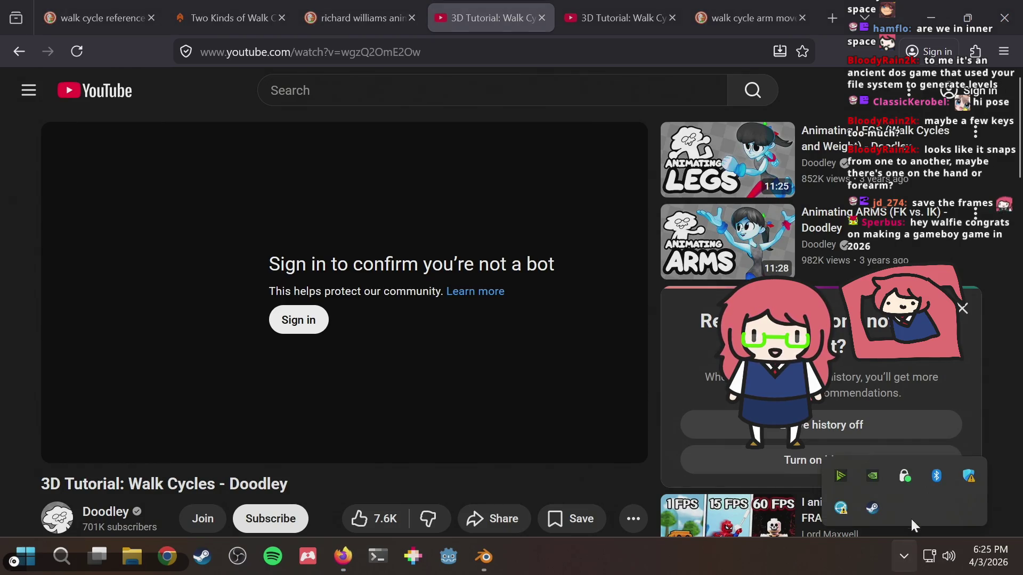
right_click(905, 478)
left_click(907, 456)
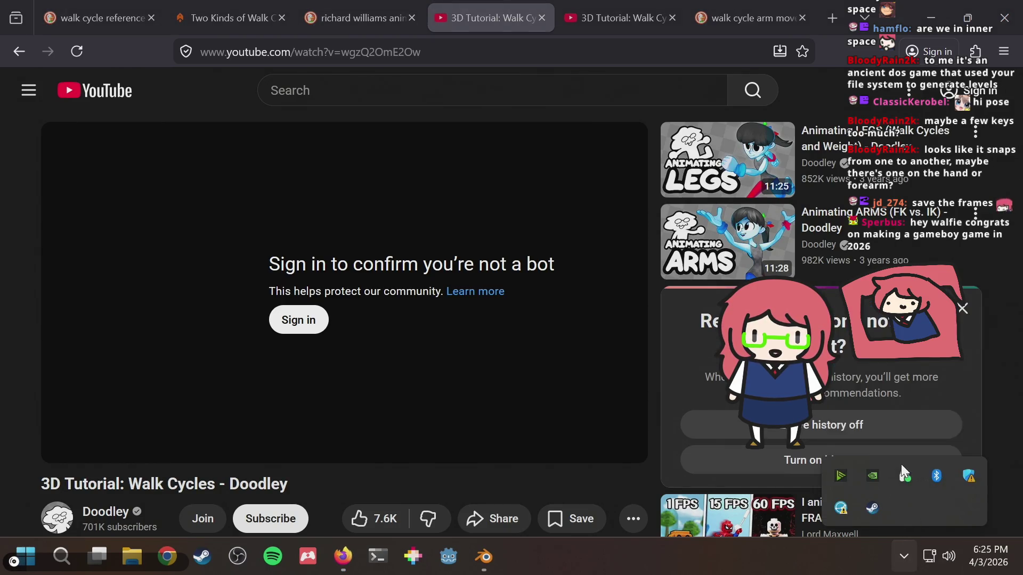
left_click(77, 52)
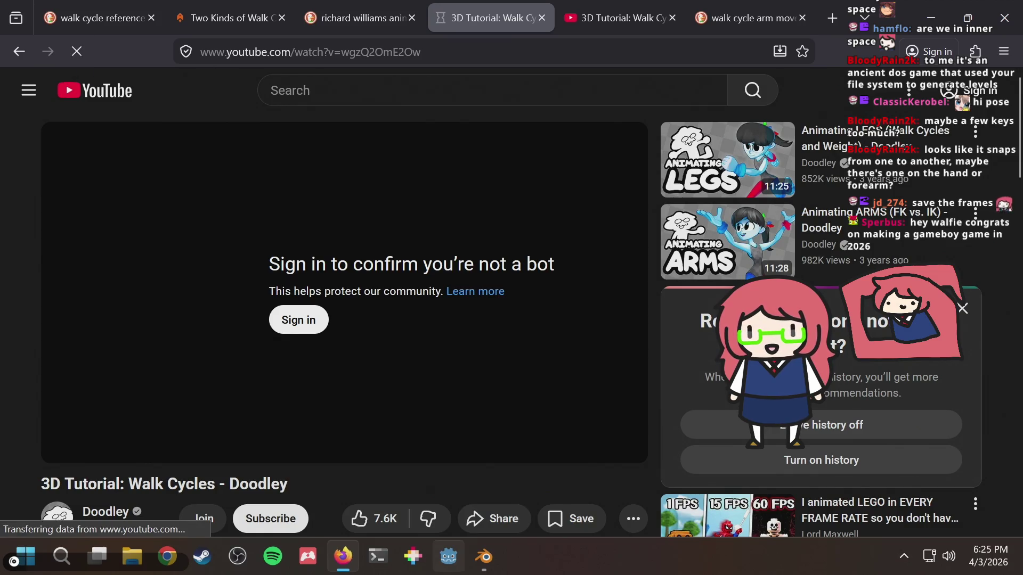